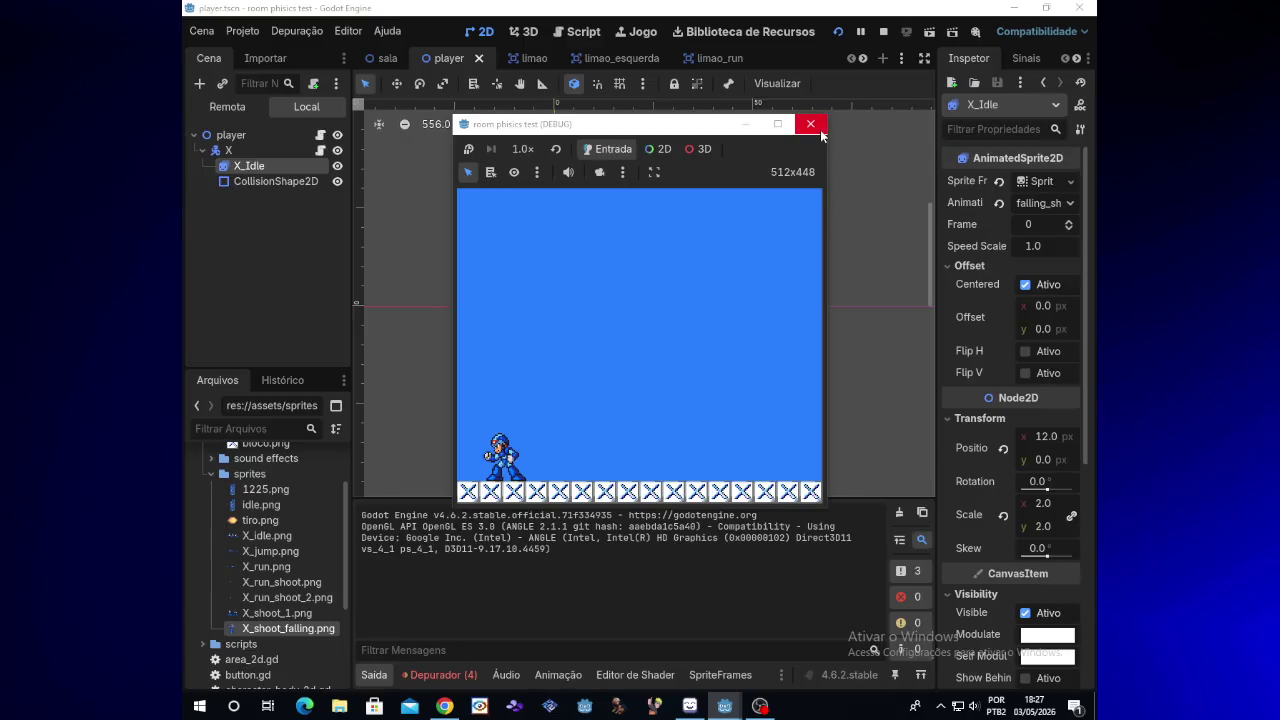
Step: Run X left and right in the game, jumping and firing shots in both directions
key(Right)
key(space)
key(x)
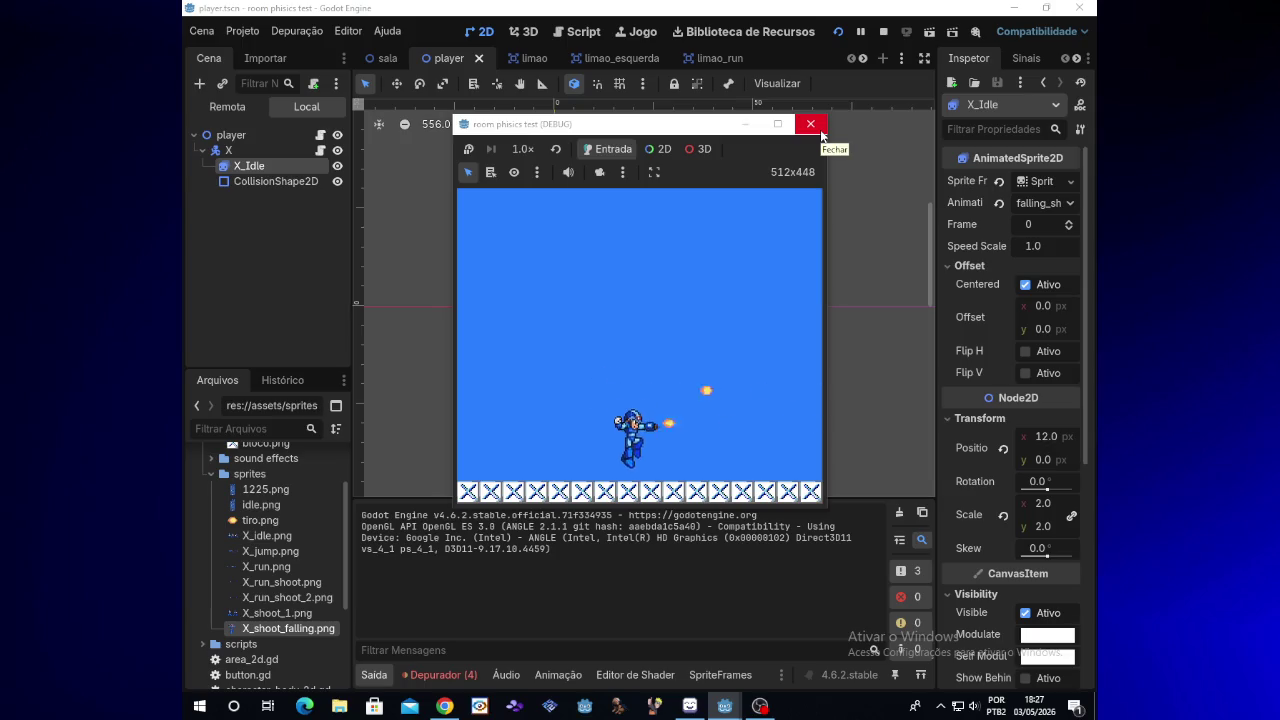
key(Left)
key(x)
key(space)
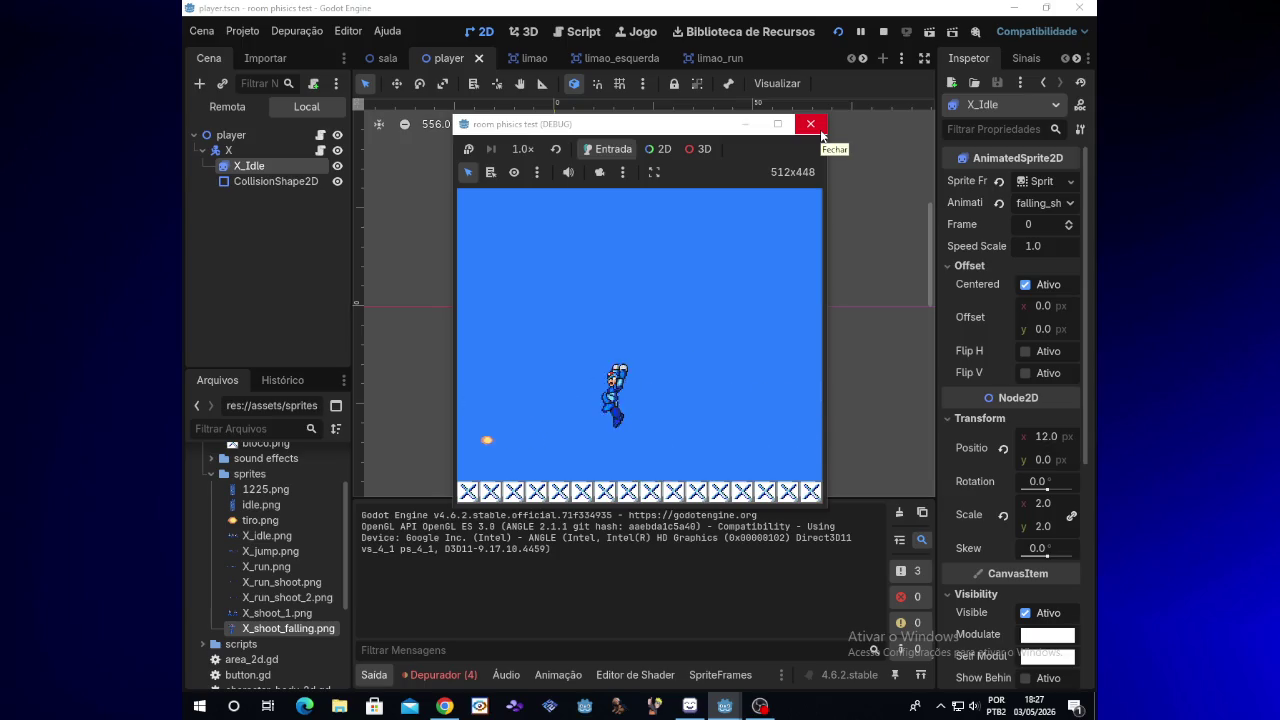
key(x)
key(Right)
key(space)
key(x)
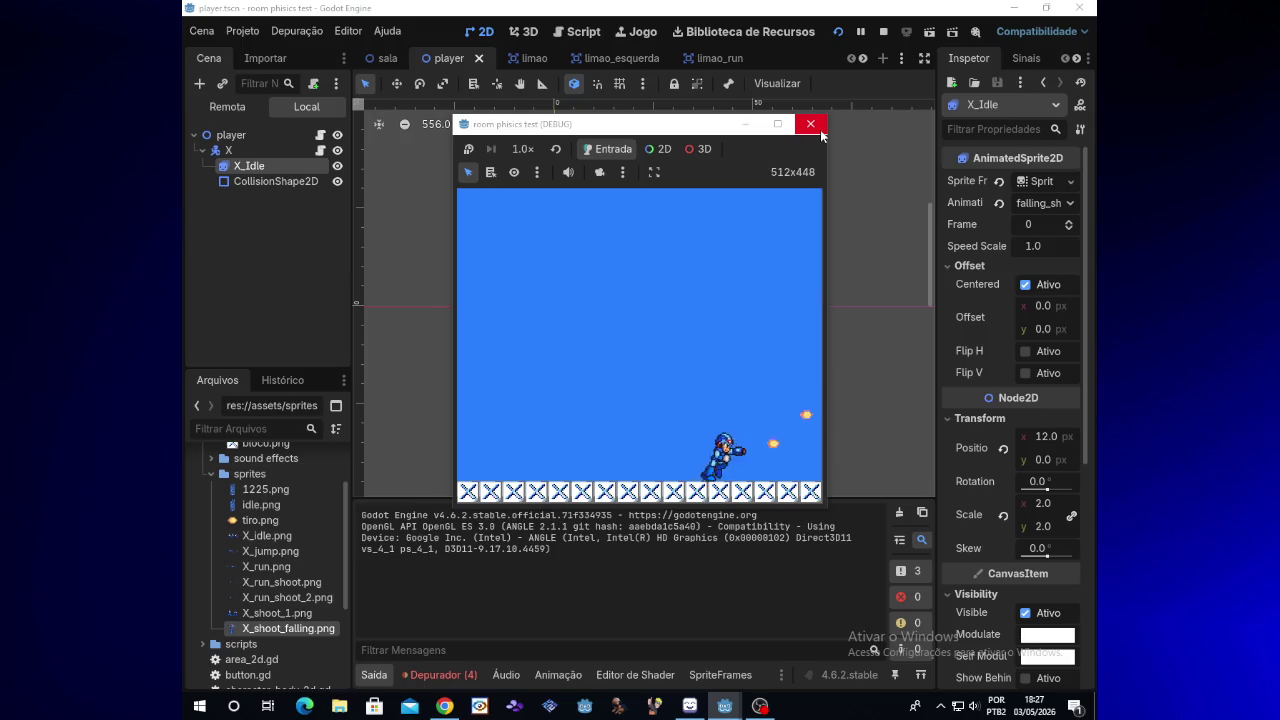
key(Left)
key(space)
key(x)
key(Right)
key(space)
key(x)
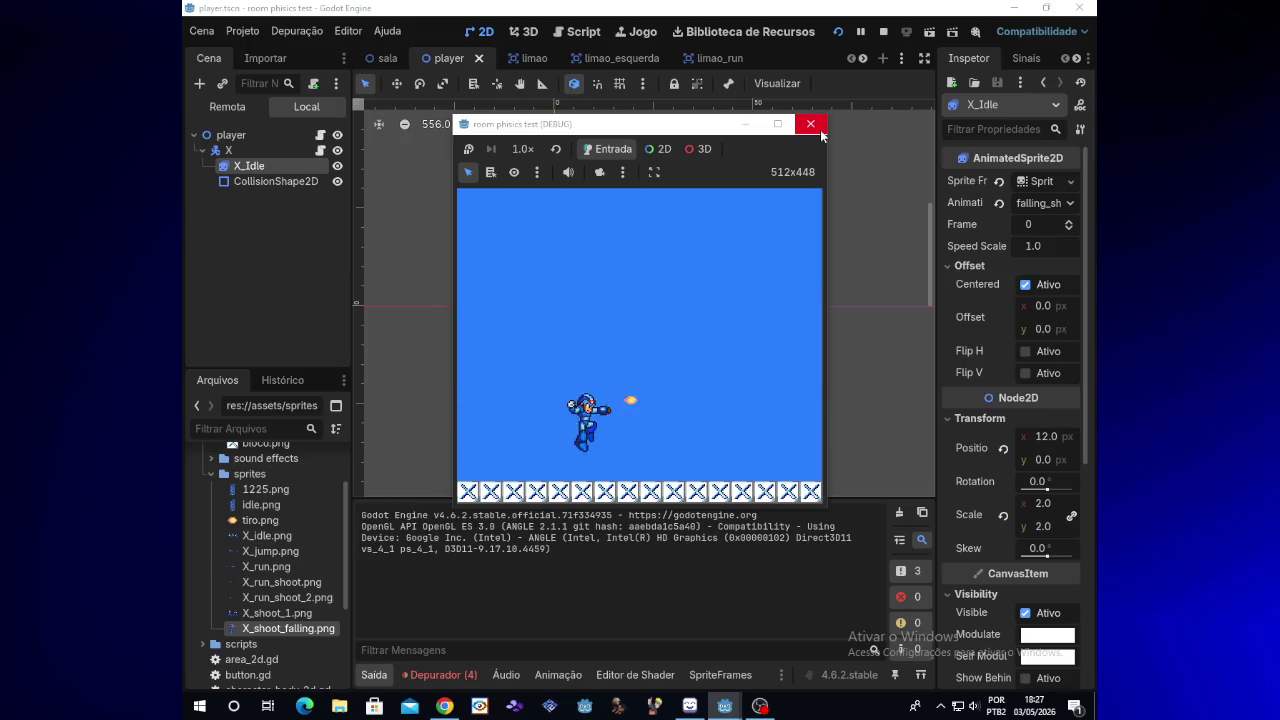
key(Right)
key(x)
key(space)
key(x)
key(Left)
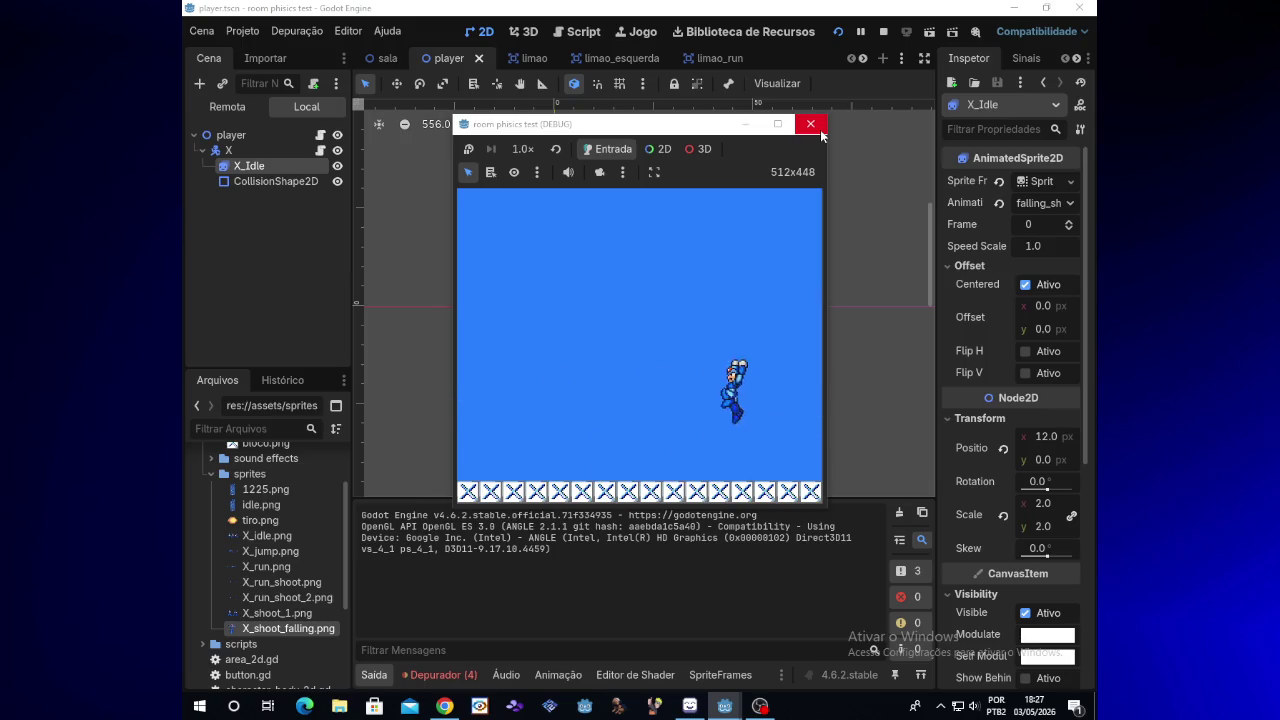
key(x)
key(x)
Step: Keep jumping and shooting leftward to check the falling and landing shot poses
key(Left)
key(space)
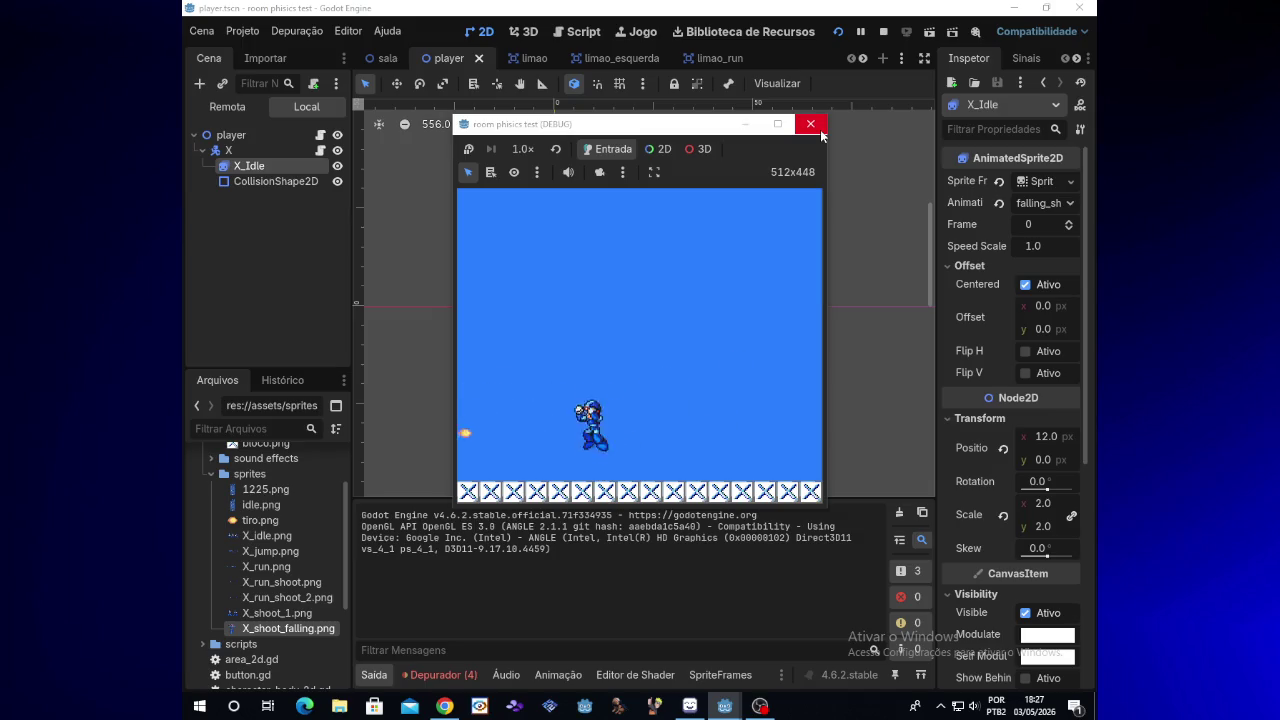
key(x)
key(space)
key(x)
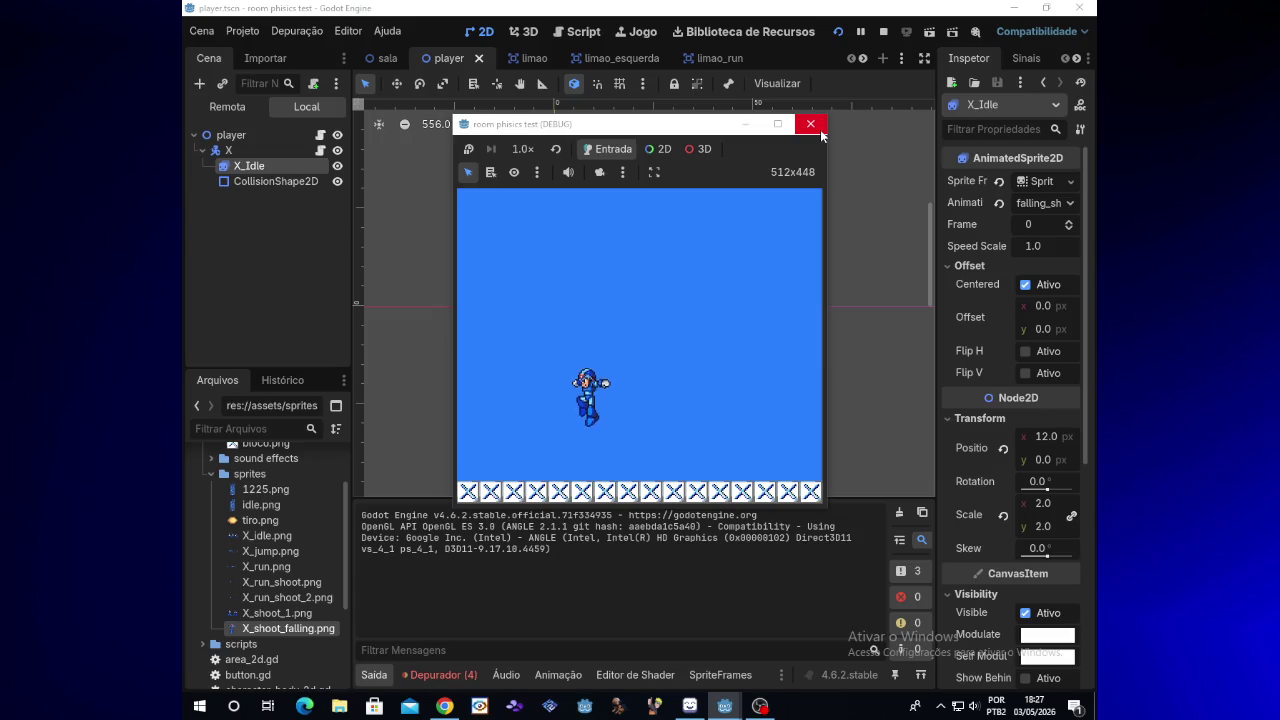
key(space)
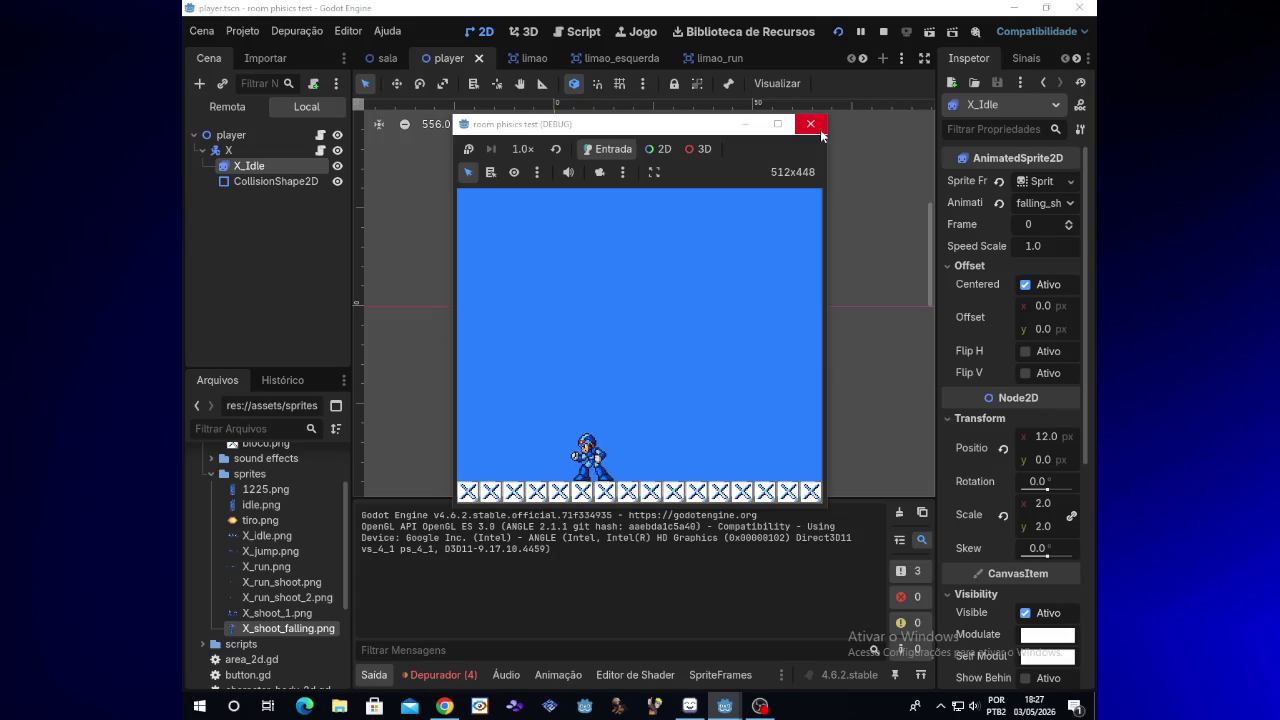
key(space)
key(x)
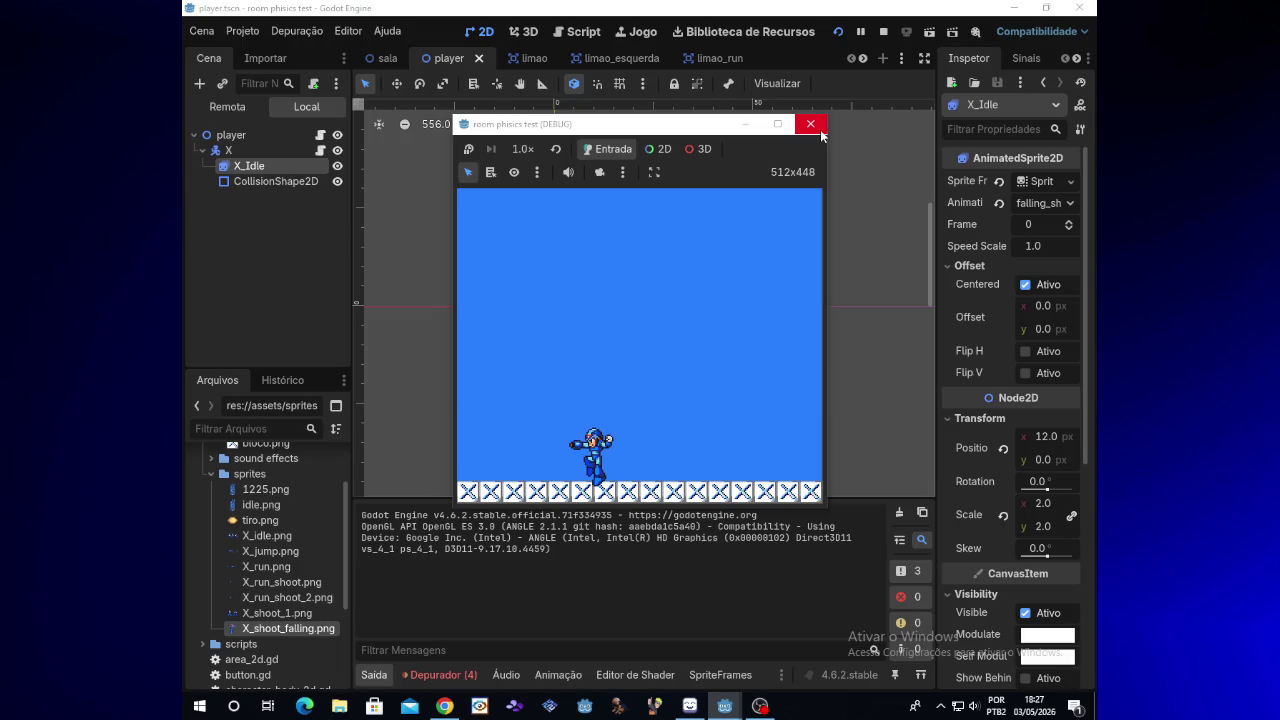
key(space)
key(x)
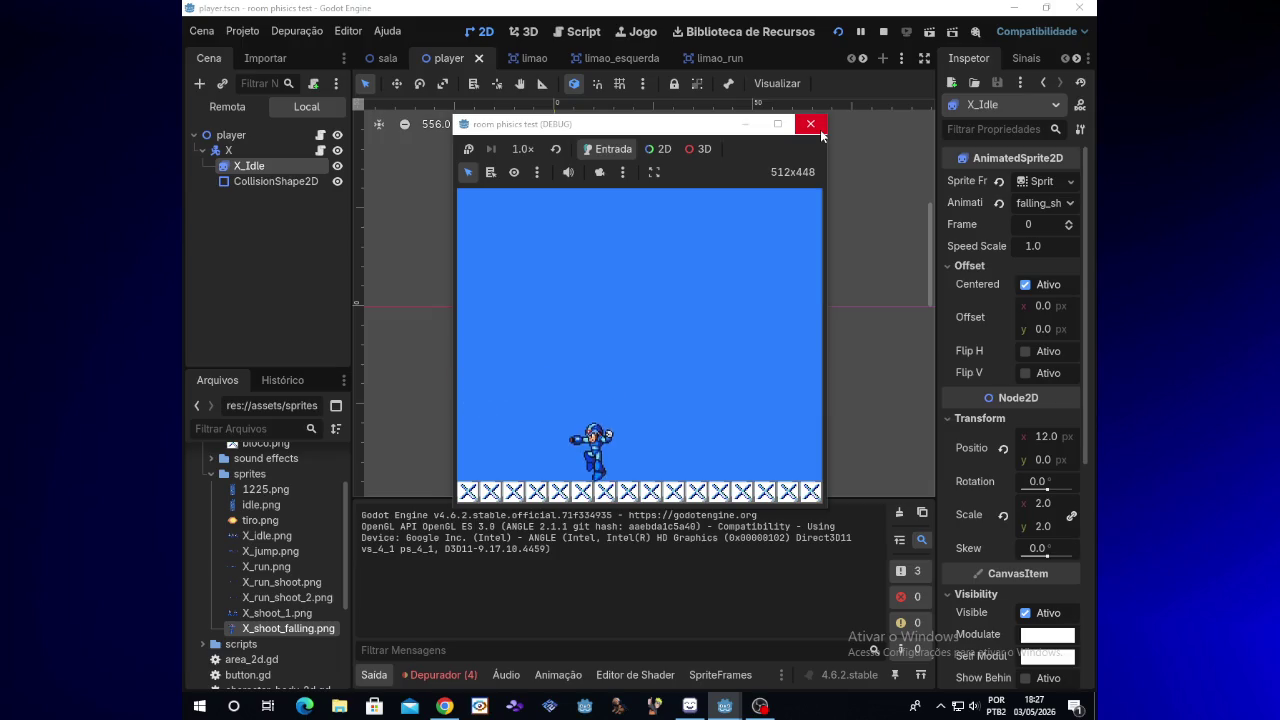
key(space)
key(space)
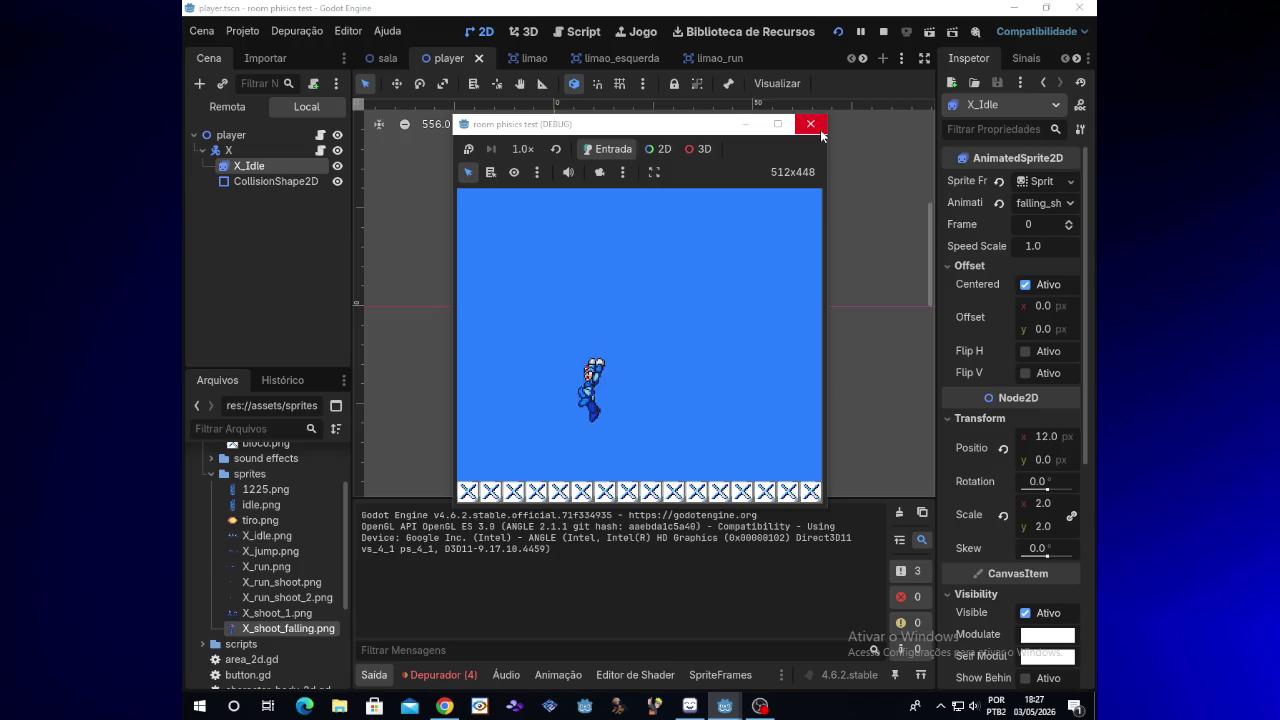
key(x)
key(space)
key(x)
key(space)
key(x)
key(space)
key(x)
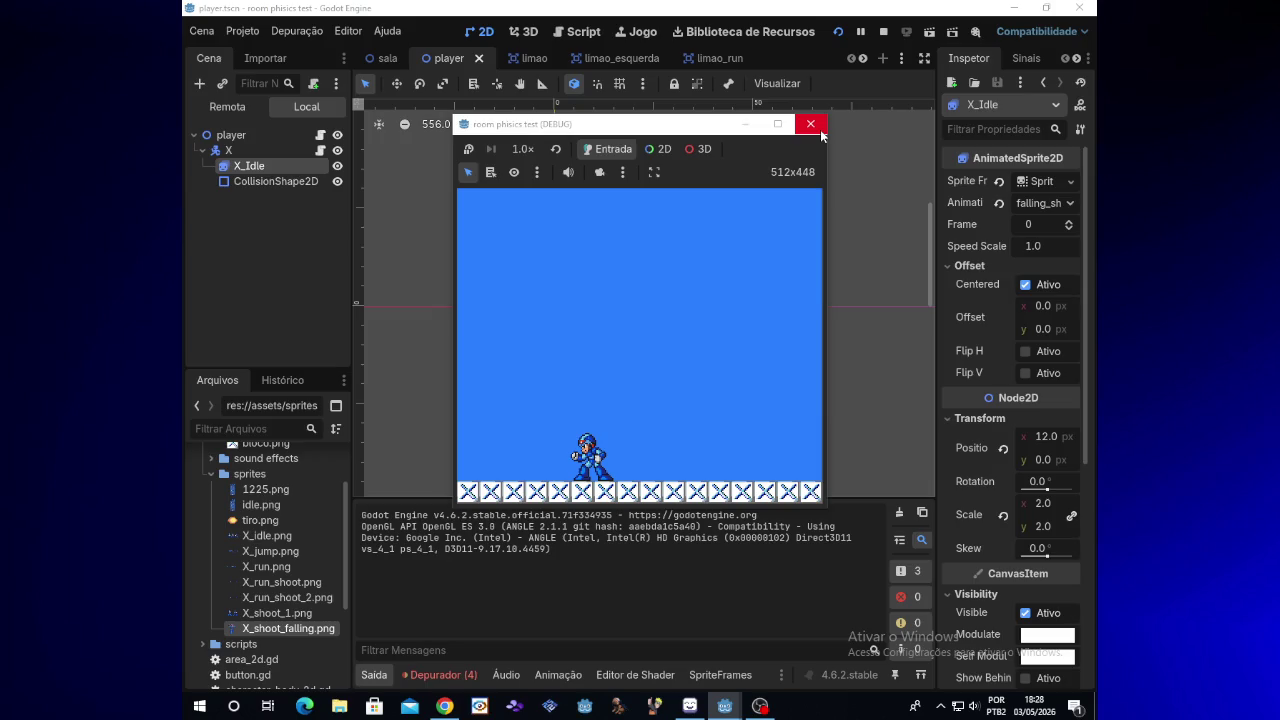
Step: Check OBS and chat, move the stream info dialog aside, and return to Godot
click(772, 705)
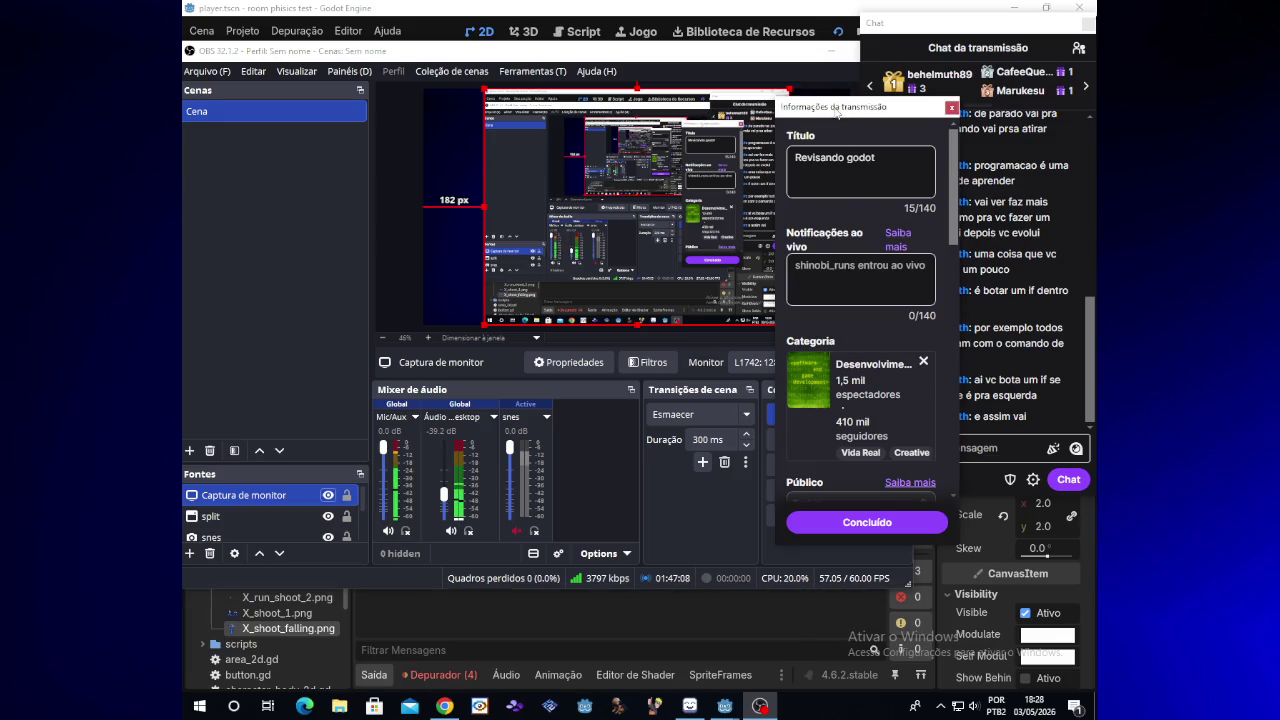
mouse_move(838, 106)
mouse_down()
mouse_move(856, 37)
mouse_move(722, 83)
mouse_up()
click(758, 6)
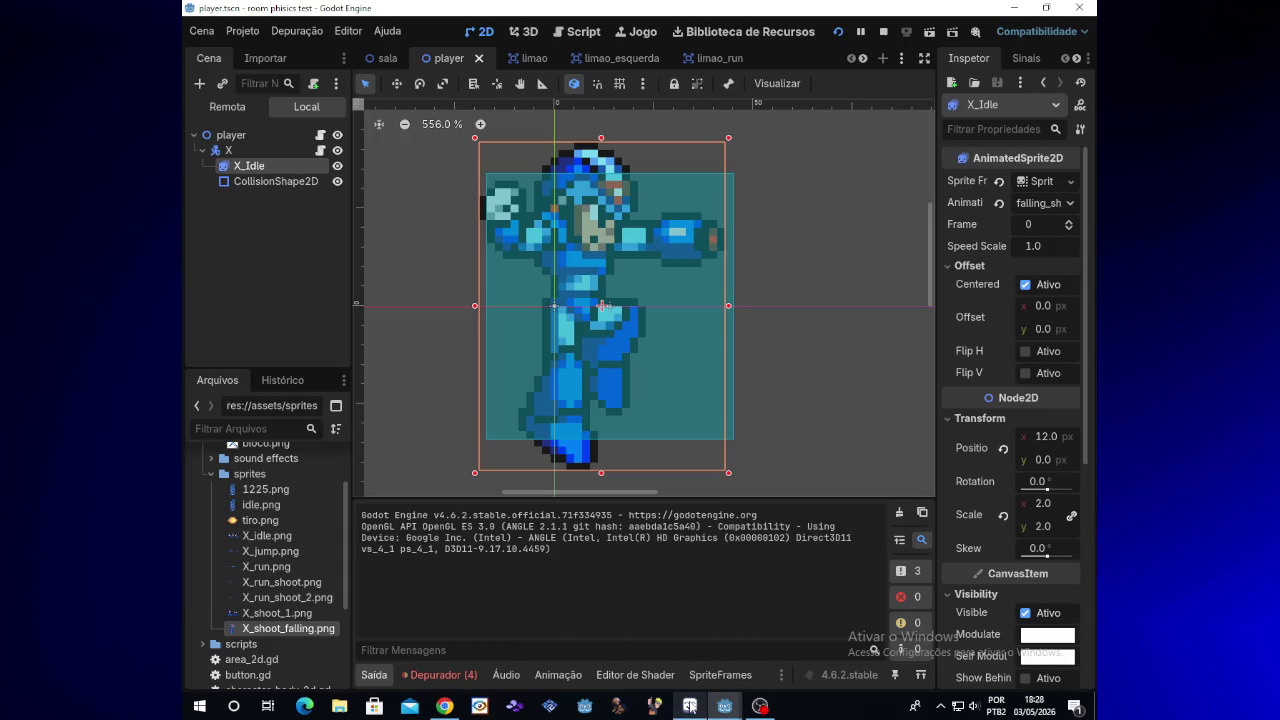
Step: Rerun the game and test running, jumping and shooting right and left again
mouse_move(724, 702)
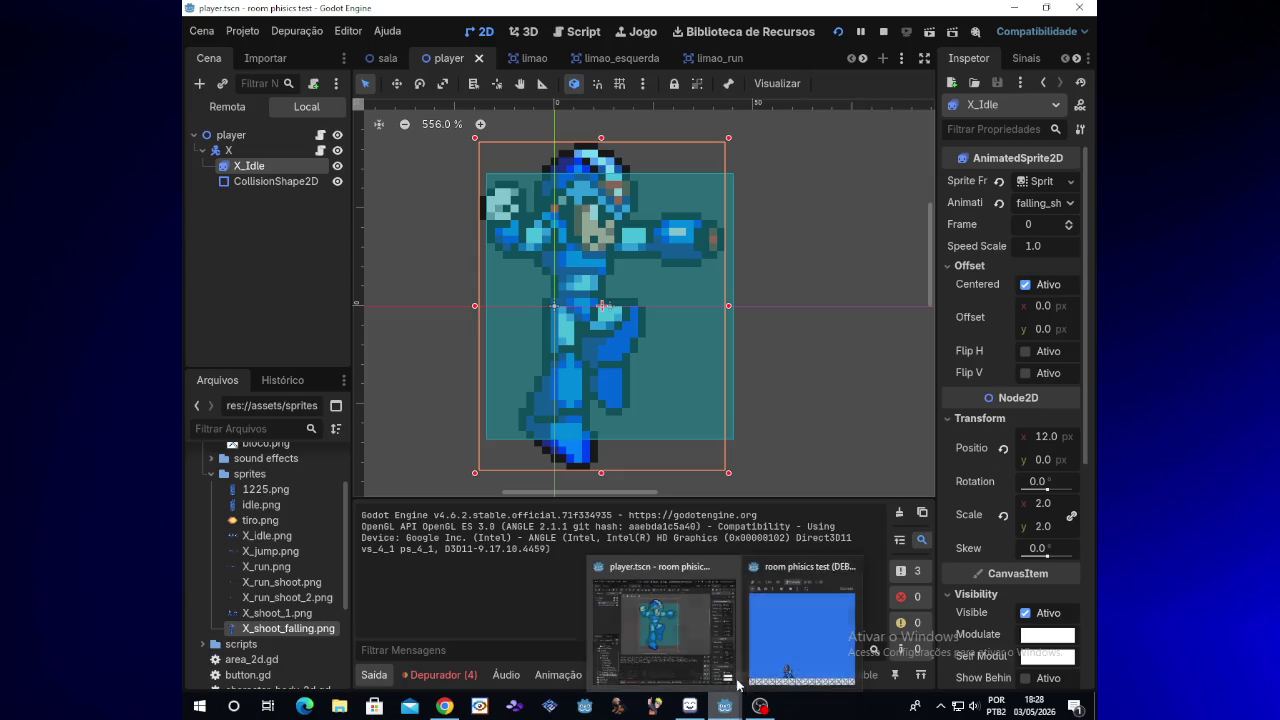
click(838, 32)
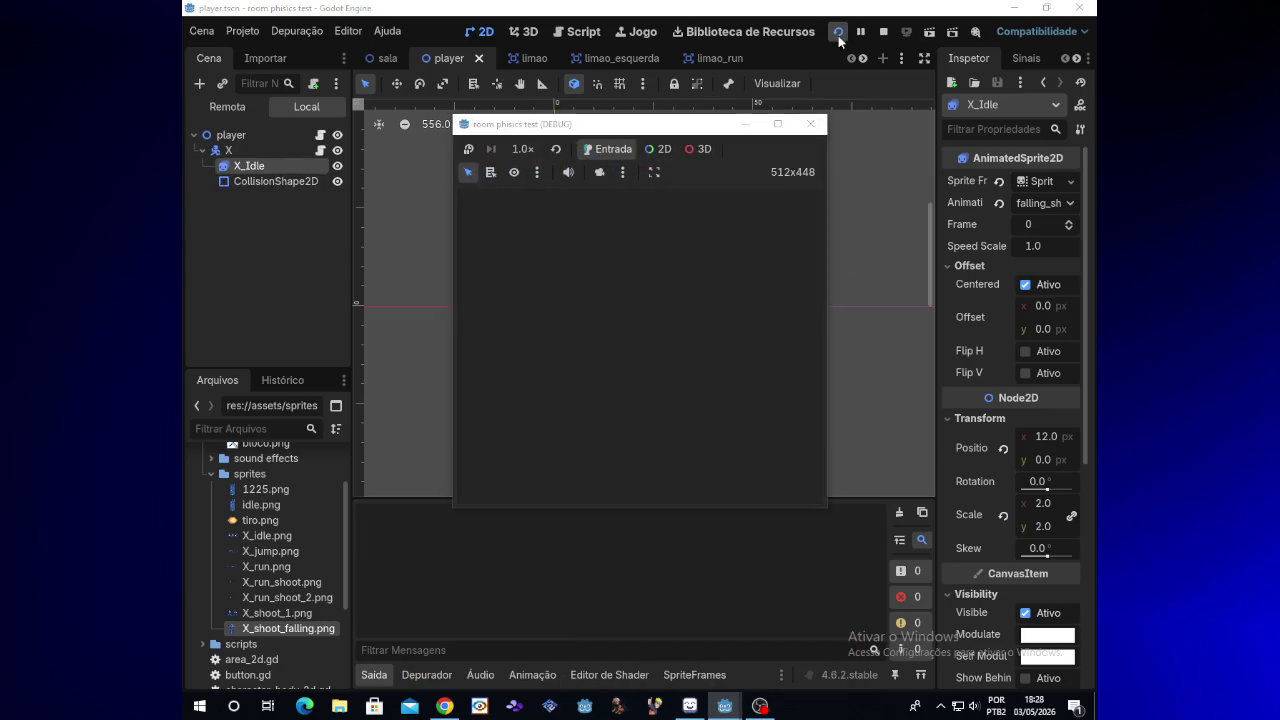
key(Right)
key(x)
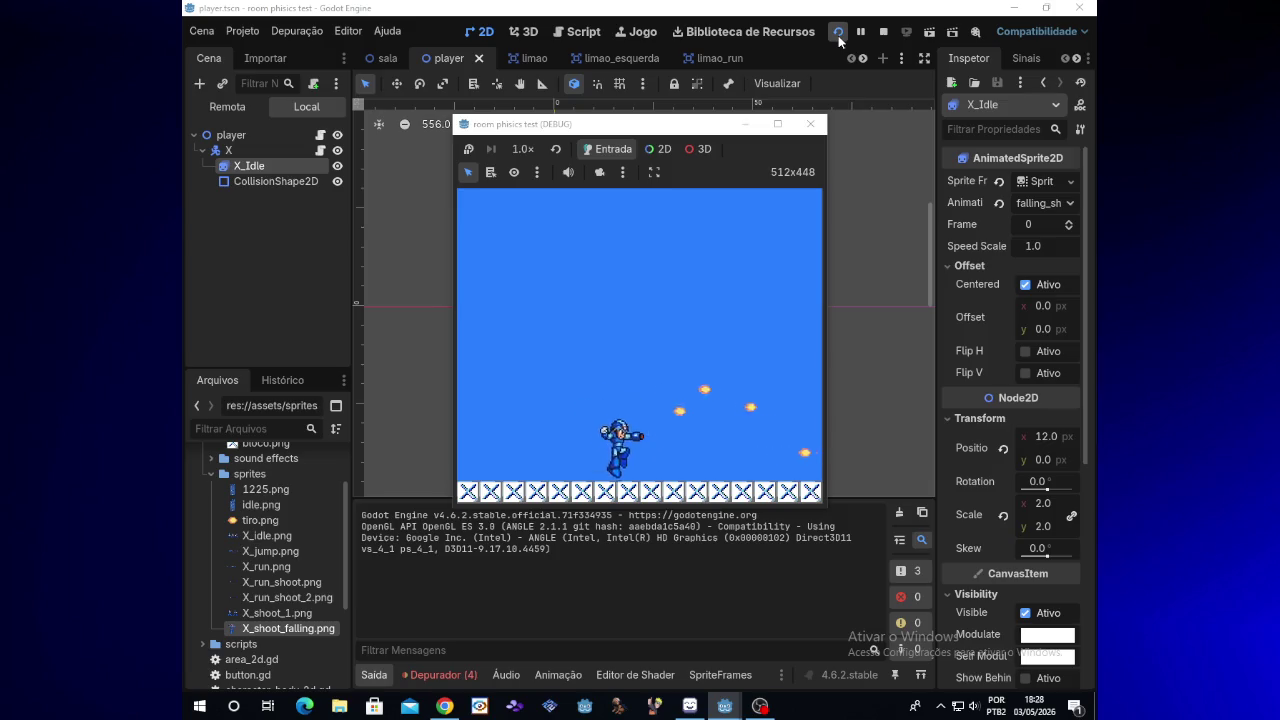
key(space)
key(x)
key(Left)
key(x)
key(space)
key(x)
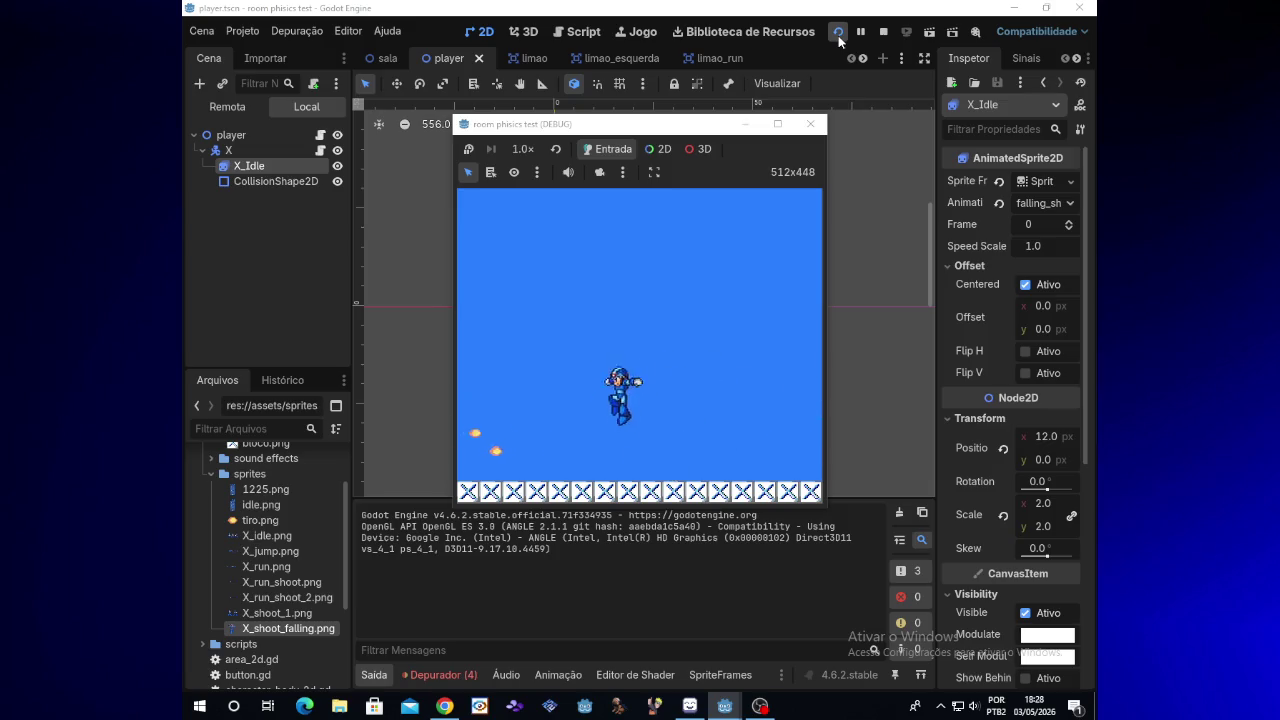
key(Right)
key(x)
key(x)
key(x)
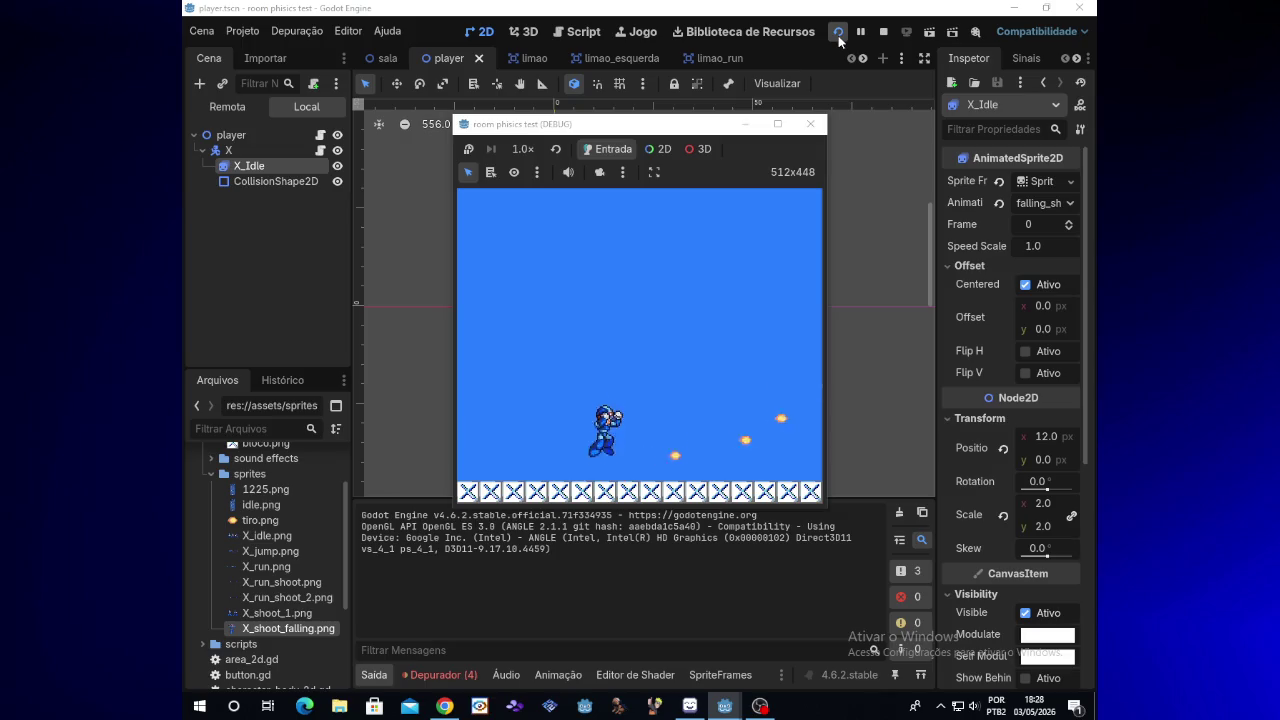
Step: Hide the game and nudge the X_Idle sprite to Position x 14 with arrow keys
click(748, 125)
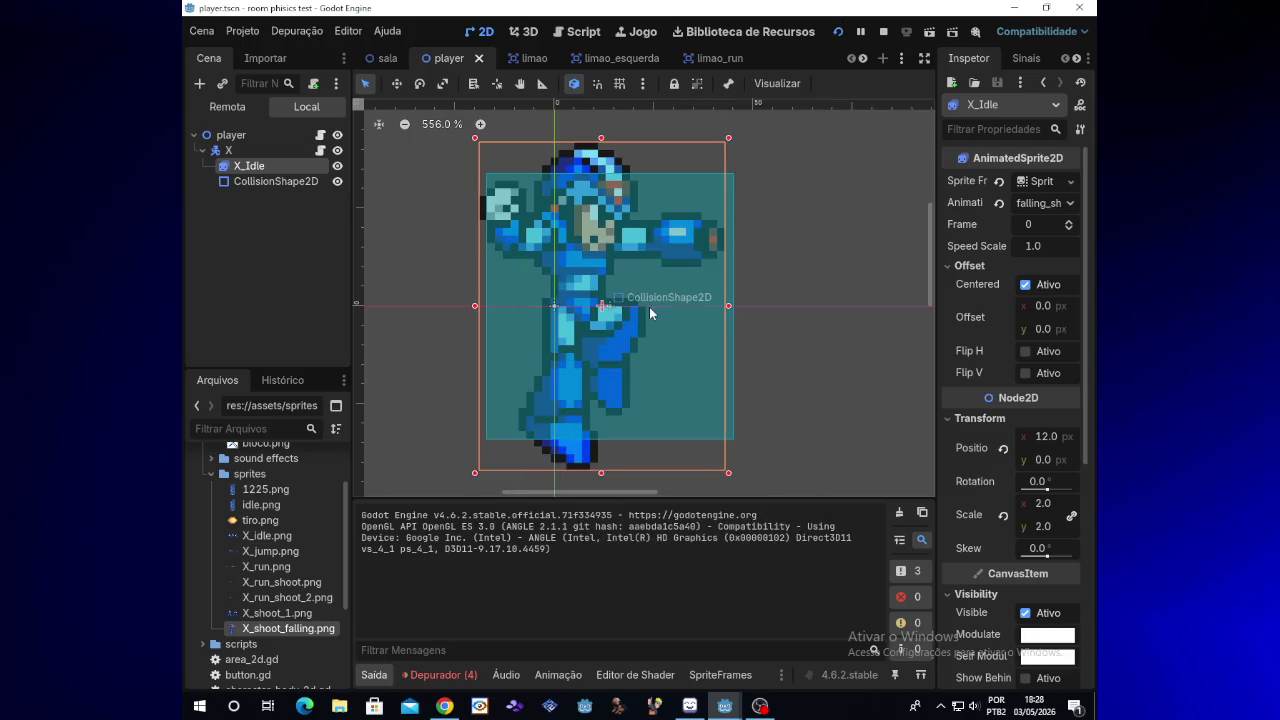
key(Right)
key(Left)
key(Right)
key(Right)
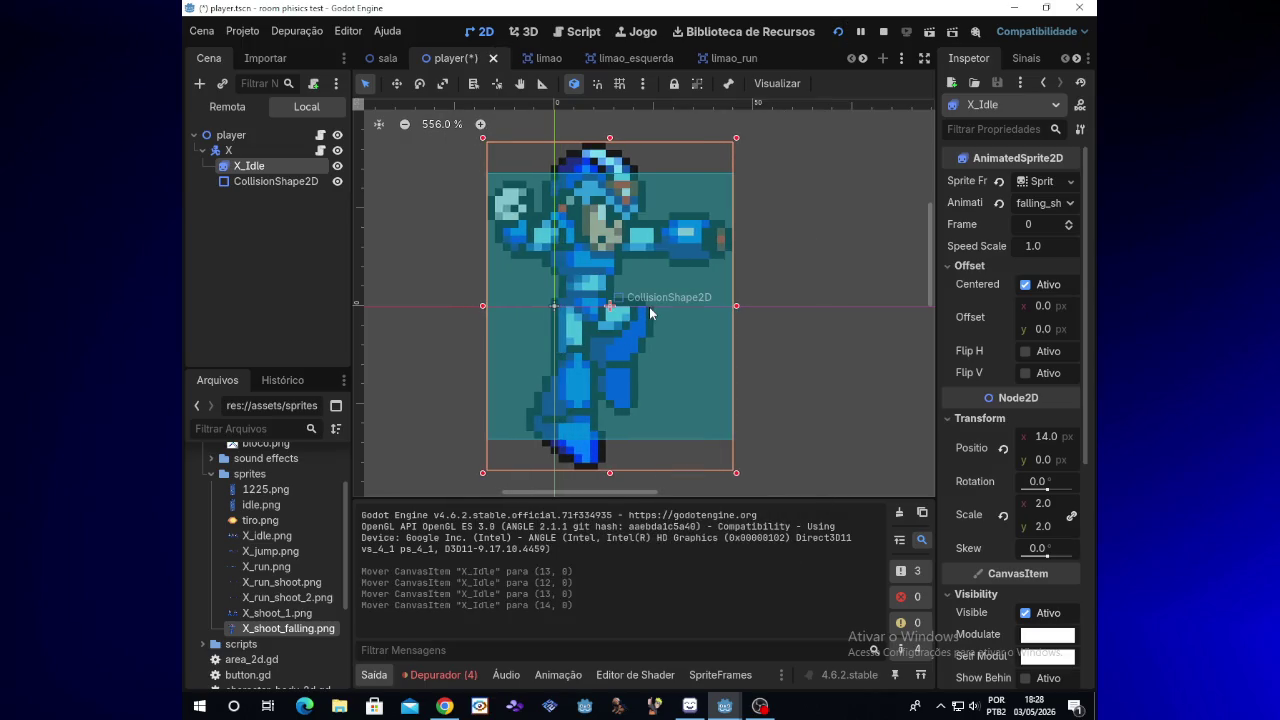
key(Right)
key(Right)
key(Right)
click(444, 706)
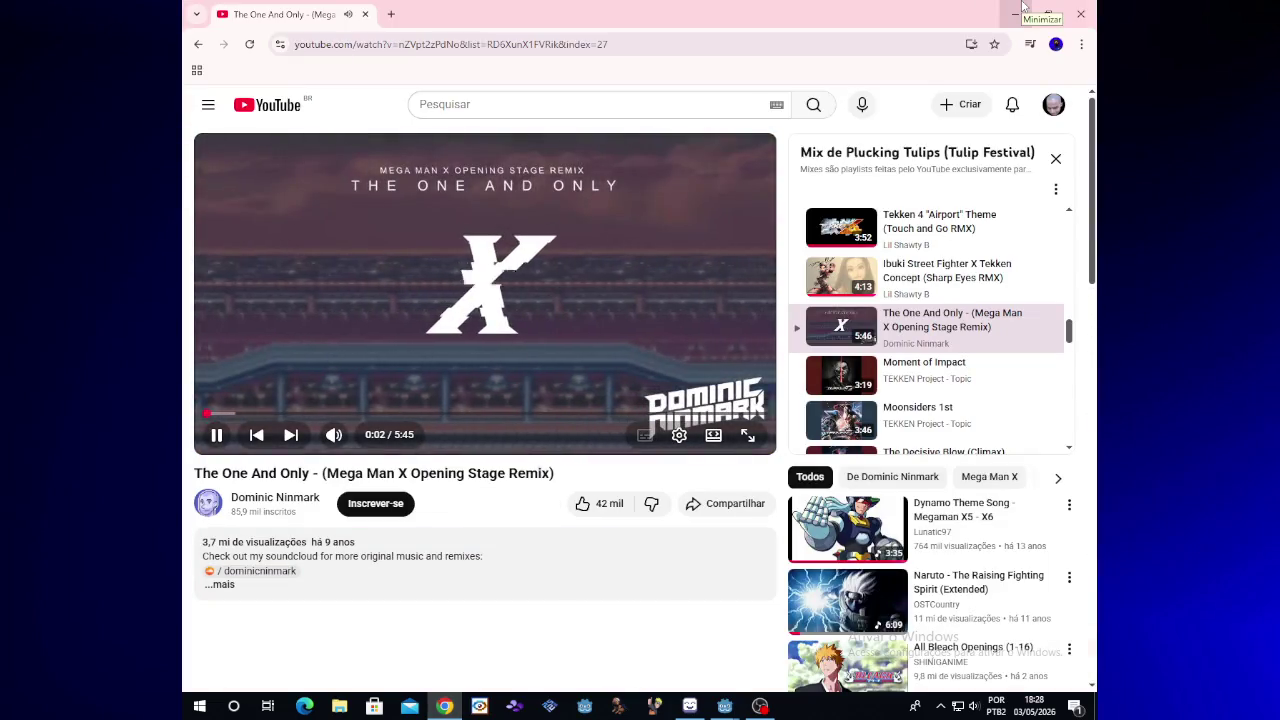
Step: Play Moment of Impact, then Moonsiders 1st from the YouTube playlist, and minimize Chrome
click(967, 378)
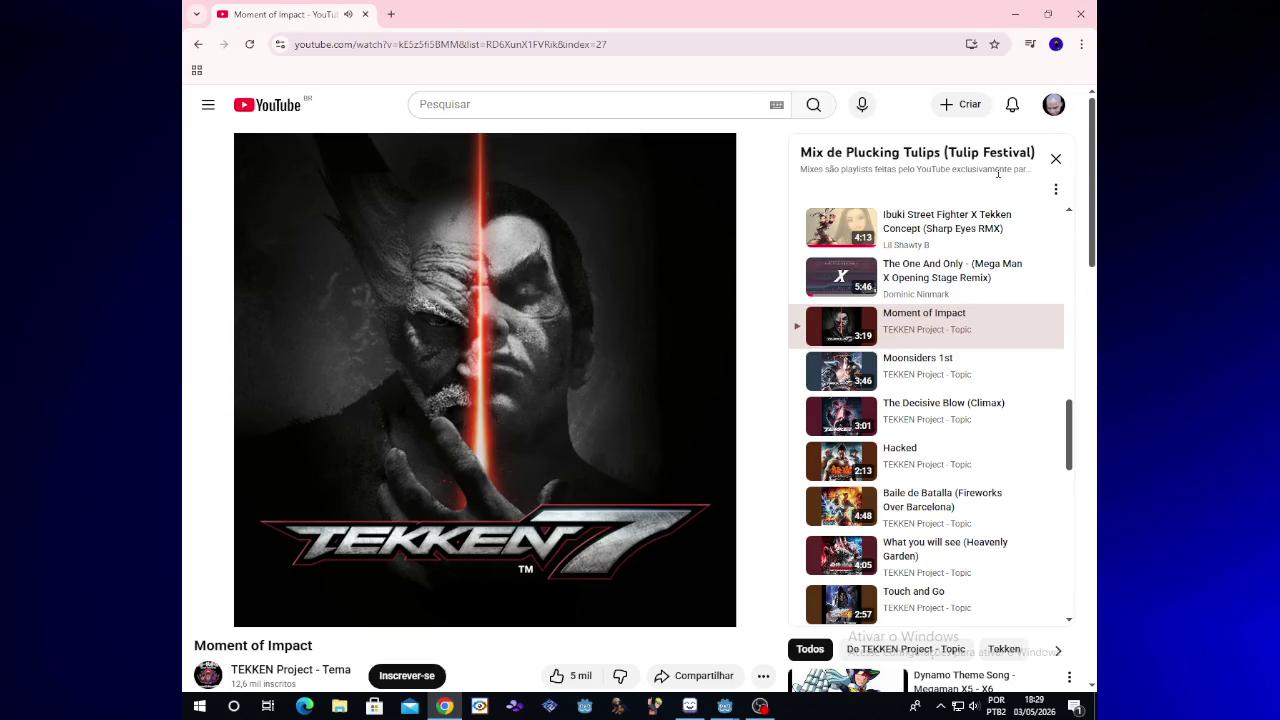
click(953, 378)
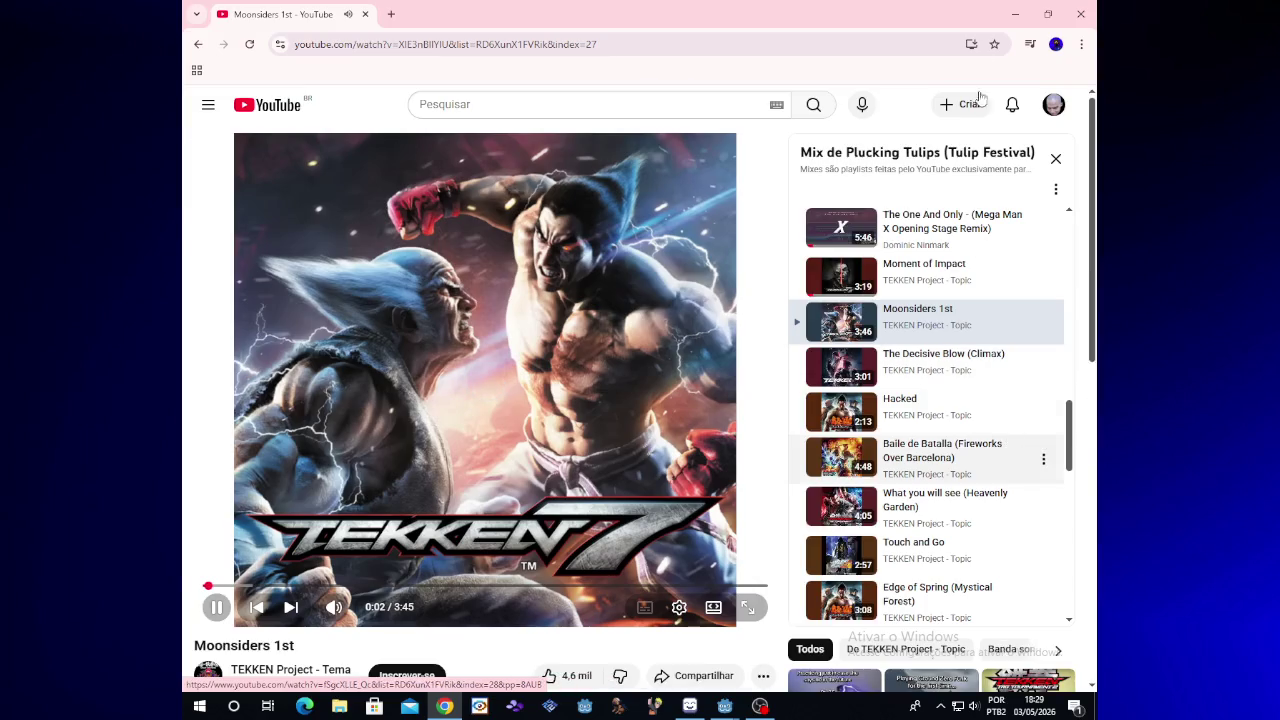
click(1015, 12)
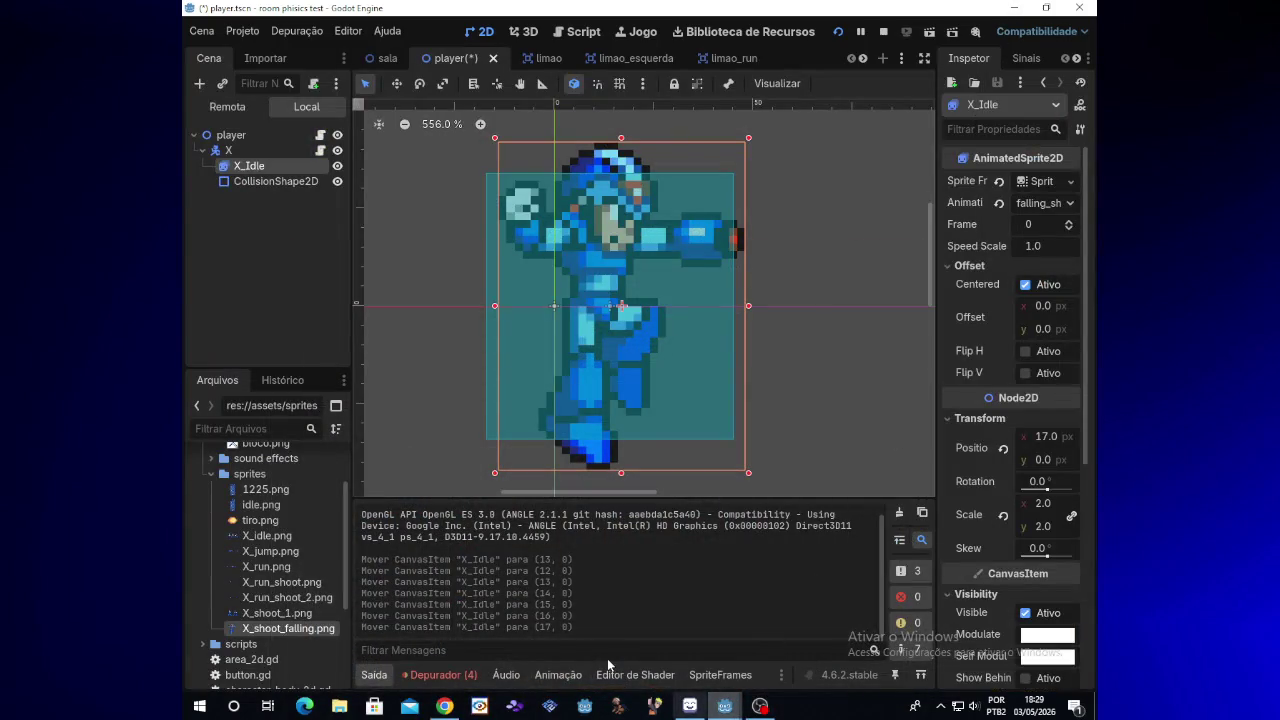
click(444, 706)
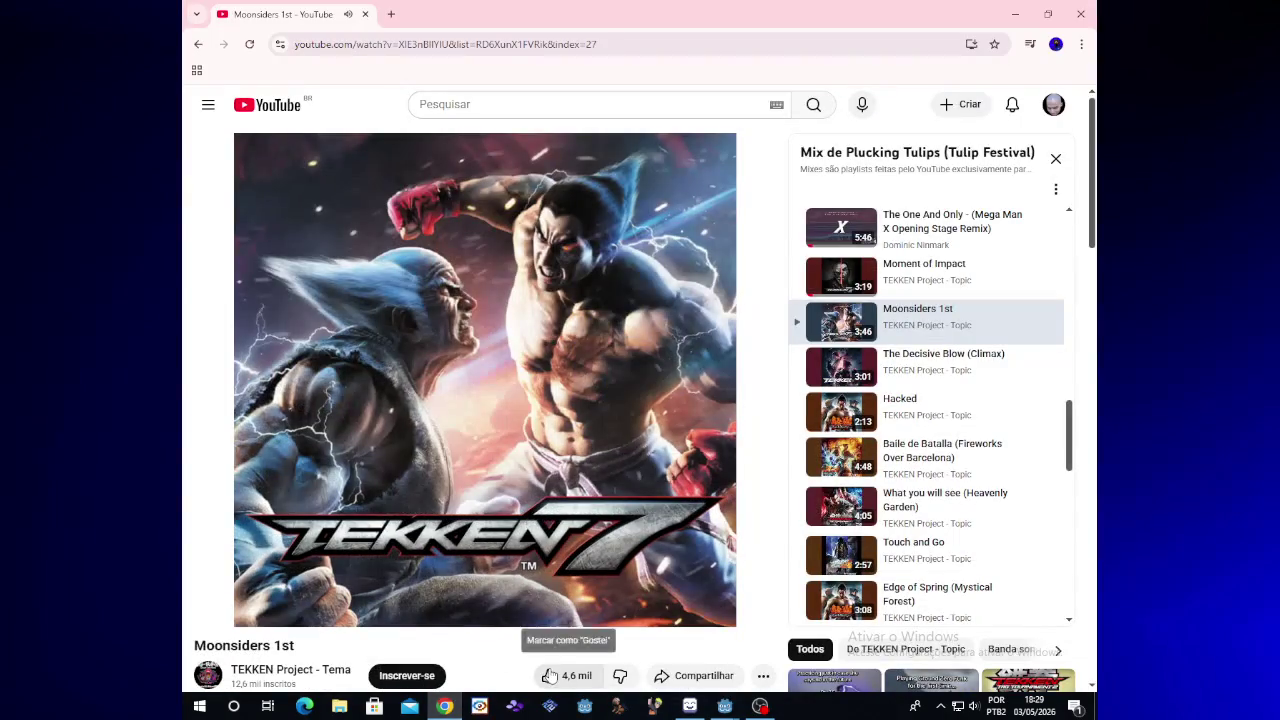
click(1015, 12)
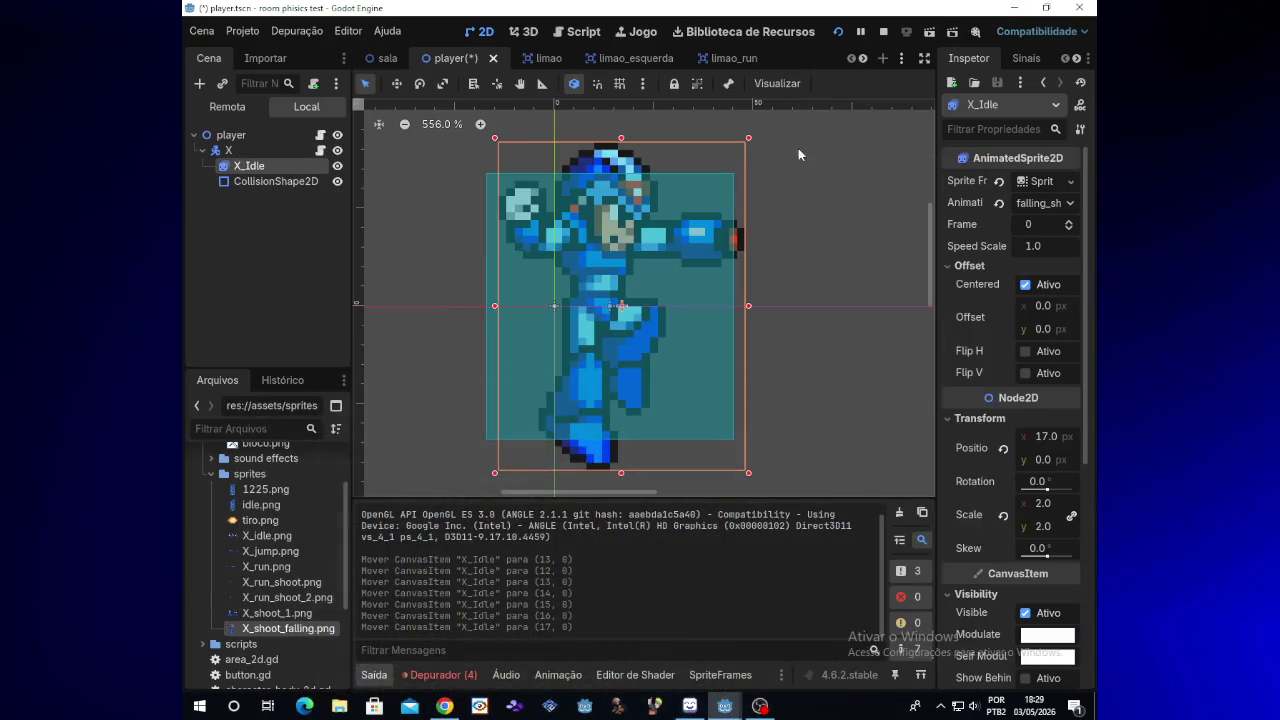
Step: Run the game and test running, jumping with z and shooting in both directions
click(840, 34)
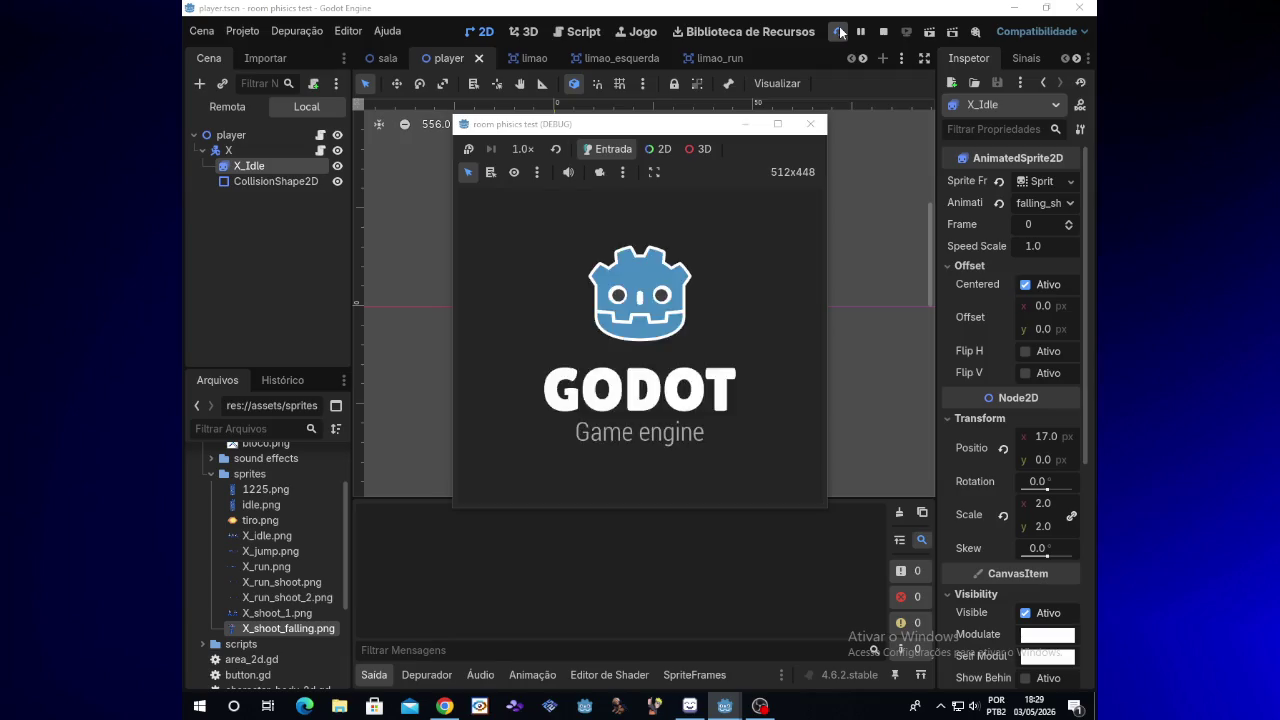
key(Right)
key(x)
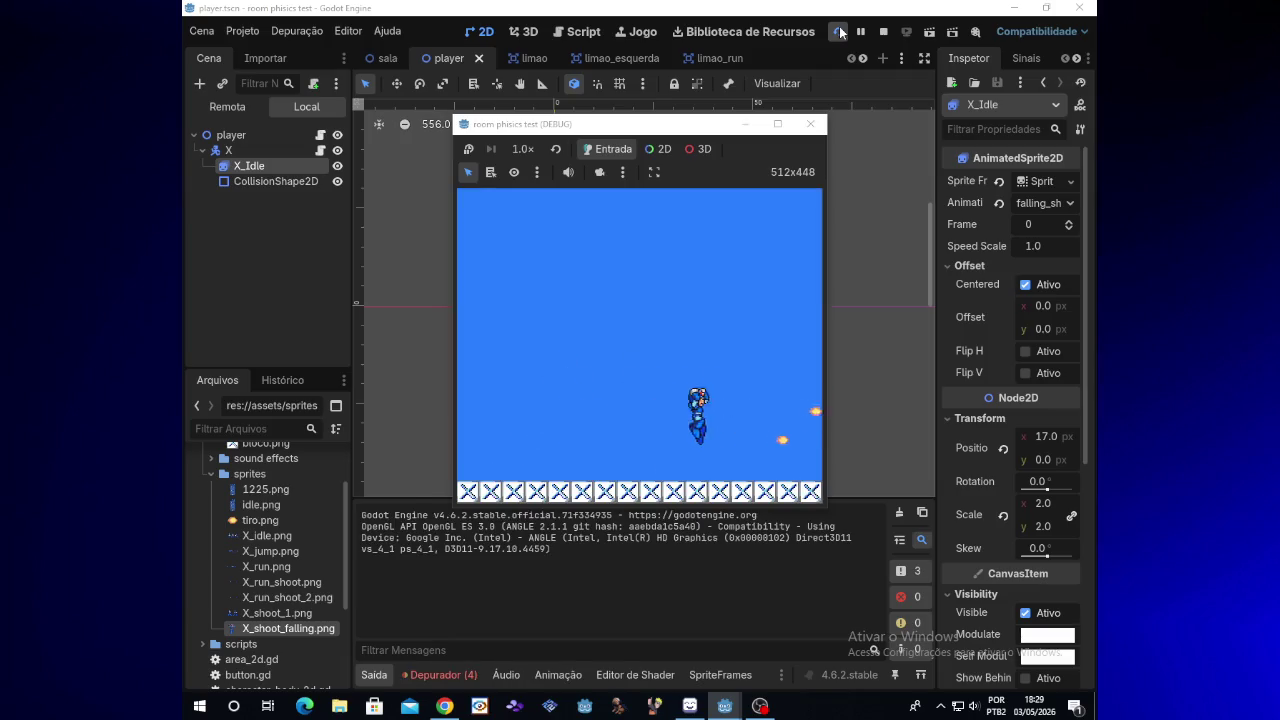
key(Left)
key(x)
key(x)
key(x)
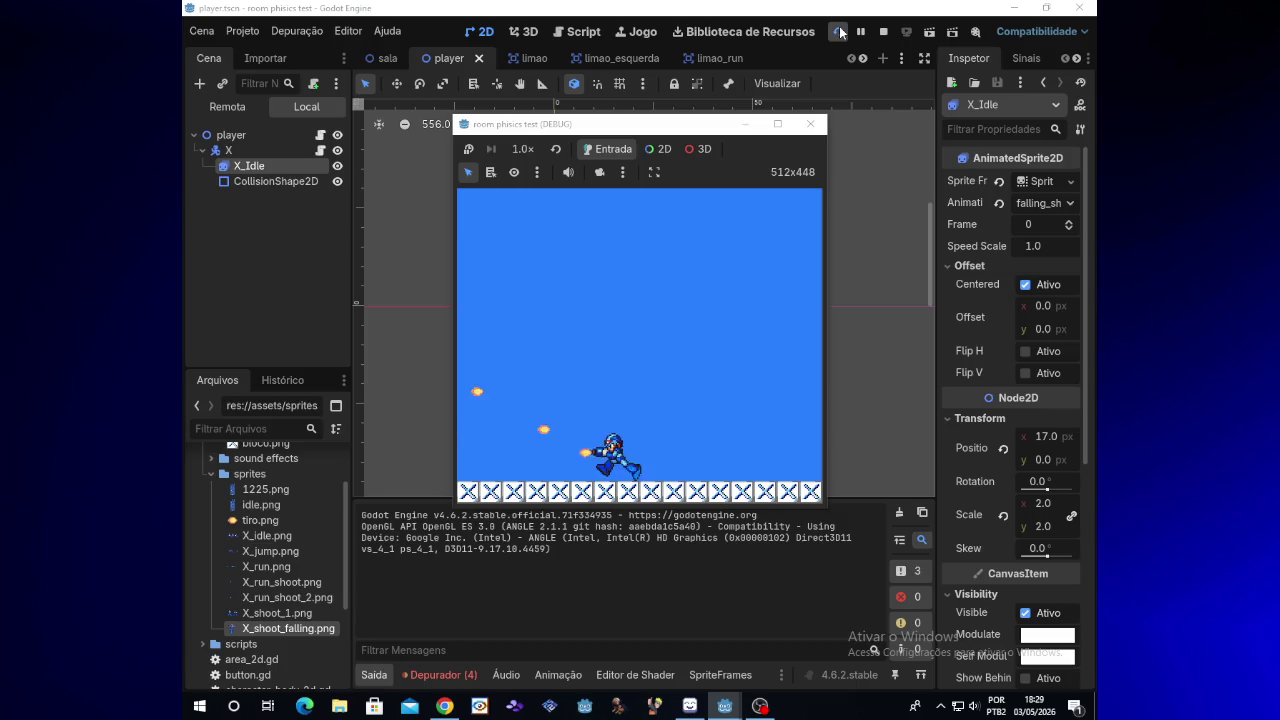
key(z)
key(Right)
key(x)
key(x)
key(x)
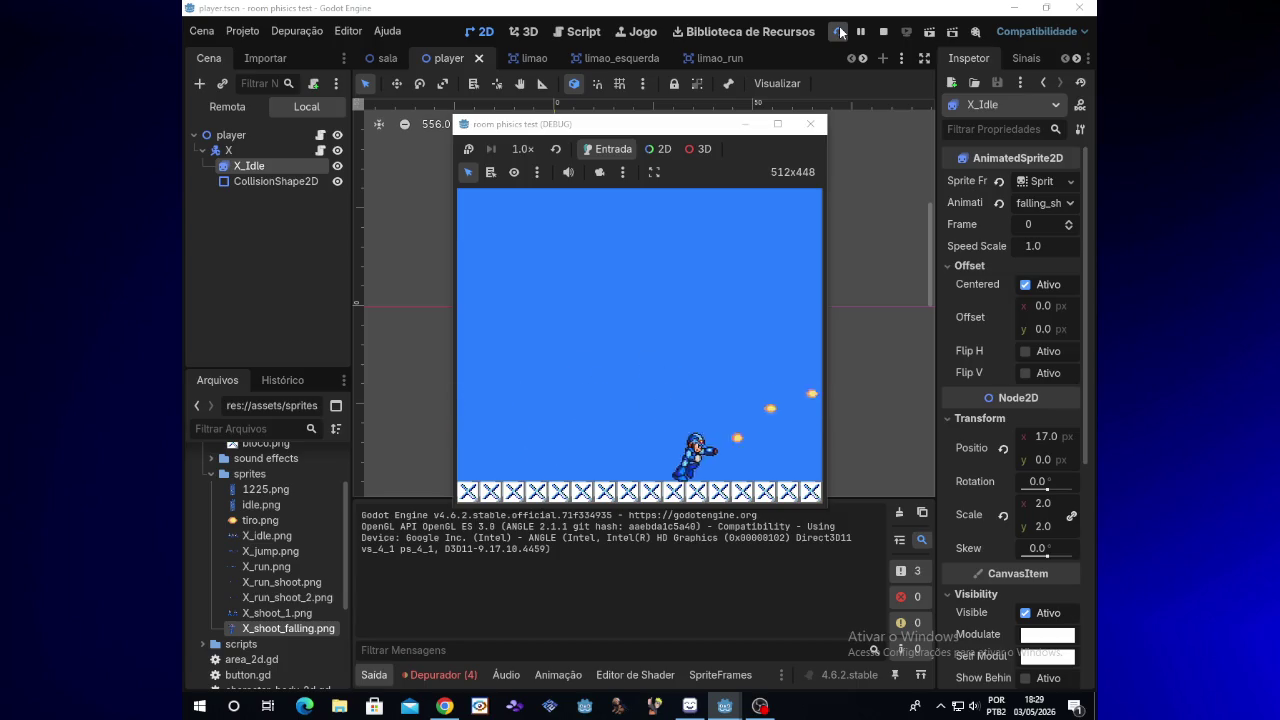
key(z)
key(Left)
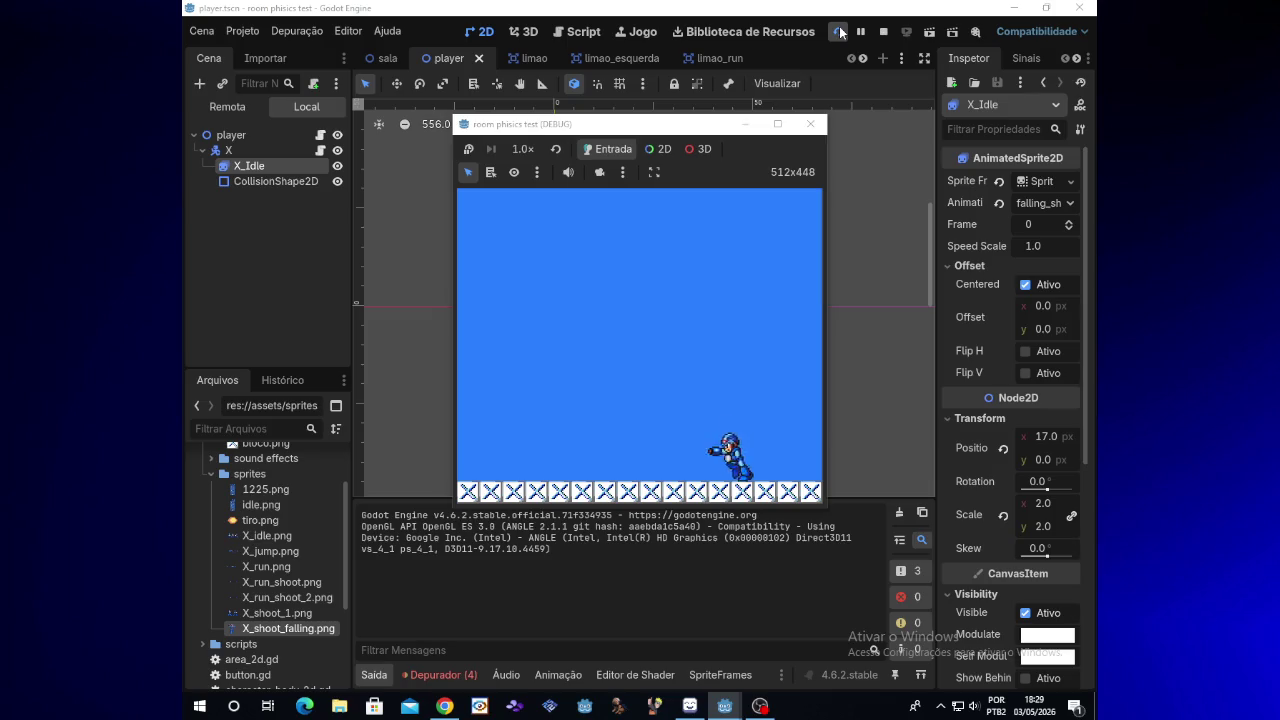
key(z)
key(x)
key(x)
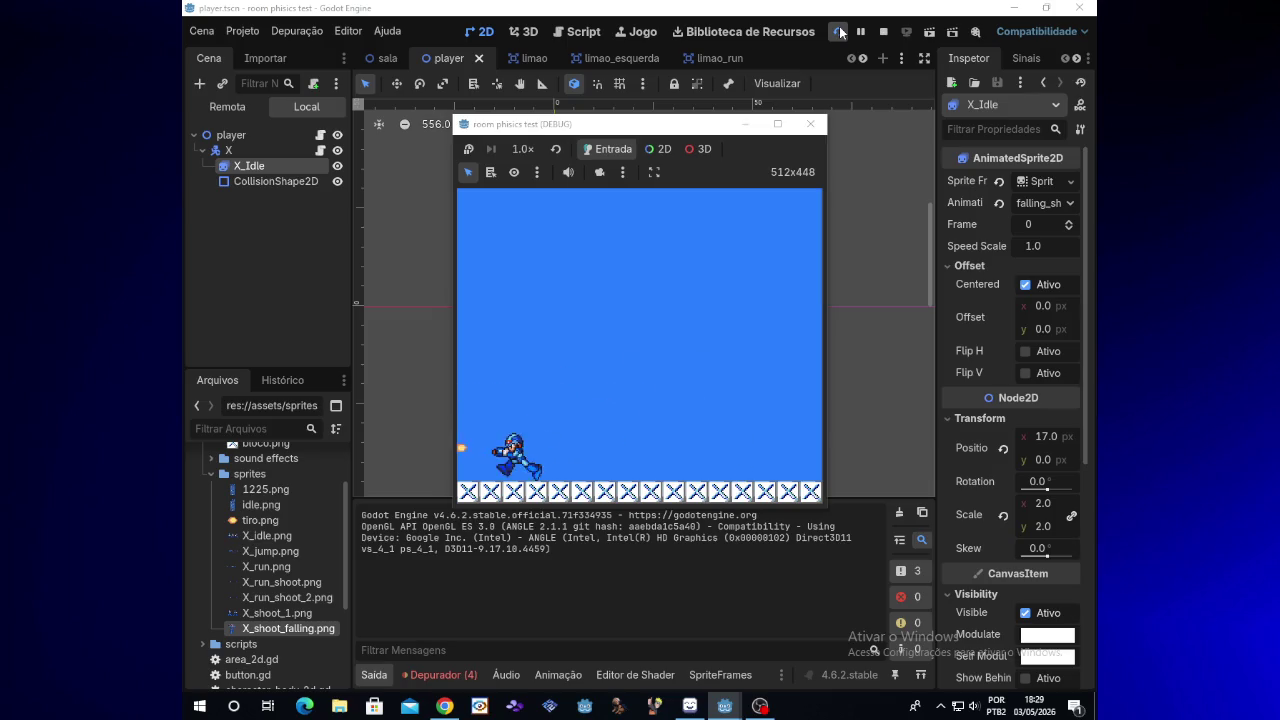
Step: Hide the game, nudge X_Idle left to x 14, and relaunch the test game
click(754, 126)
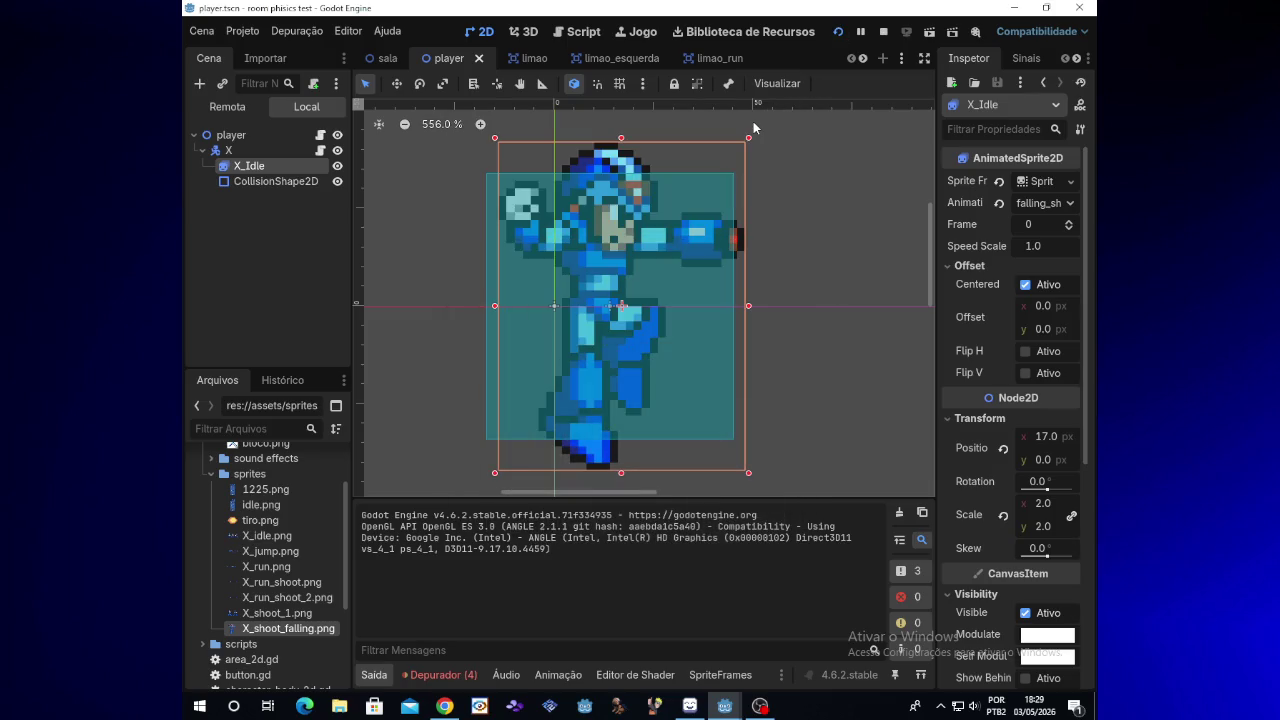
key(Left)
key(Left)
key(Left)
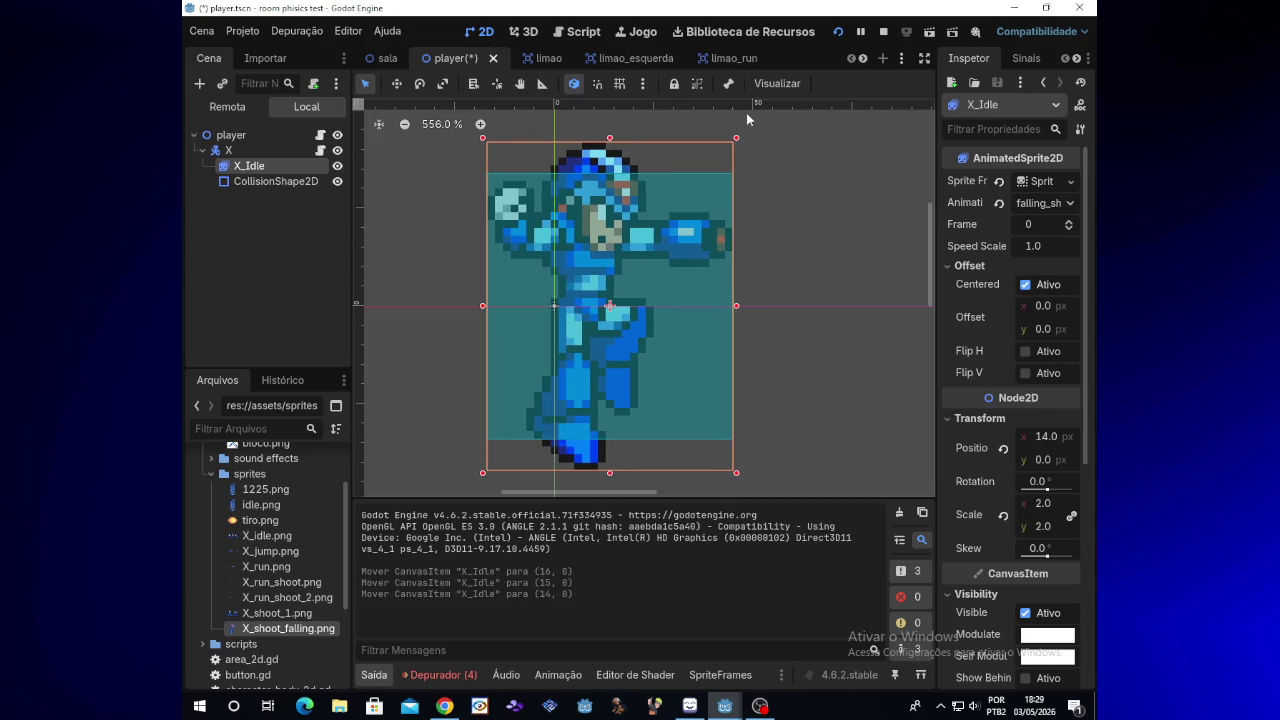
click(838, 33)
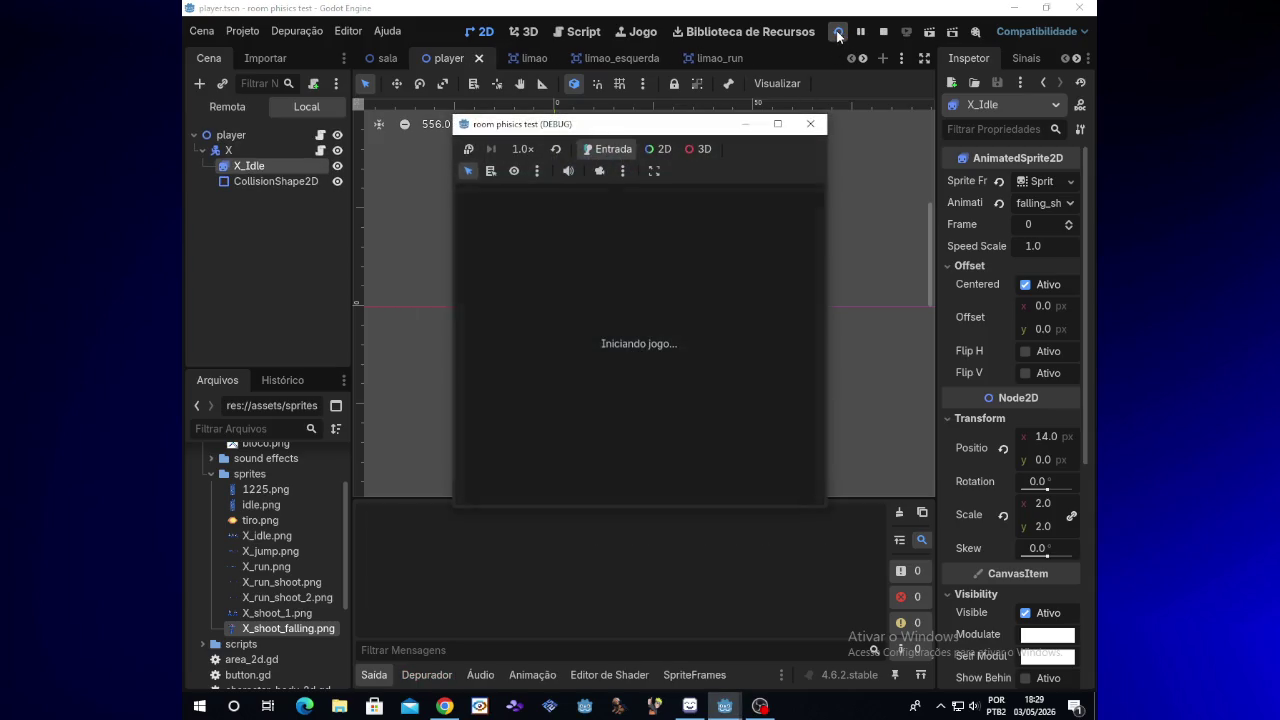
key(Right)
key(space)
key(x)
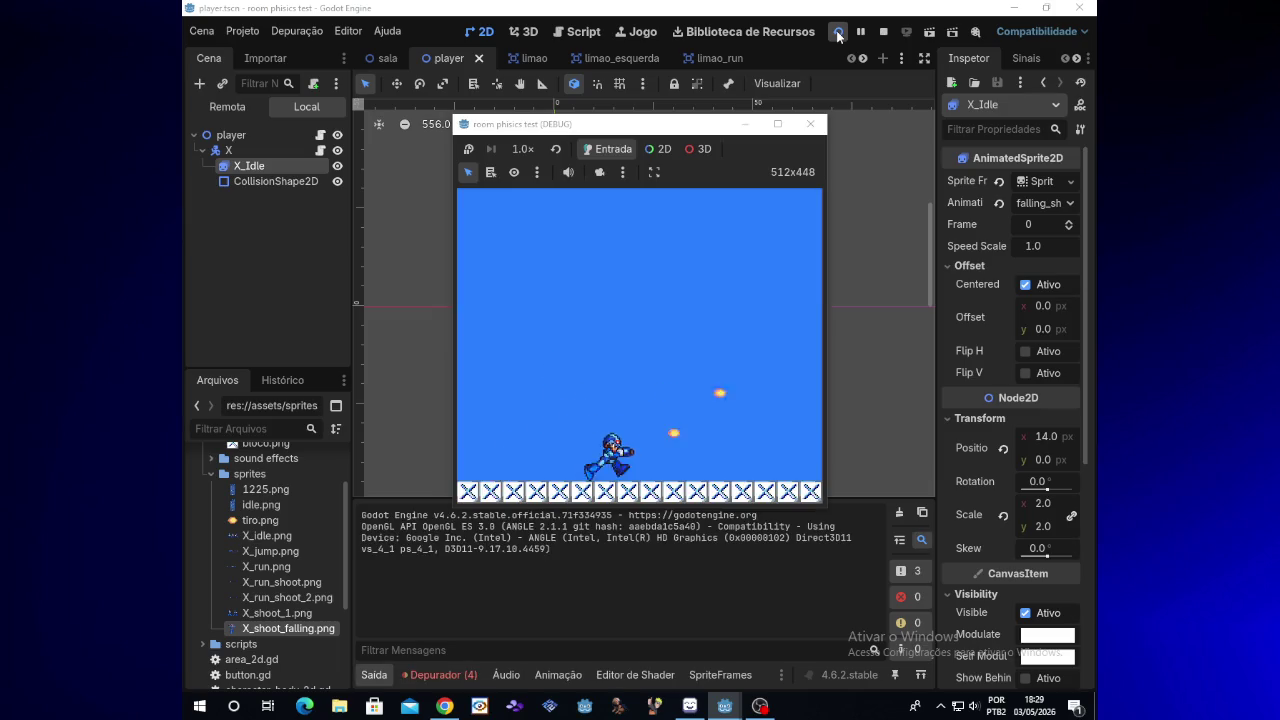
key(Left)
key(x)
key(x)
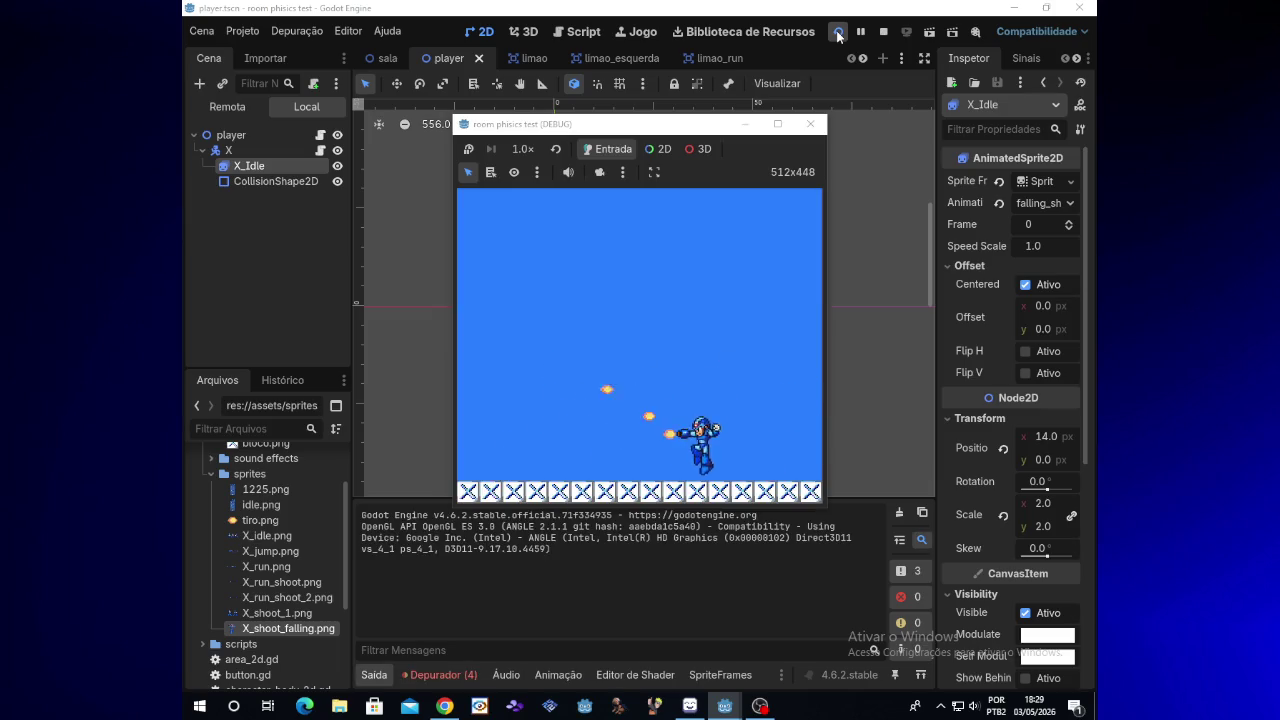
key(space)
key(x)
key(x)
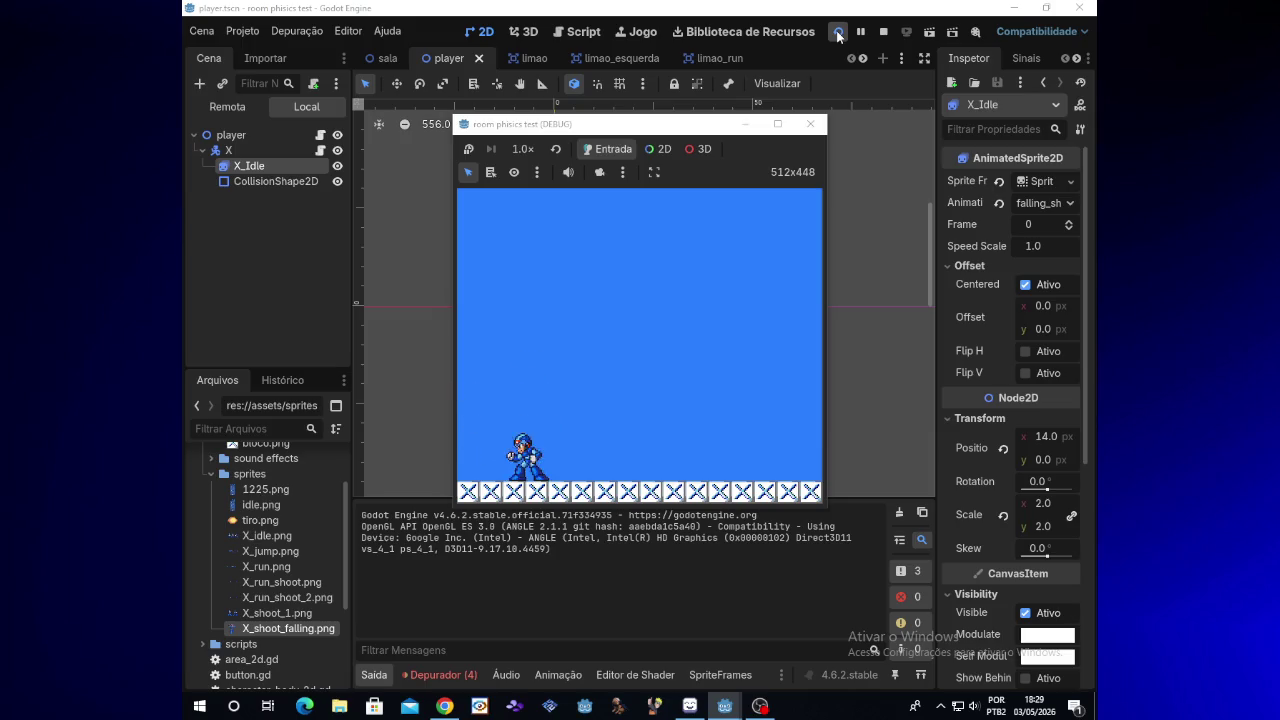
key(Right)
key(space)
key(x)
key(space)
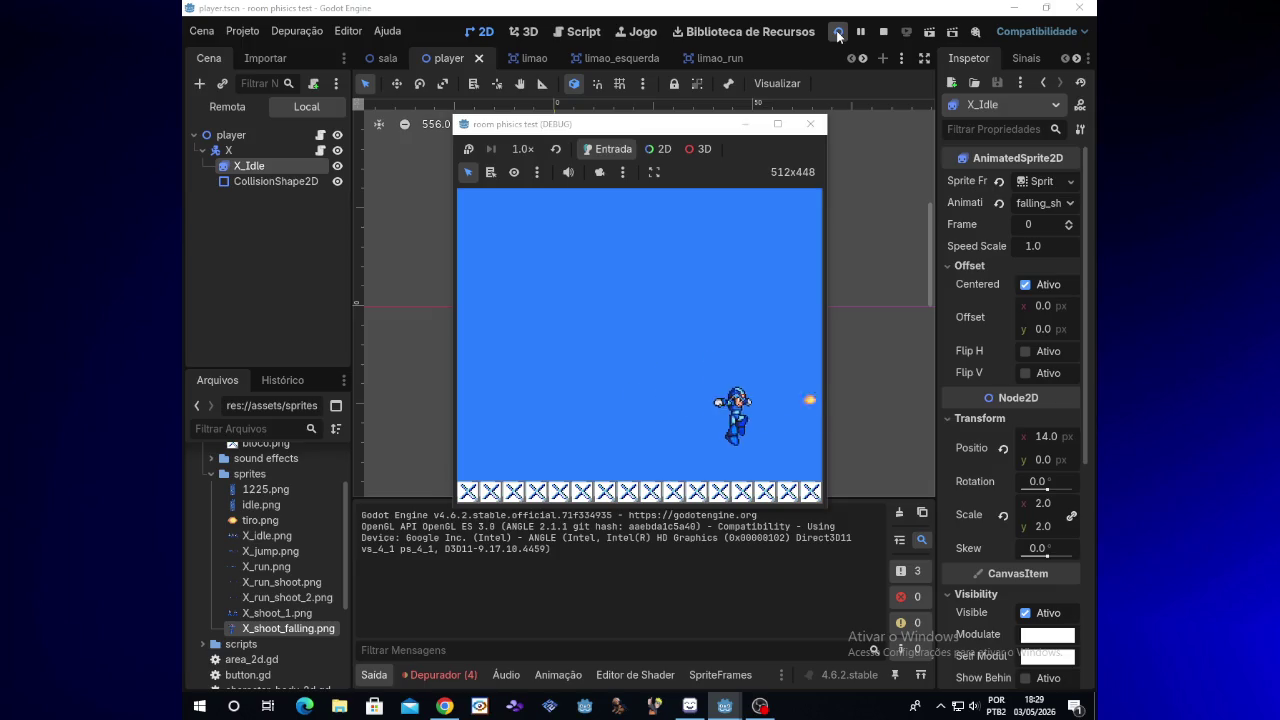
key(Left)
key(x)
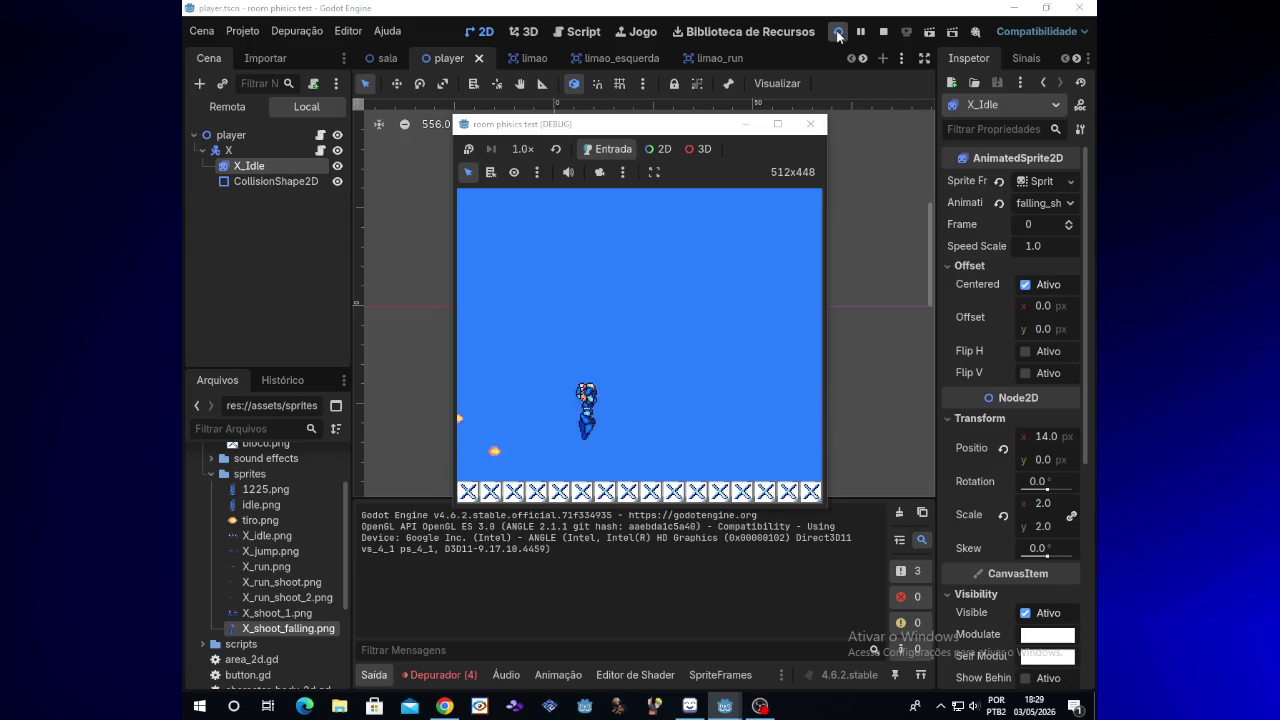
key(Right)
key(space)
key(x)
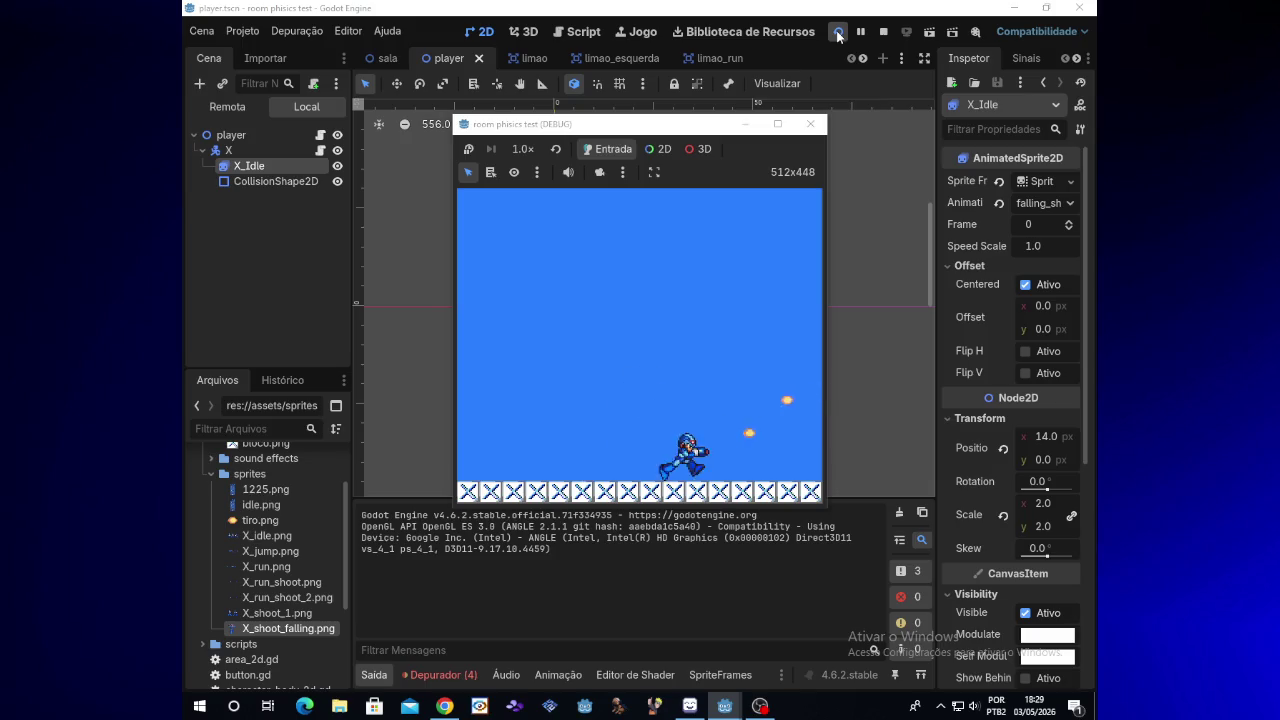
key(space)
key(Left)
key(x)
key(space)
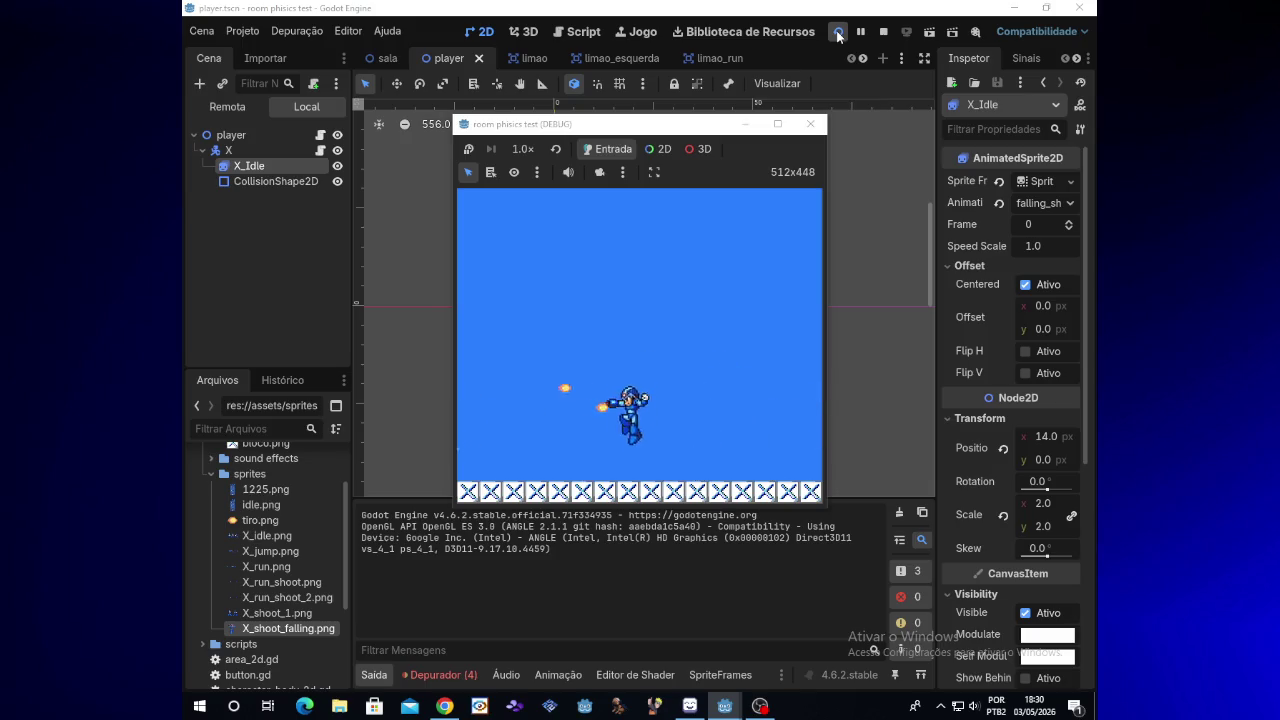
key(Left)
key(Right)
key(x)
key(space)
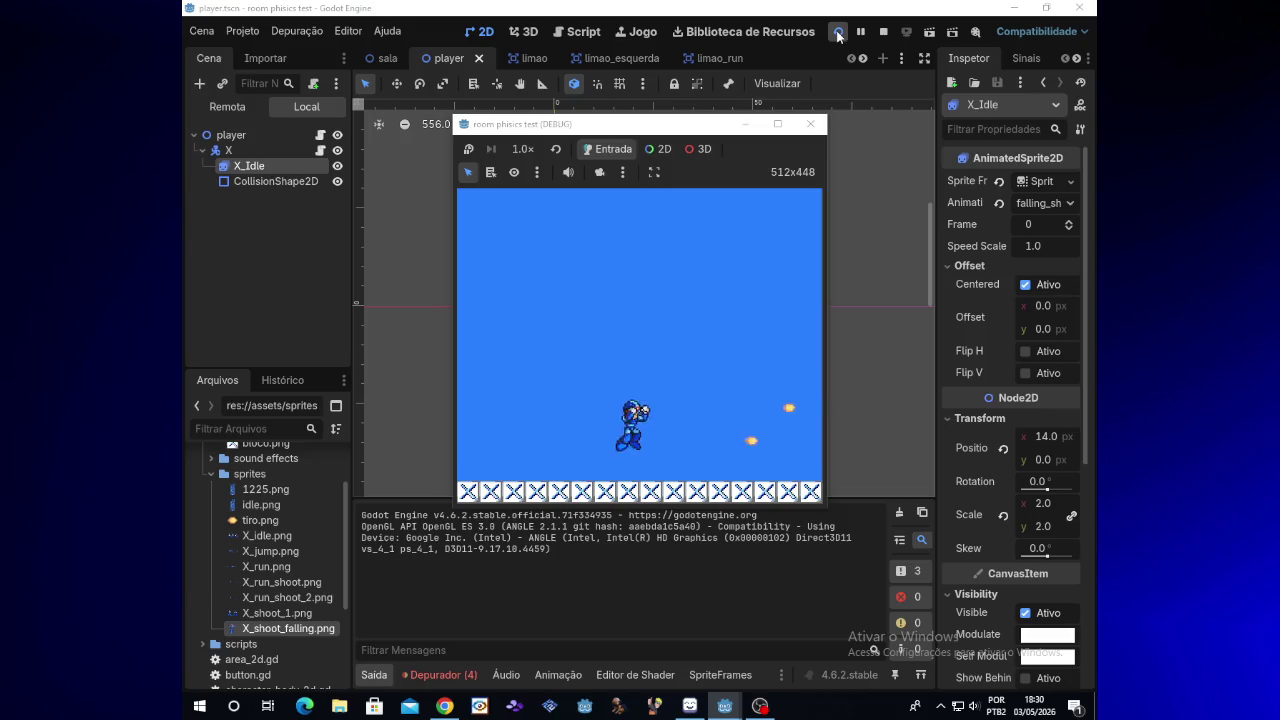
key(space)
key(Left)
key(x)
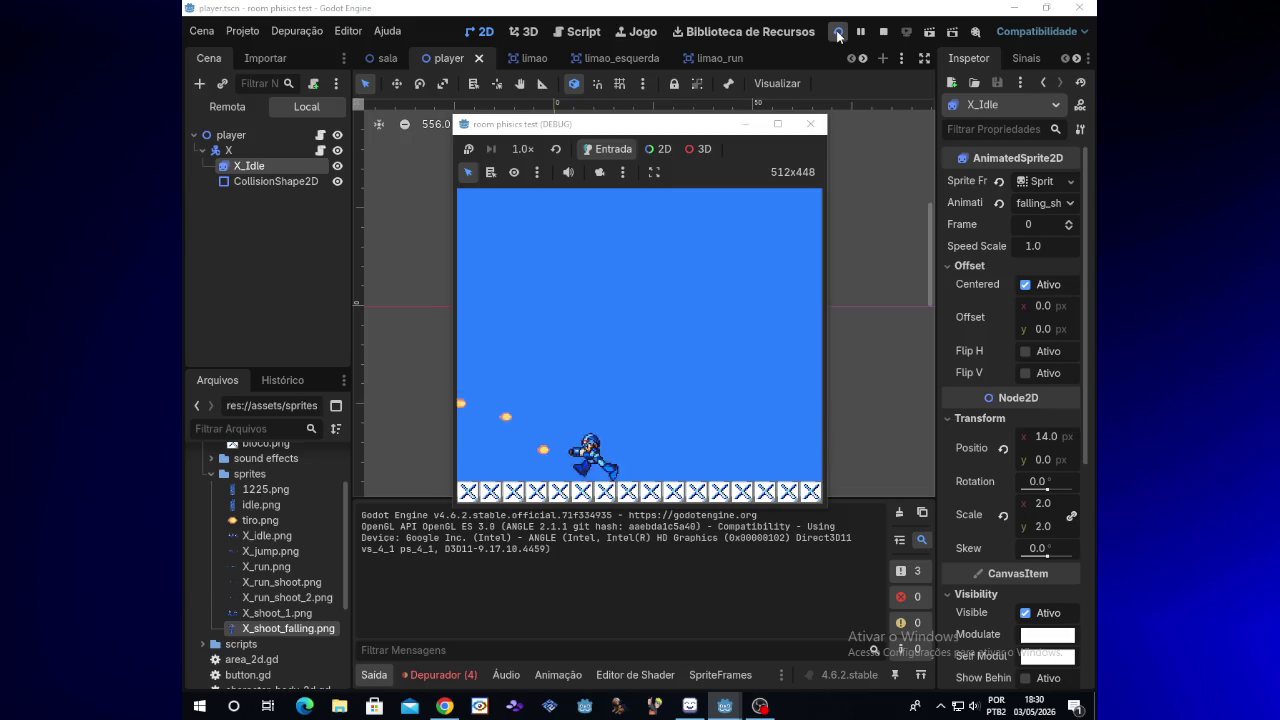
key(Right)
key(space)
key(x)
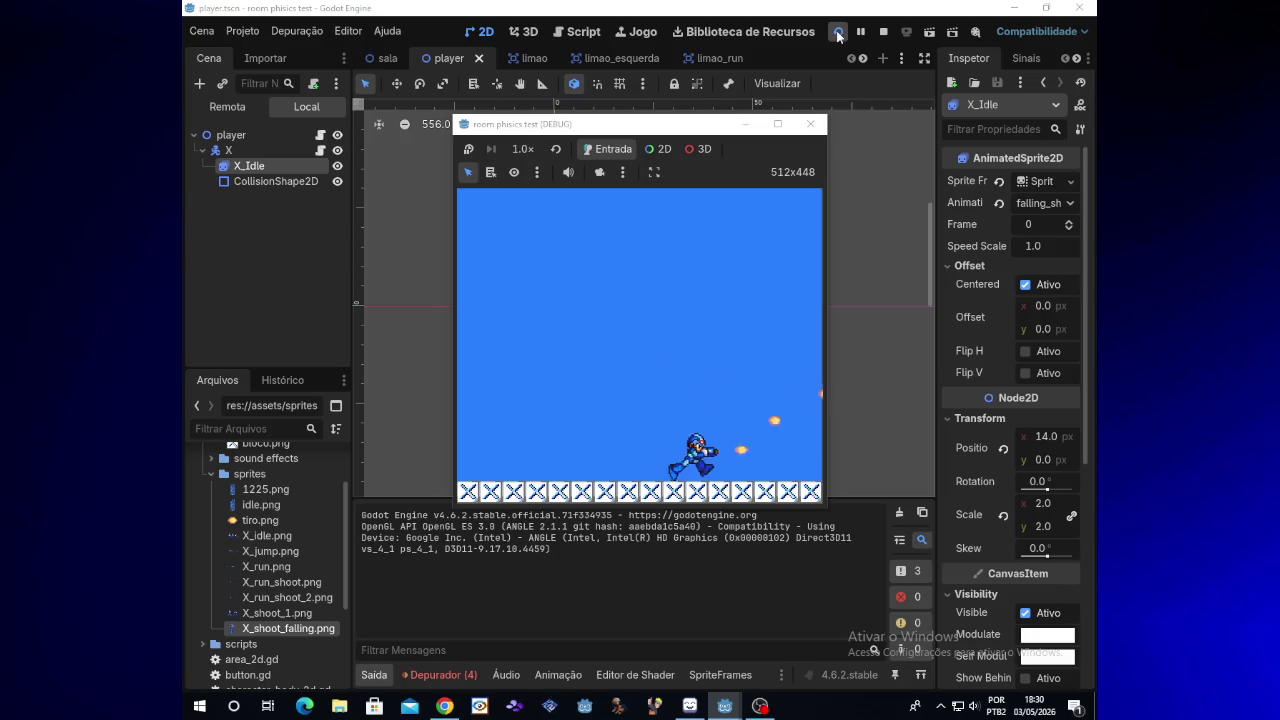
key(Left)
key(space)
key(x)
key(space)
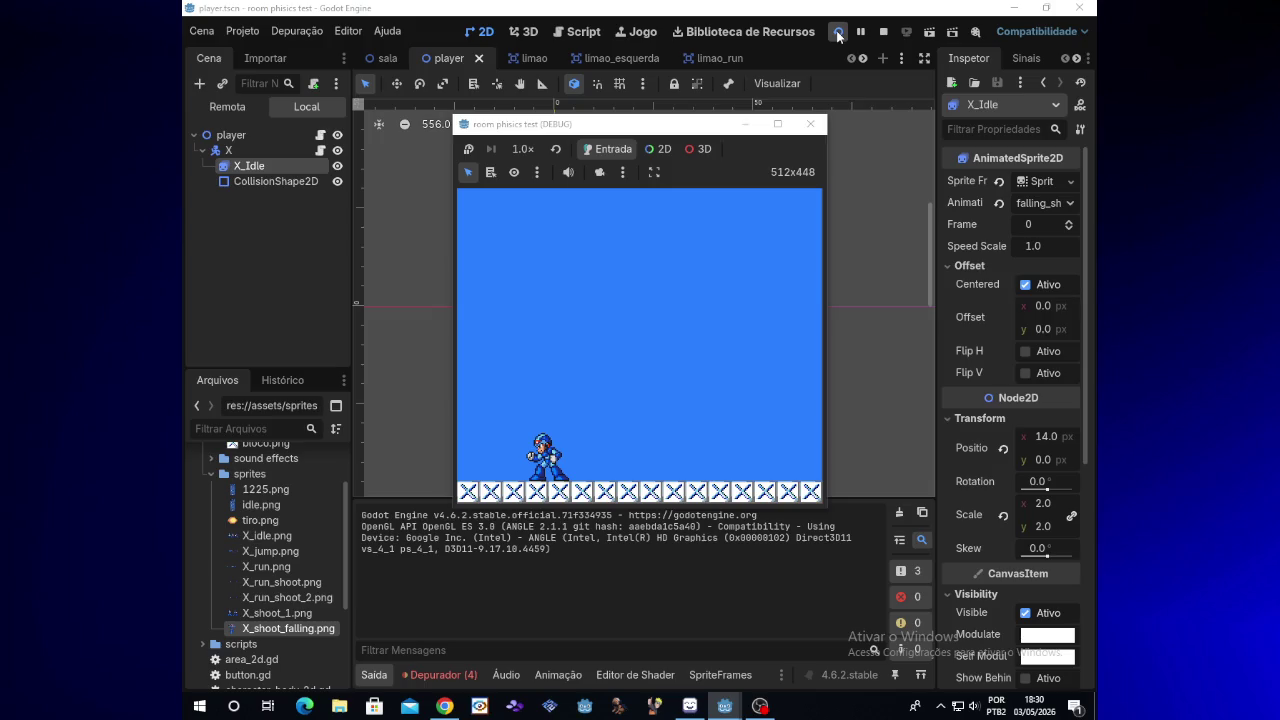
key(Right)
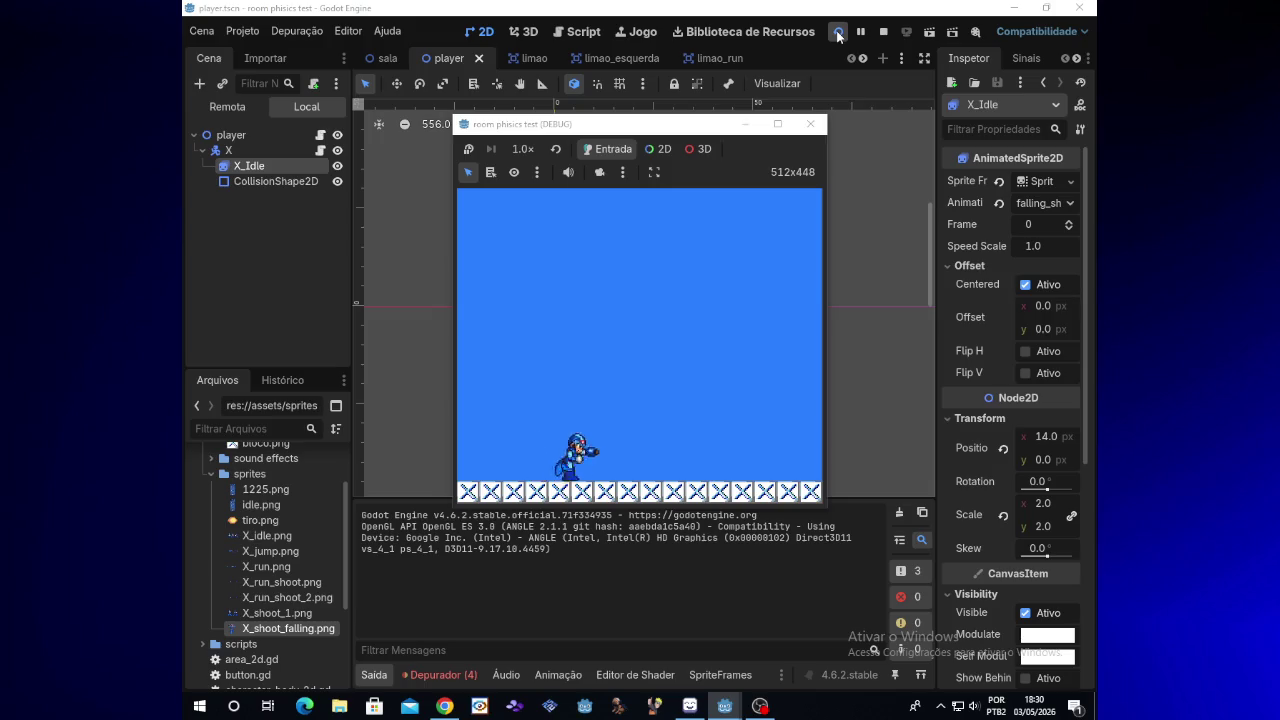
key(x)
key(space)
key(x)
key(Left)
key(x)
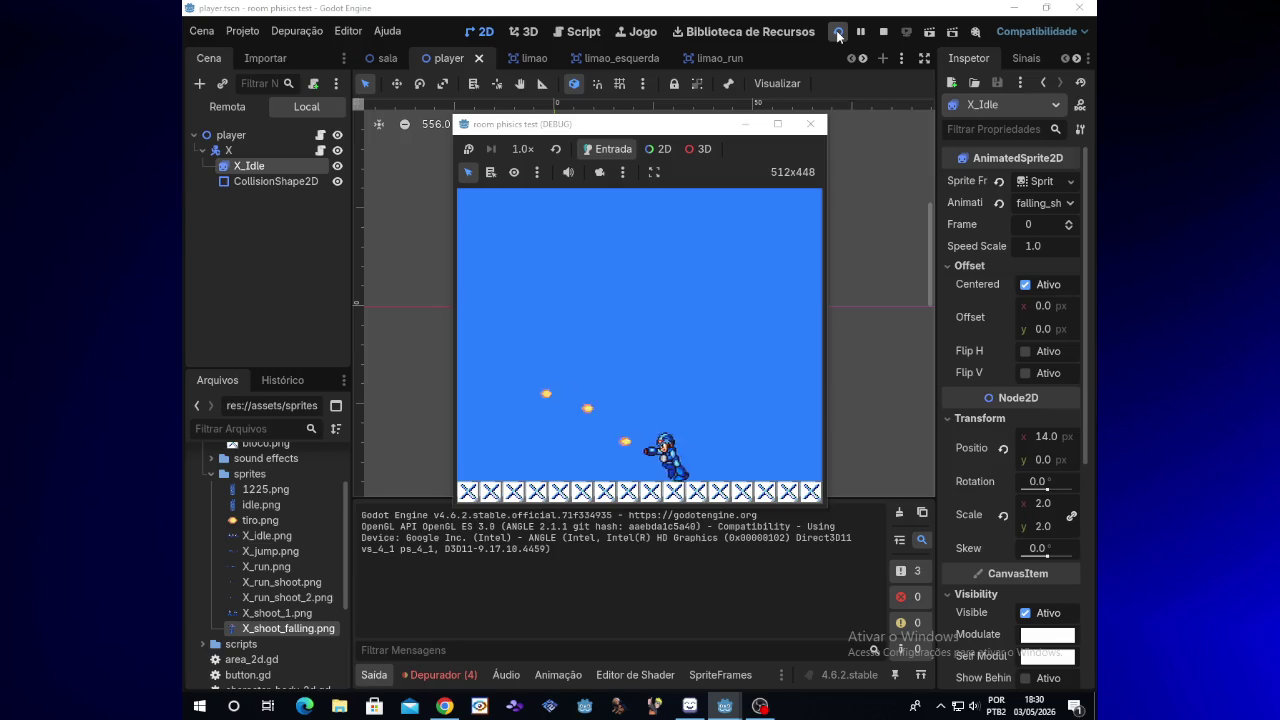
key(space)
key(Right)
key(x)
key(space)
key(x)
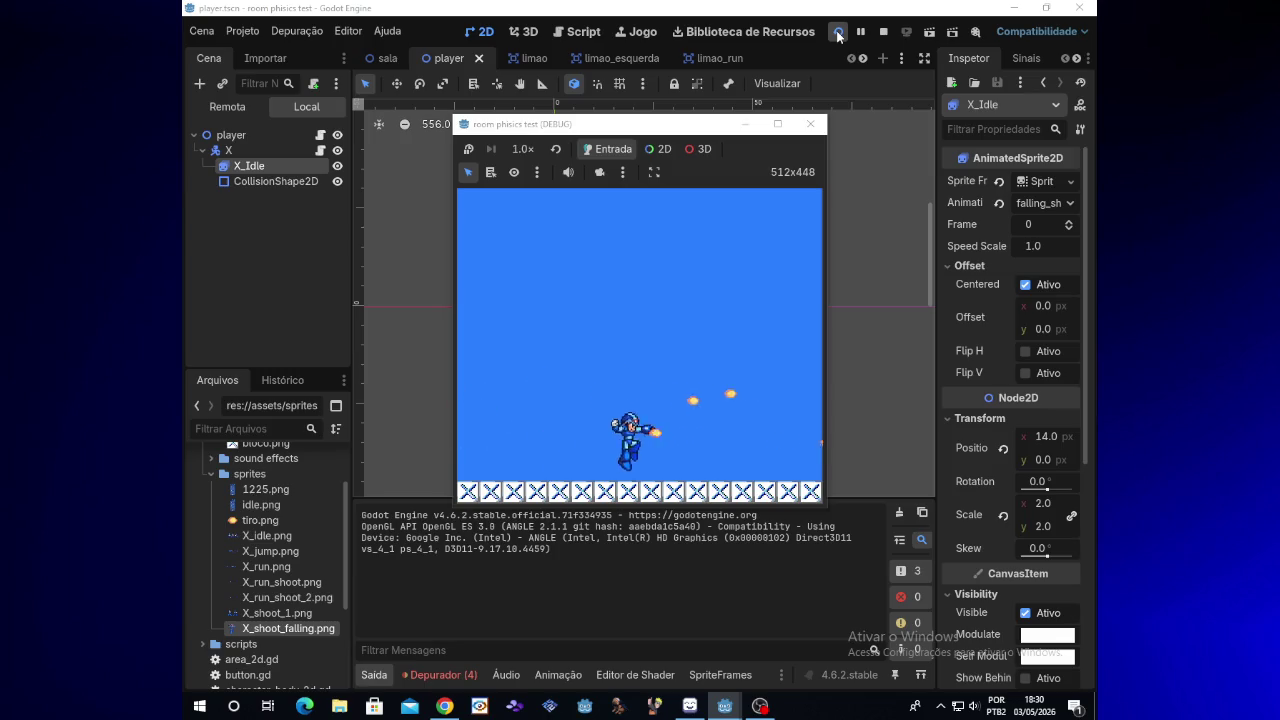
key(Left)
key(x)
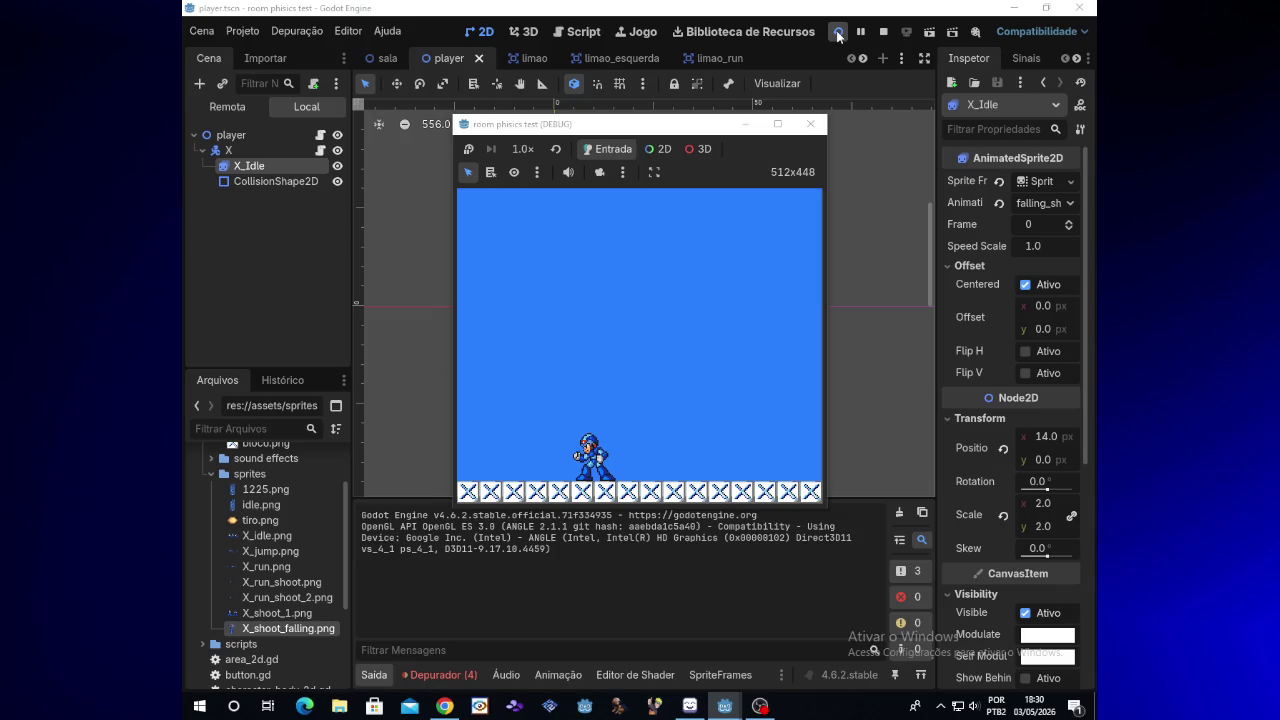
key(Right)
key(x)
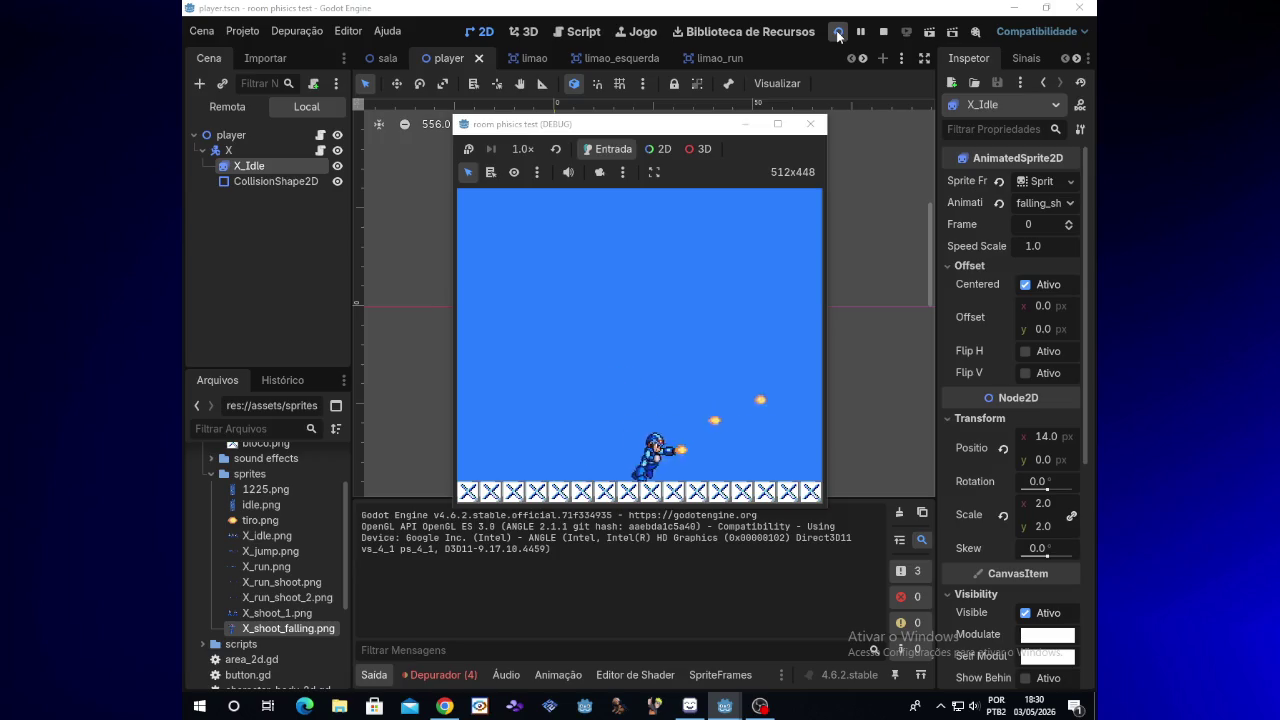
key(z)
key(Left)
key(x)
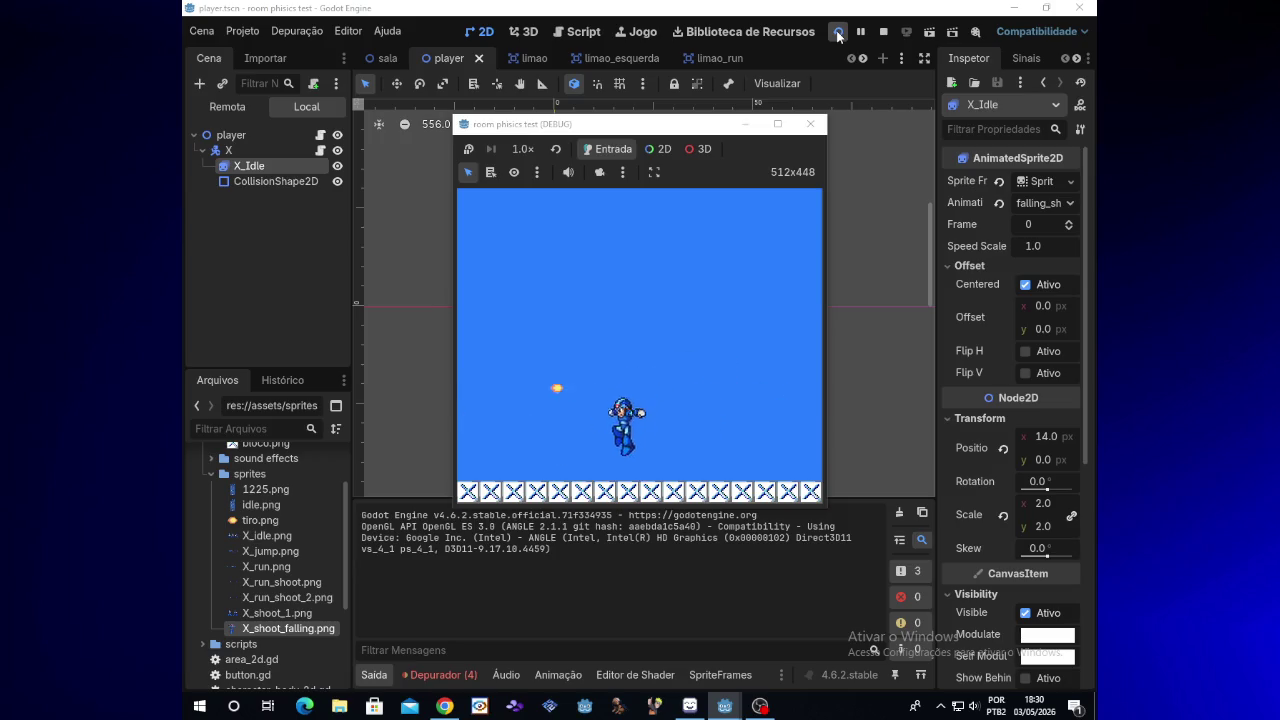
key(z)
key(Right)
key(x)
key(Right)
key(z)
key(x)
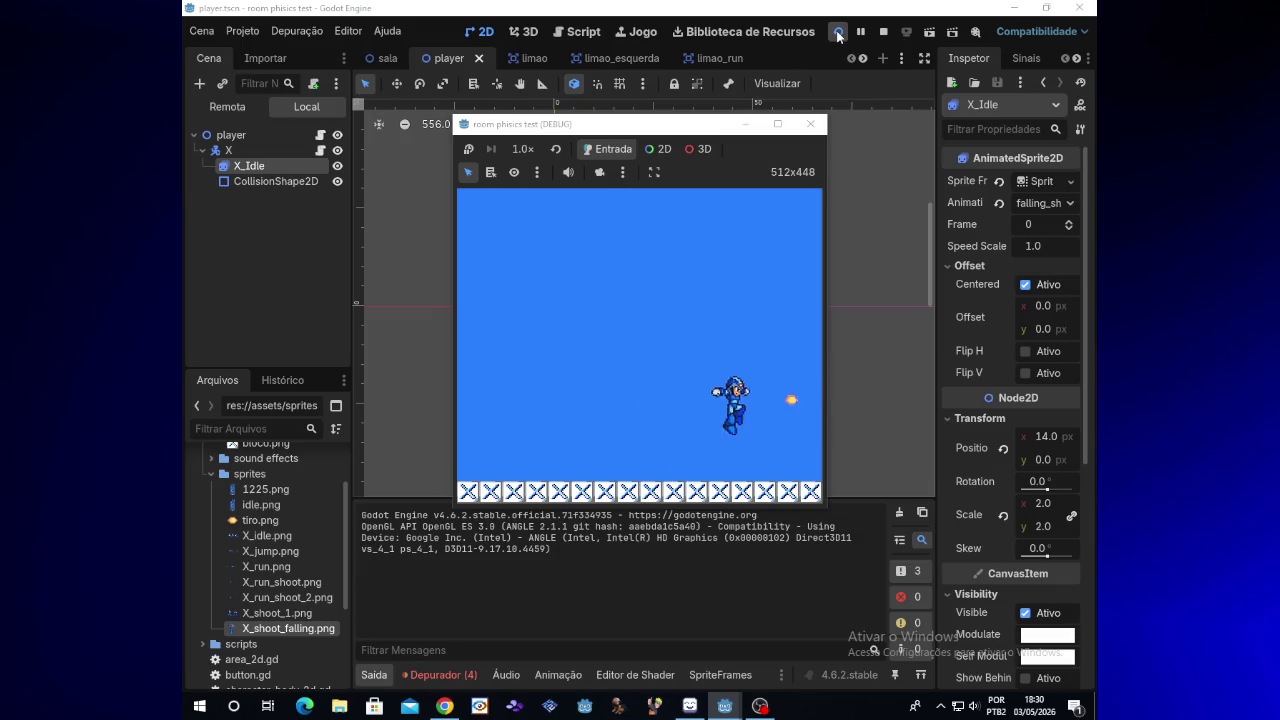
key(Left)
key(x)
key(Left)
key(z)
key(x)
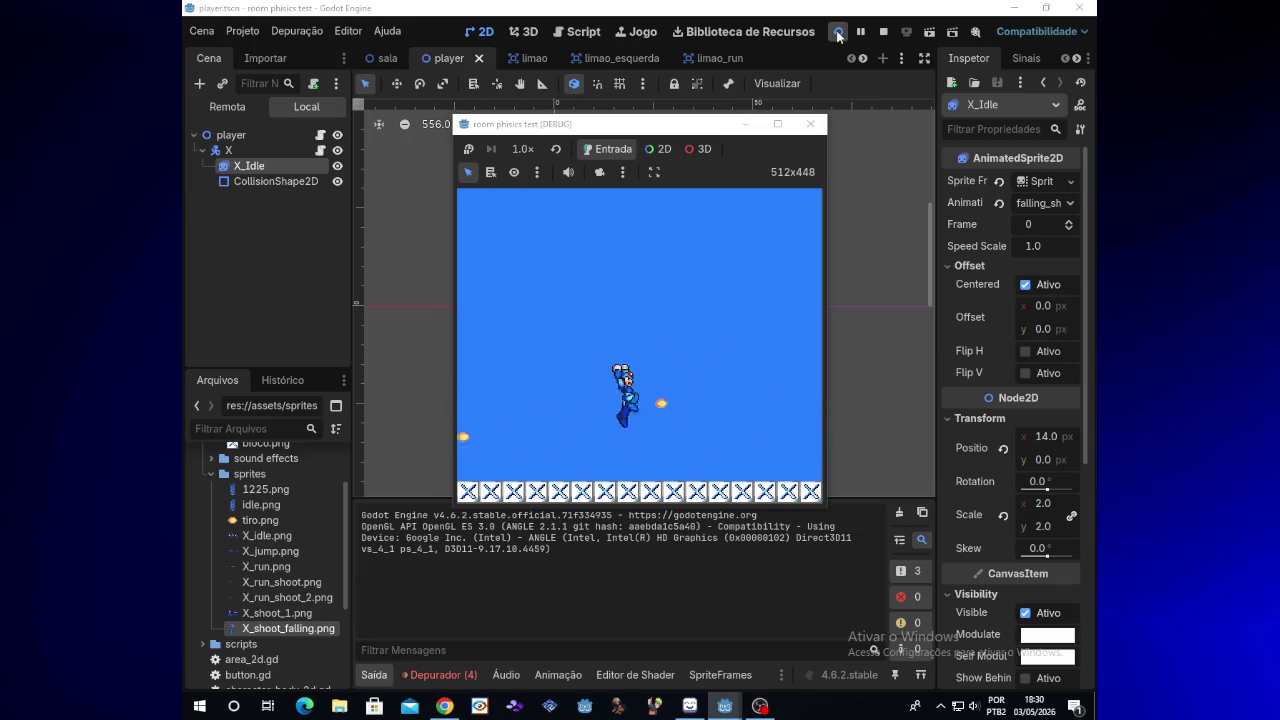
key(Right)
key(x)
key(x)
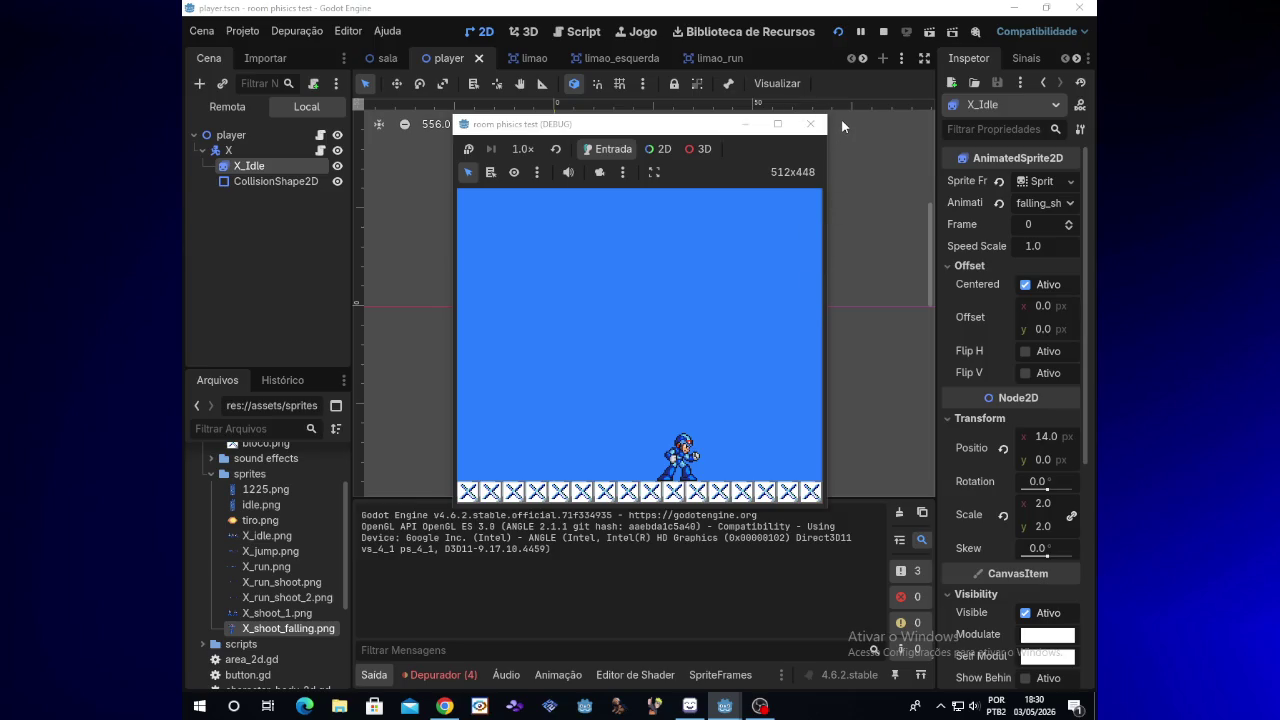
Step: Run X to the wall, jump onto it, drop off, and fire shots left and right
key(Left)
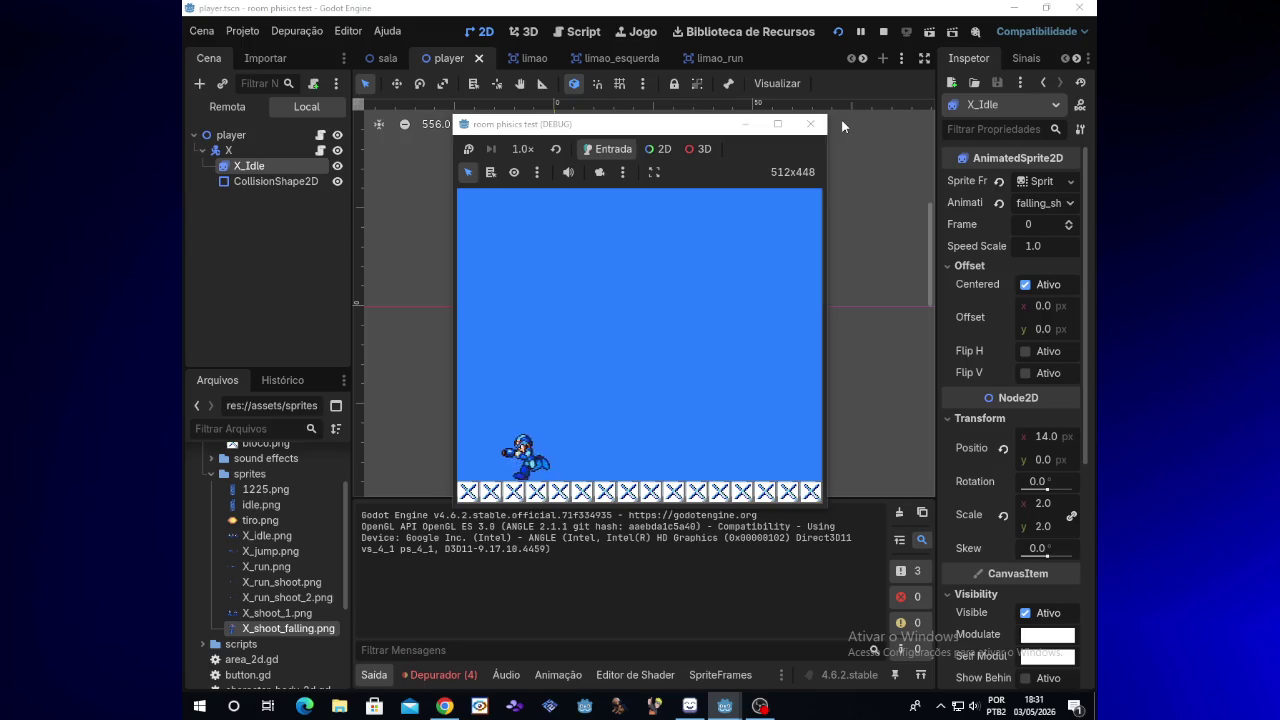
key(Right)
key(Left)
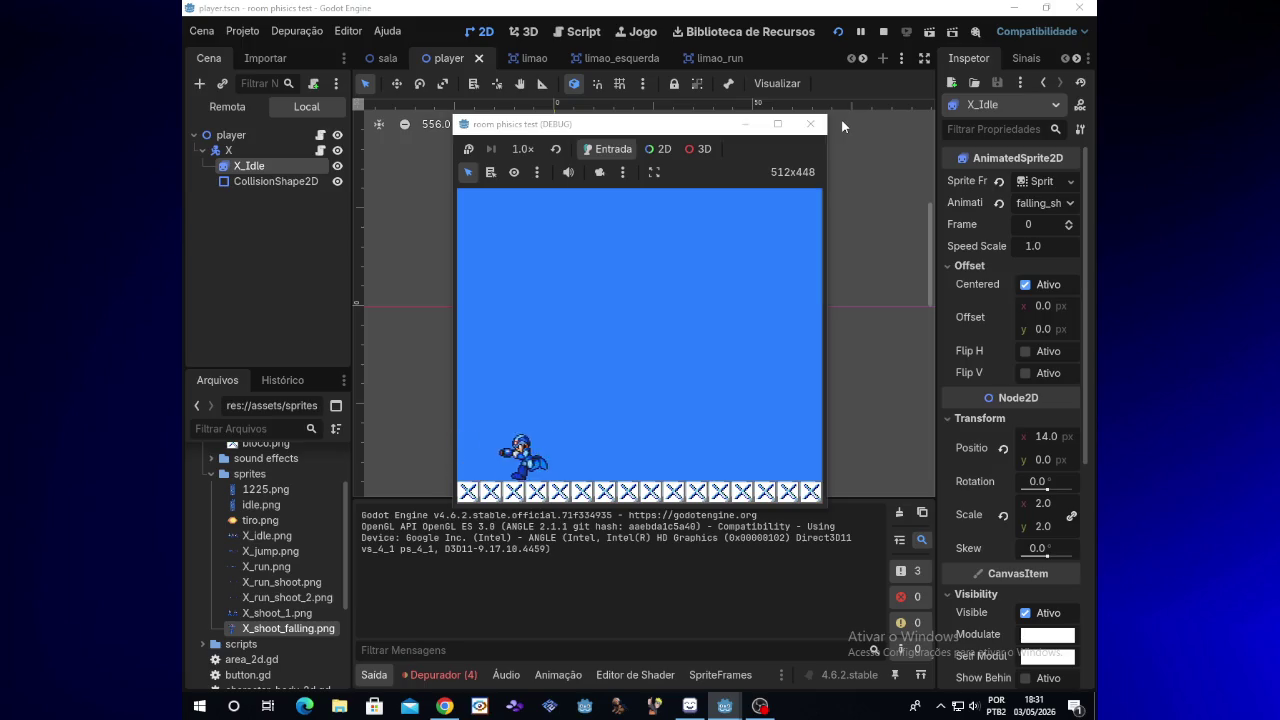
key(space)
key(Right)
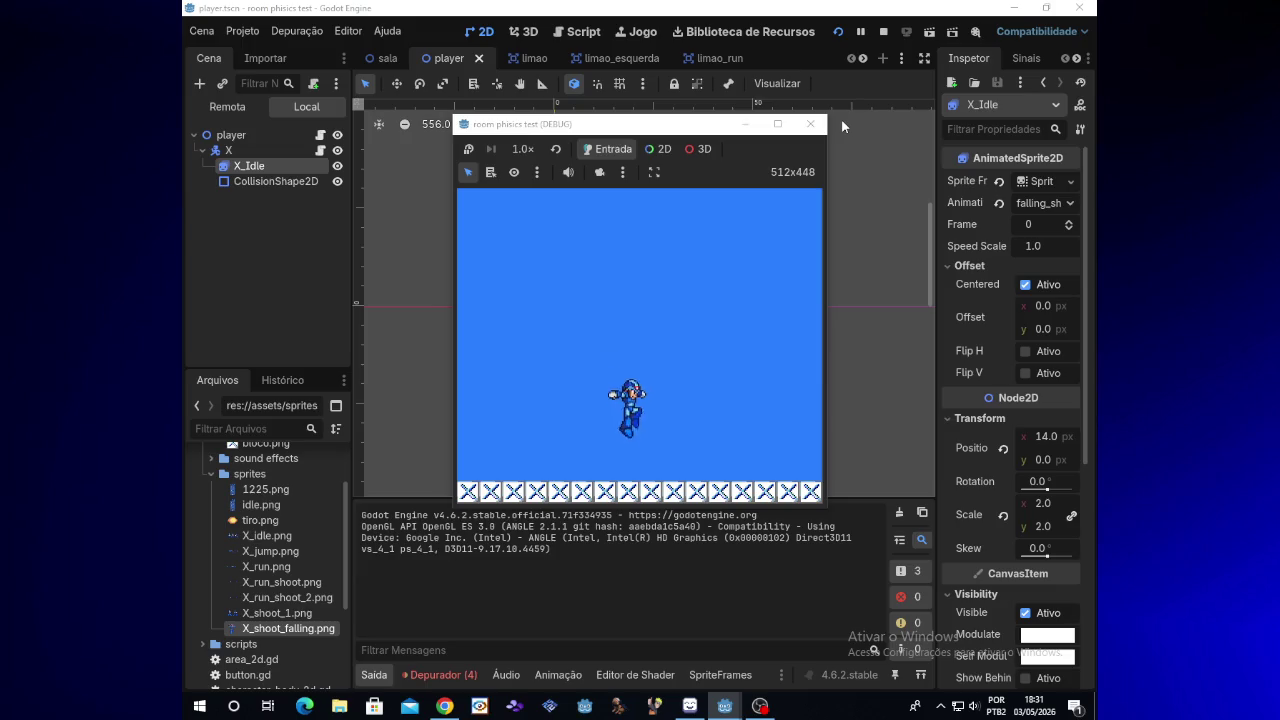
key(Right)
key(Left)
key(x)
key(space)
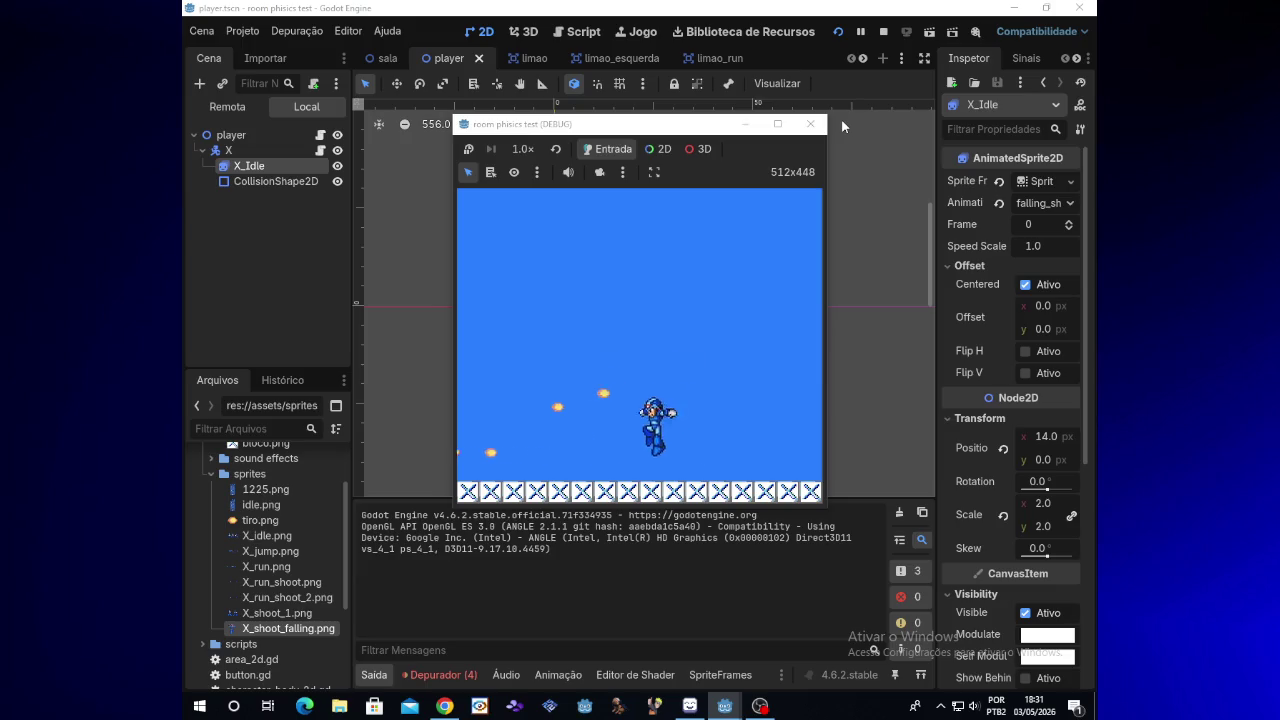
key(Right)
key(x)
key(space)
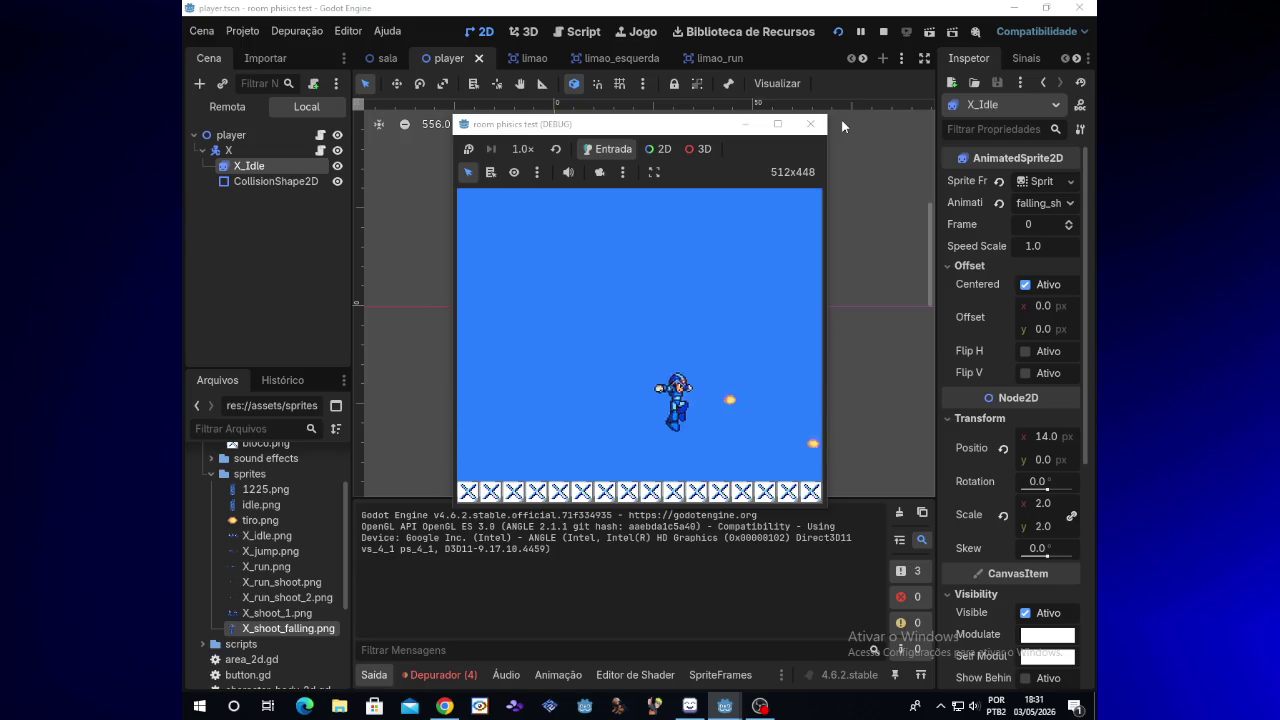
key(Left)
key(x)
key(space)
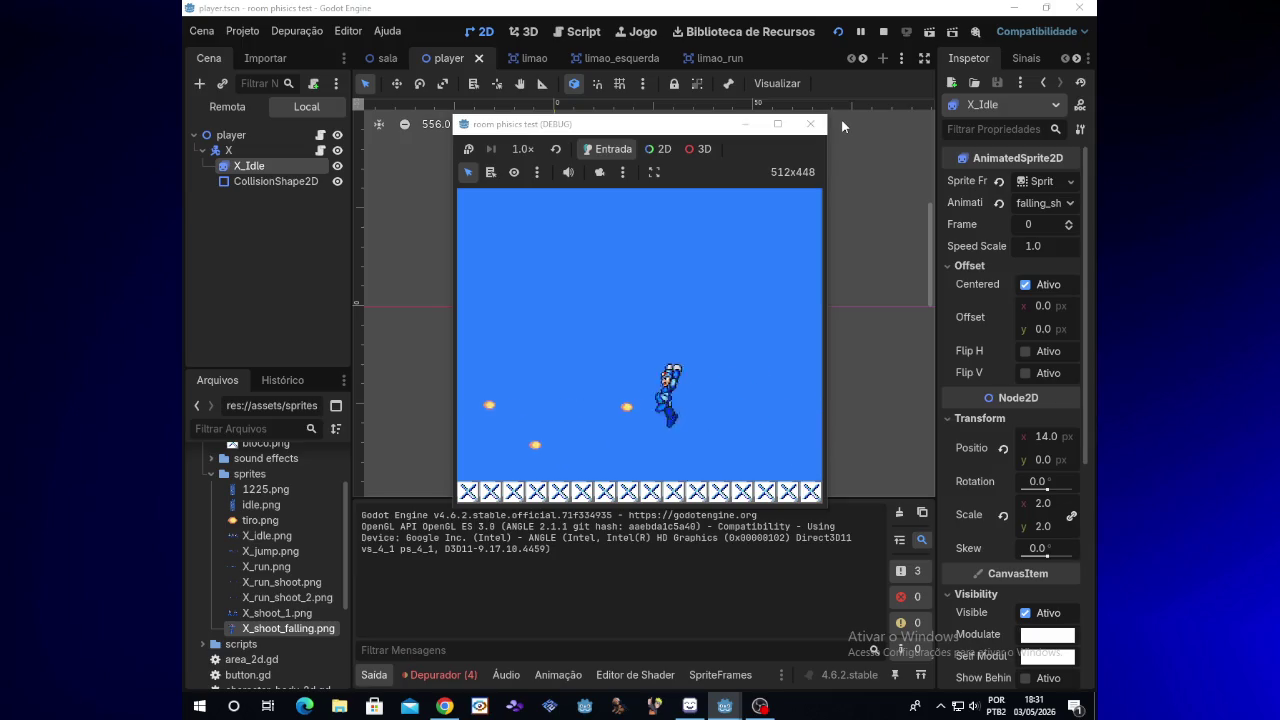
key(Left)
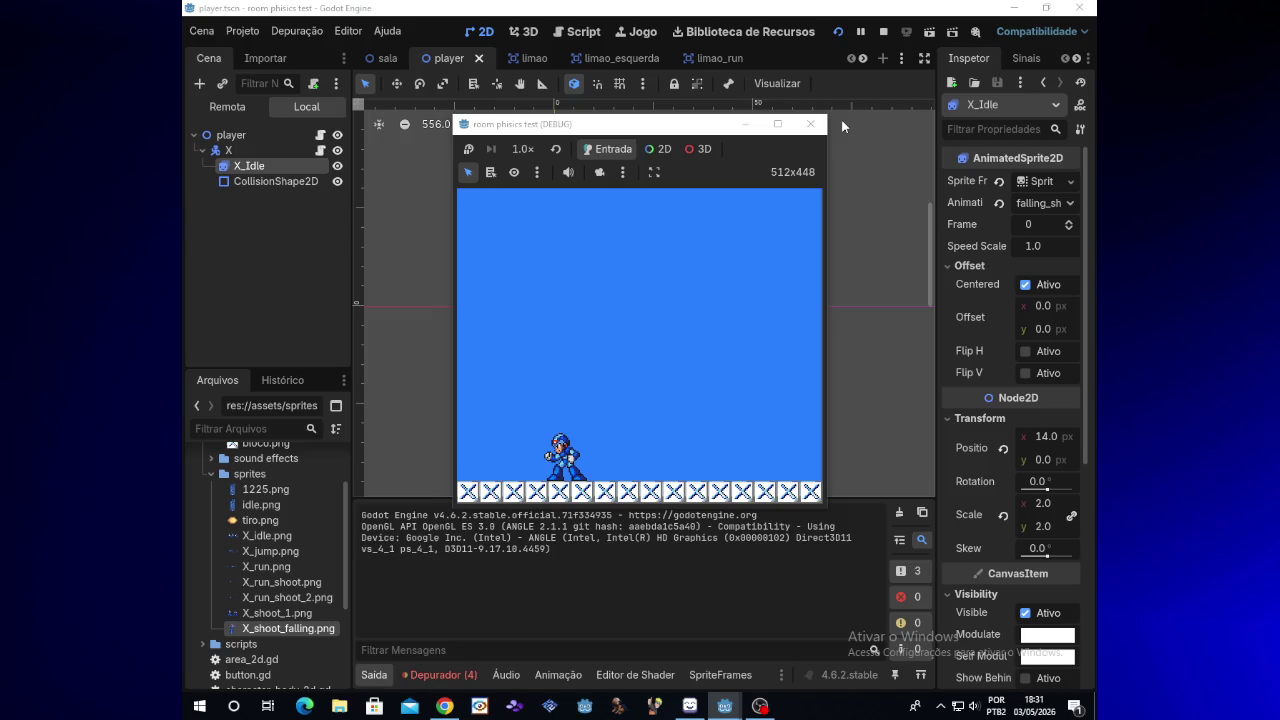
Step: Test jumping and firing in both directions, mixing airborne and grounded shots
key(space)
key(x)
key(Right)
key(x)
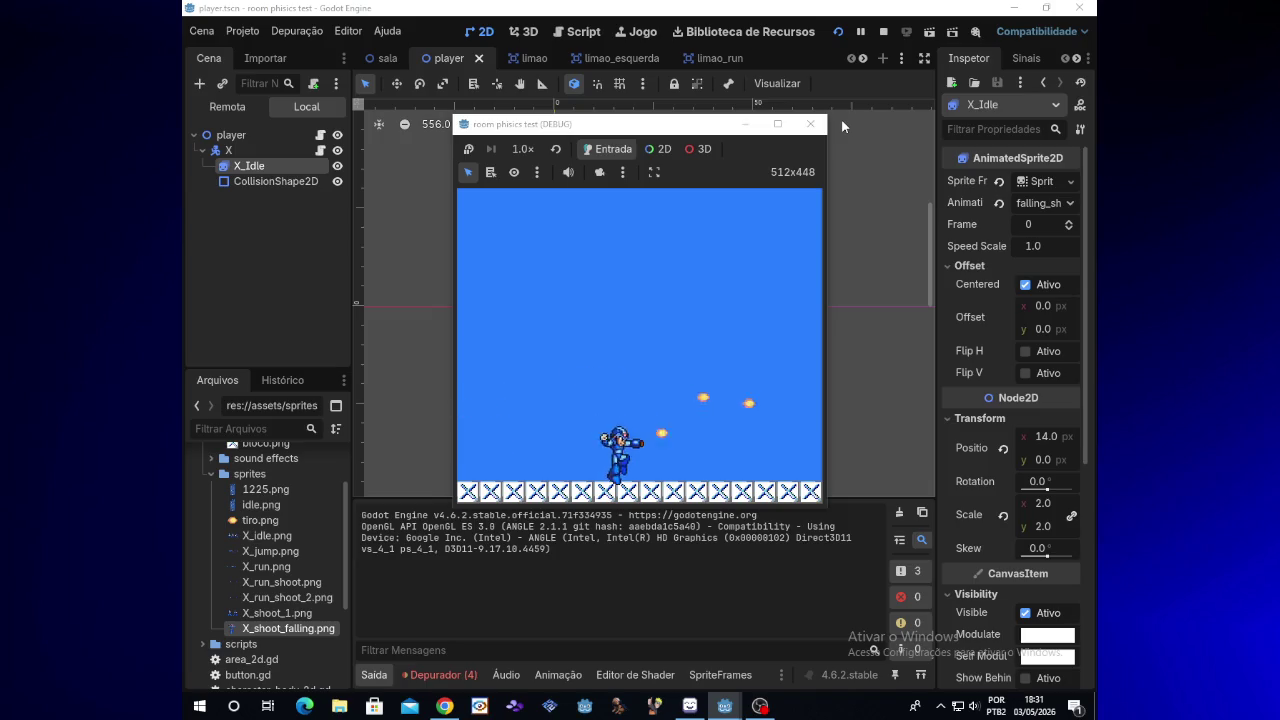
key(space)
key(Left)
key(x)
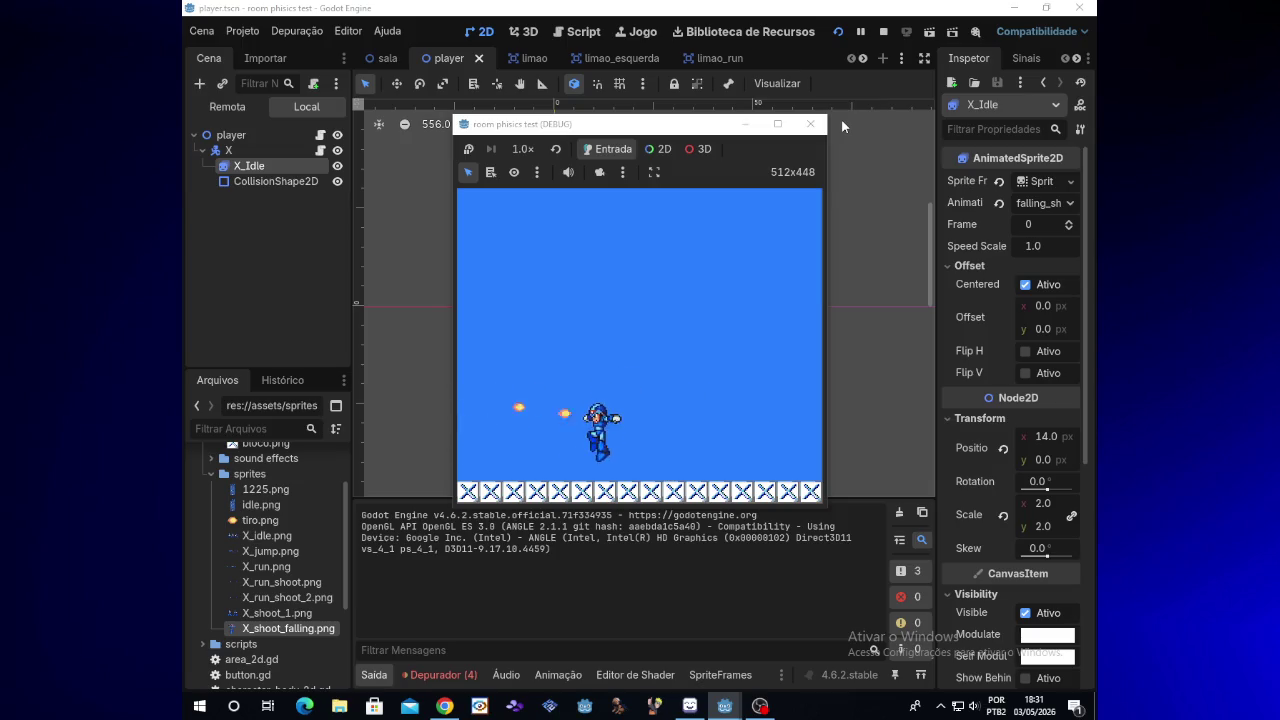
key(space)
key(x)
key(x)
key(space)
key(x)
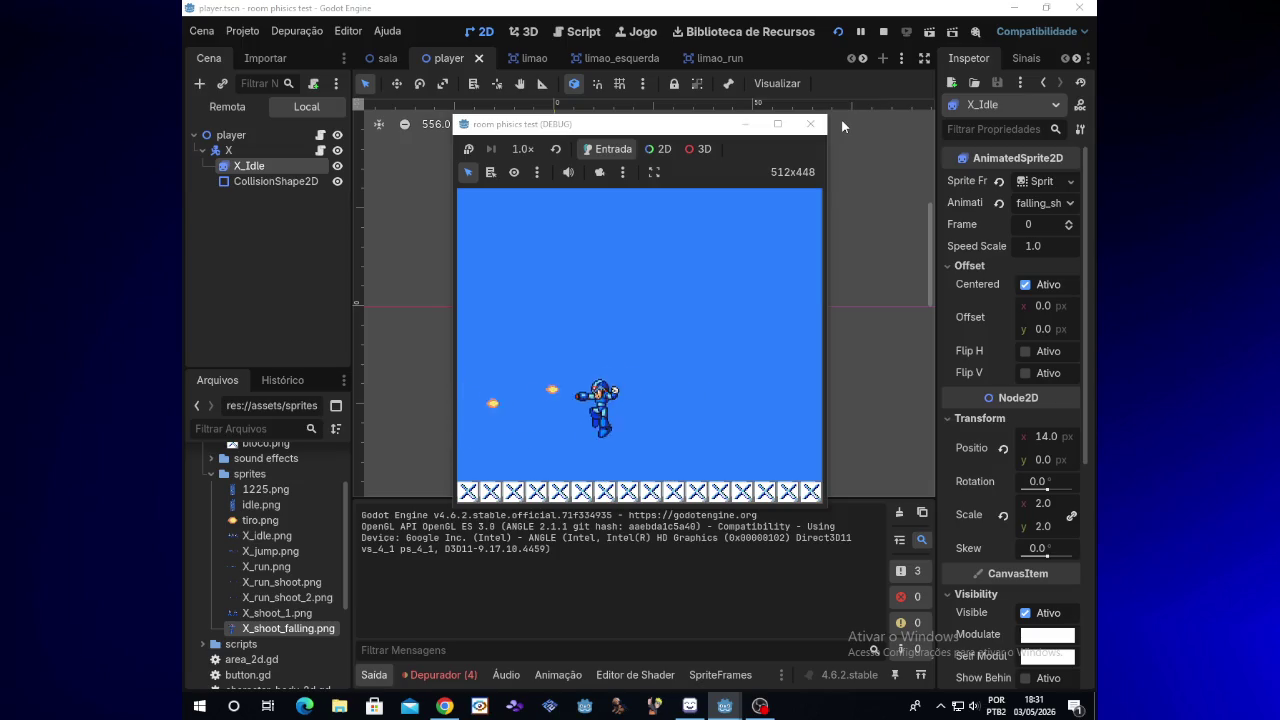
key(Right)
key(x)
key(space)
key(x)
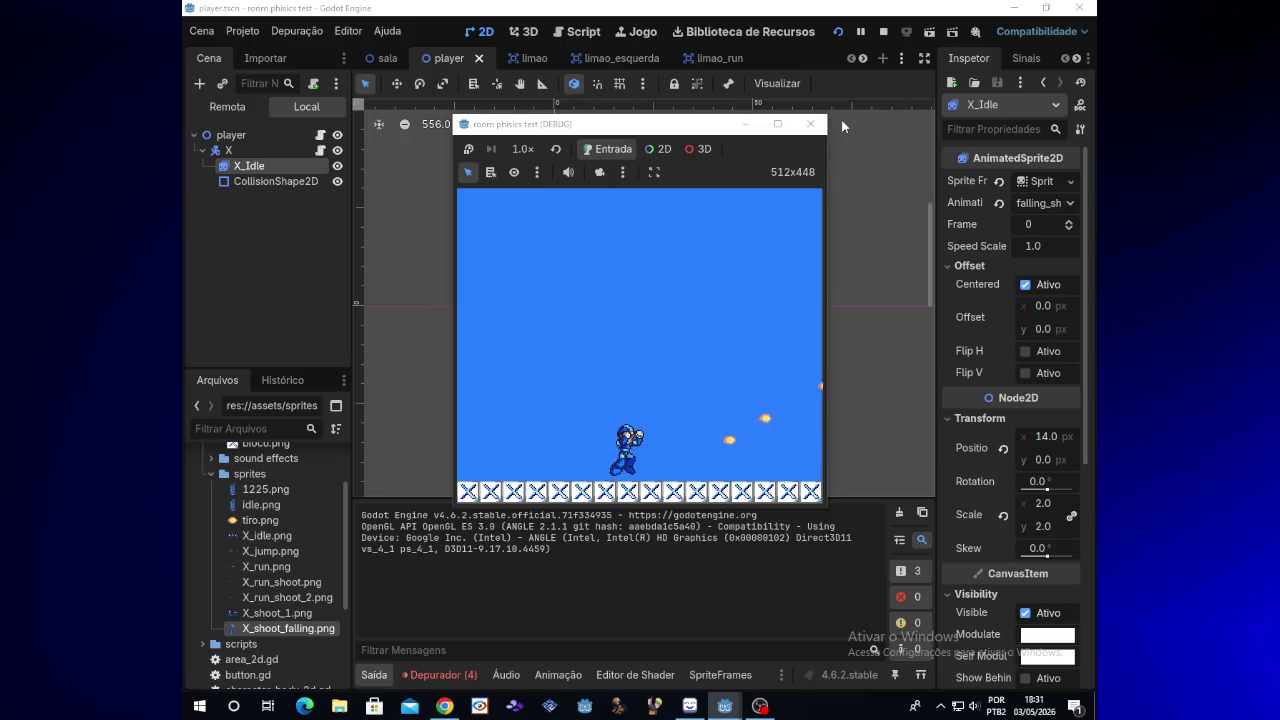
key(space)
key(x)
Step: Keep firing leftward and rightward through repeated jumps, then close the game with F8
key(x)
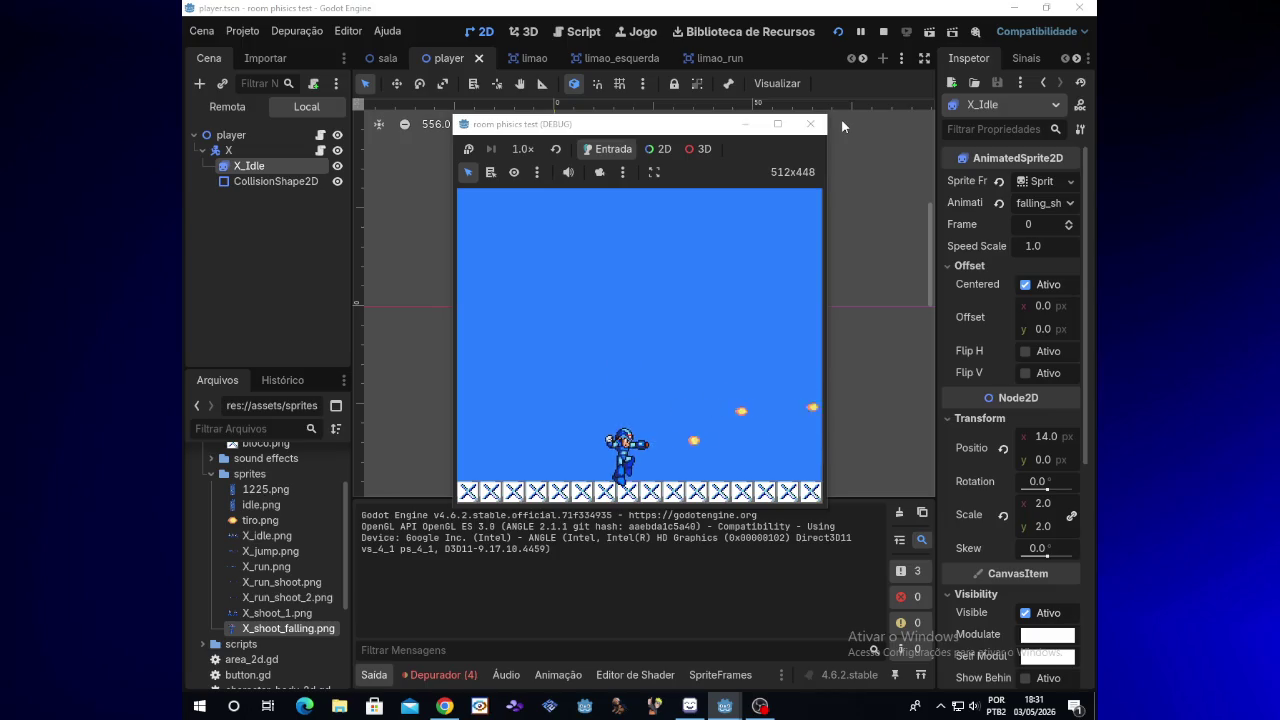
key(space)
key(x)
key(x)
key(space)
key(x)
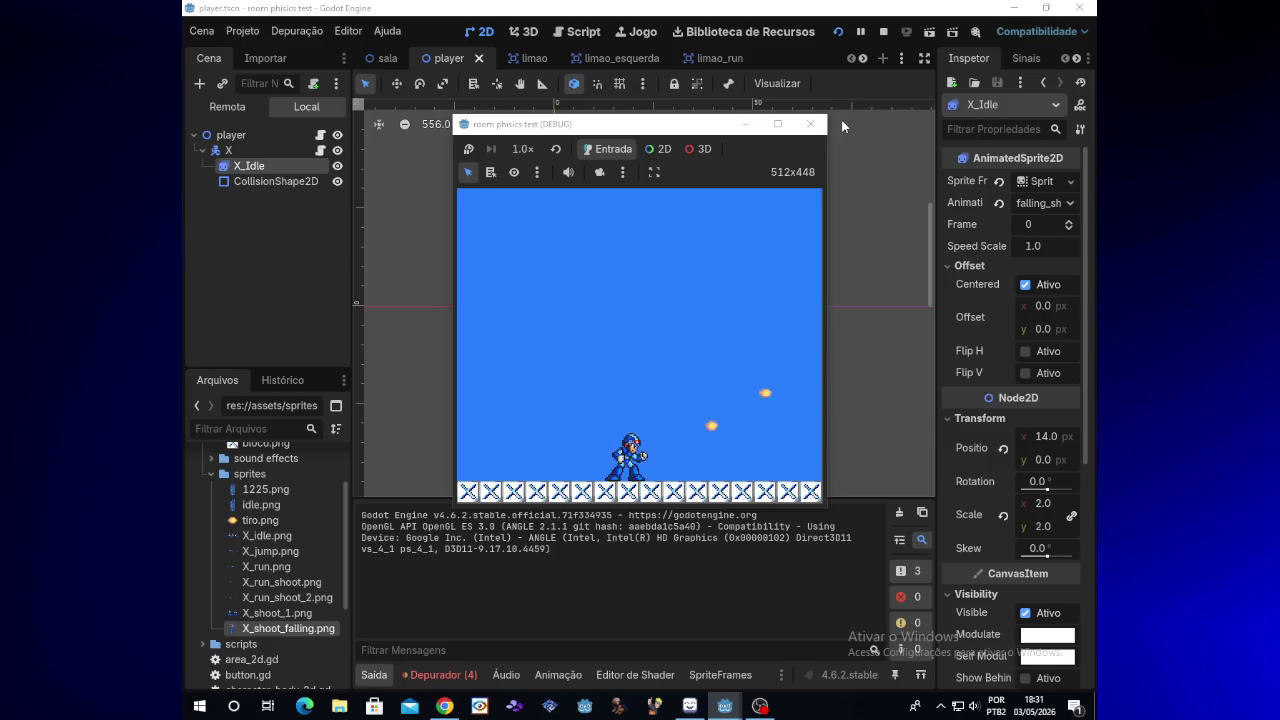
key(space)
key(Left)
key(x)
key(space)
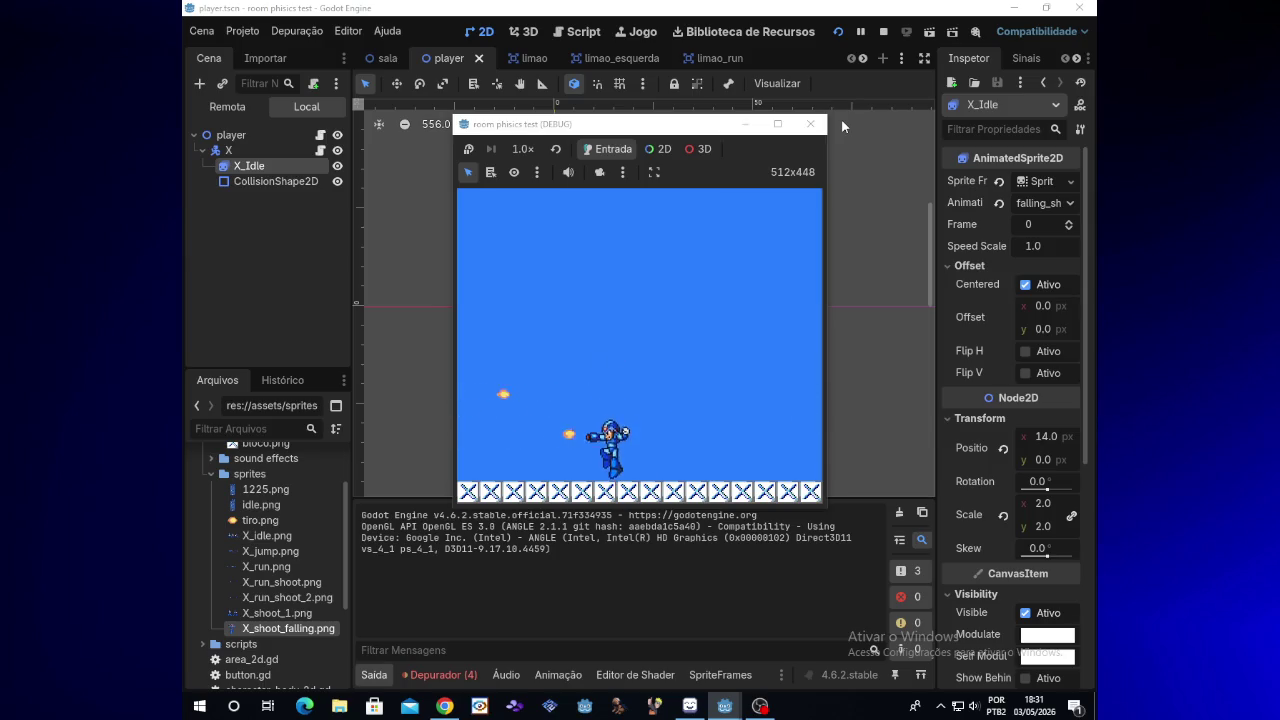
key(x)
key(x)
key(space)
key(x)
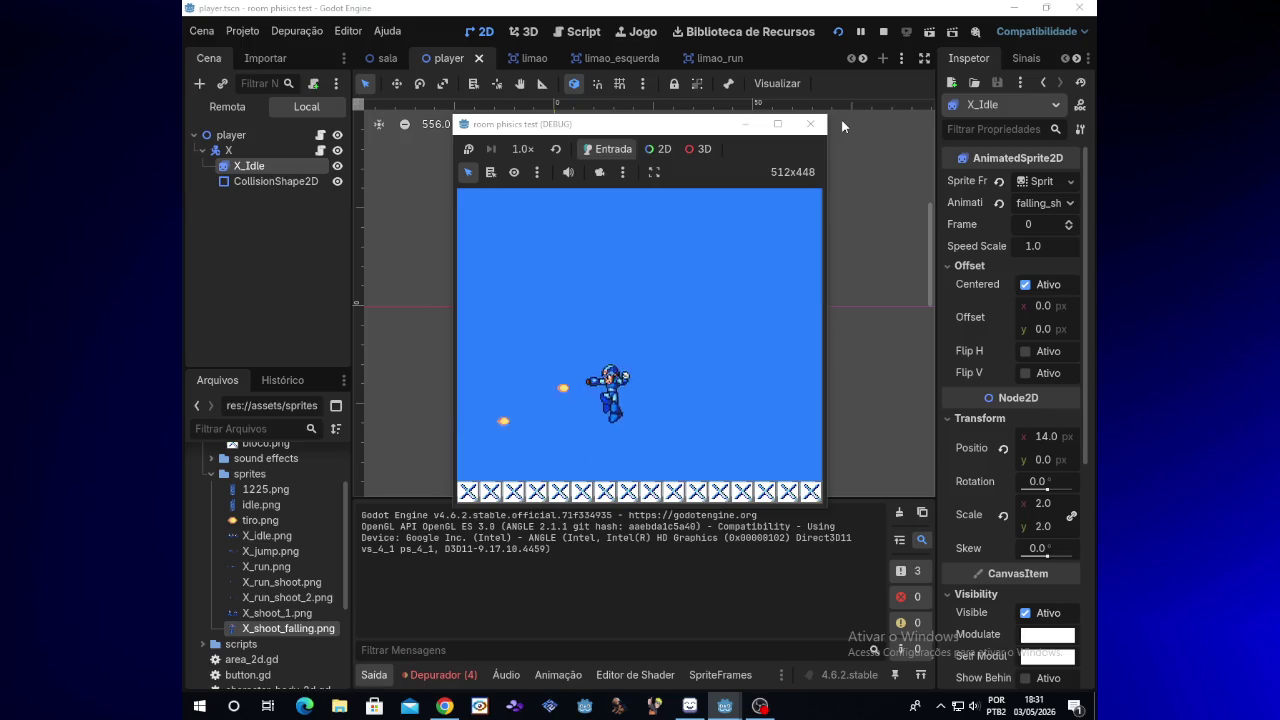
key(space)
key(x)
key(x)
key(space)
key(x)
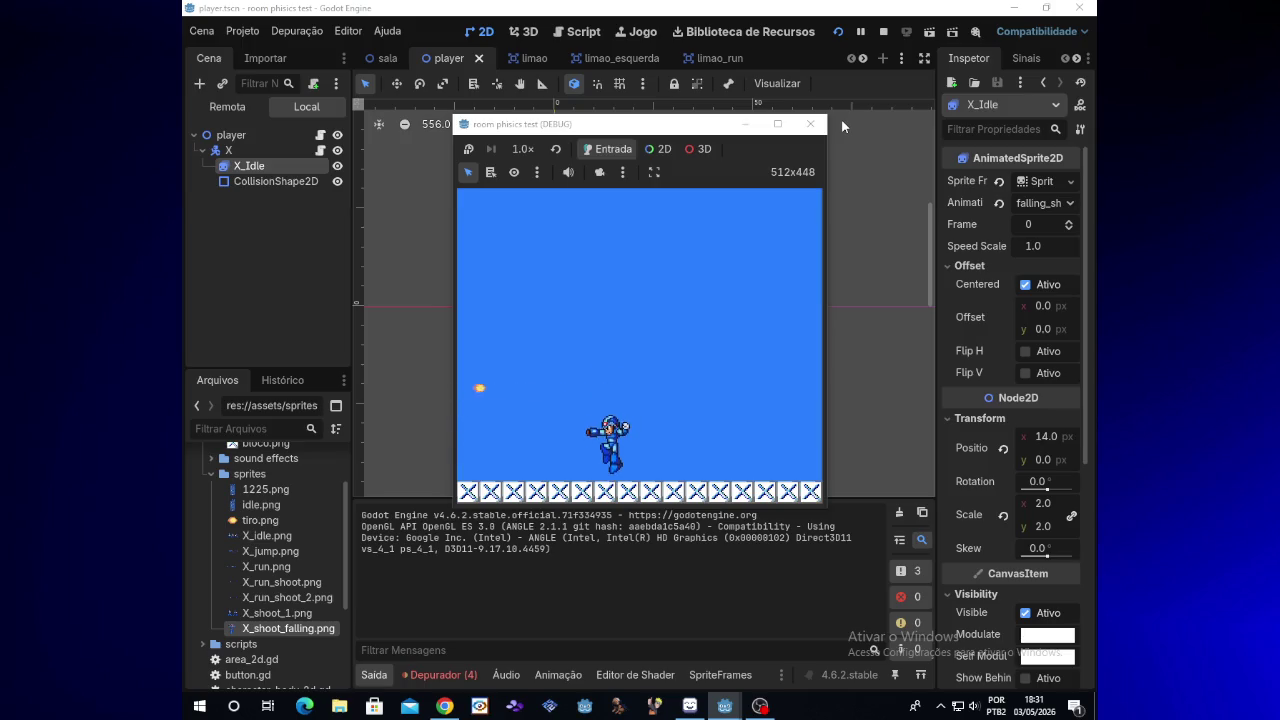
key(space)
key(Right)
key(x)
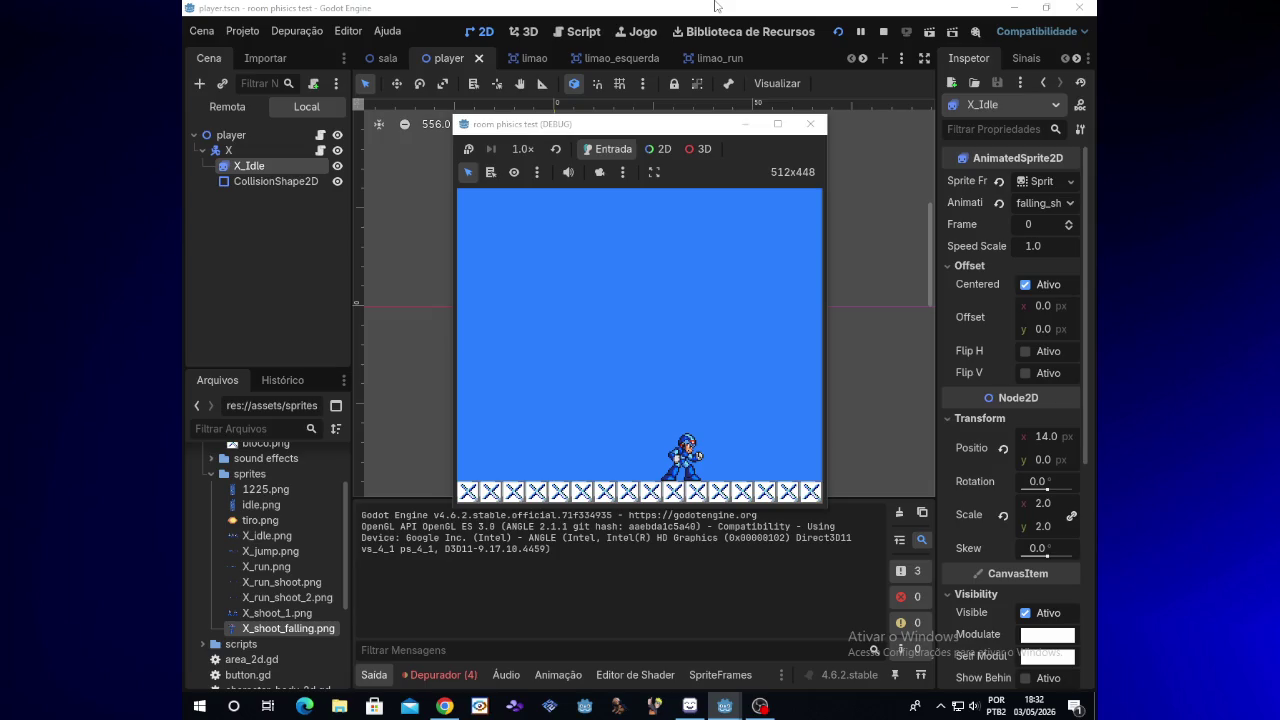
key(F8)
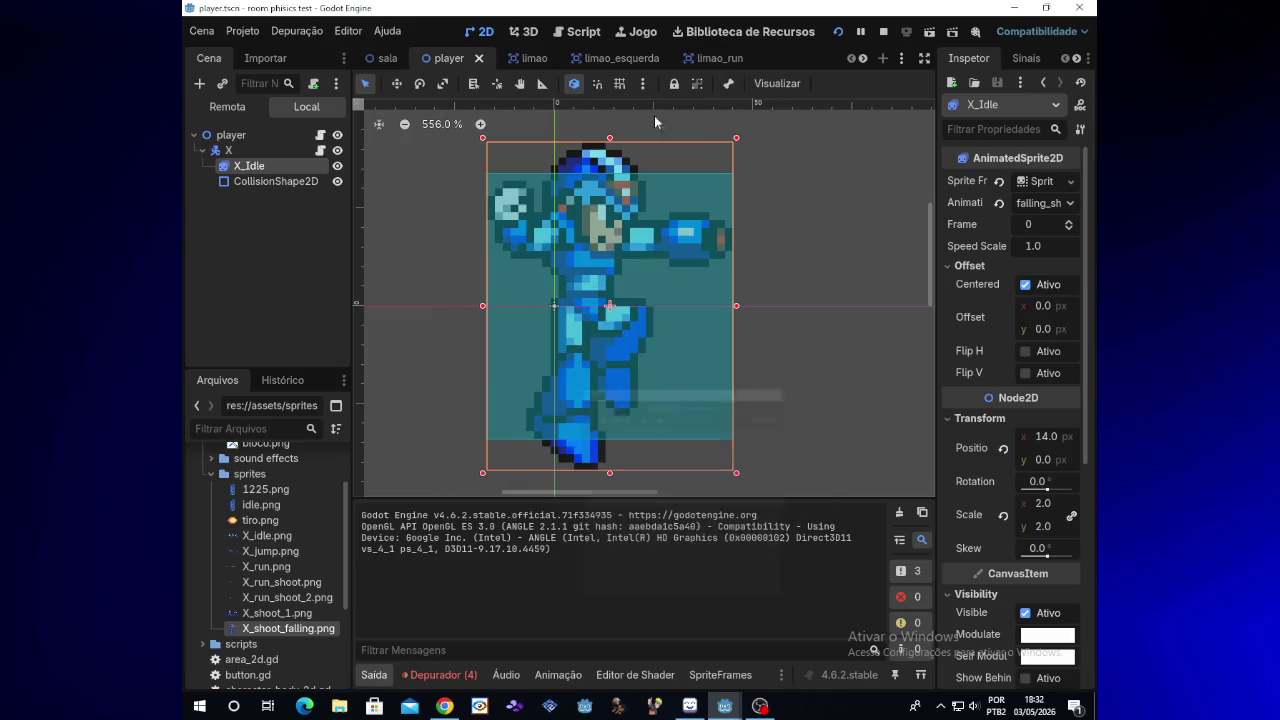
Step: Open the player scene's script and select the falling_shoot condition on lines 133–134
click(385, 59)
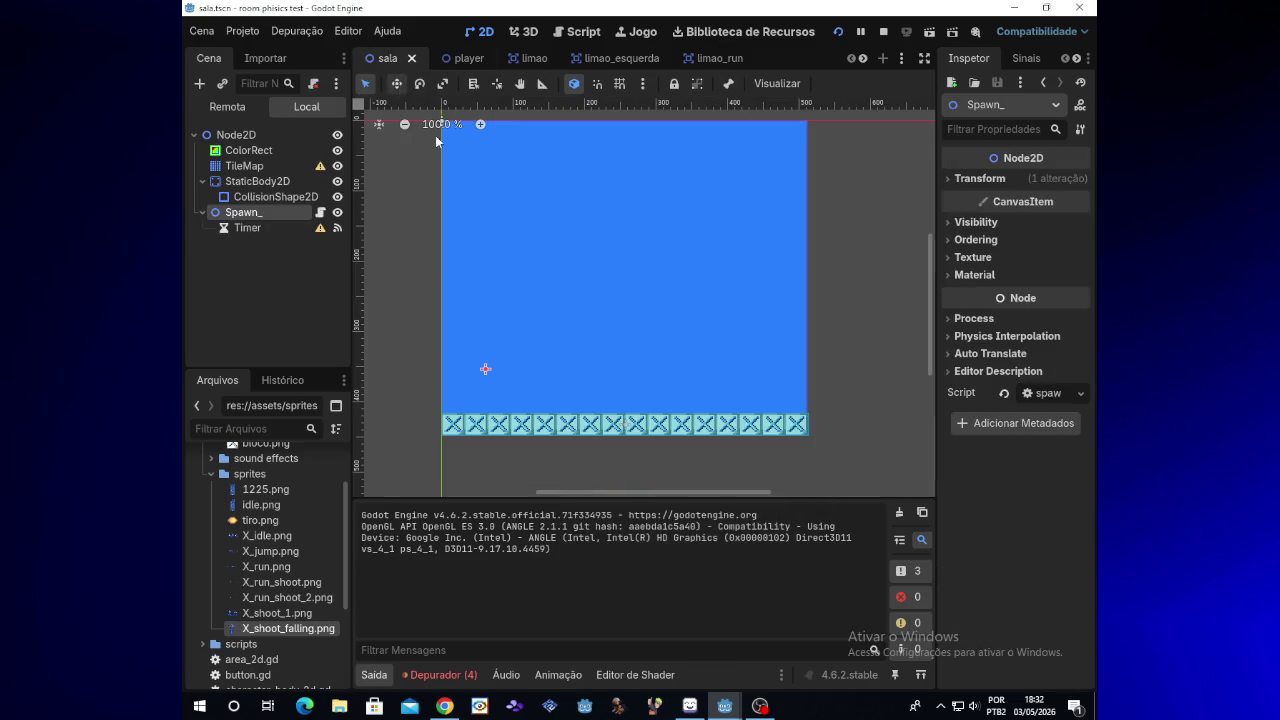
click(466, 59)
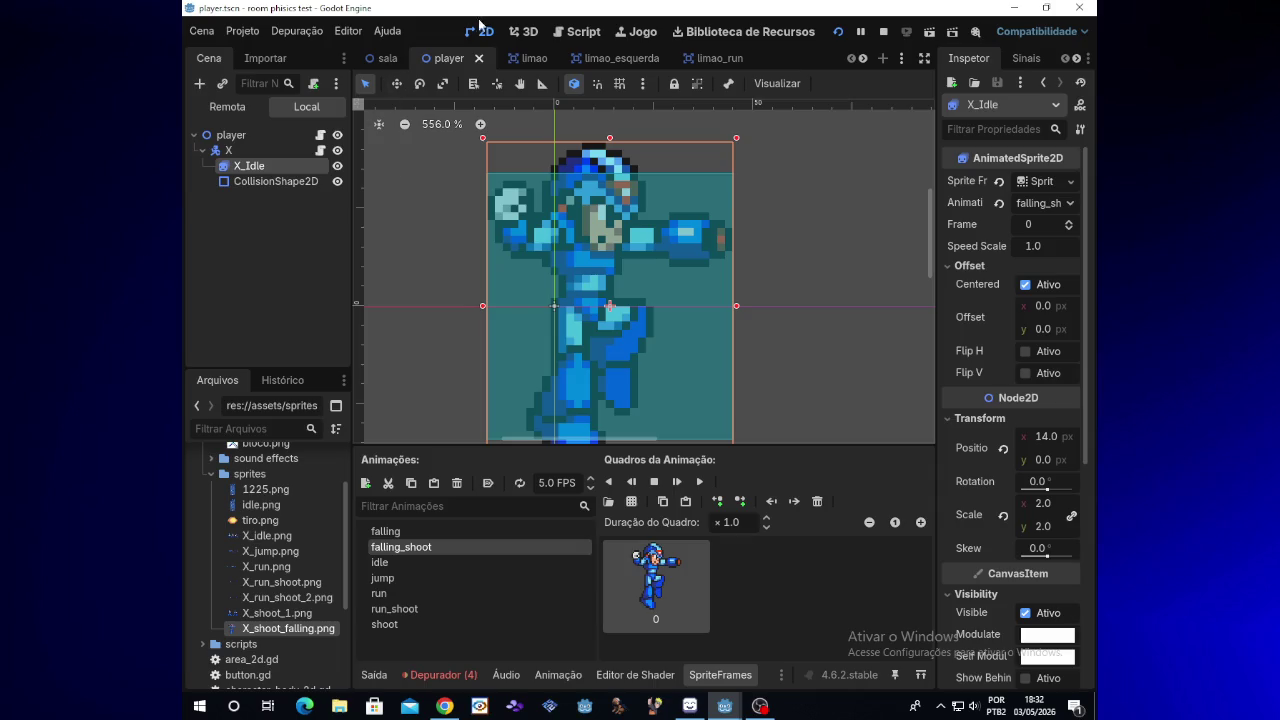
click(578, 38)
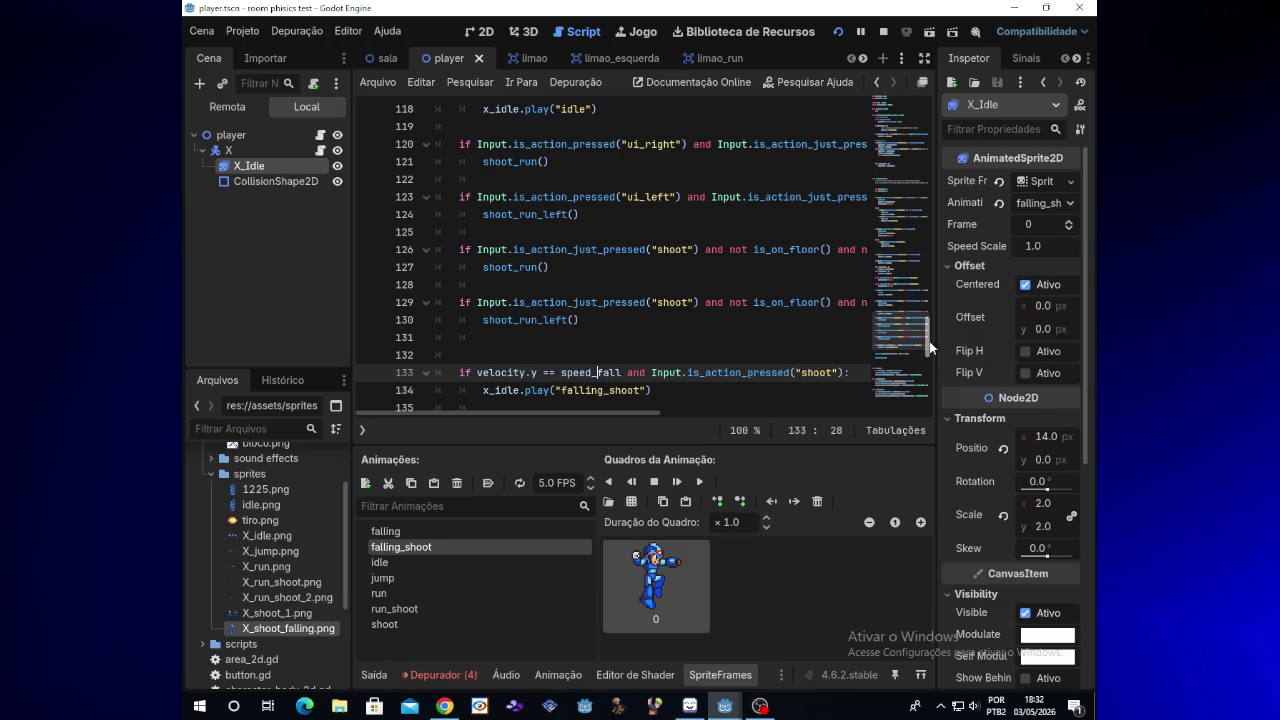
scroll(930, 349, down, 2)
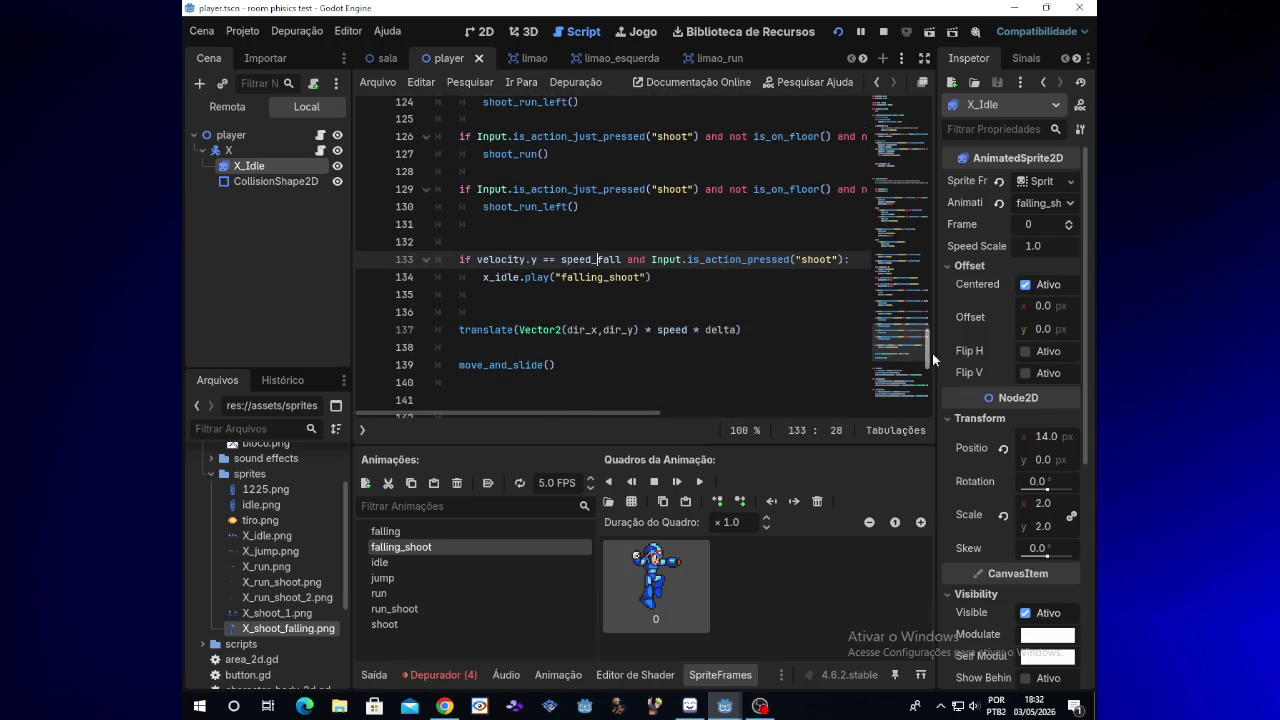
scroll(932, 353, down, 1)
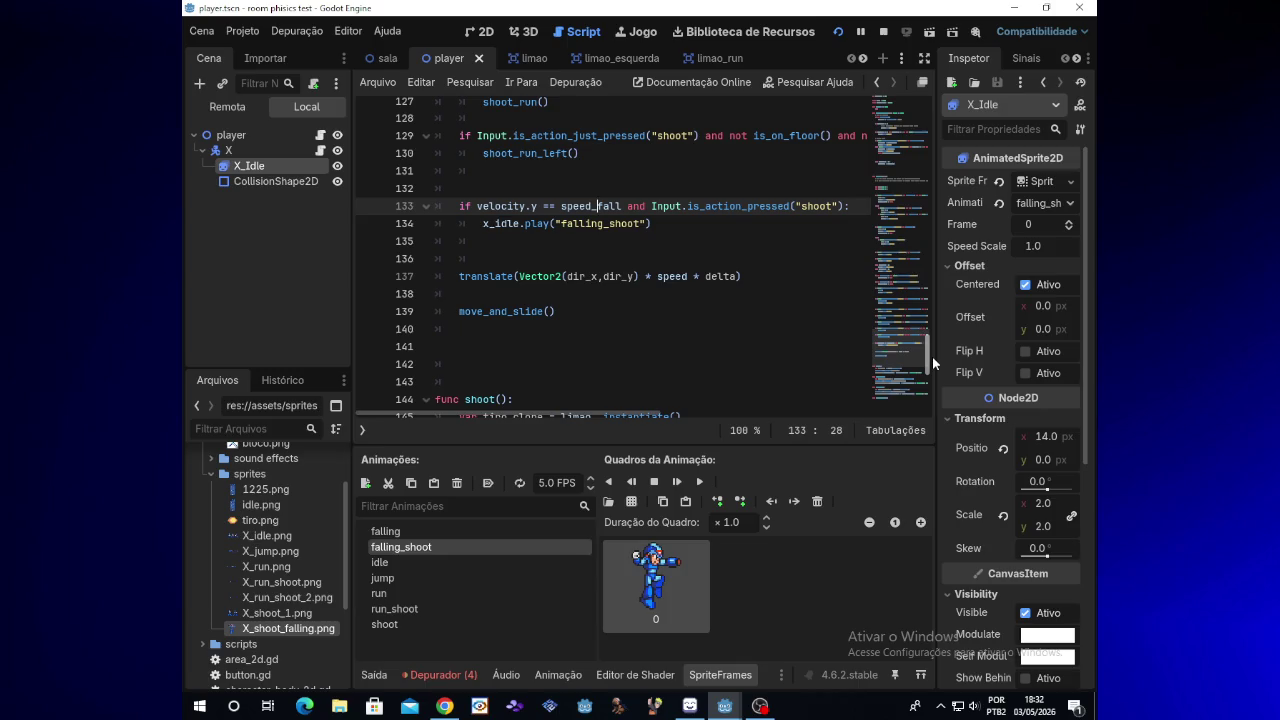
scroll(932, 353, up, 3)
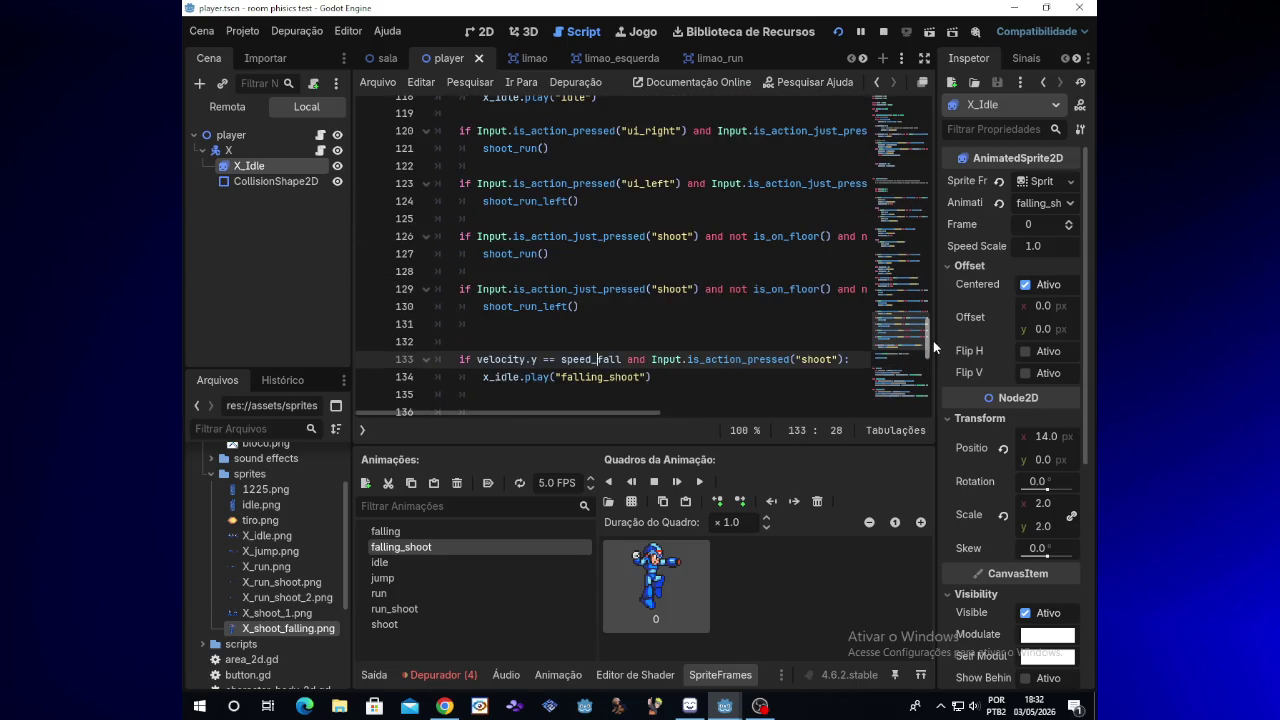
scroll(933, 345, down, 2)
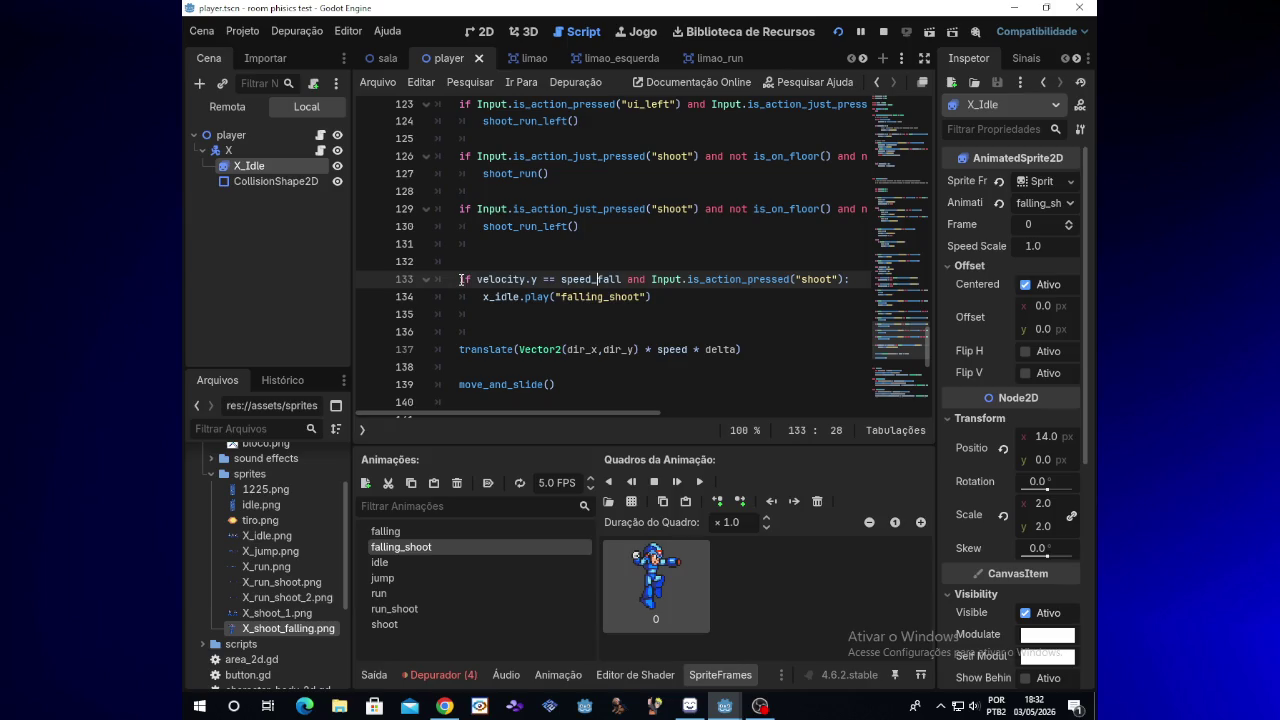
click(652, 297)
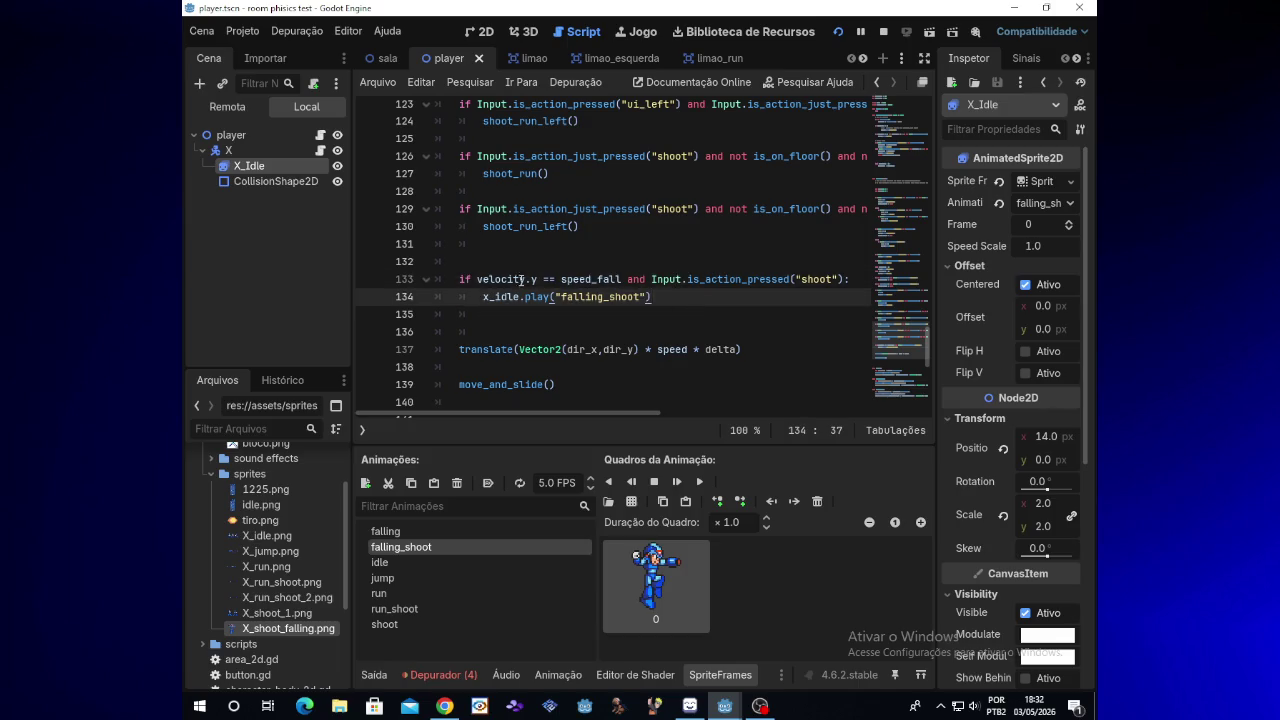
drag(460, 279, 661, 297)
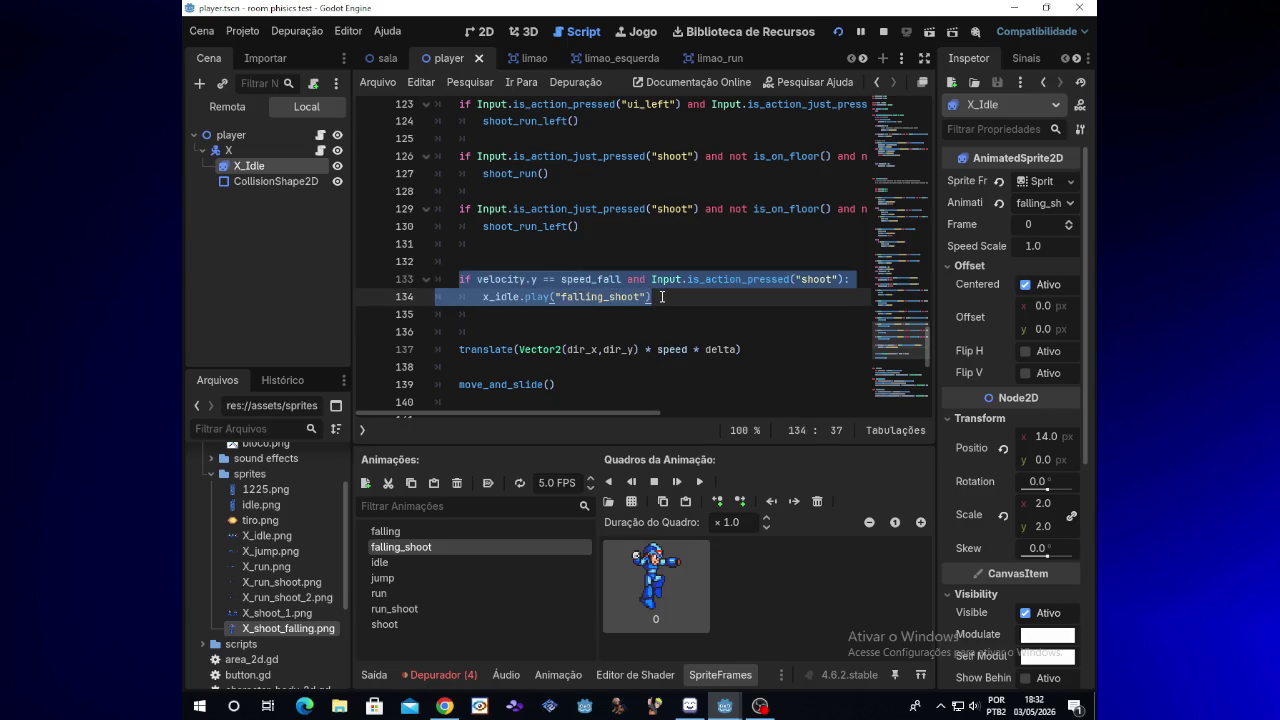
Step: Start an unindented line 136 below the falling_shoot block reading 'if Input.'
click(568, 310)
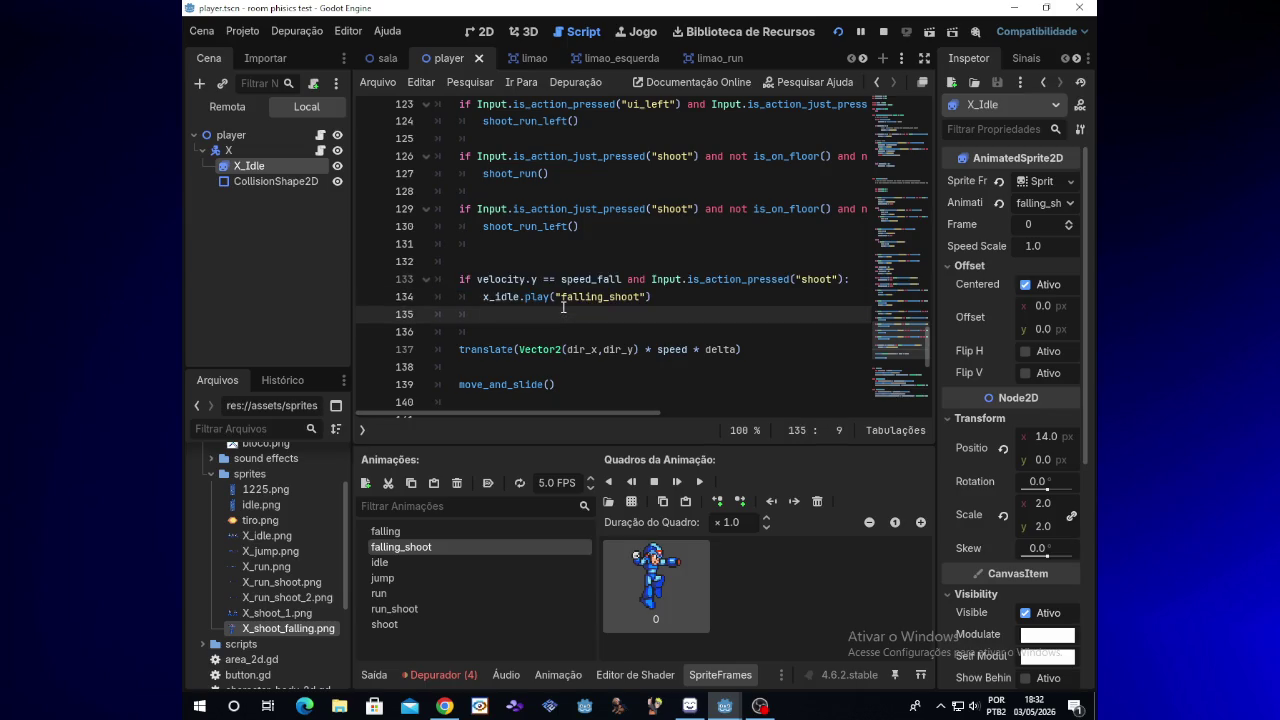
key(Return)
key(BackSpace)
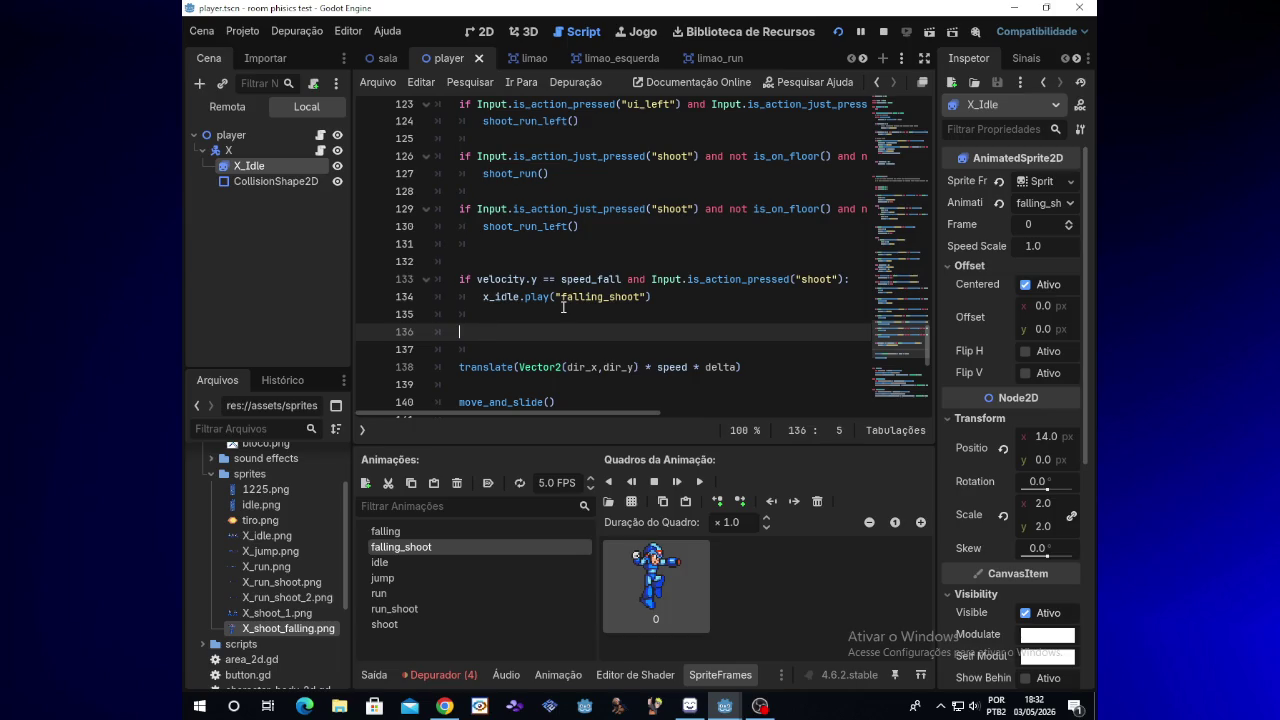
text(if)
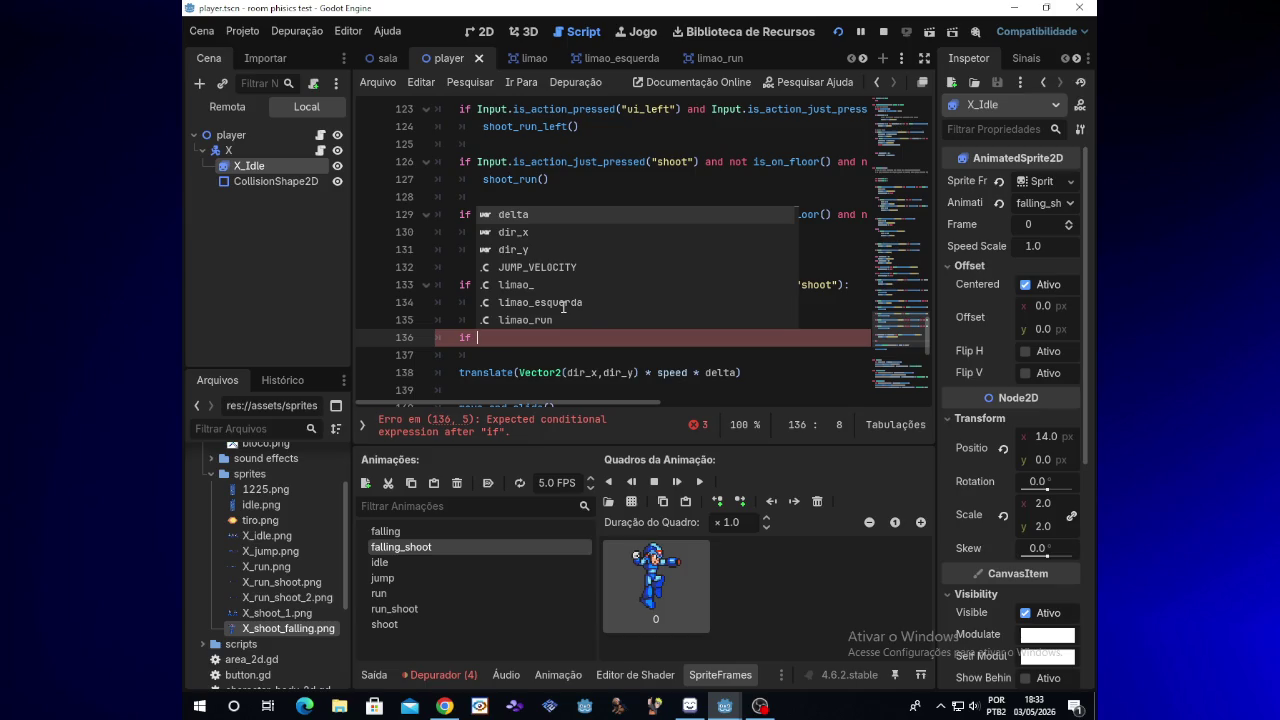
text(Inpu)
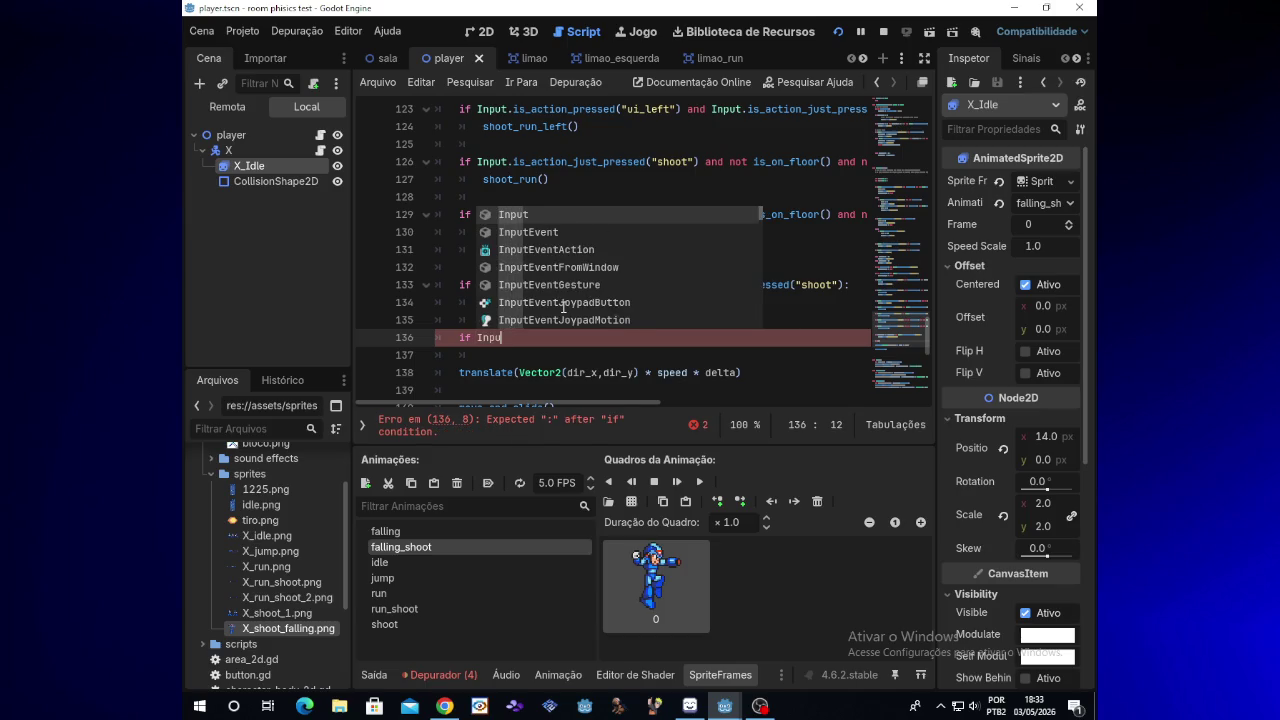
text(t)
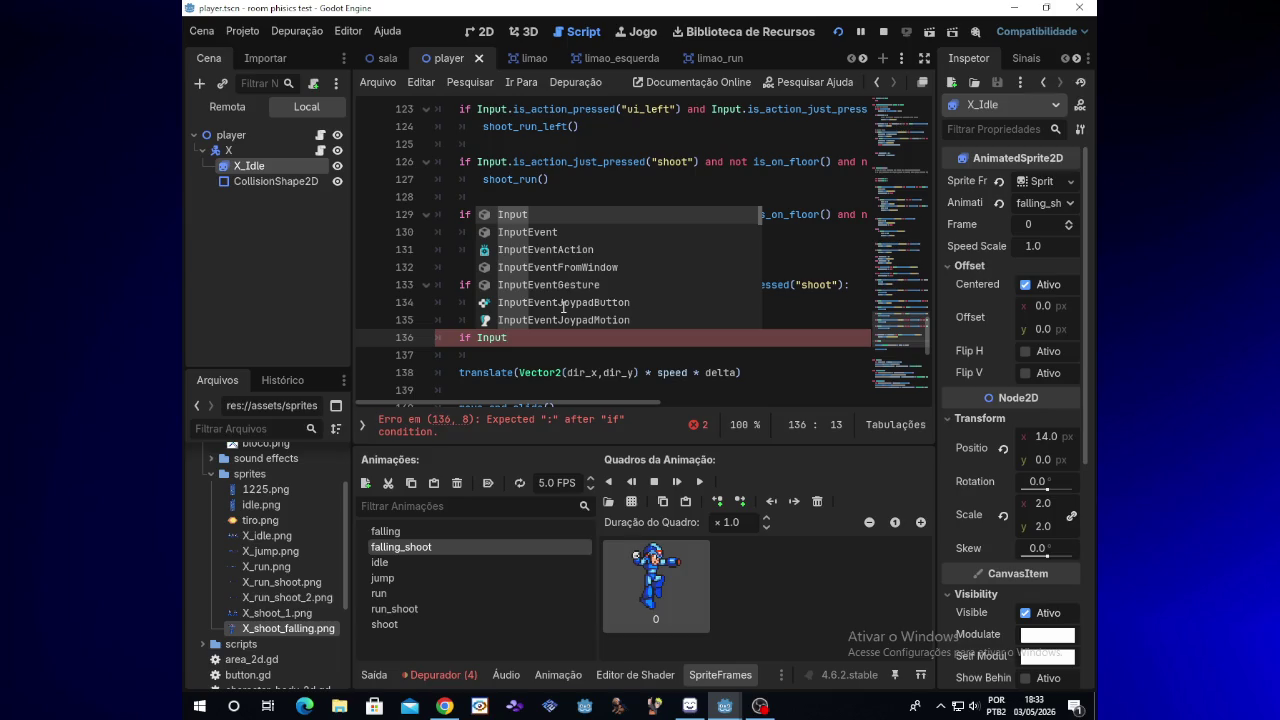
key(BackSpace)
key(BackSpace)
key(BackSpace)
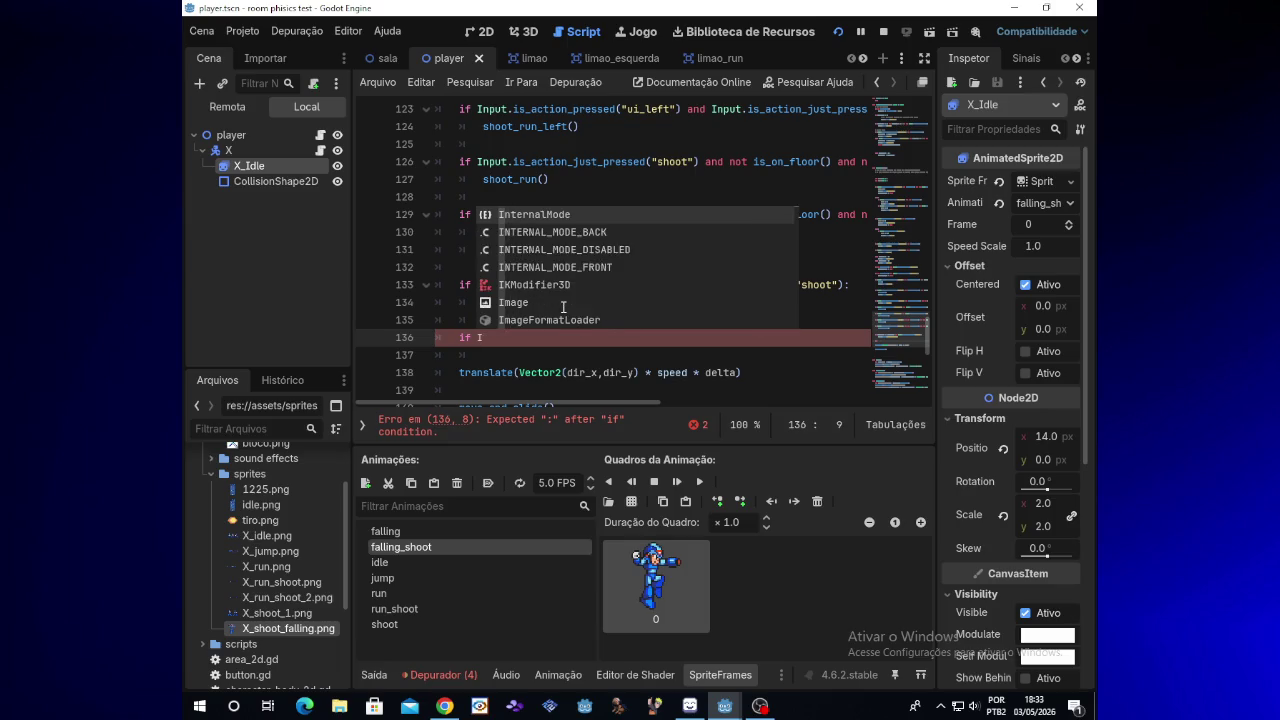
text(Inpiu)
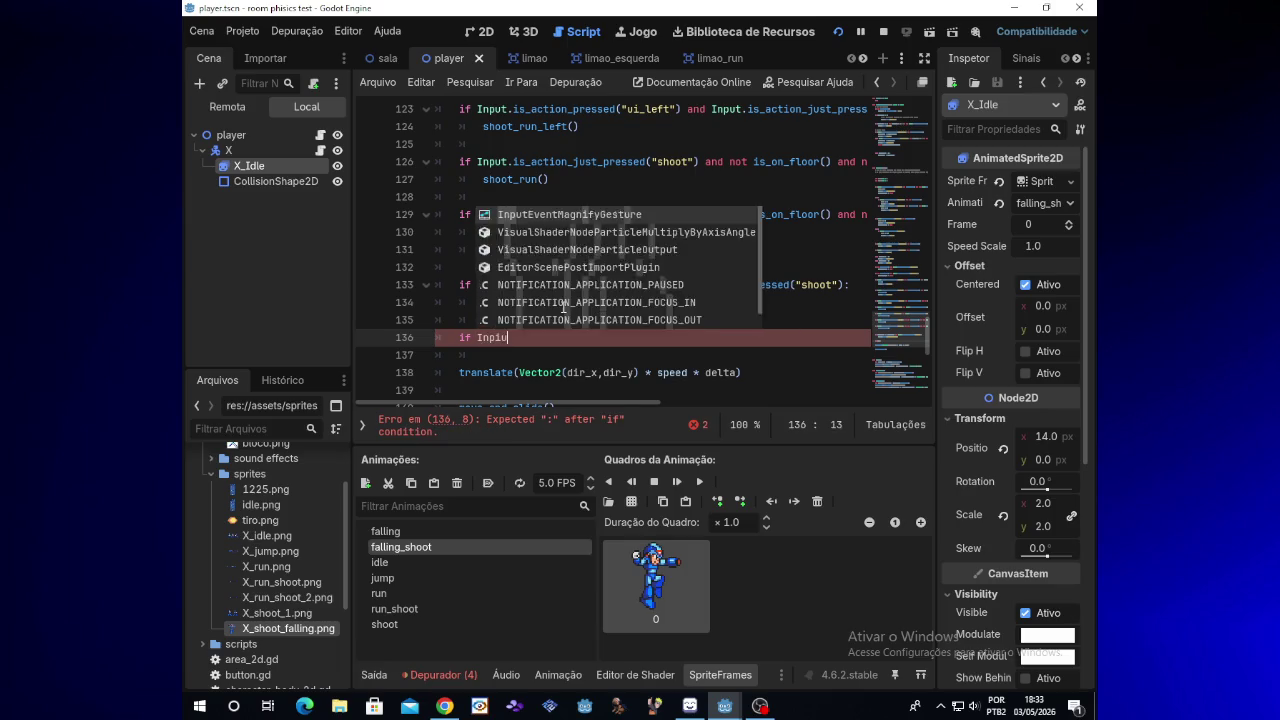
key(BackSpace)
key(BackSpace)
text(ut)
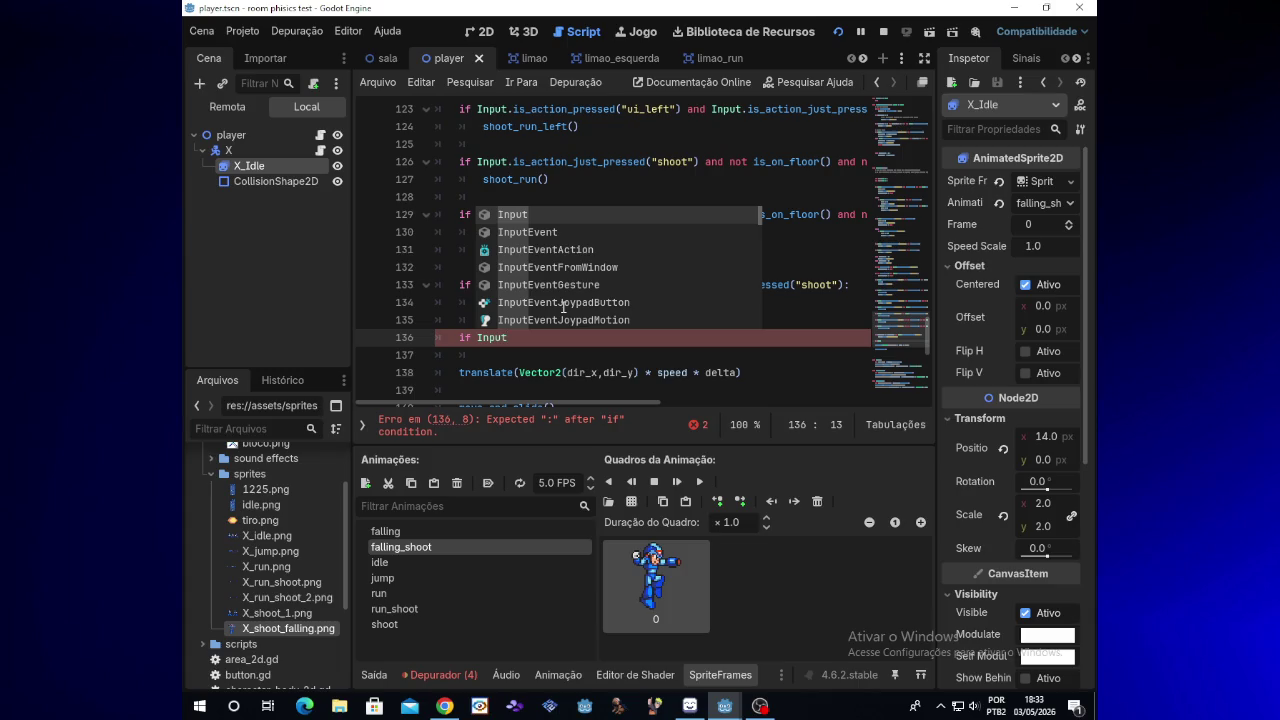
text(.)
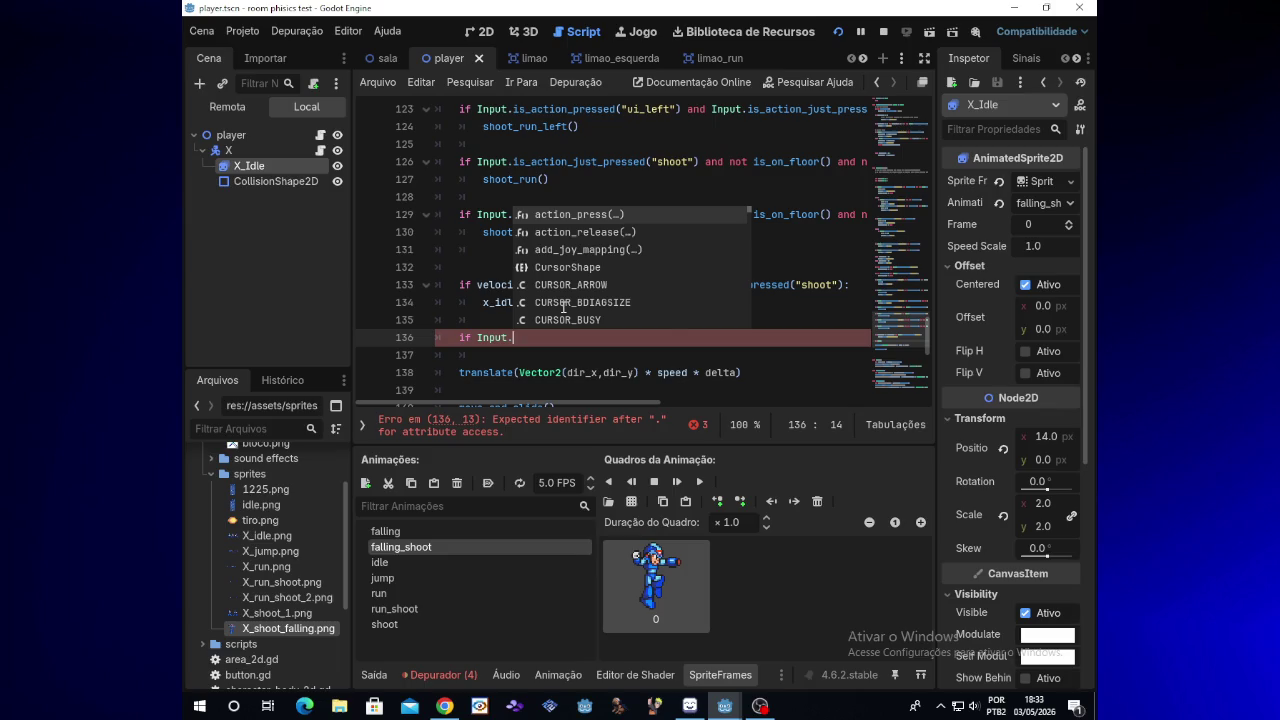
Step: Enter is_action_just_pressed, then remove 'just_' so it reads is_action_pressed
text(is_action_)
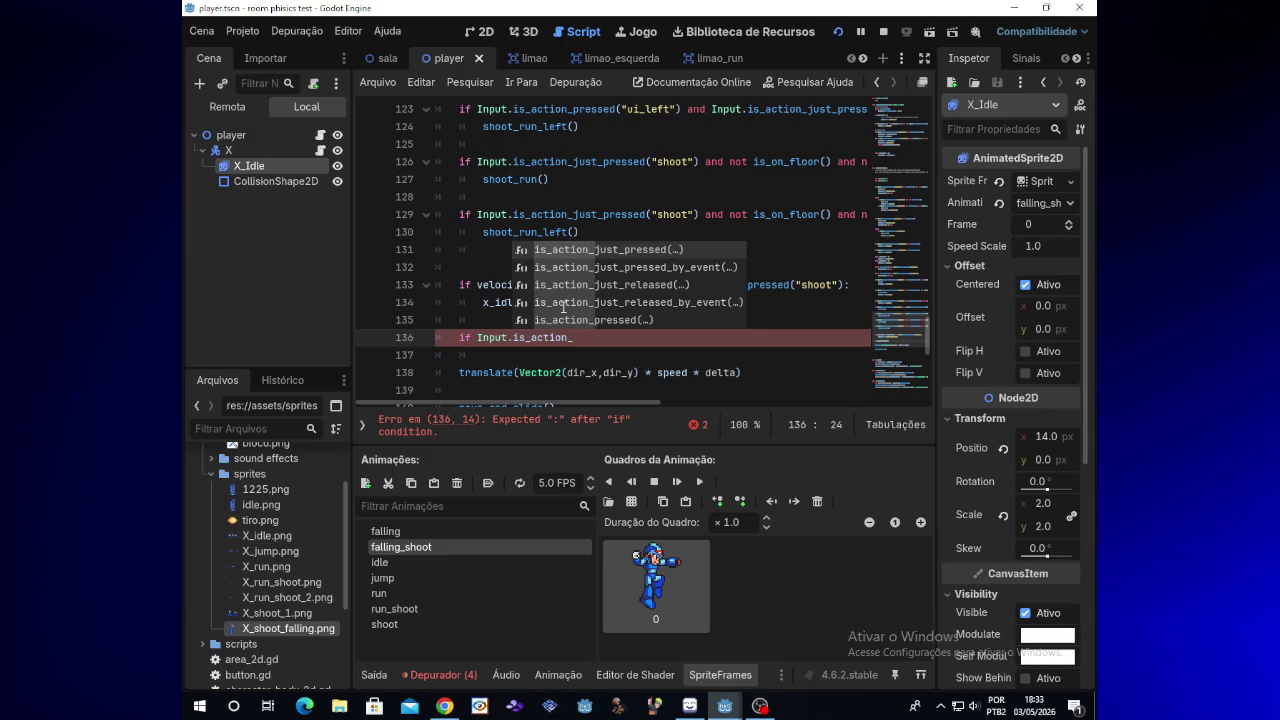
text(just_)
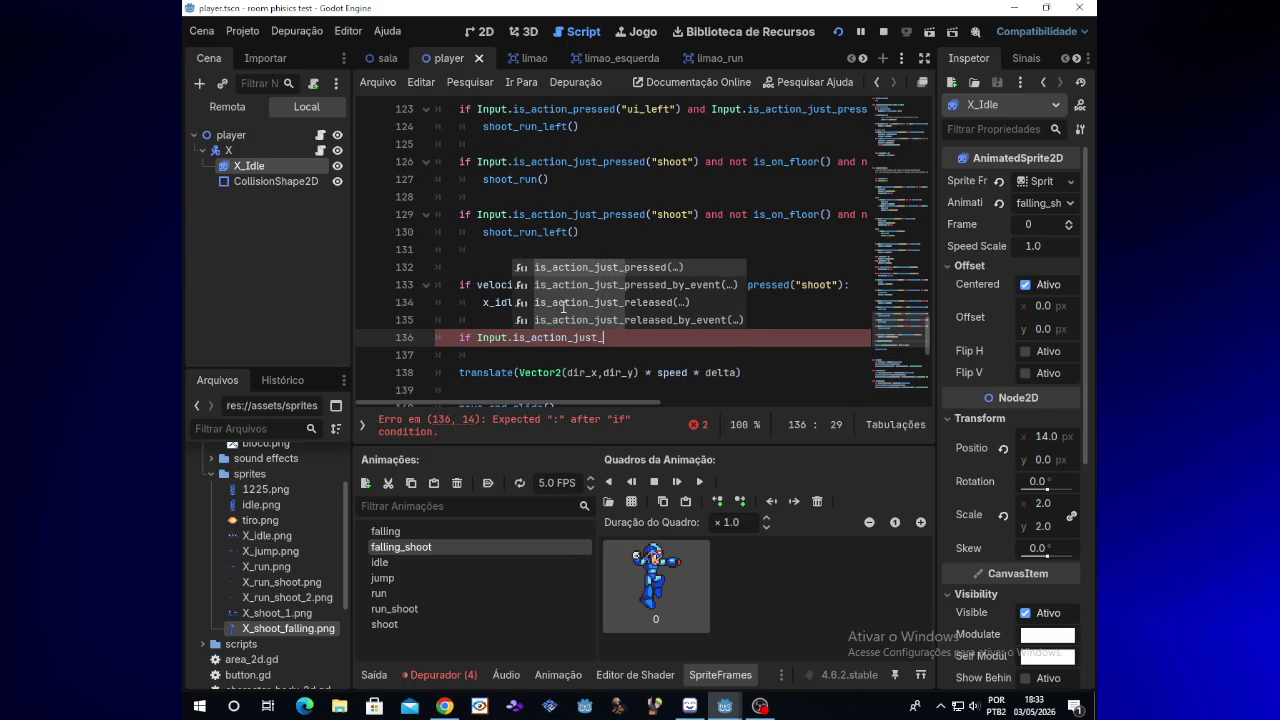
text(pressed)
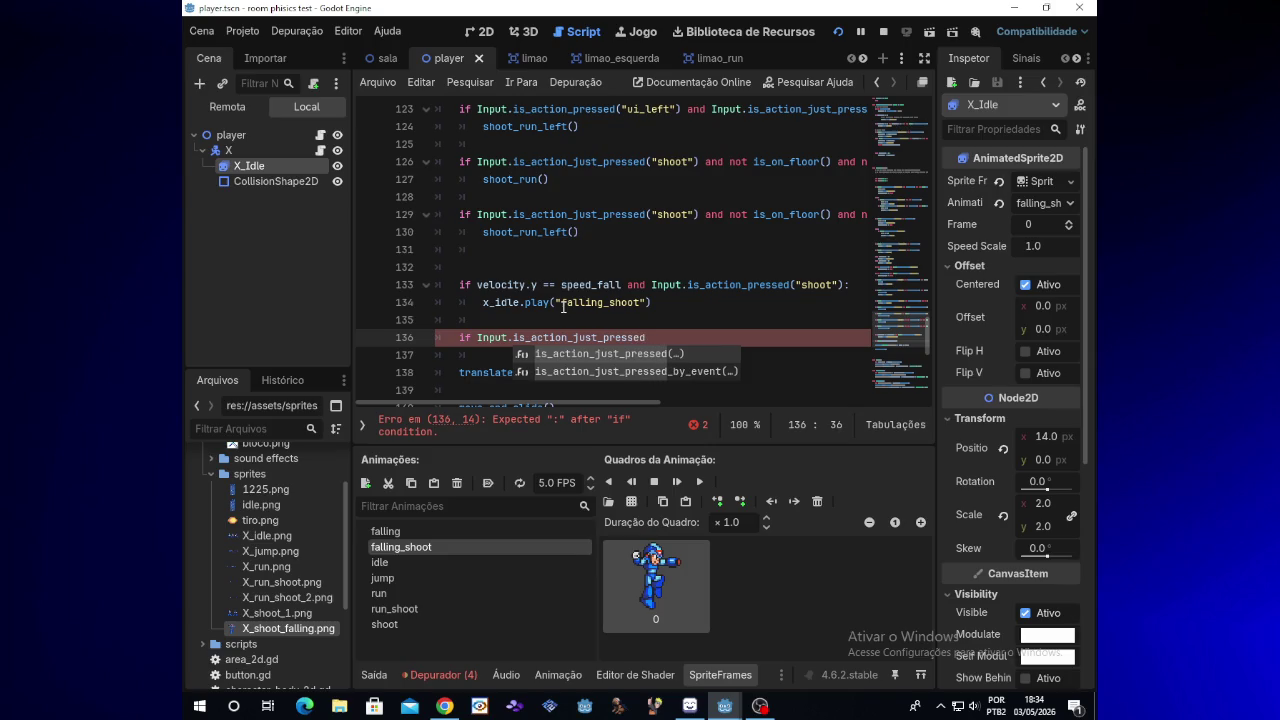
key(Left)
key(Left)
key(Left)
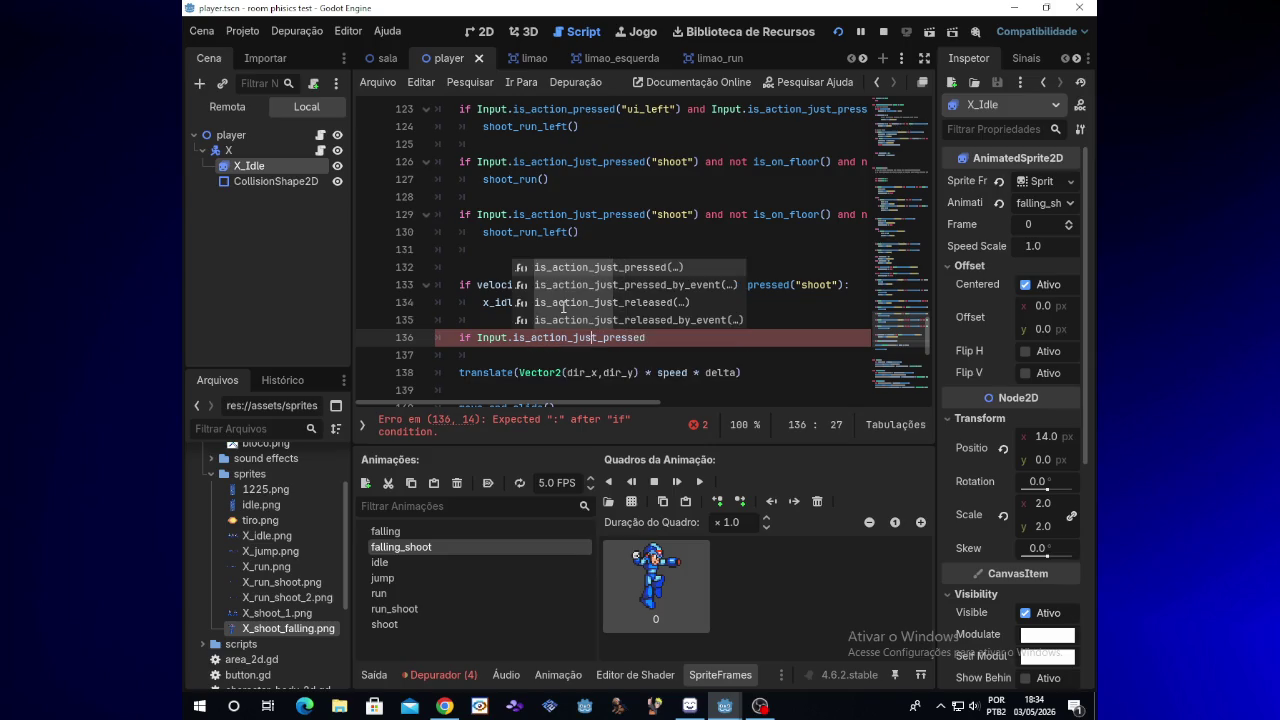
key(BackSpace)
key(BackSpace)
key(BackSpace)
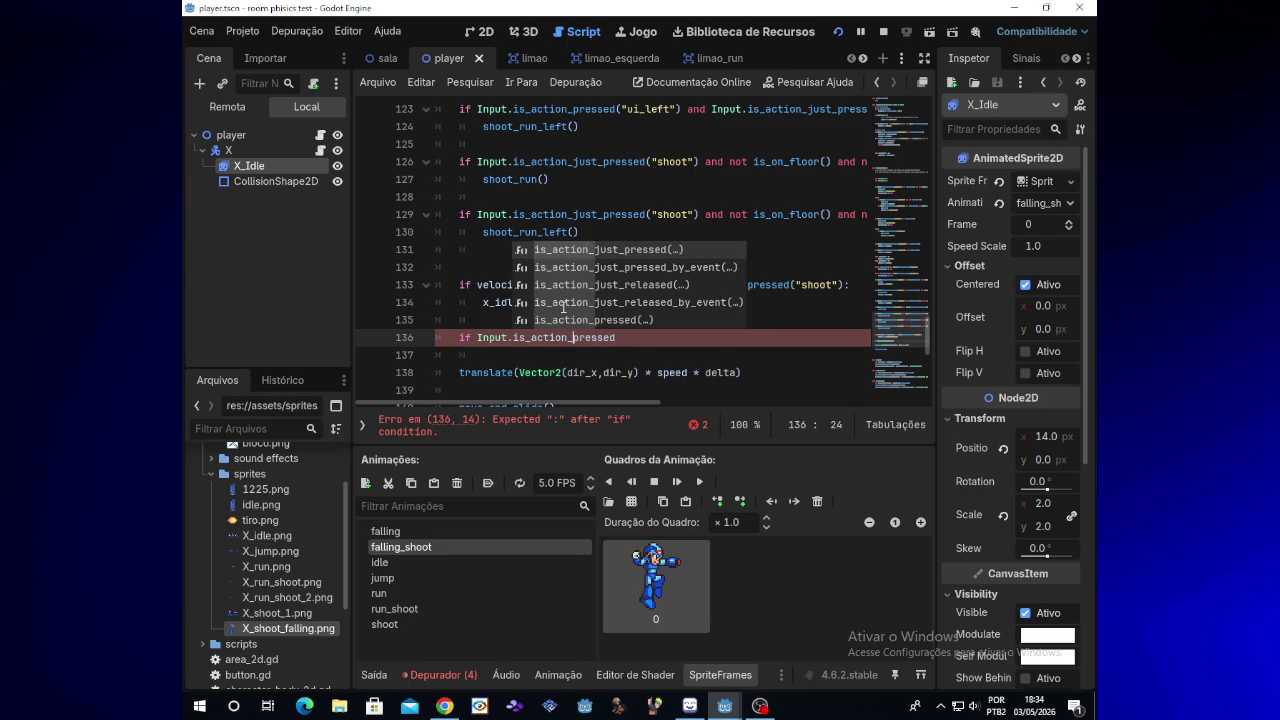
key(Right)
key(Right)
key(Right)
key(Right)
key(Right)
key(Right)
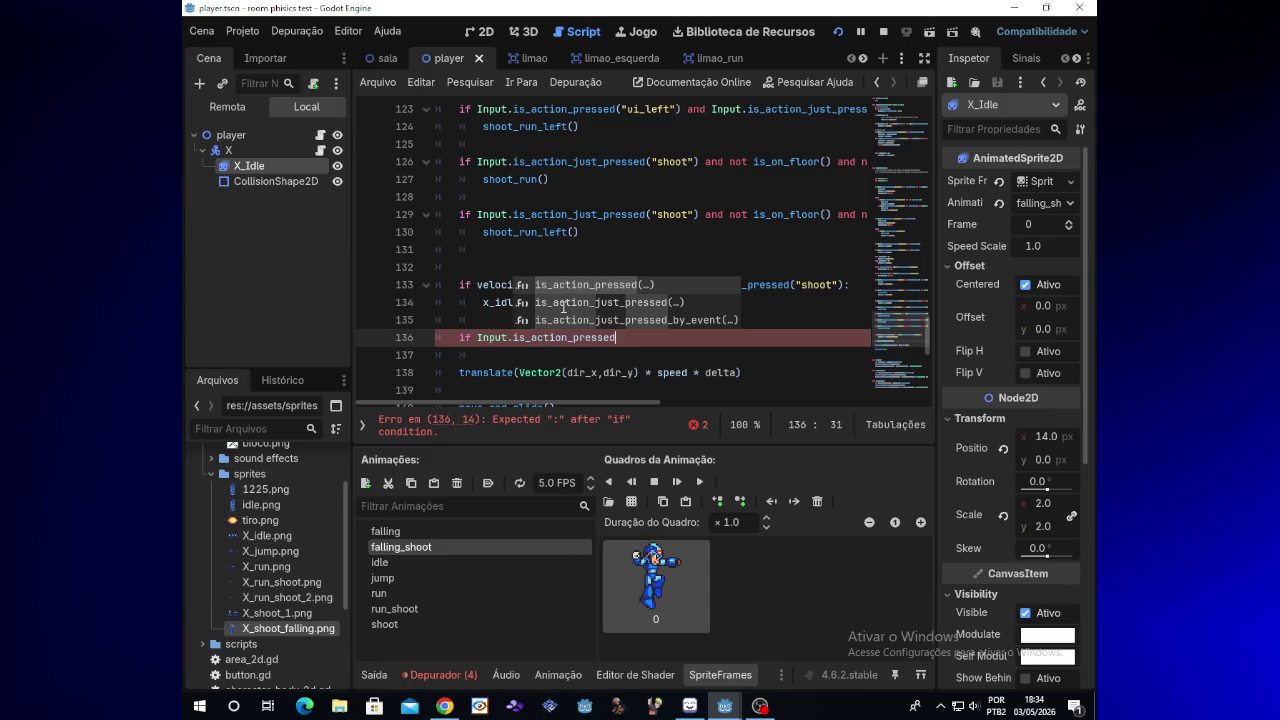
Step: Complete line 136 as if Input.is_action_pressed("shoot") and velocity.y == 0
text((")
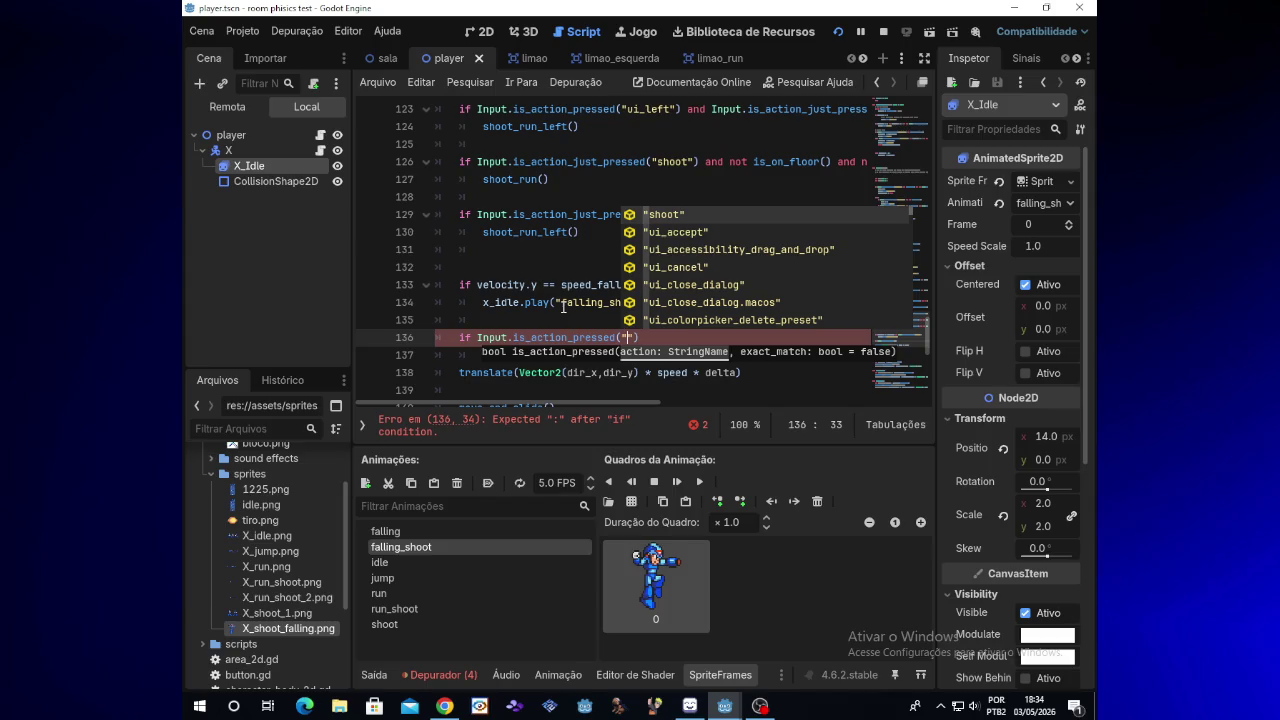
key(Return)
text() )
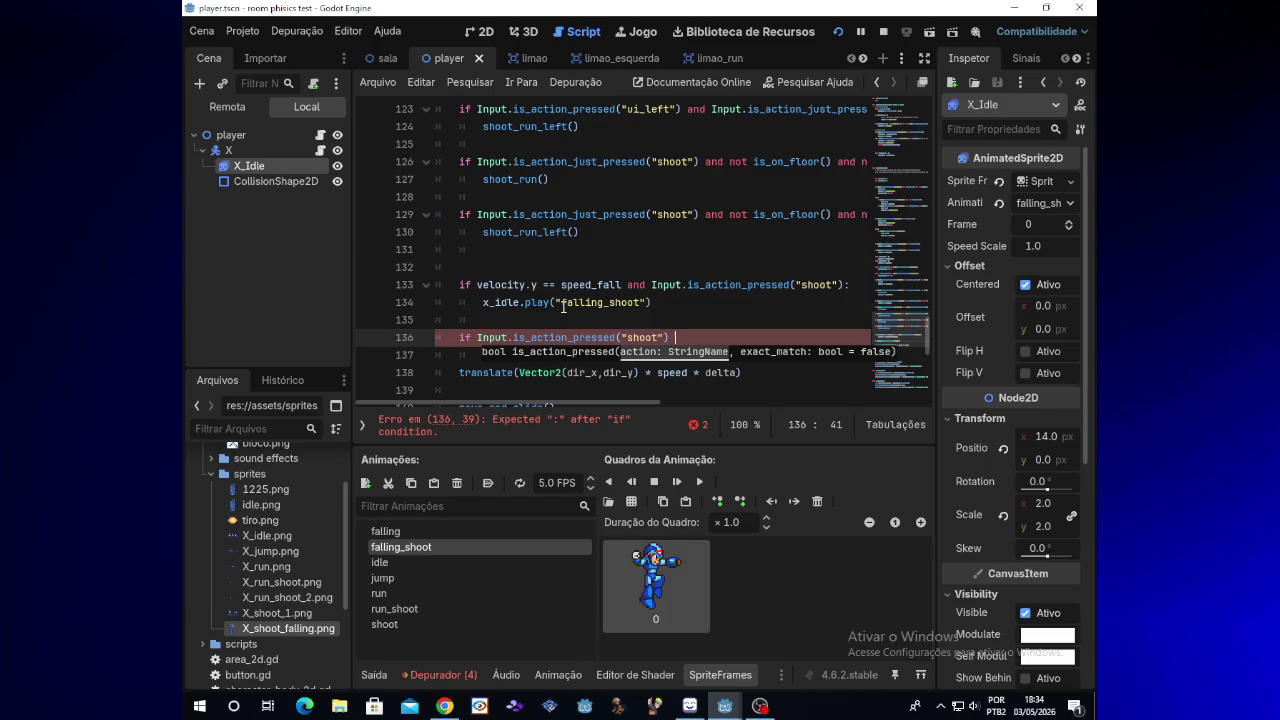
text(and)
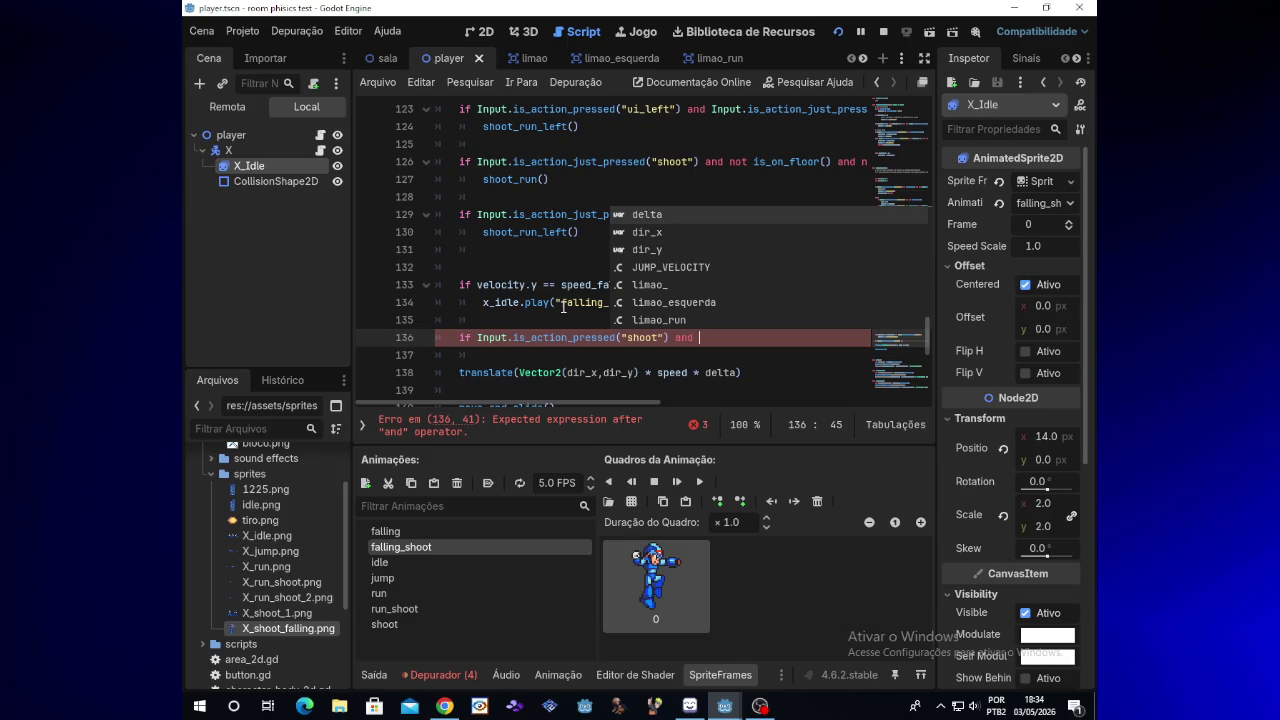
text(ve)
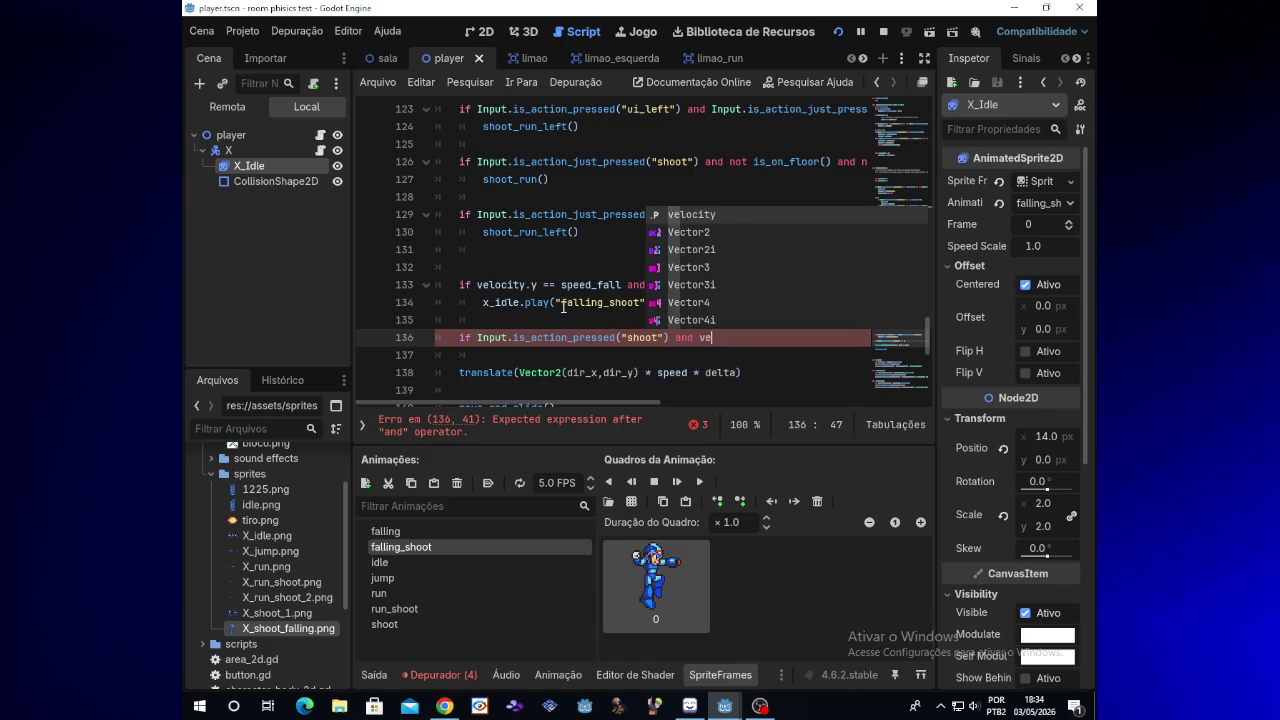
text(locity)
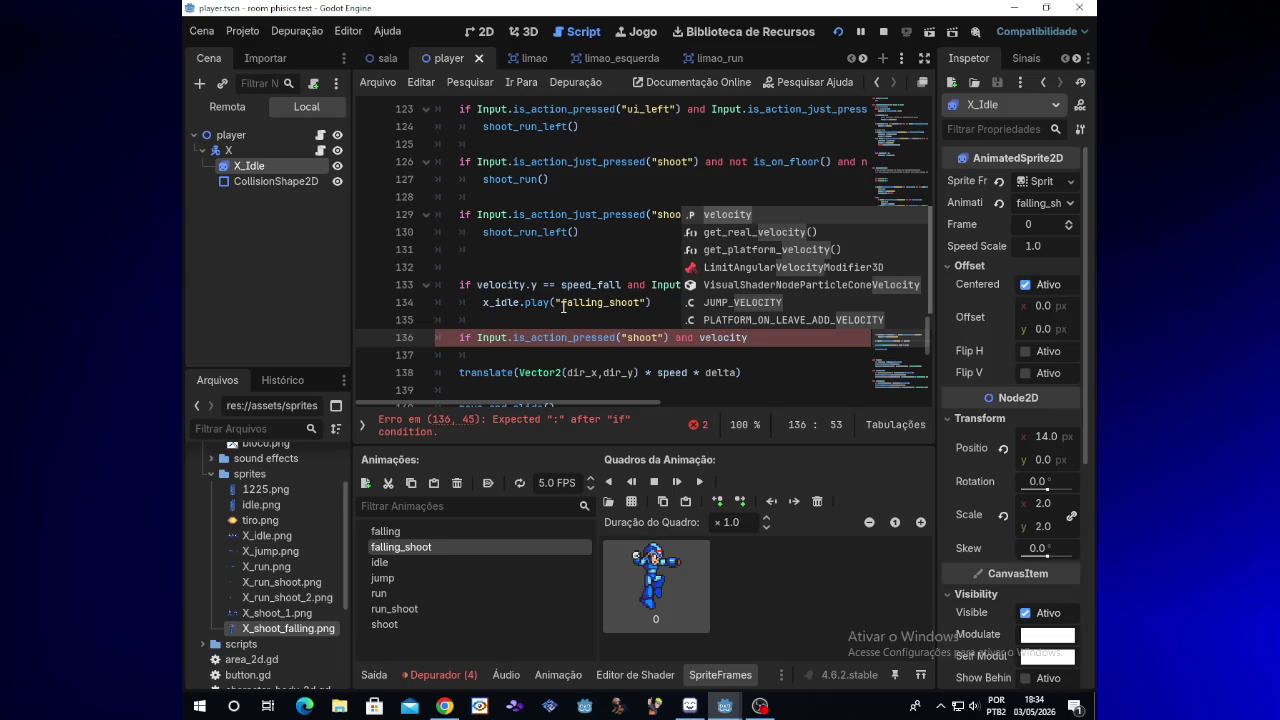
text(.y =)
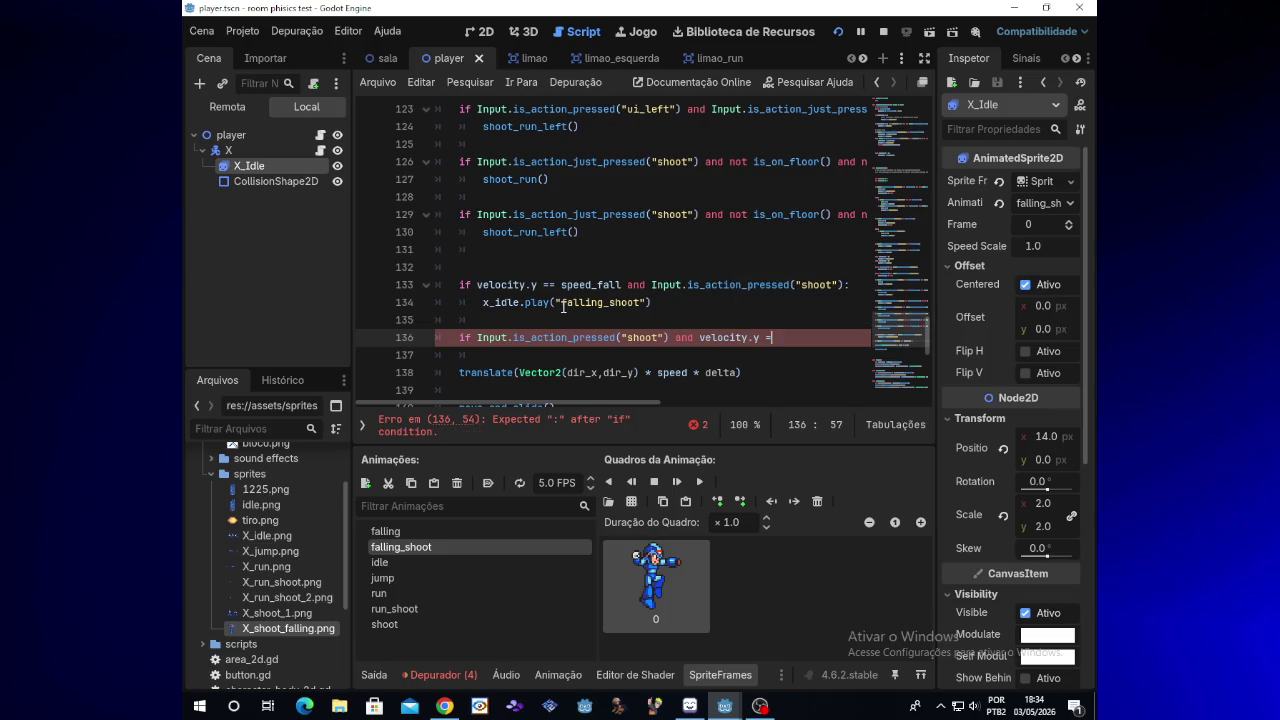
text(=)
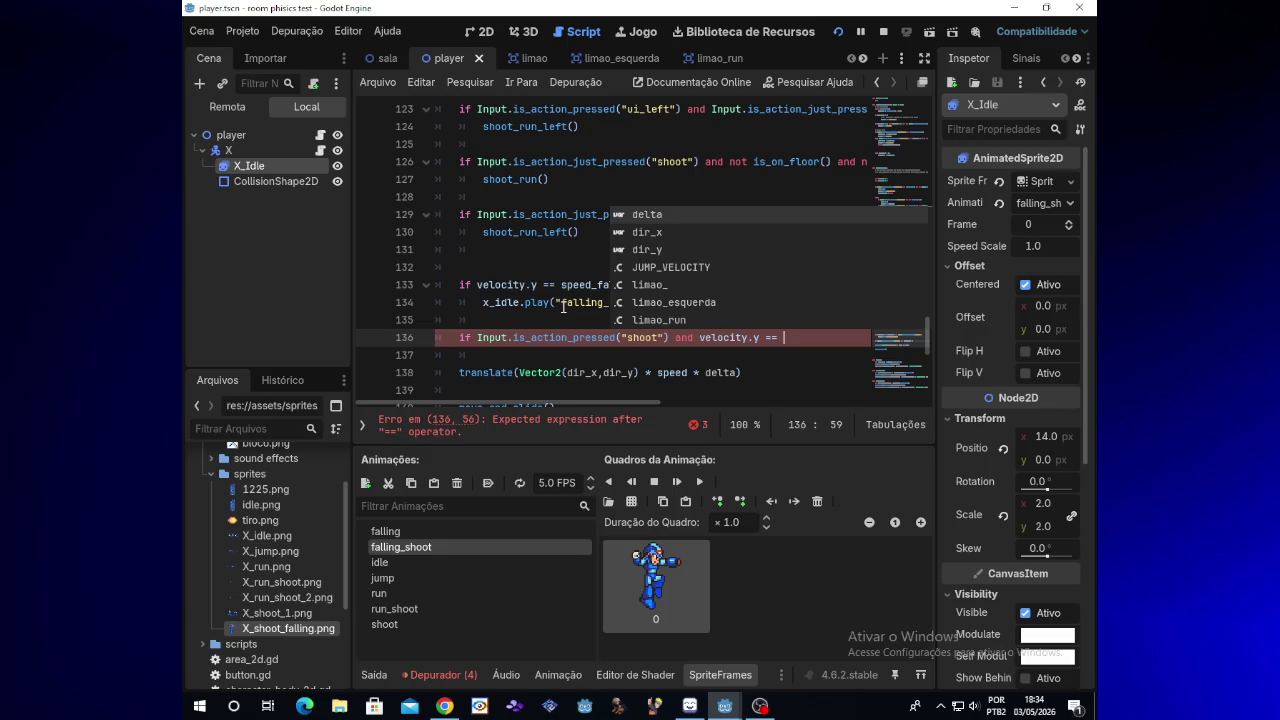
text( 0)
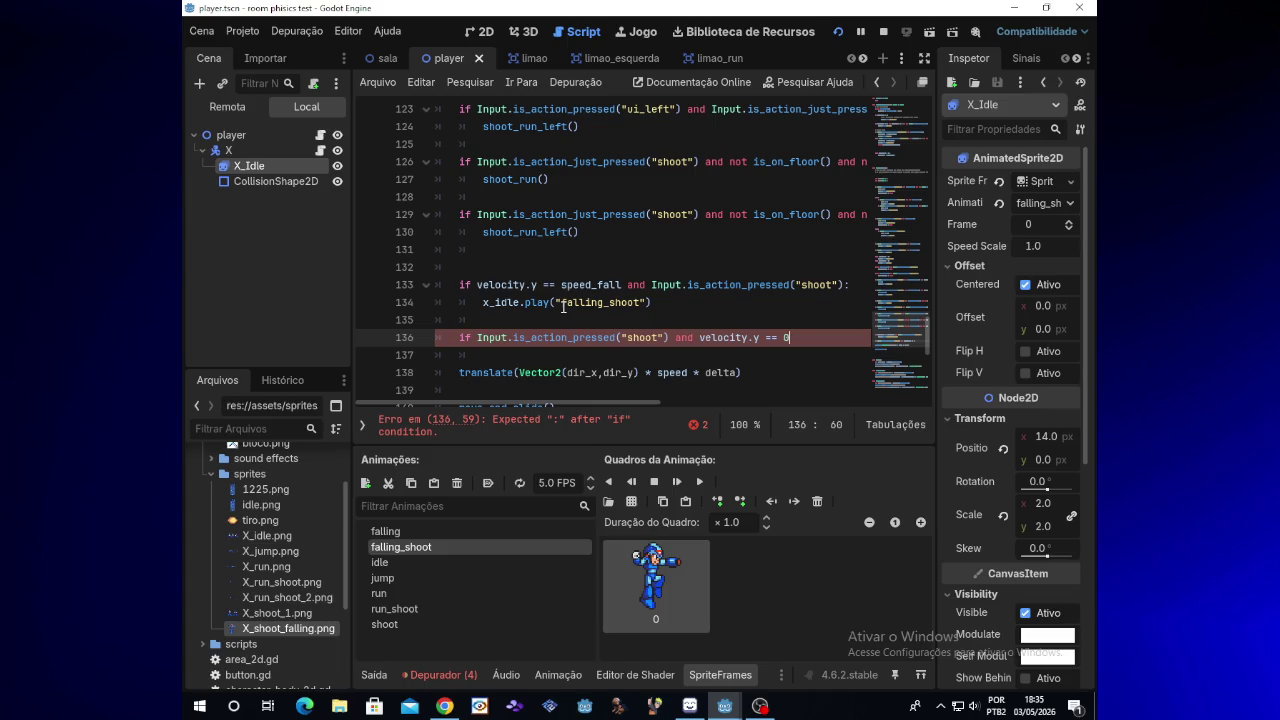
Step: Add the colon and an indented x_idle.play("idle") body on line 137, then run the game
text(:)
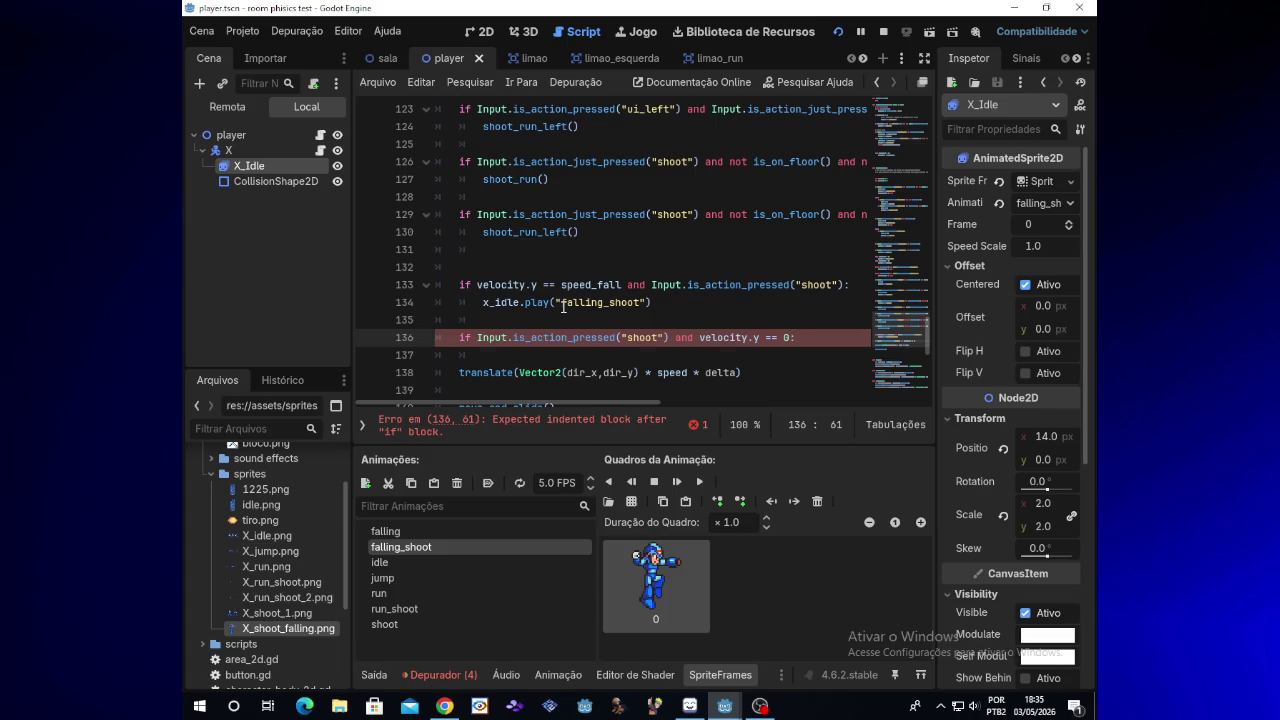
key(Return)
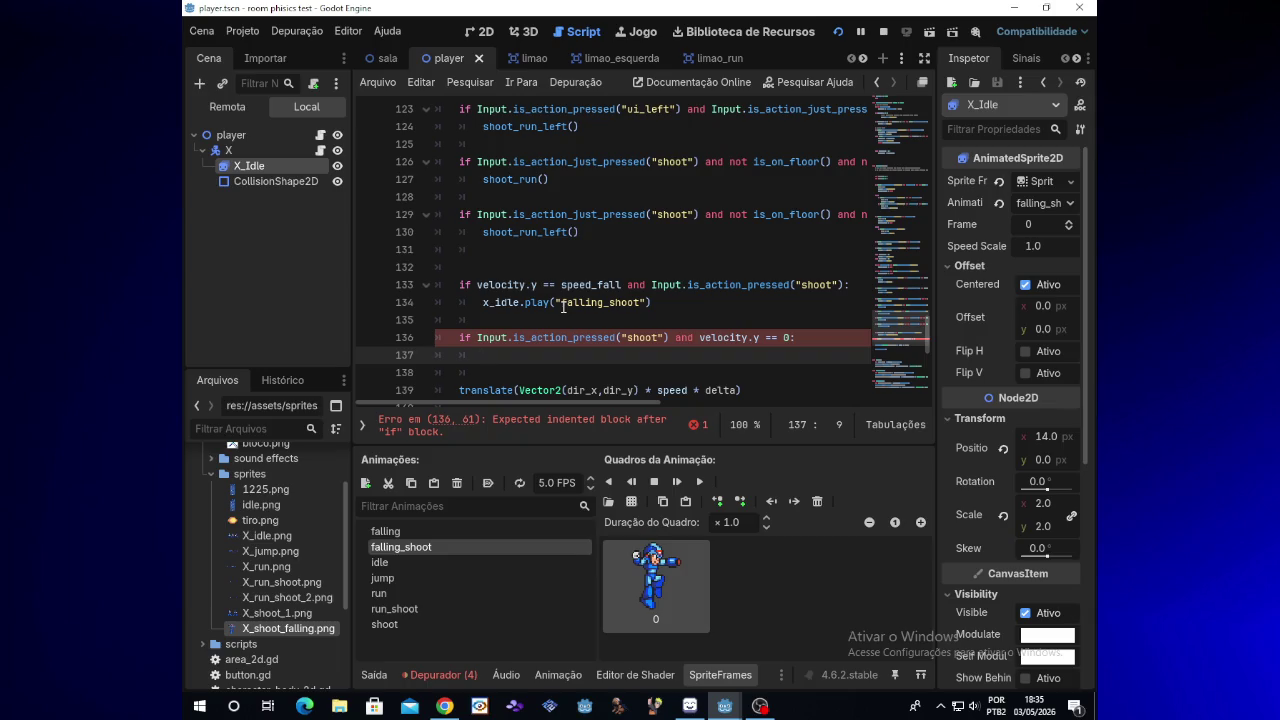
text(x_)
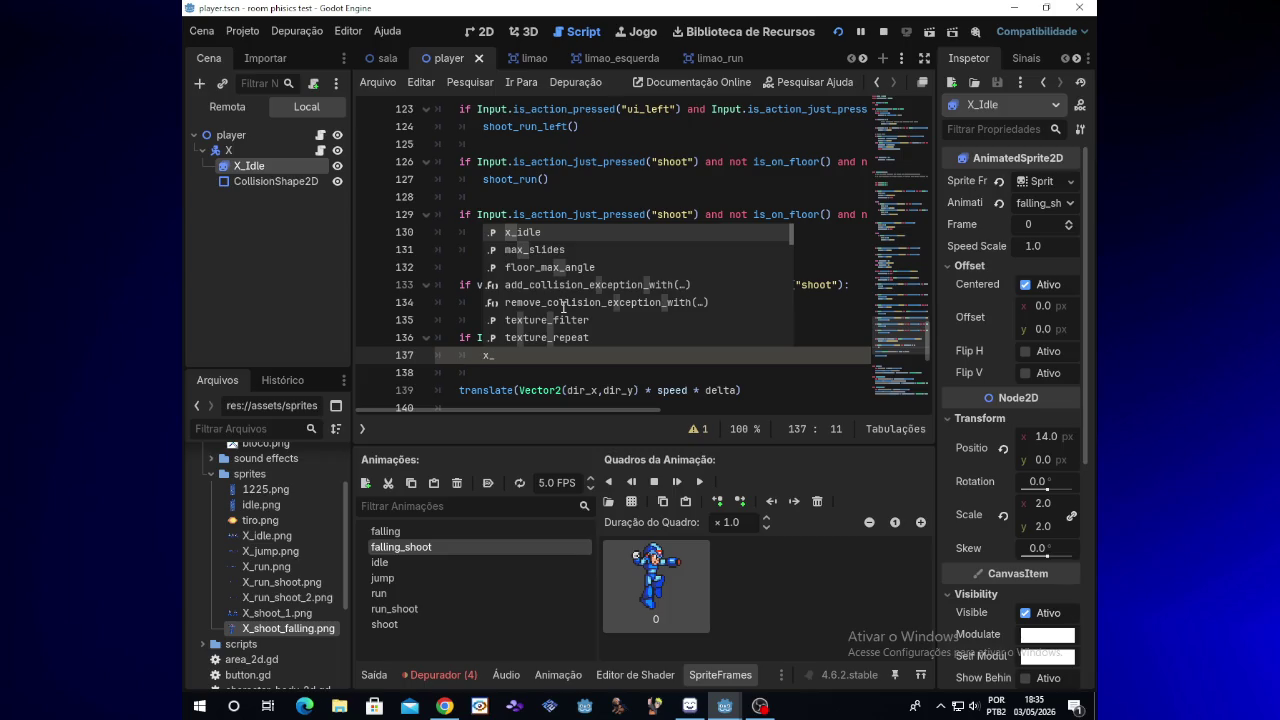
text(idle)
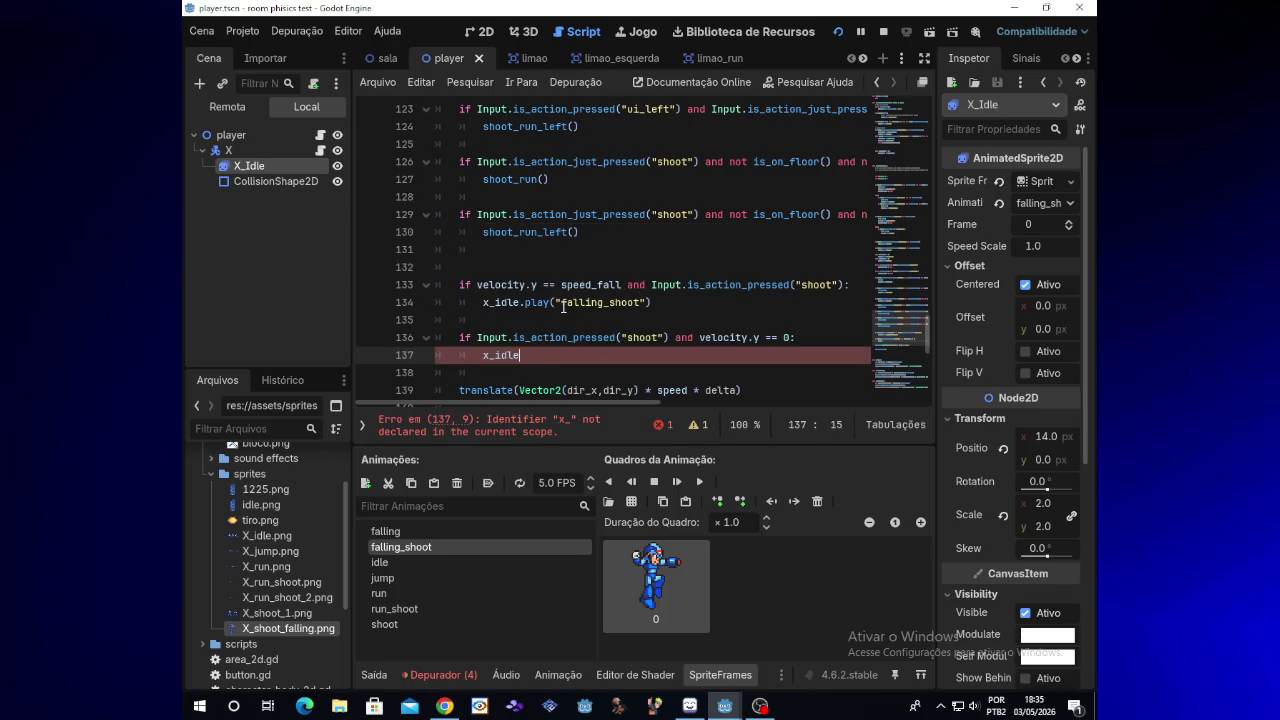
text(.play)
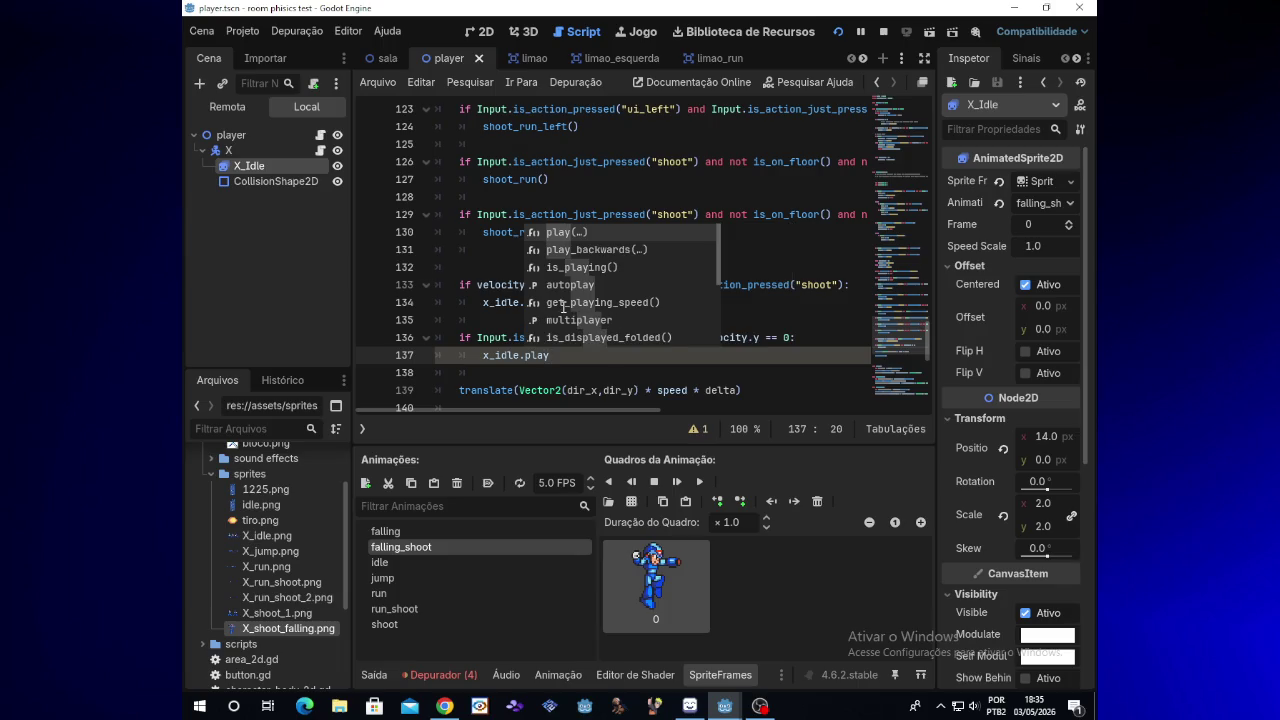
key(Return)
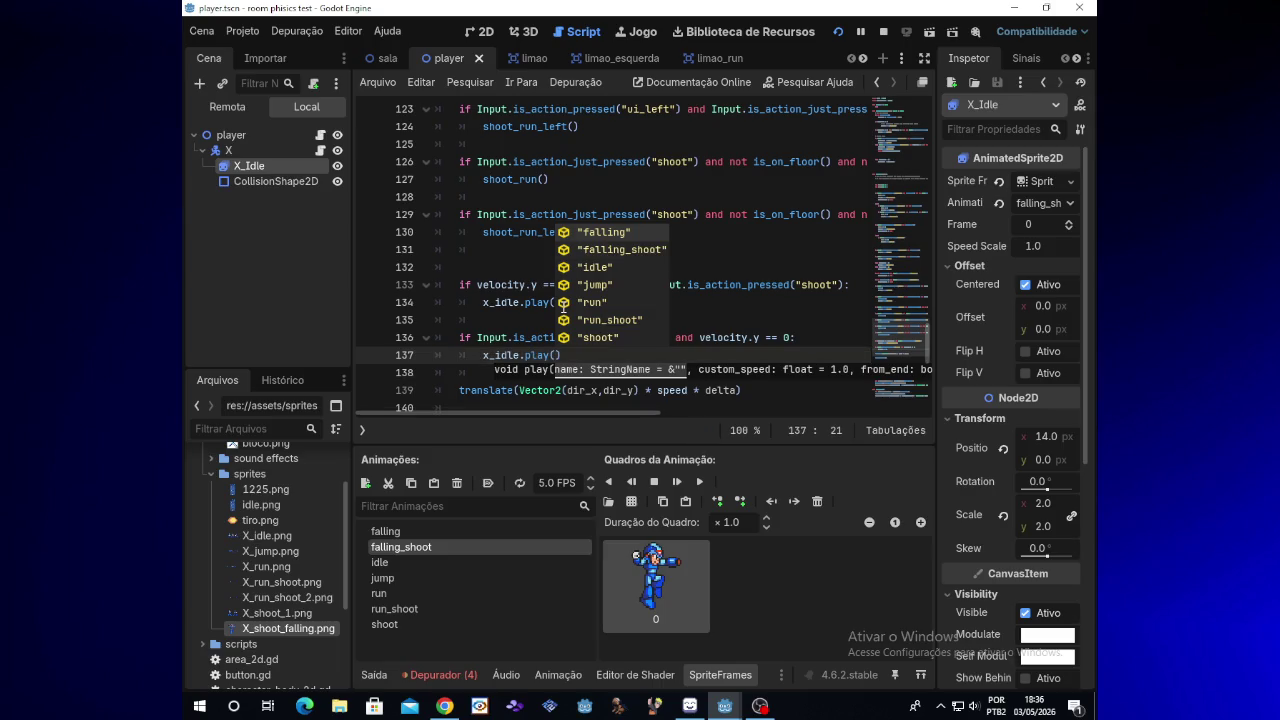
key(Down)
key(Down)
key(Return)
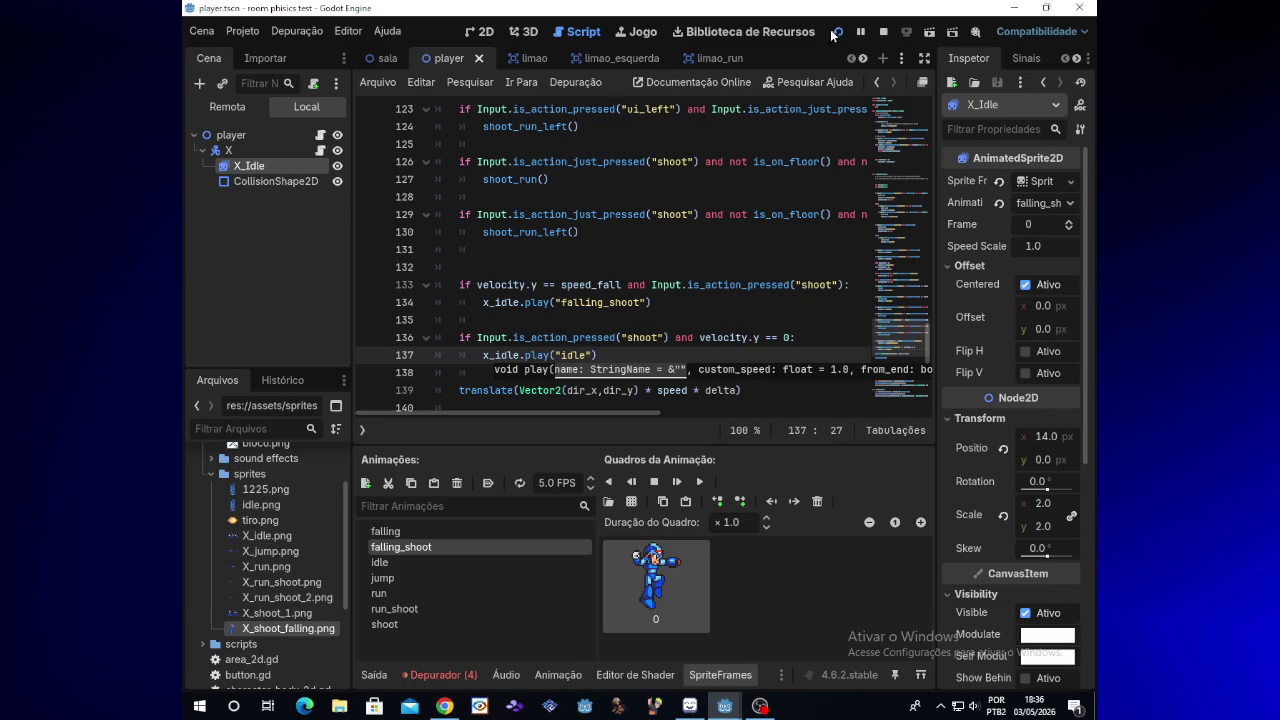
click(837, 33)
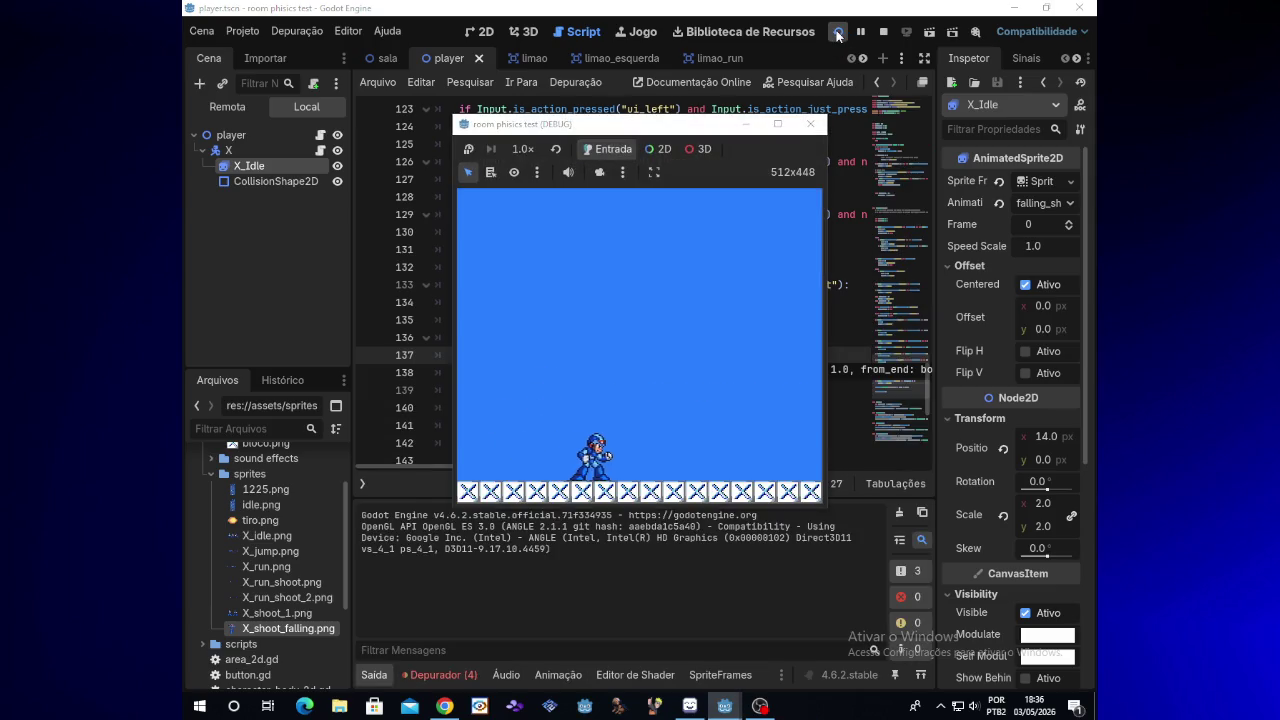
Step: Test Mega Man walking left and right, jumping and shooting, then close the game with F8
key(x)
key(x)
key(space)
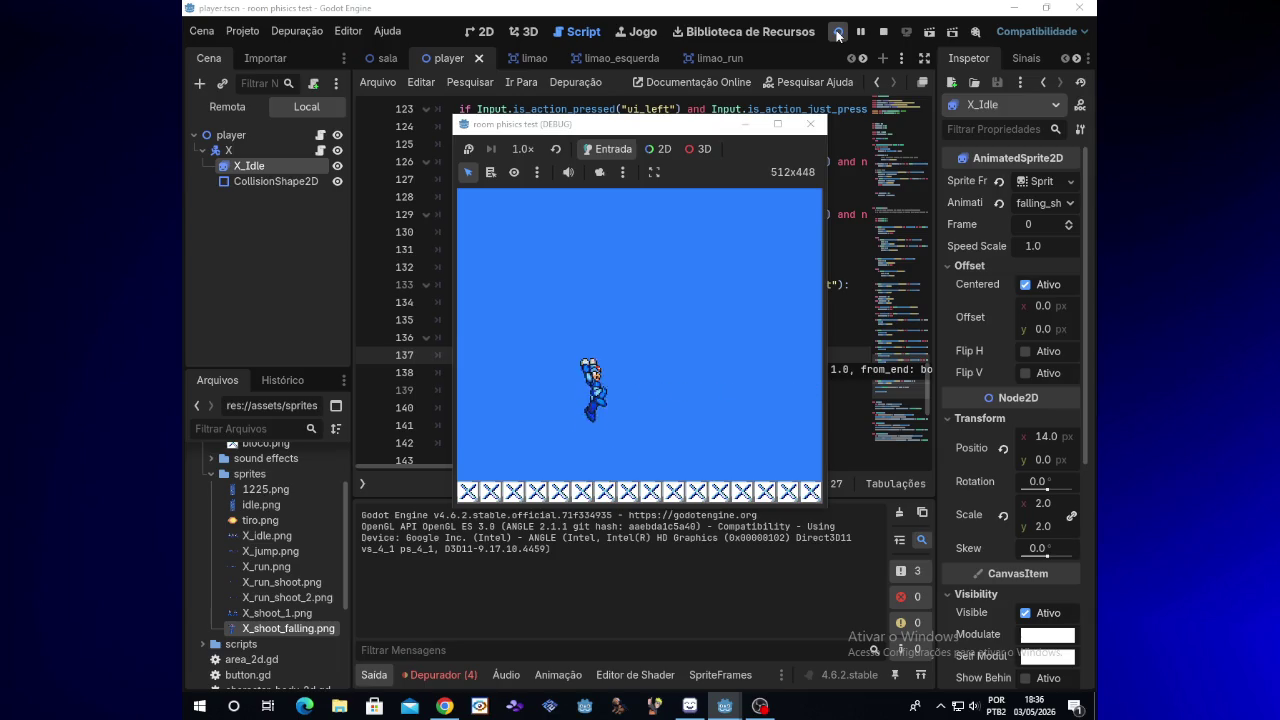
key(x)
key(x)
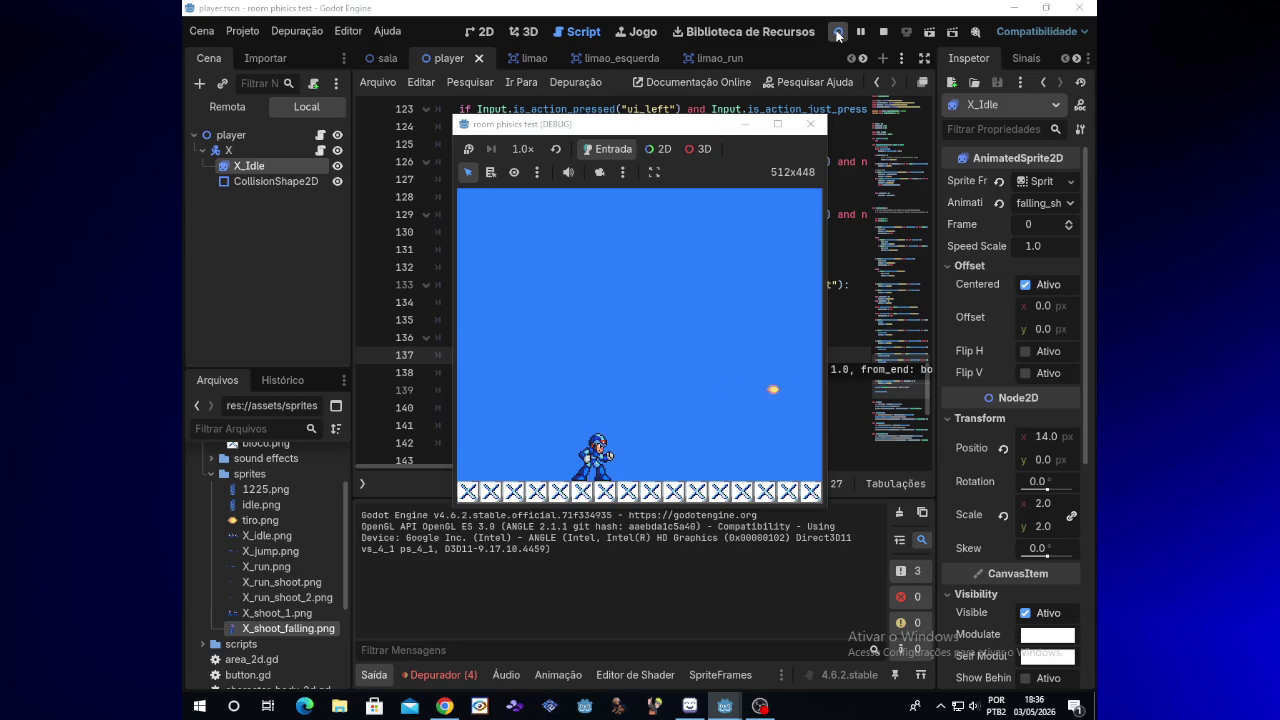
key(space)
key(x)
key(x)
key(x)
key(space)
key(x)
key(x)
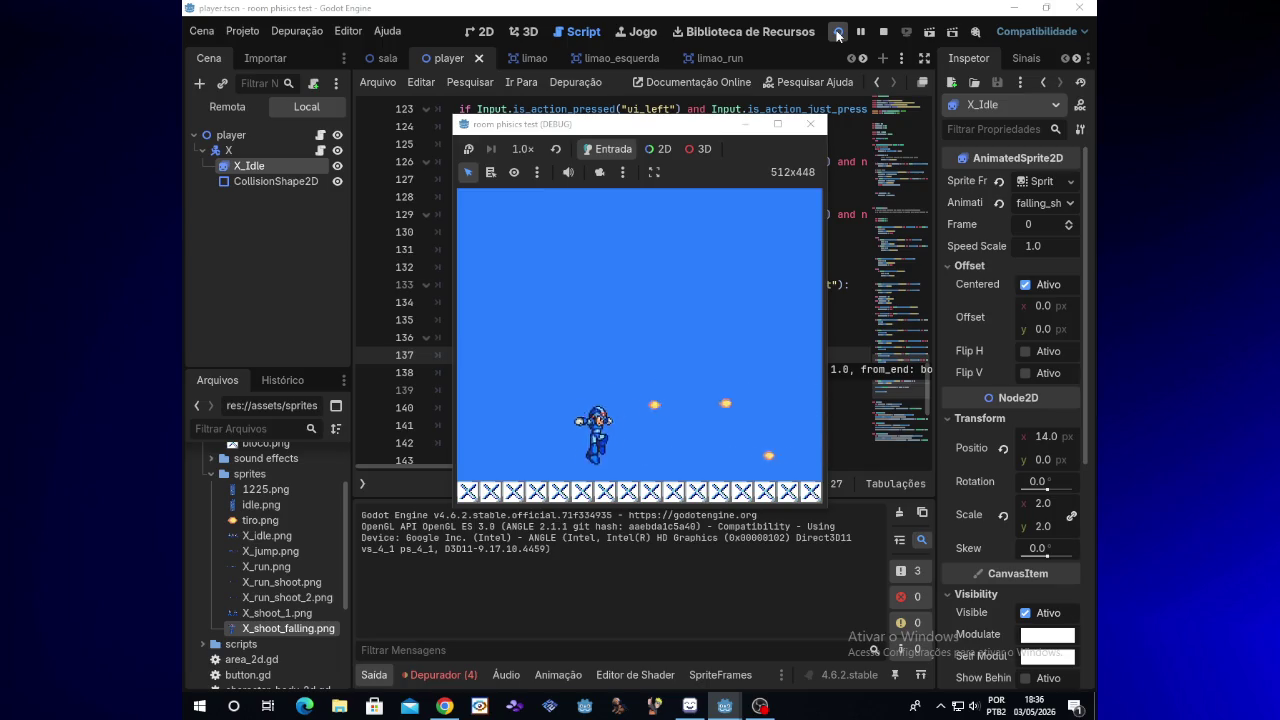
key(space)
key(x)
key(x)
key(space)
key(x)
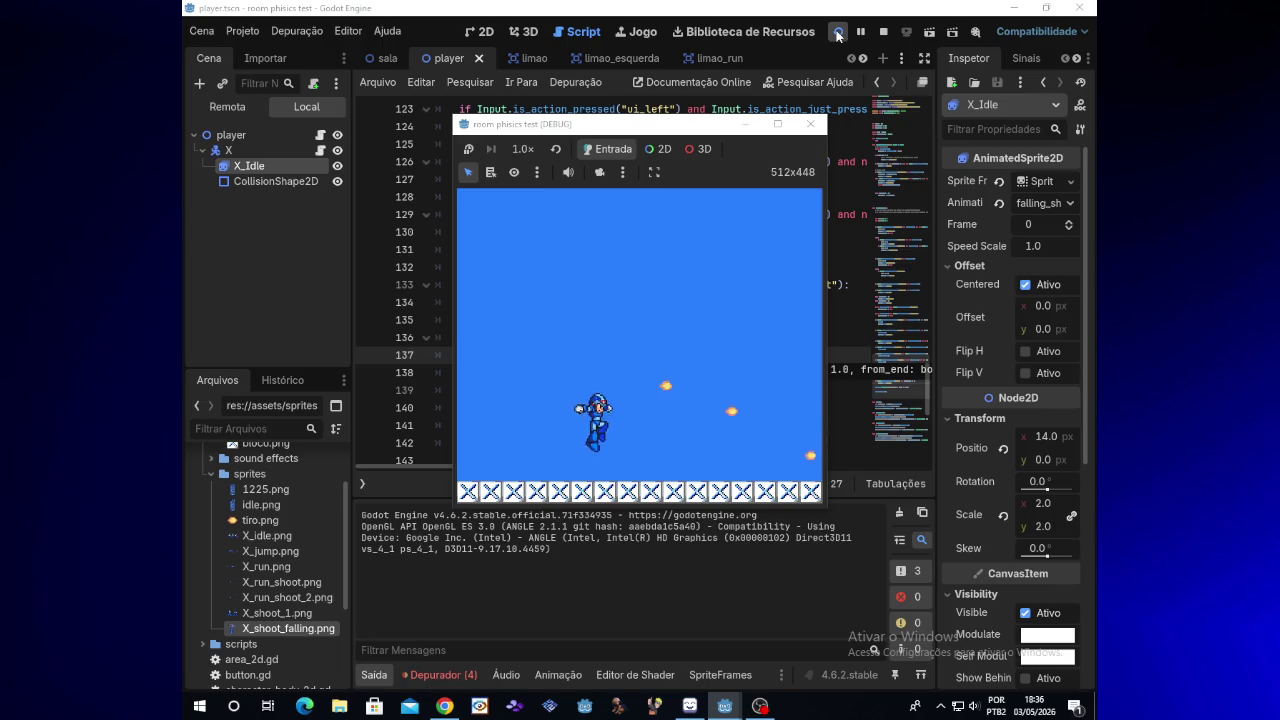
key(x)
key(space)
key(Right)
key(x)
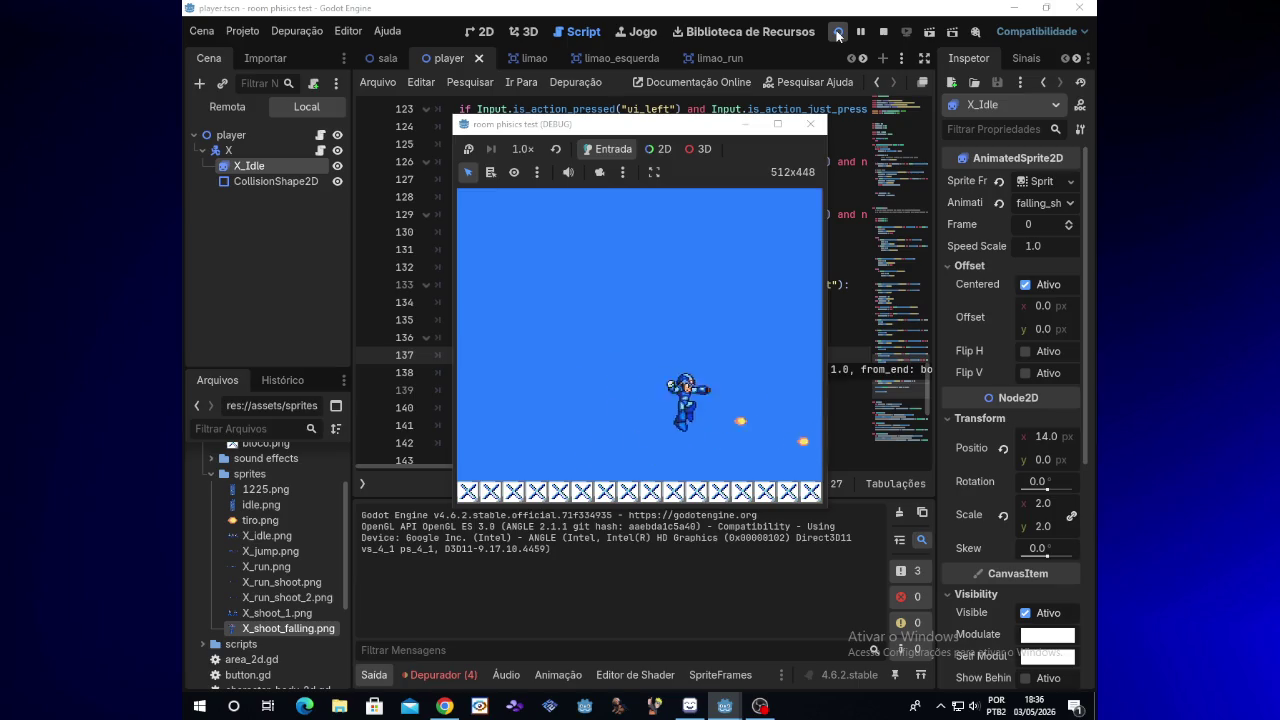
key(Left)
key(x)
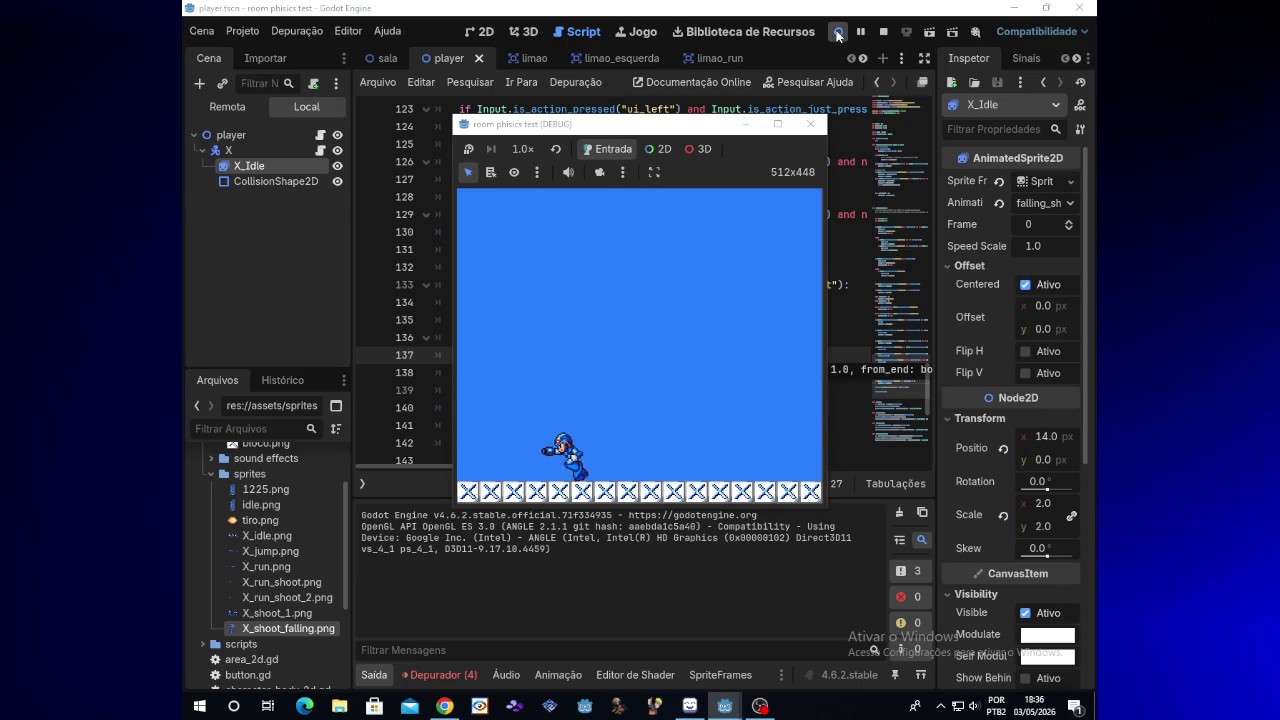
key(Right)
key(space)
key(x)
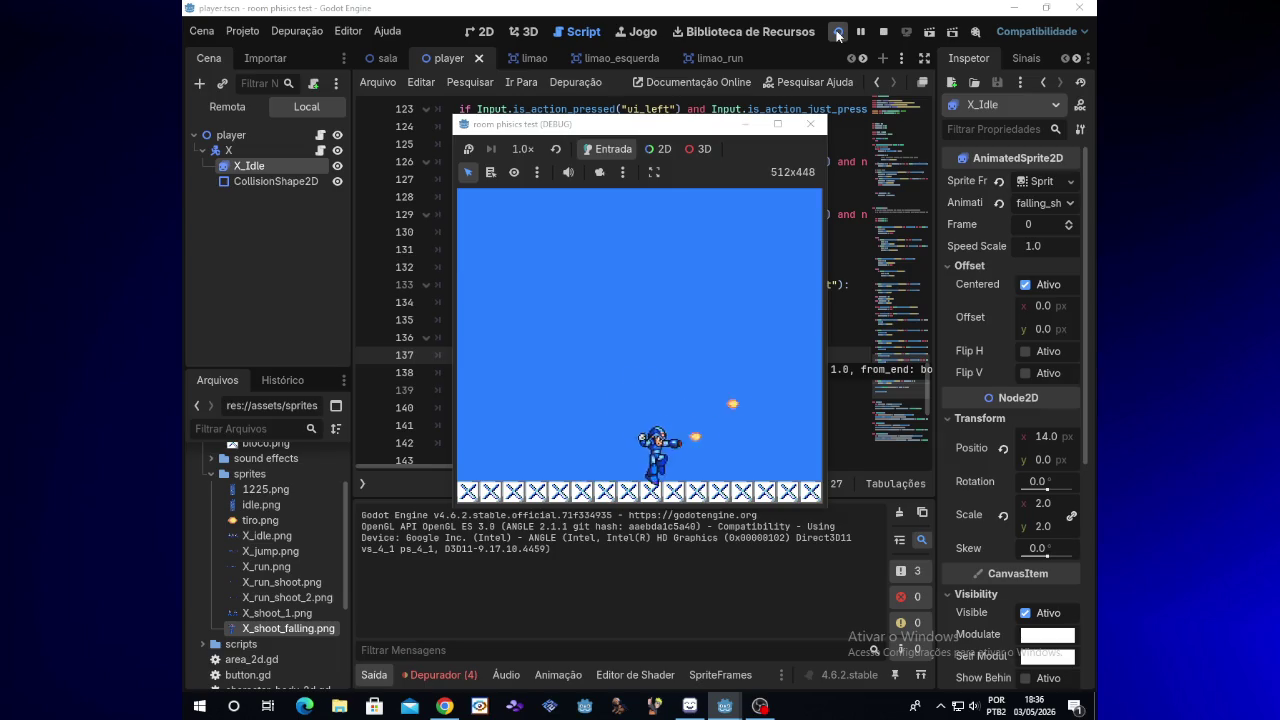
key(Left)
key(x)
key(space)
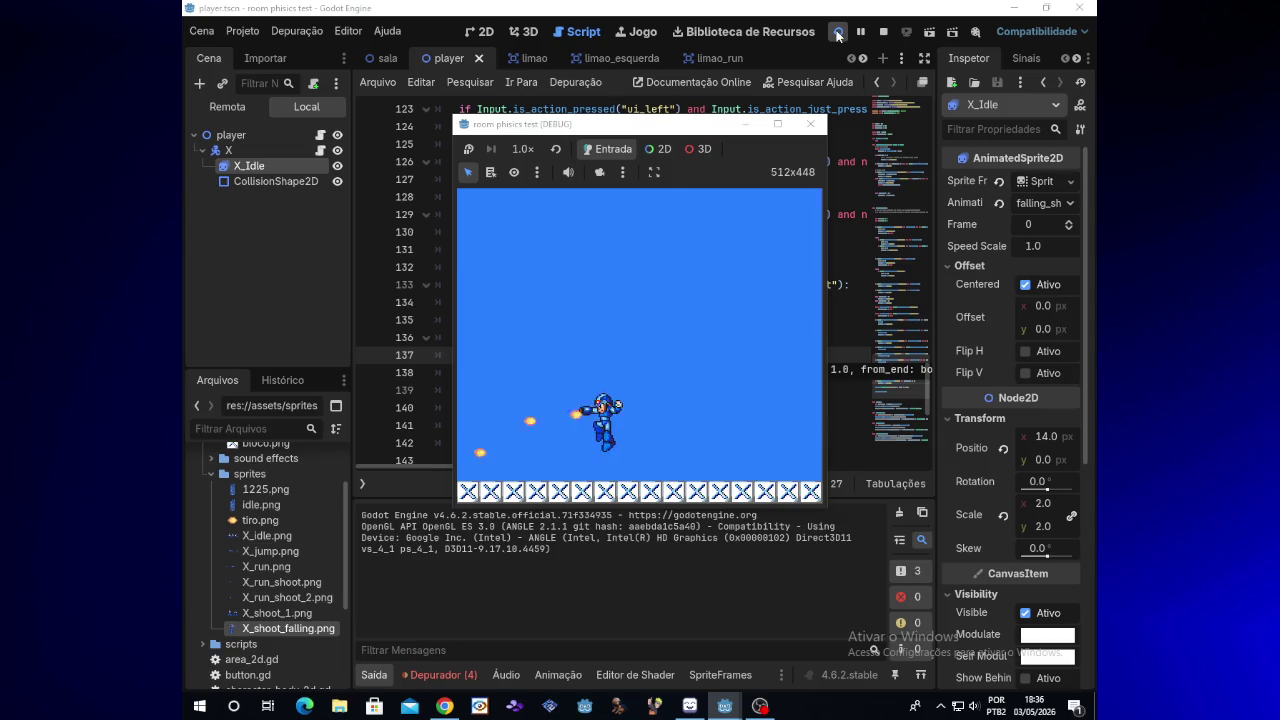
key(Right)
key(x)
key(space)
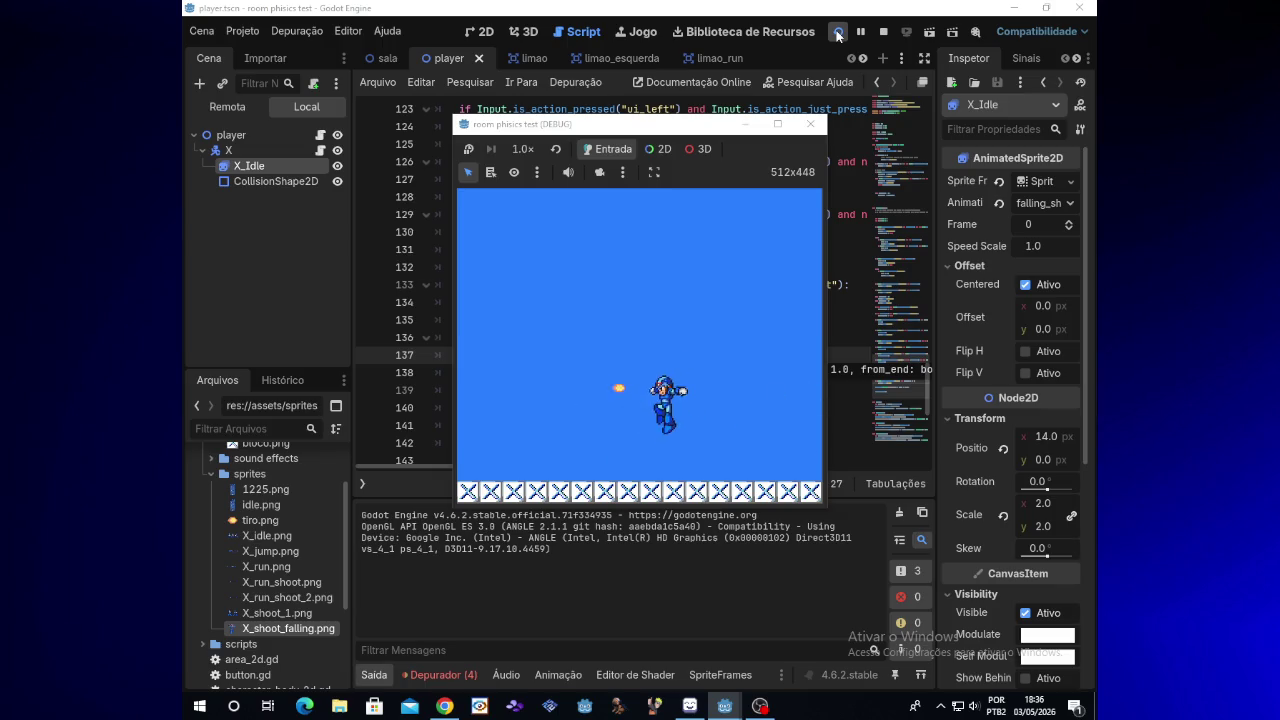
key(Left)
key(space)
key(x)
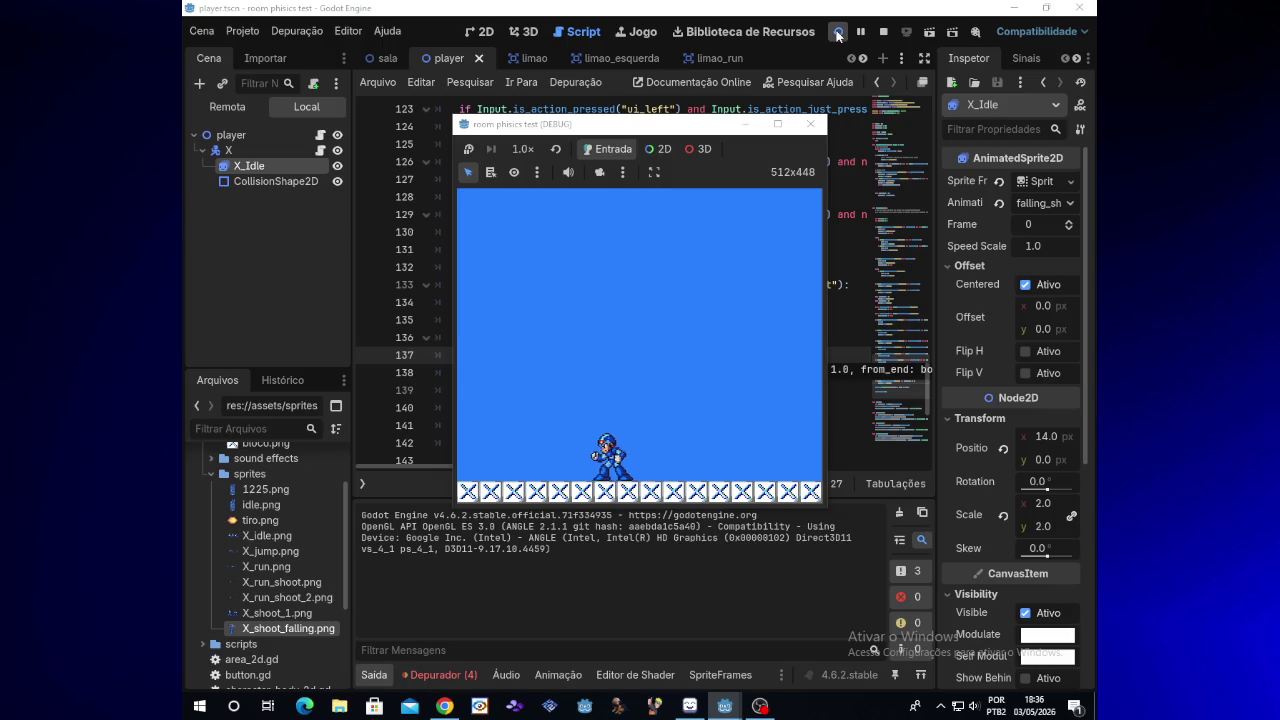
key(Left)
key(Right)
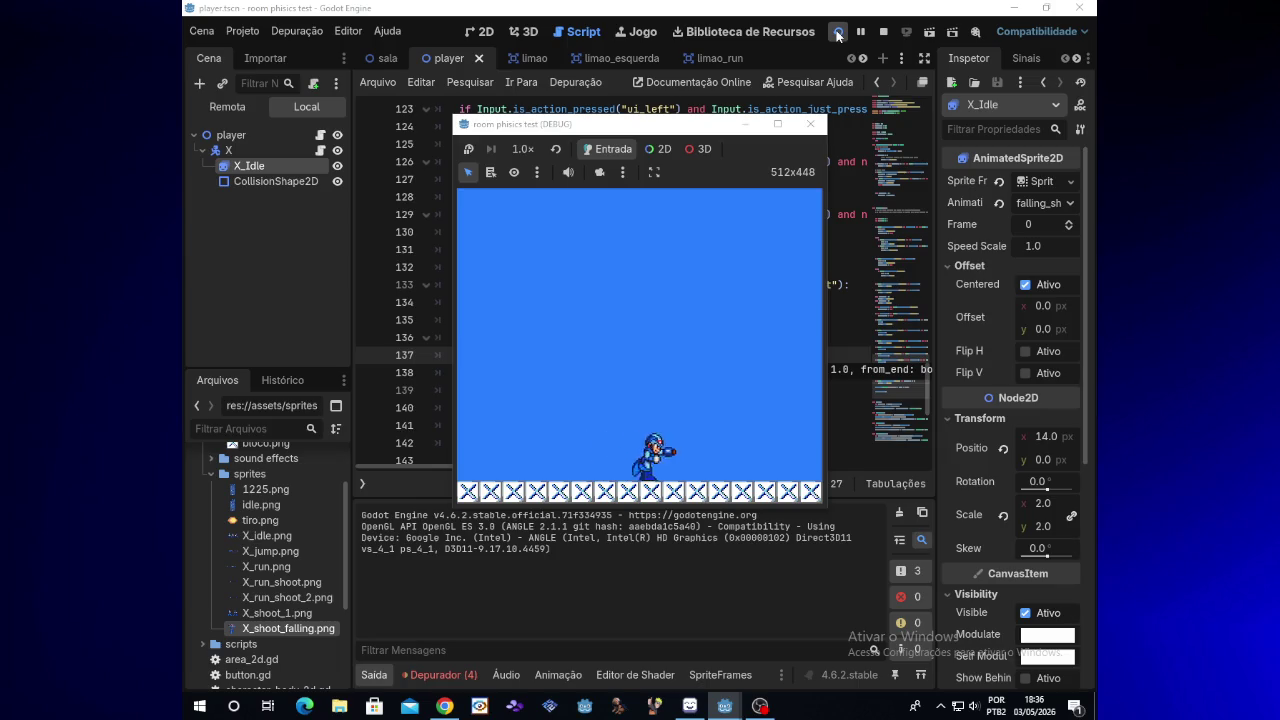
key(Left)
key(x)
key(space)
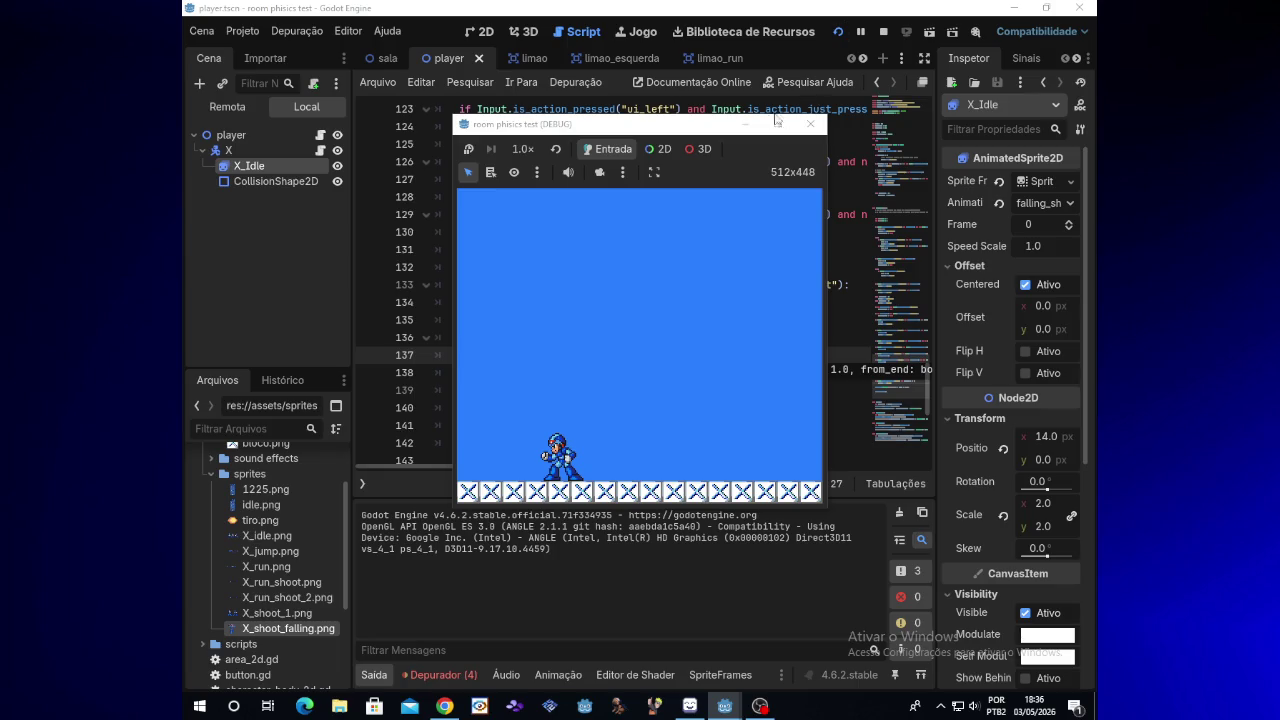
key(F8)
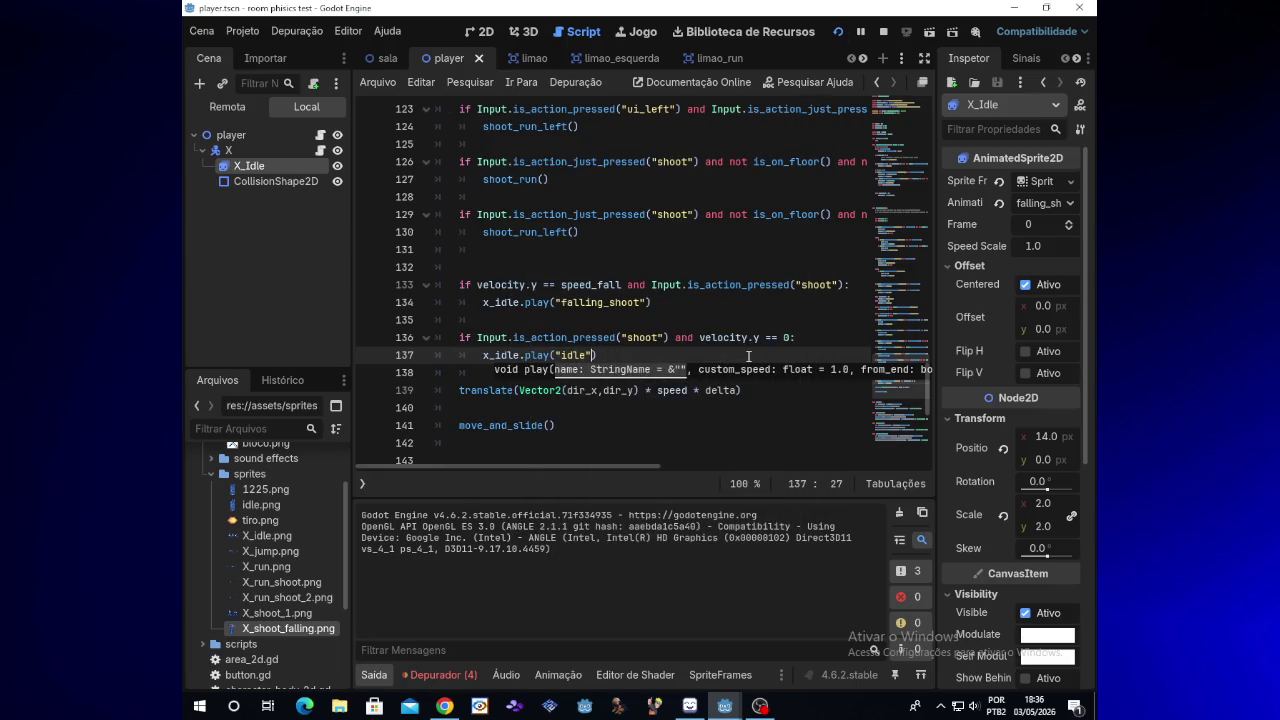
Step: Duplicate line 136's shoot and velocity.y == 0 condition onto new line 139 below the idle call
key(Right)
mouse_move(703, 337)
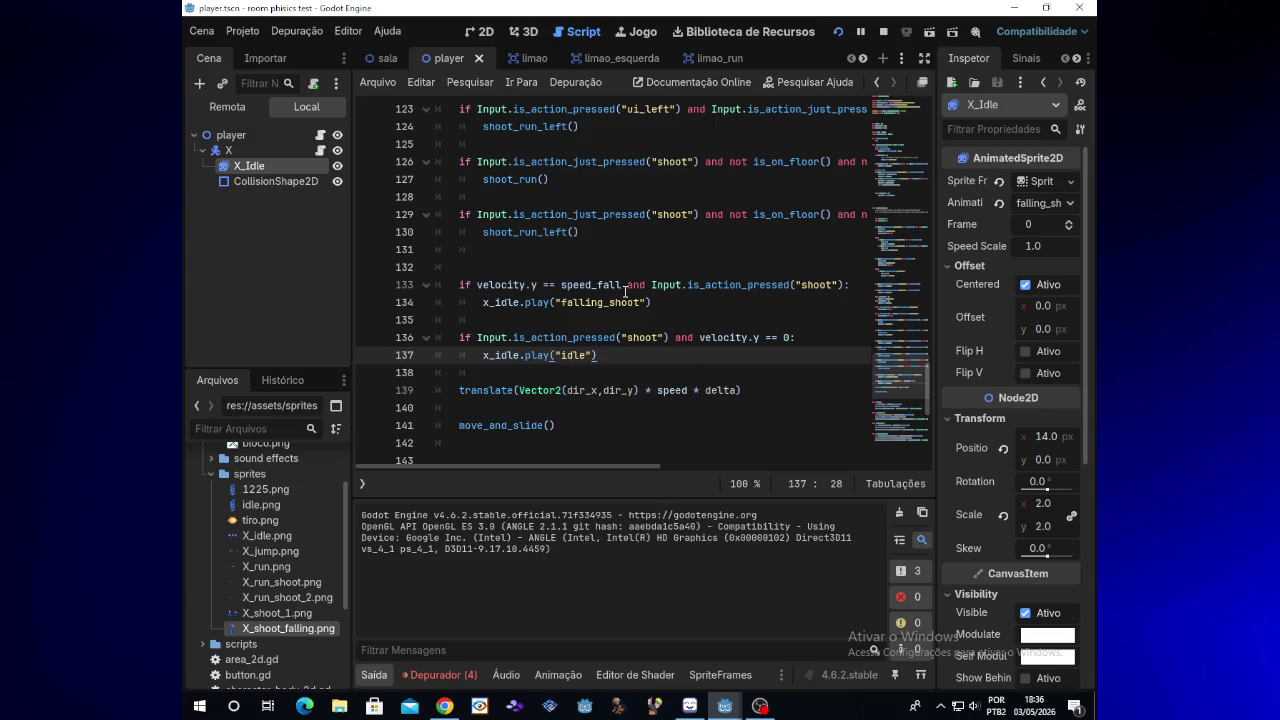
mouse_move(626, 290)
drag(459, 340, 790, 338)
key(ctrl+c)
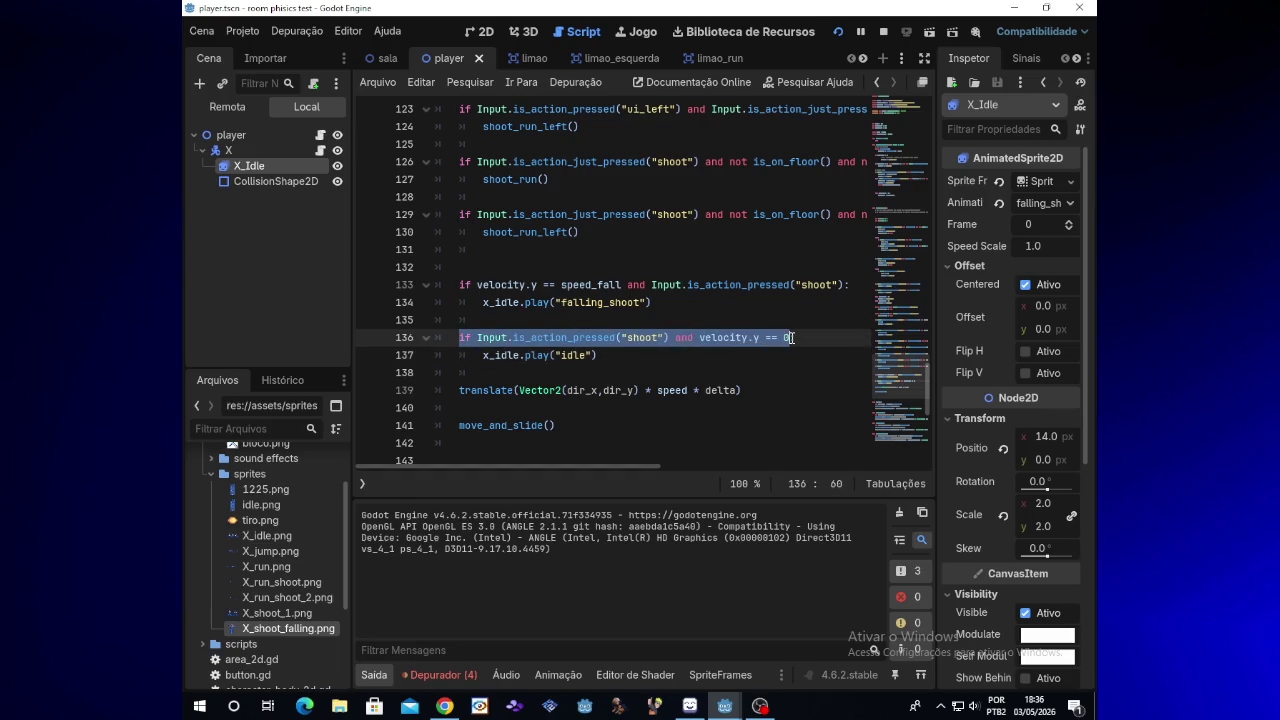
click(653, 355)
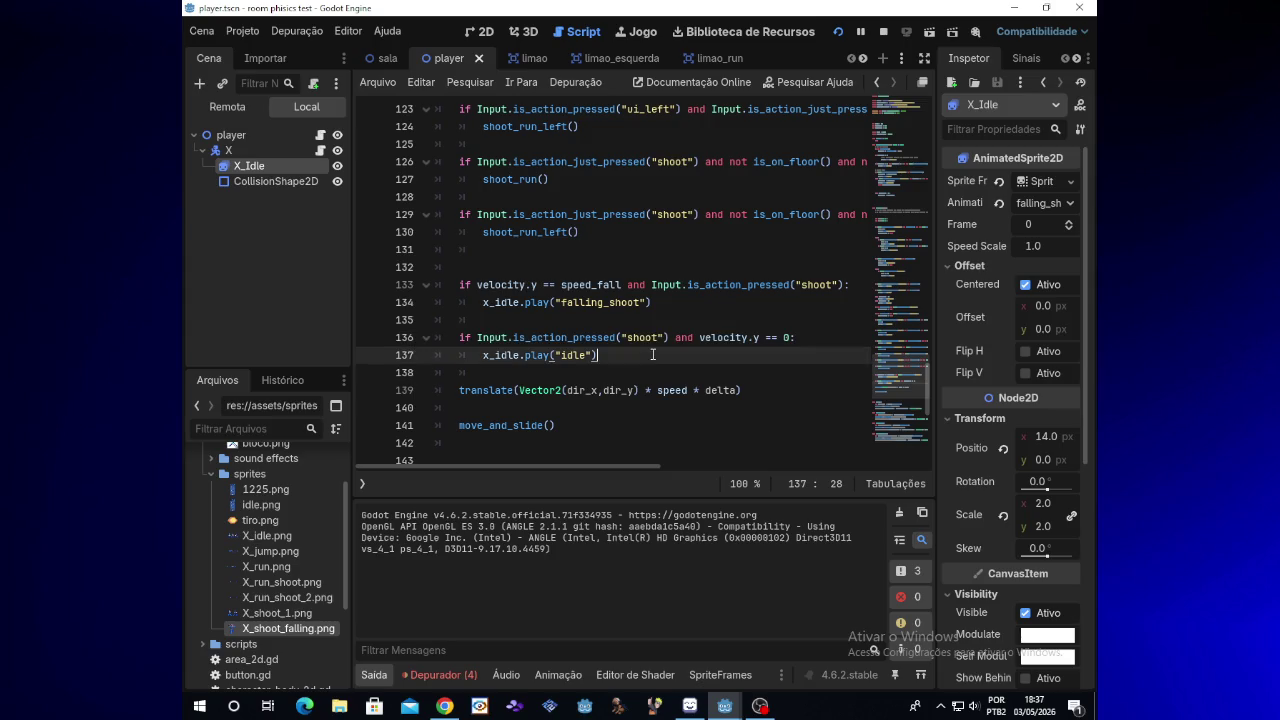
key(Return)
key(Return)
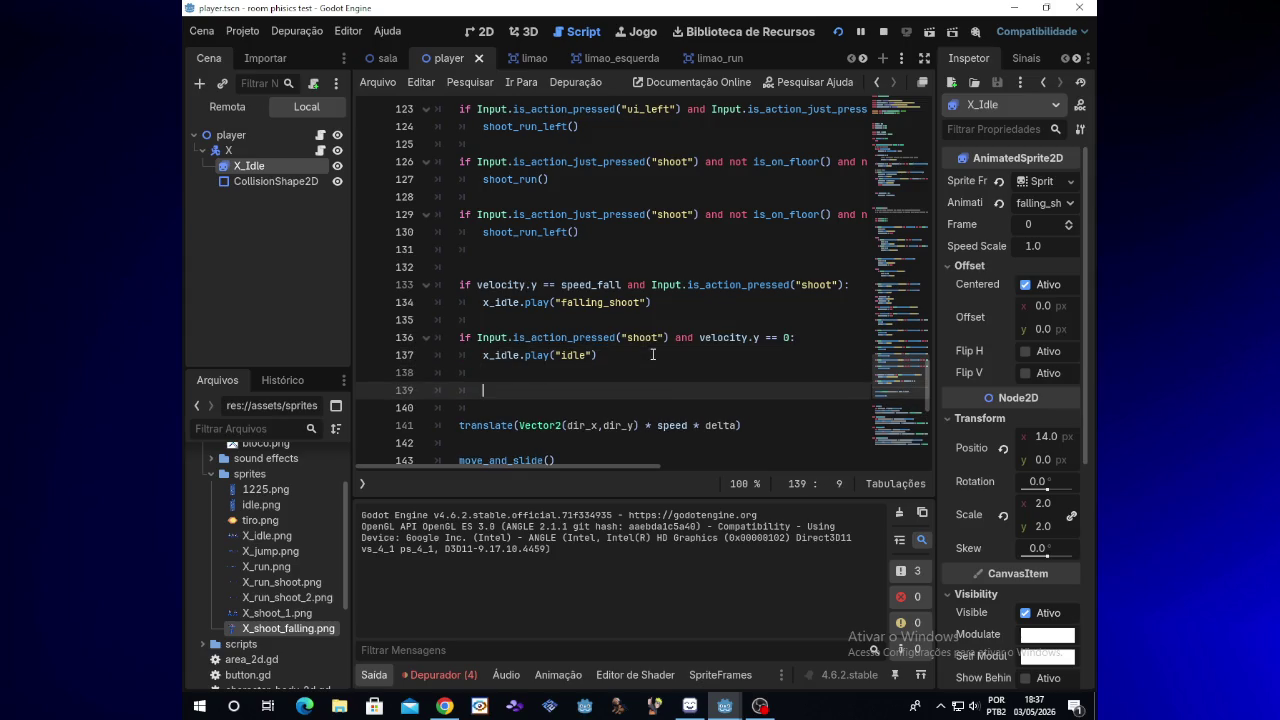
key(ctrl+v)
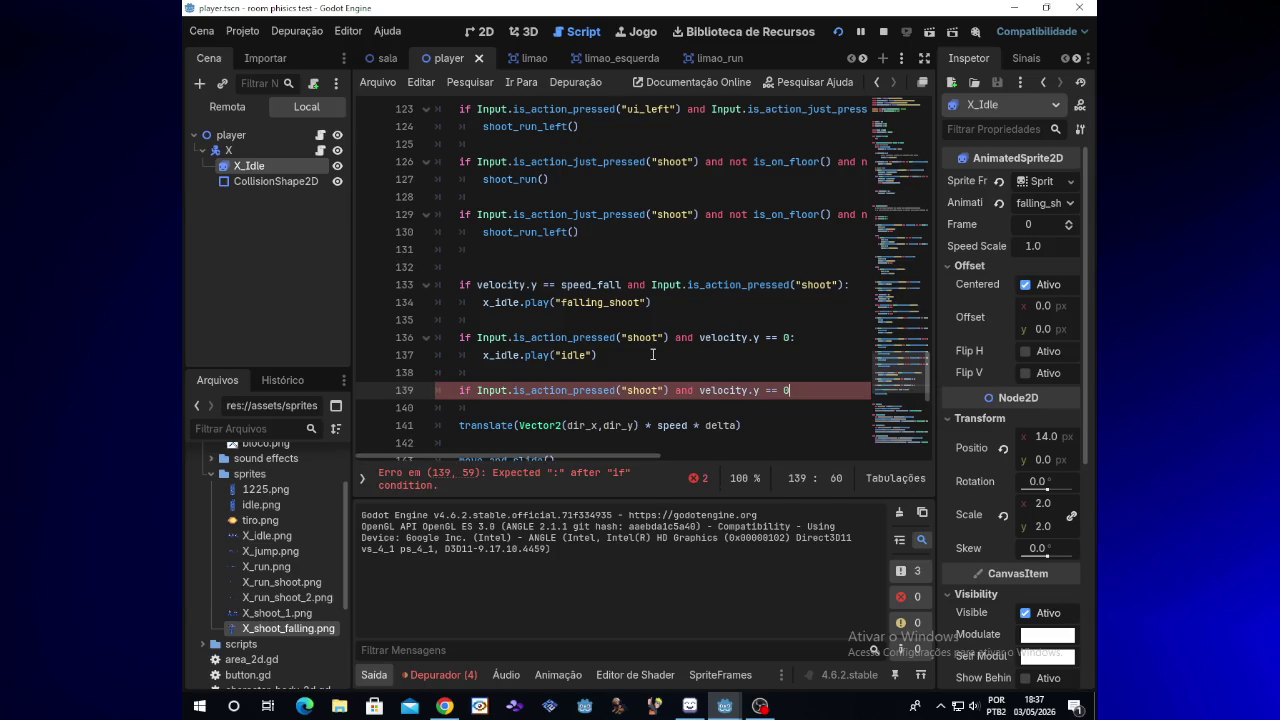
Step: Append 'and is_on_floor()' to the end of the condition on line 139
key(Left)
key(Left)
key(Left)
key(Right)
key(Right)
key(Right)
key(End)
text(and )
text(is)
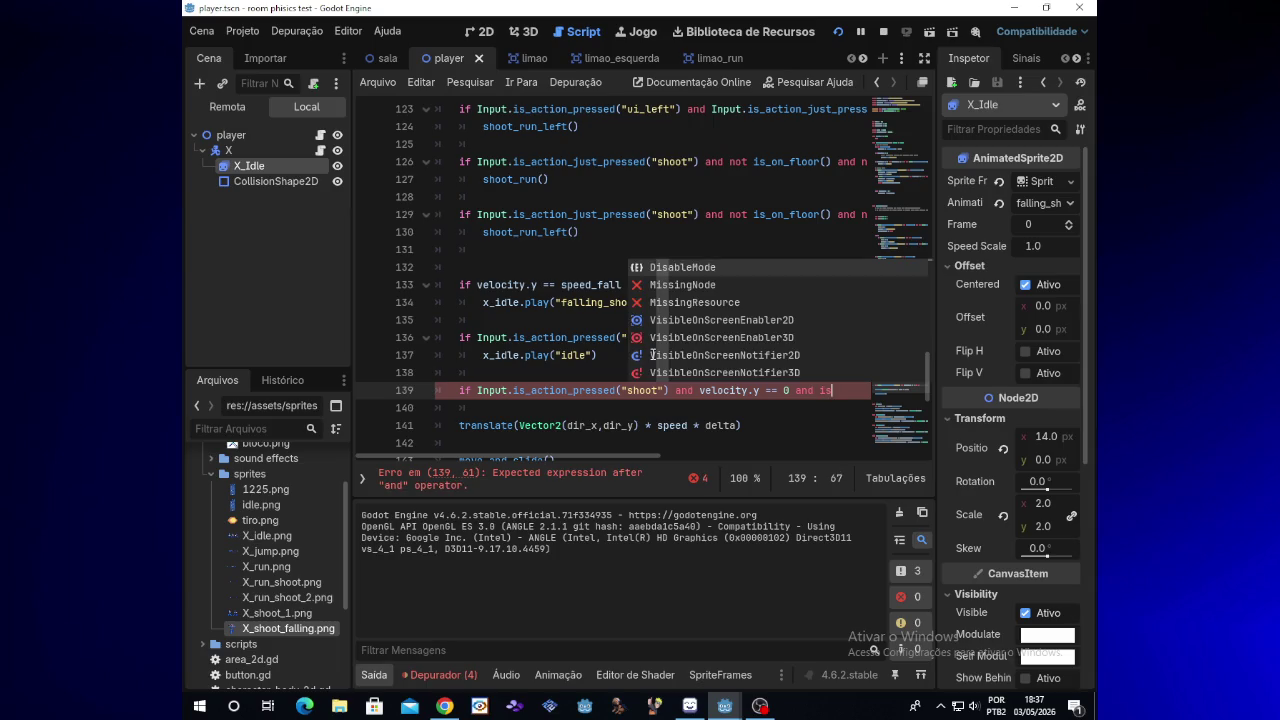
text(_on)
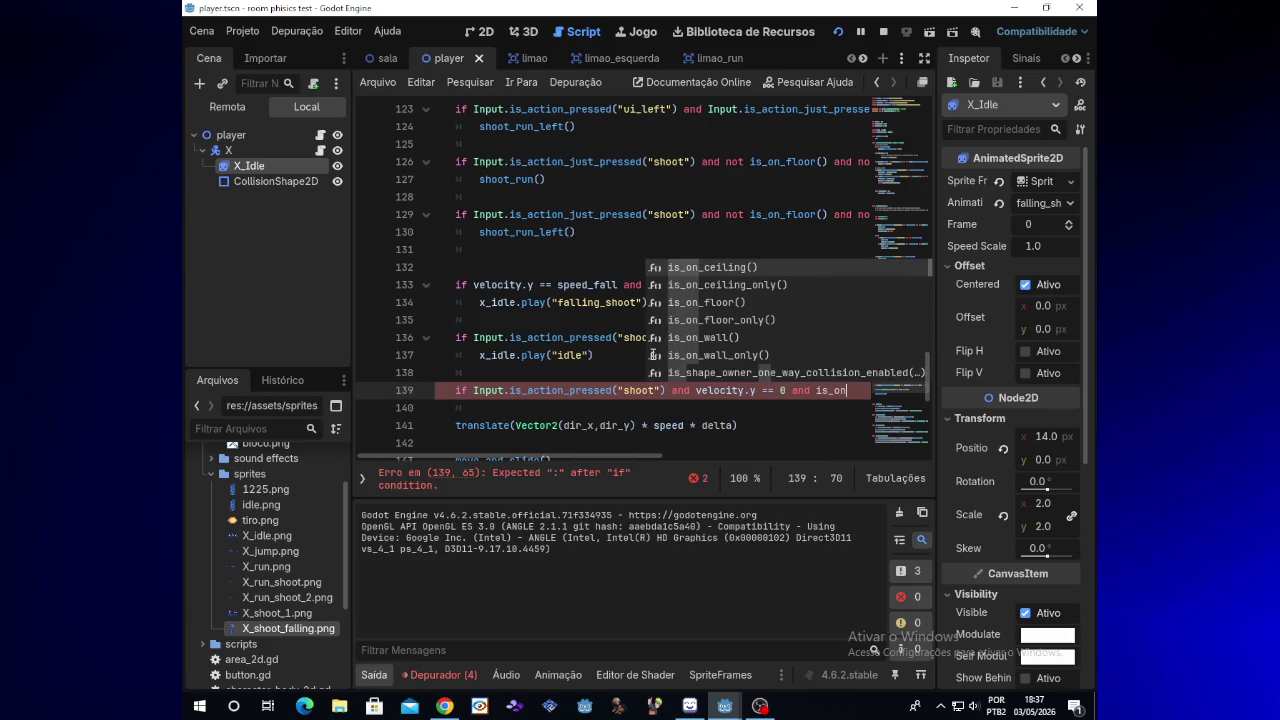
key(Down)
key(Down)
key(Down)
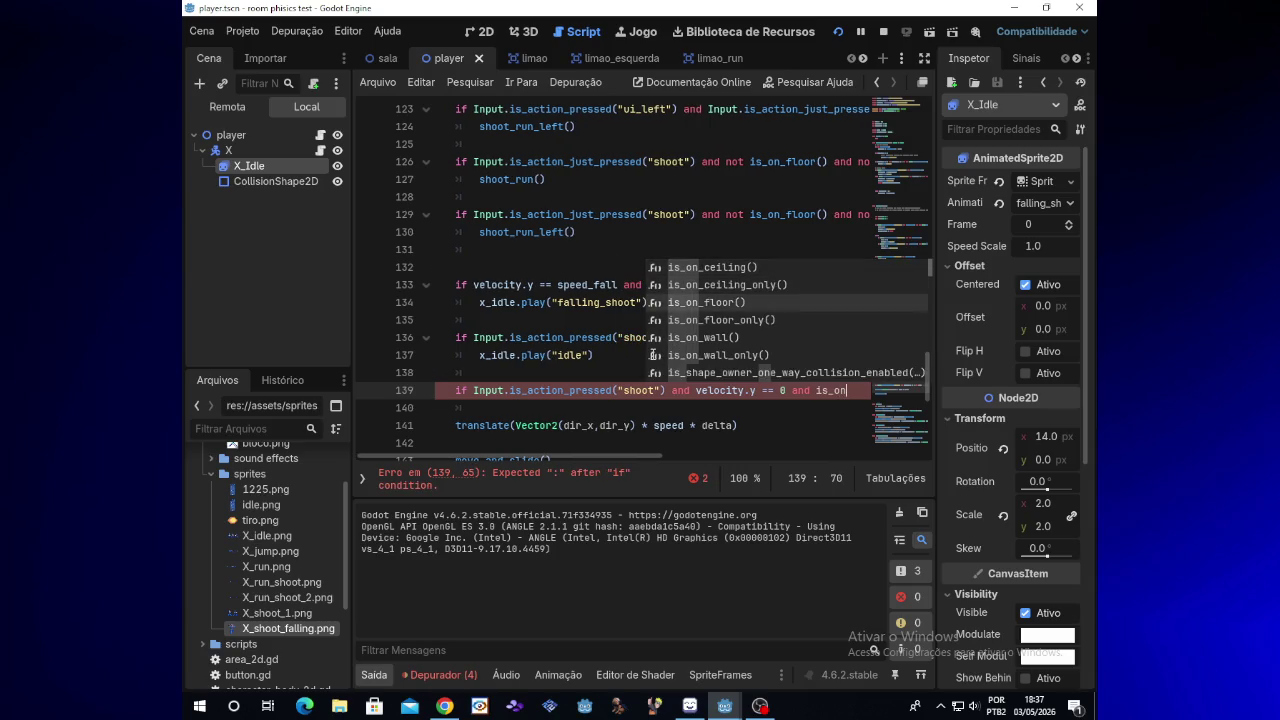
key(Up)
key(Return)
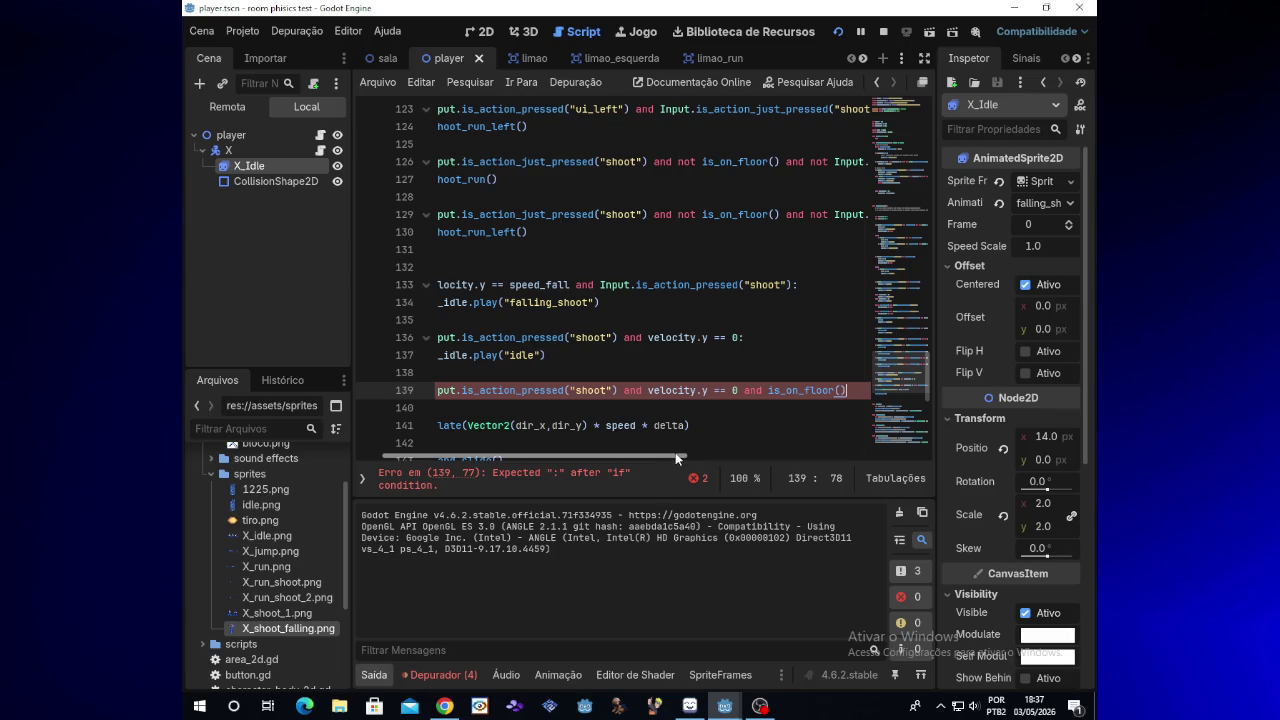
drag(675, 452, 639, 454)
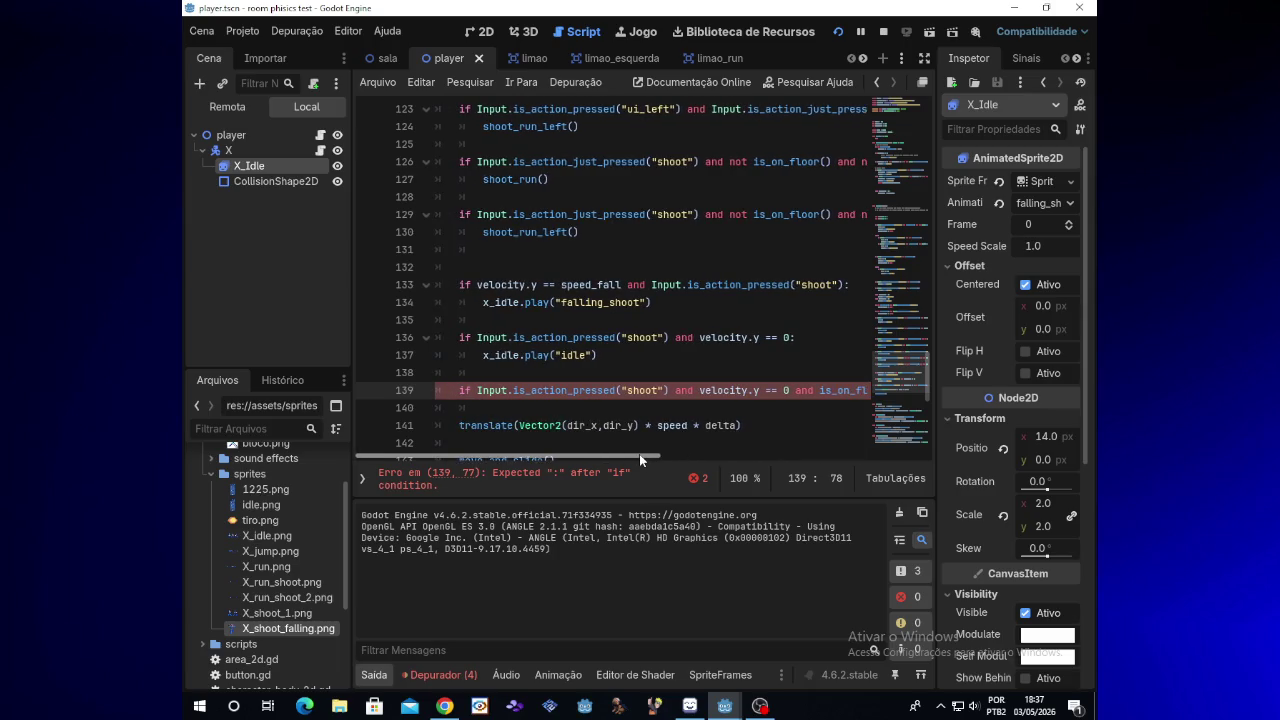
click(549, 390)
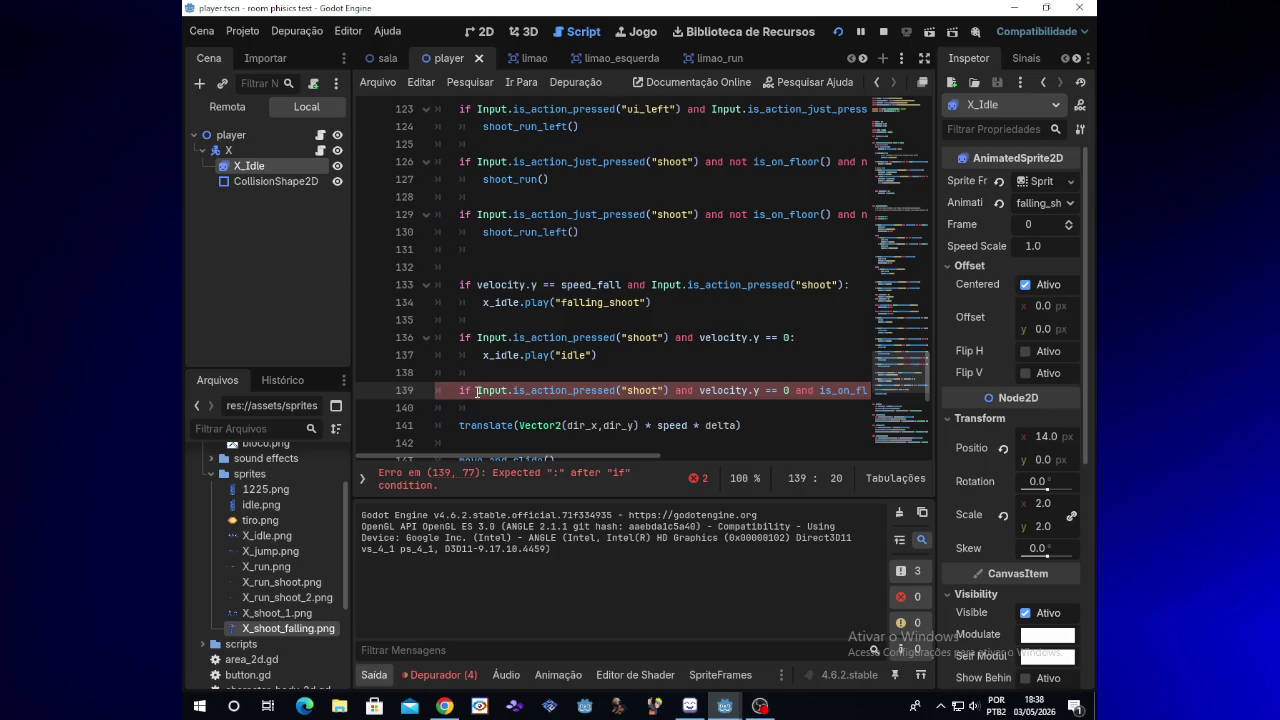
mouse_move(476, 391)
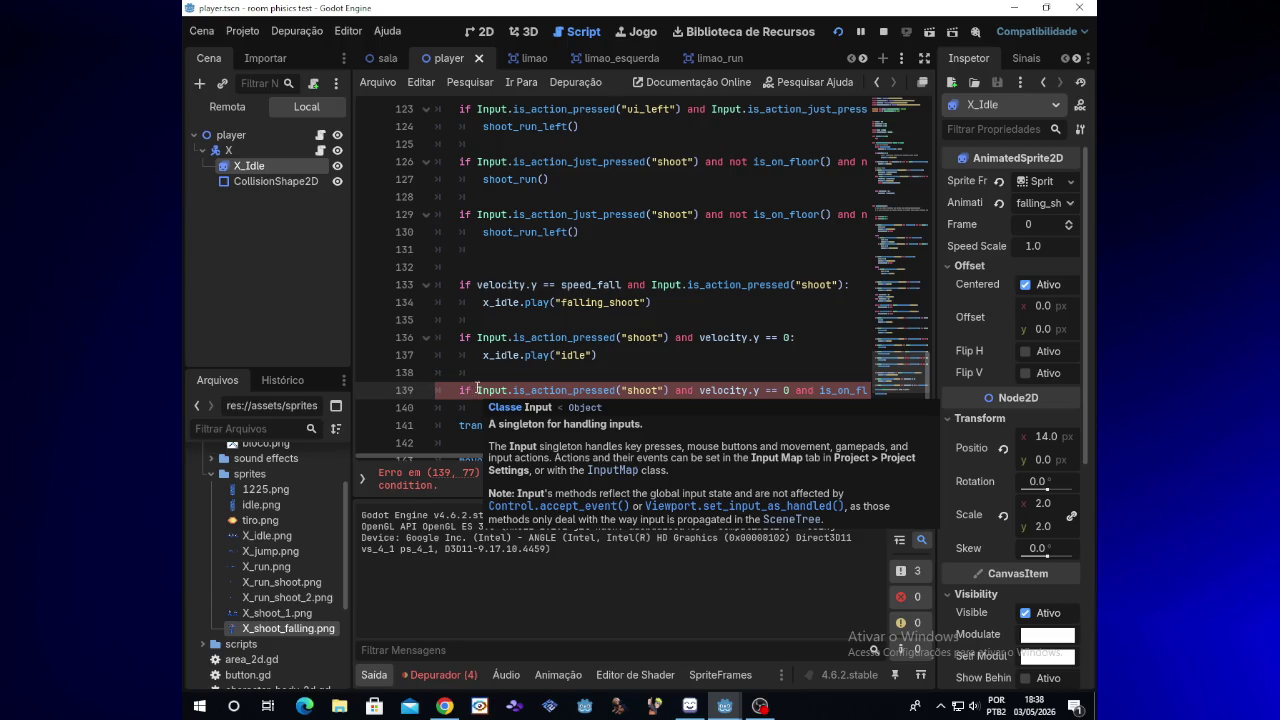
click(765, 707)
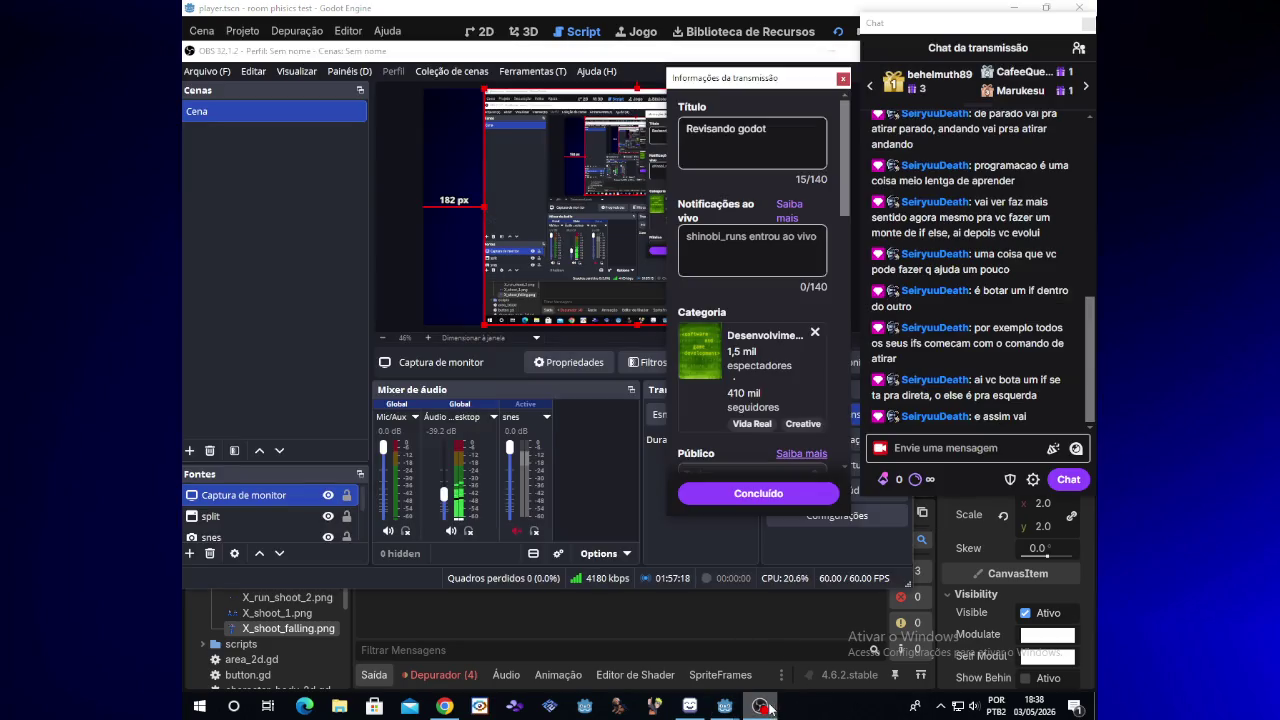
click(388, 531)
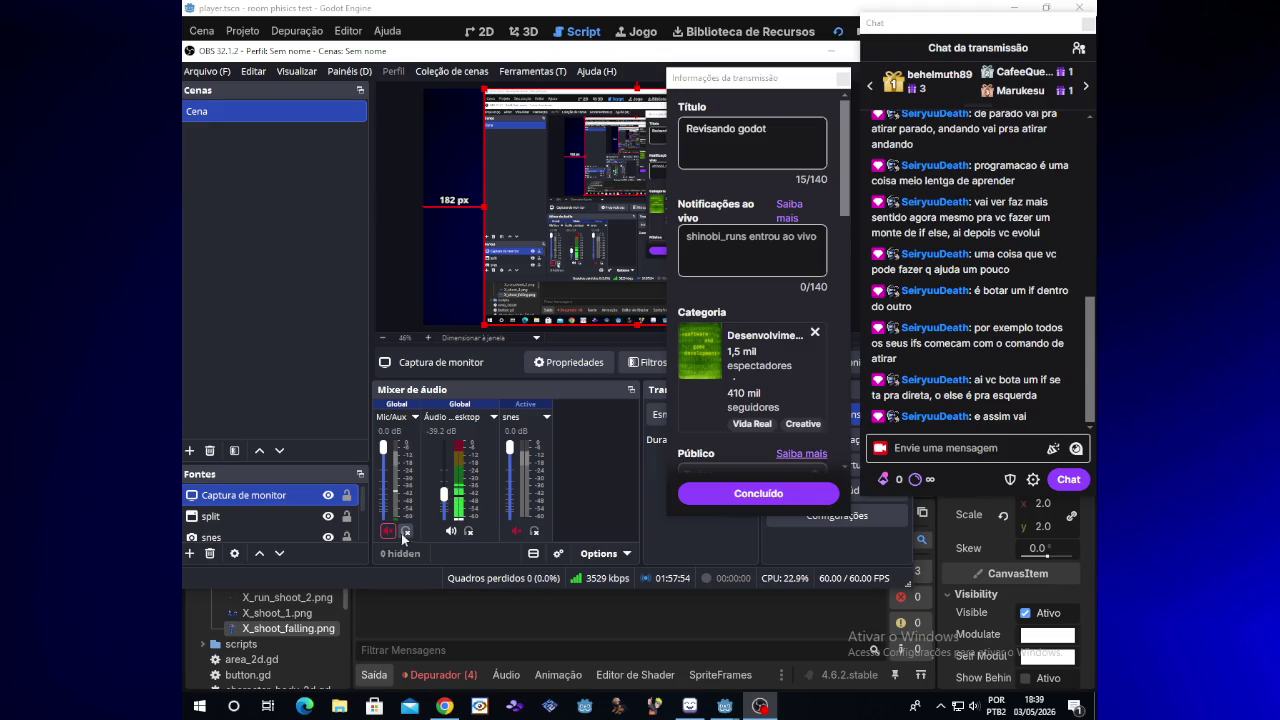
click(386, 536)
click(828, 60)
click(828, 60)
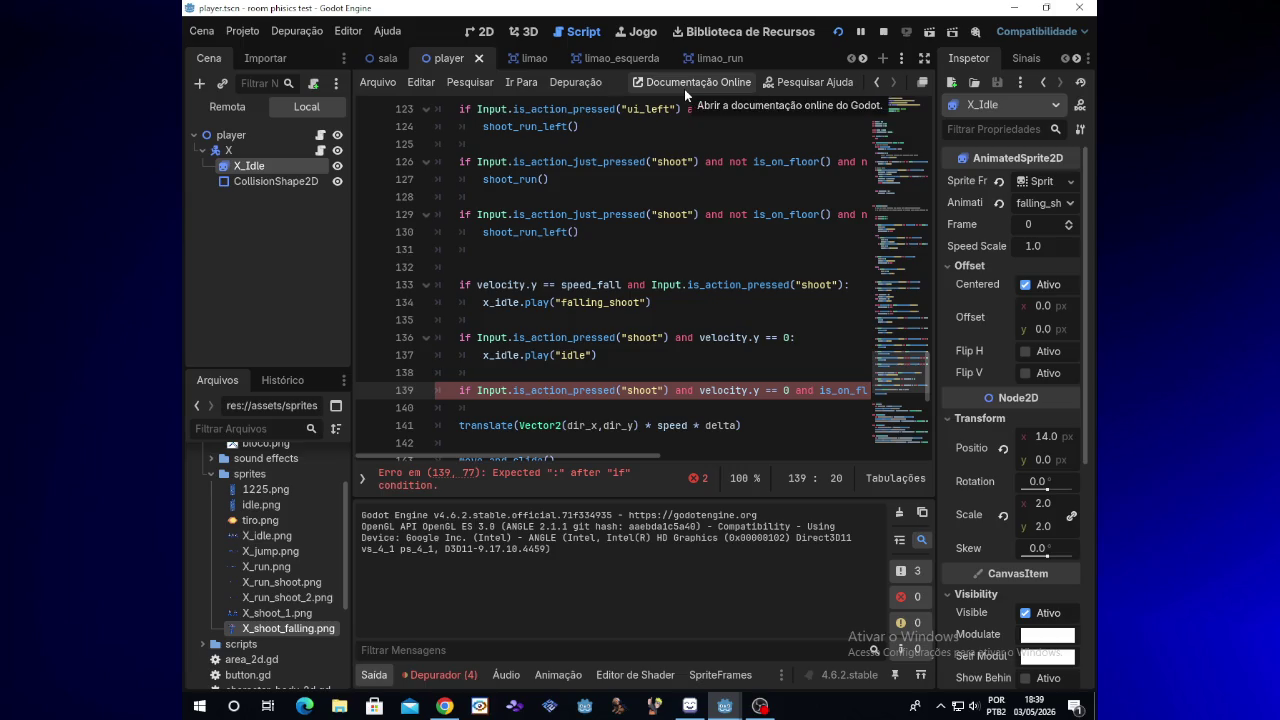
click(665, 390)
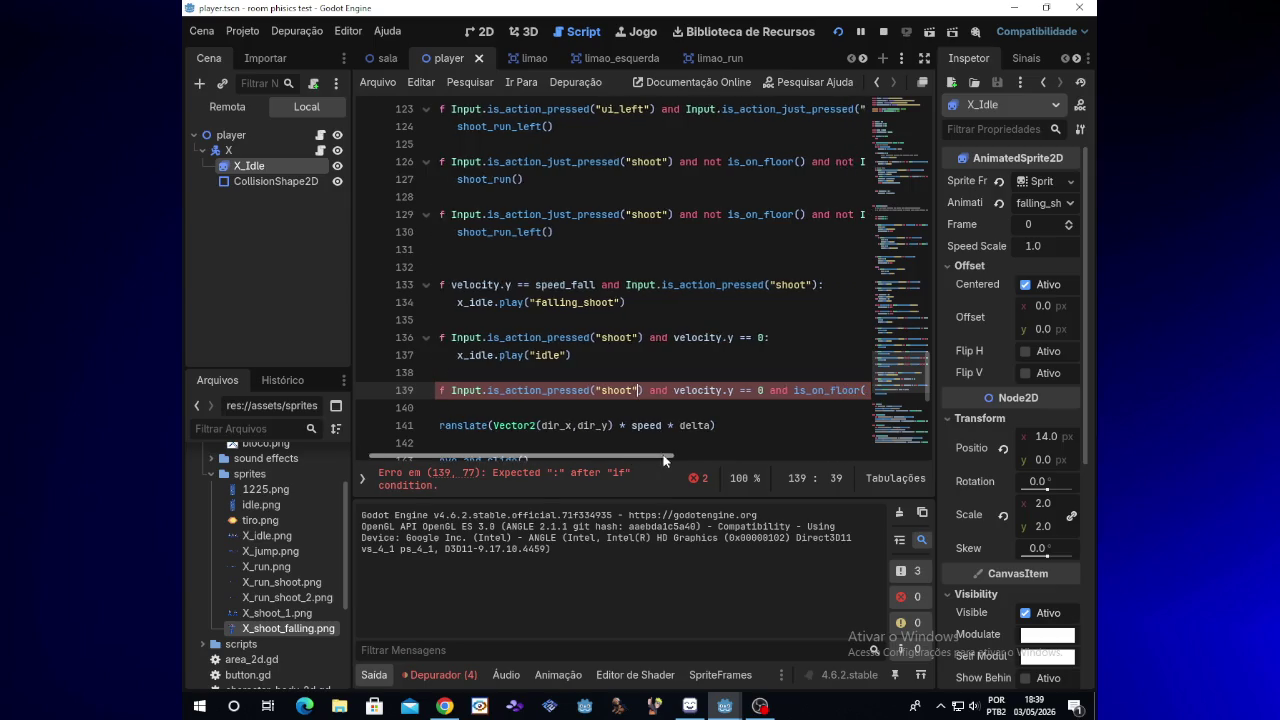
scroll(629, 460, right, 2)
scroll(636, 457, left, 2)
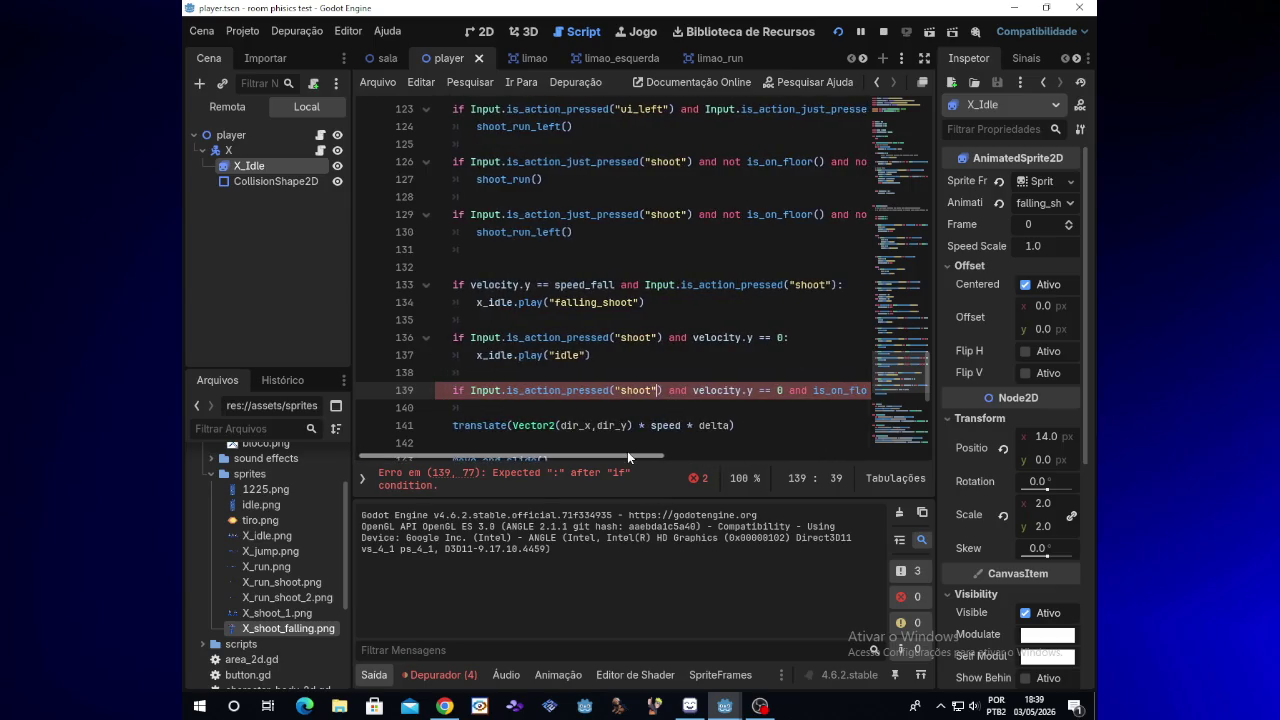
drag(628, 452, 644, 451)
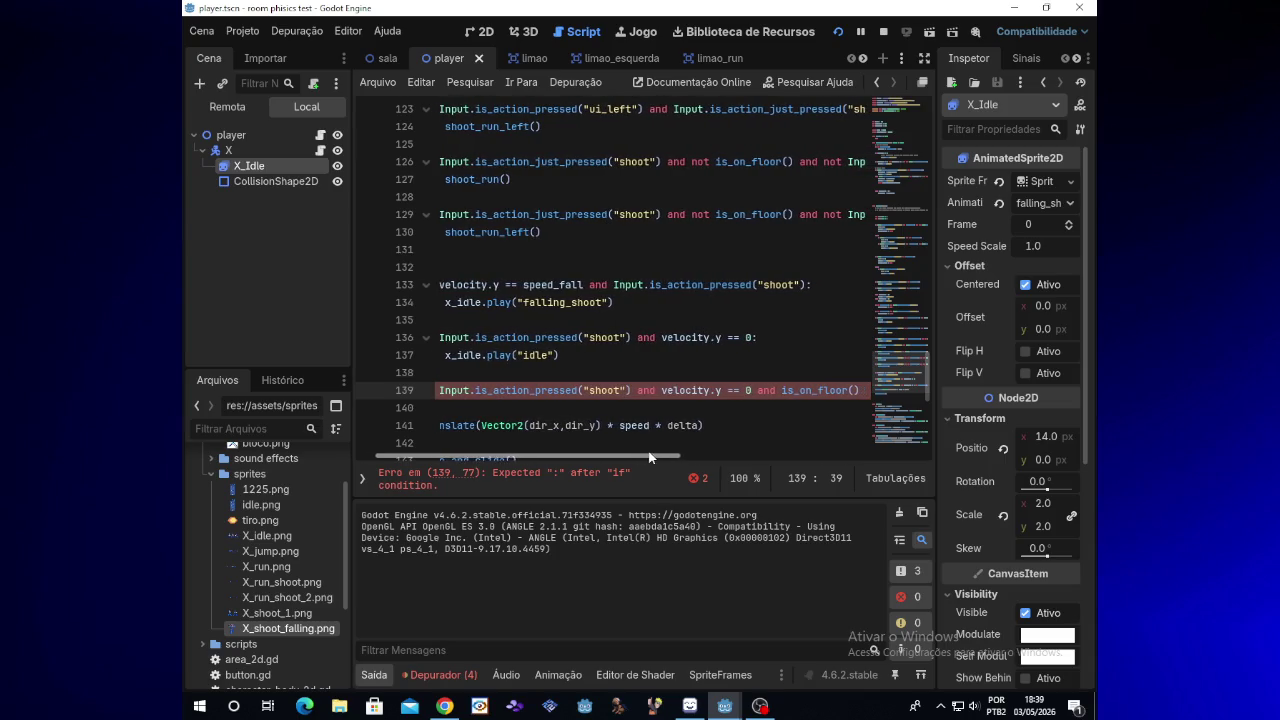
scroll(928, 370, down, 2)
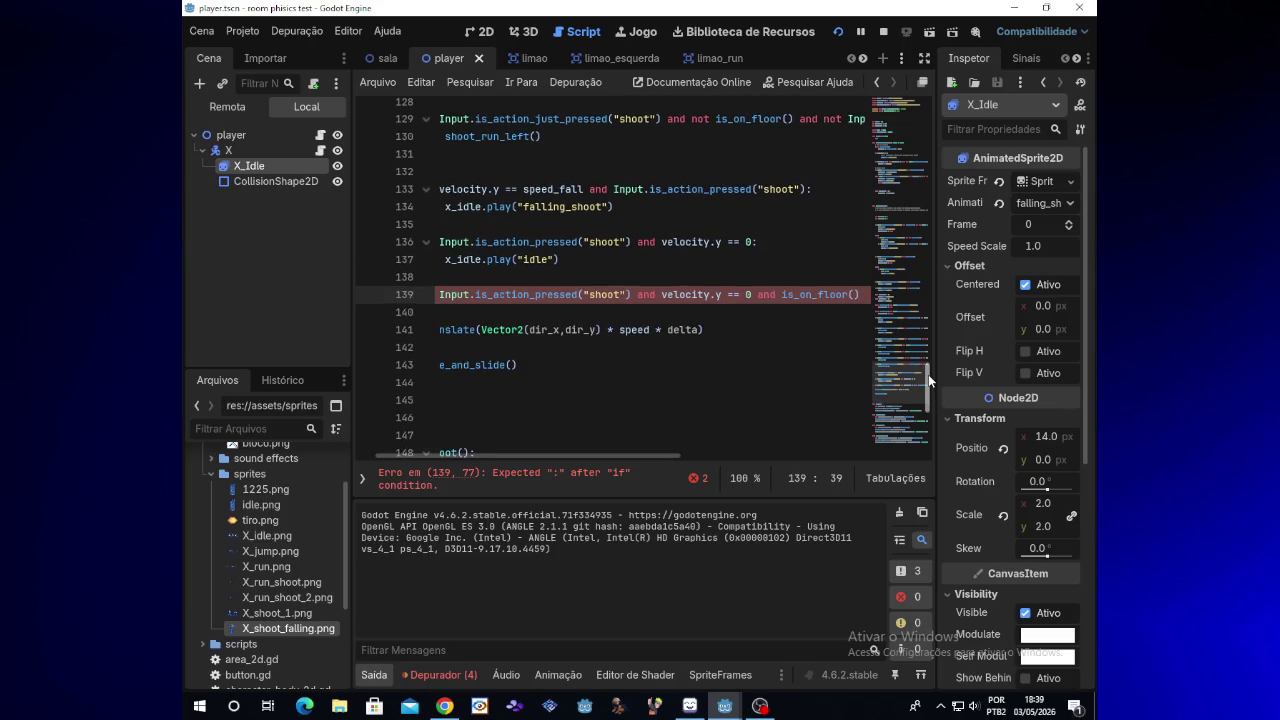
drag(663, 458, 634, 455)
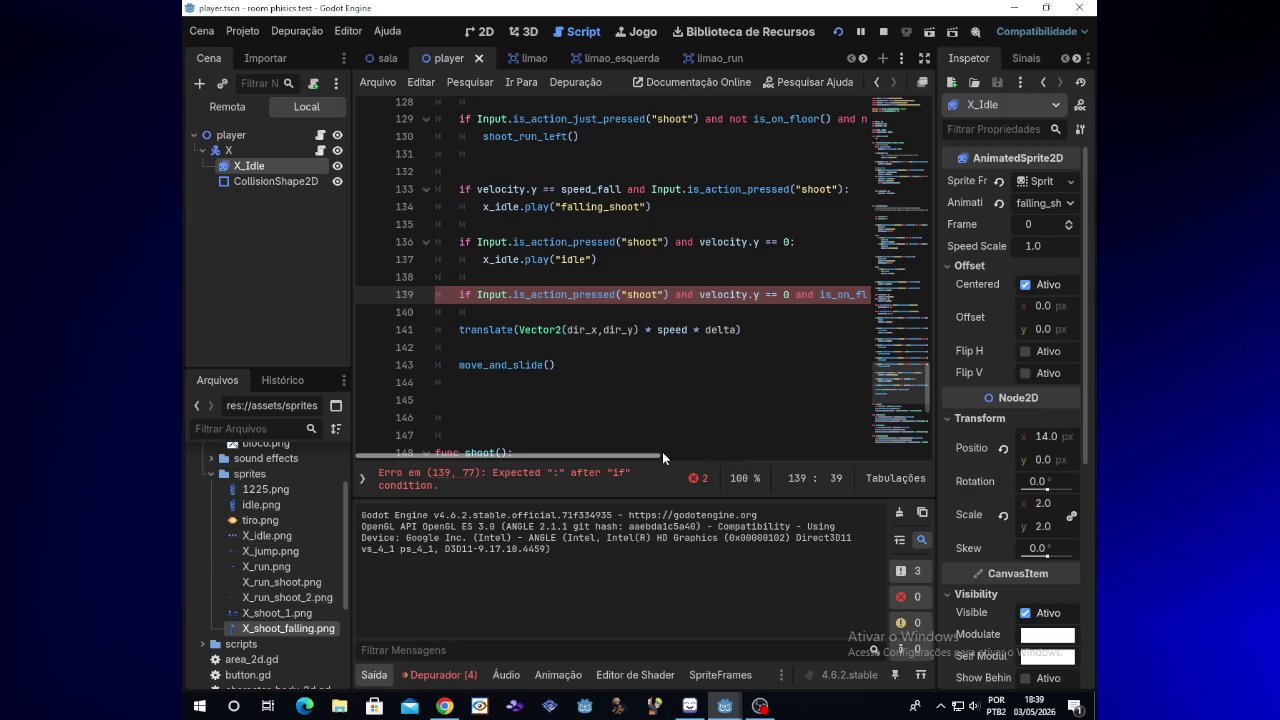
drag(656, 452, 669, 457)
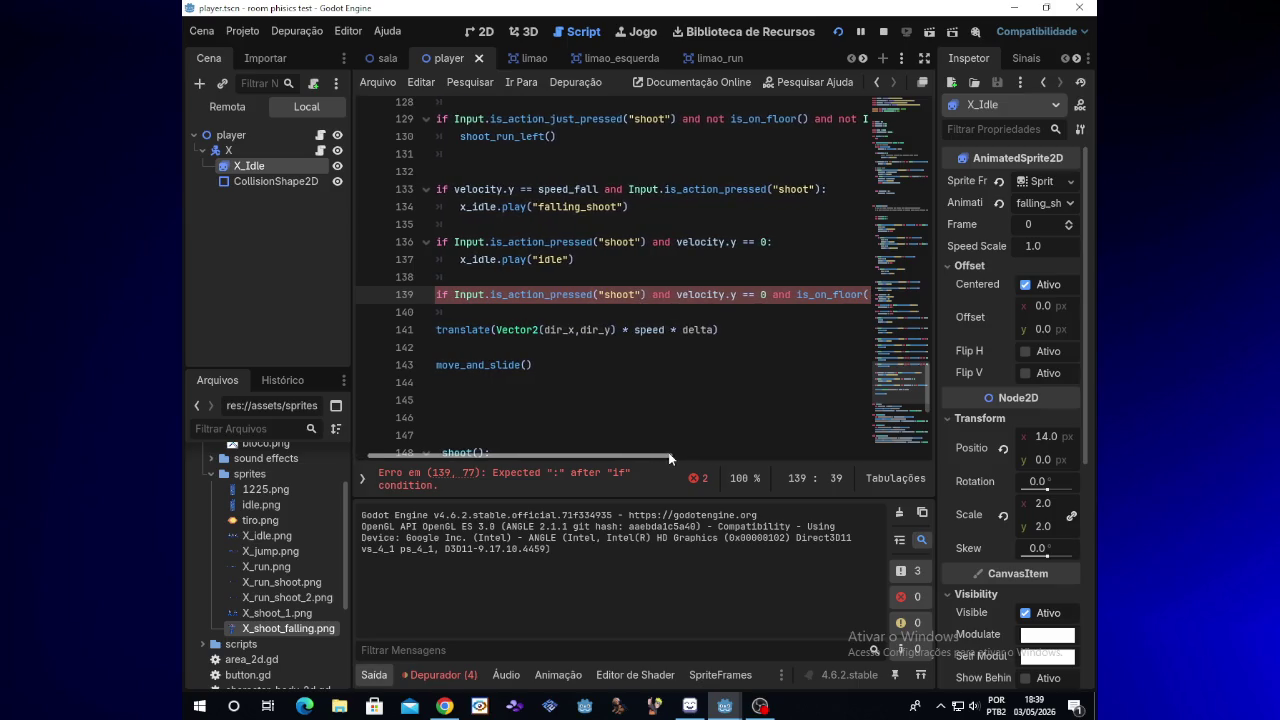
click(568, 294)
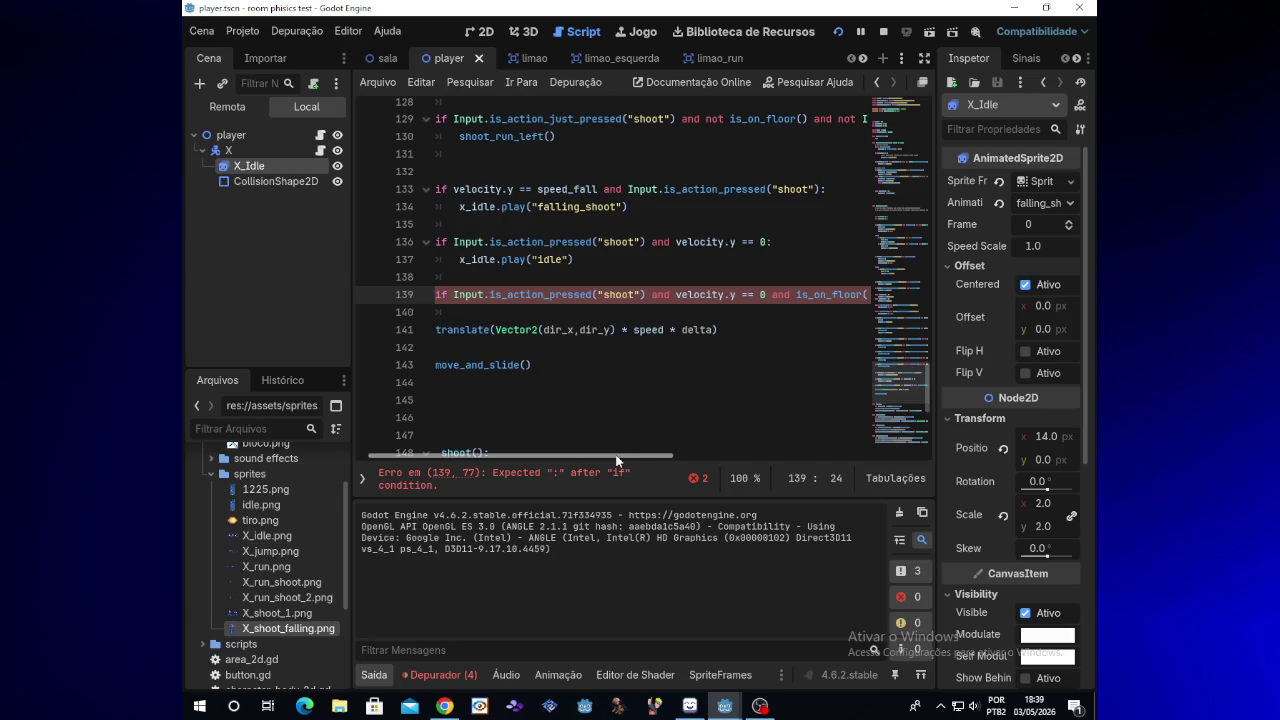
scroll(609, 454, left, 1)
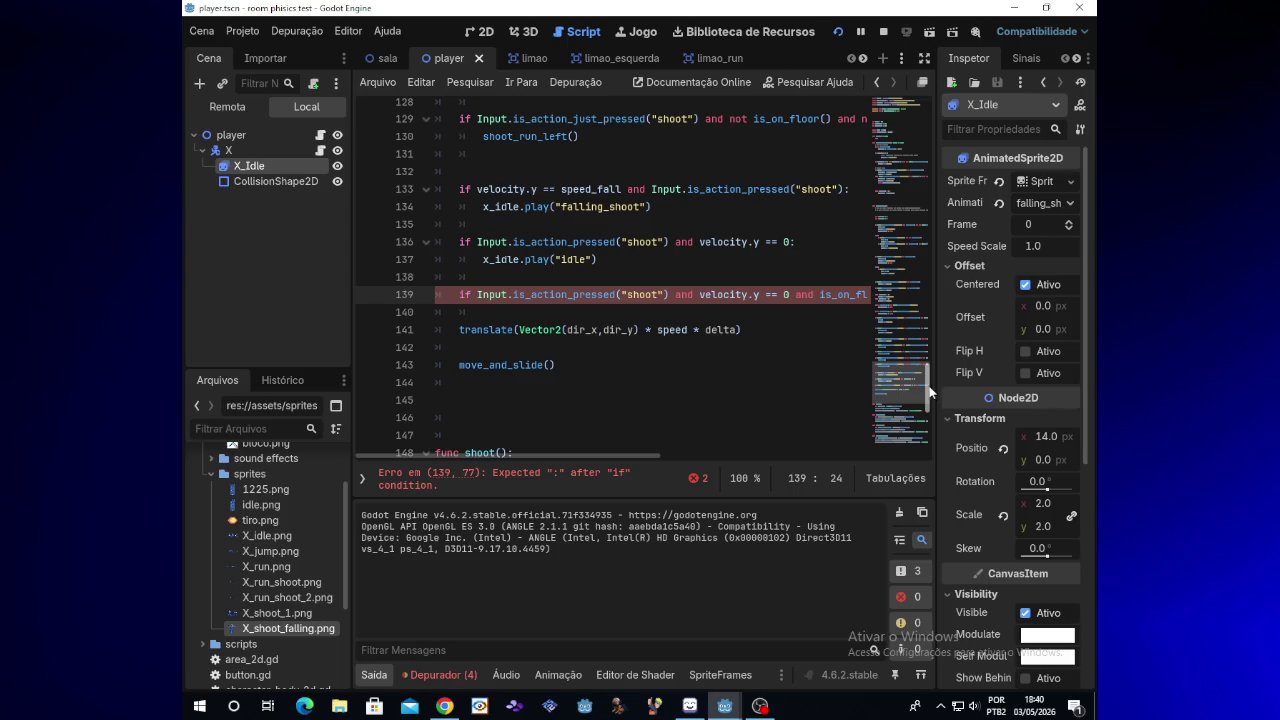
scroll(928, 388, up, 1)
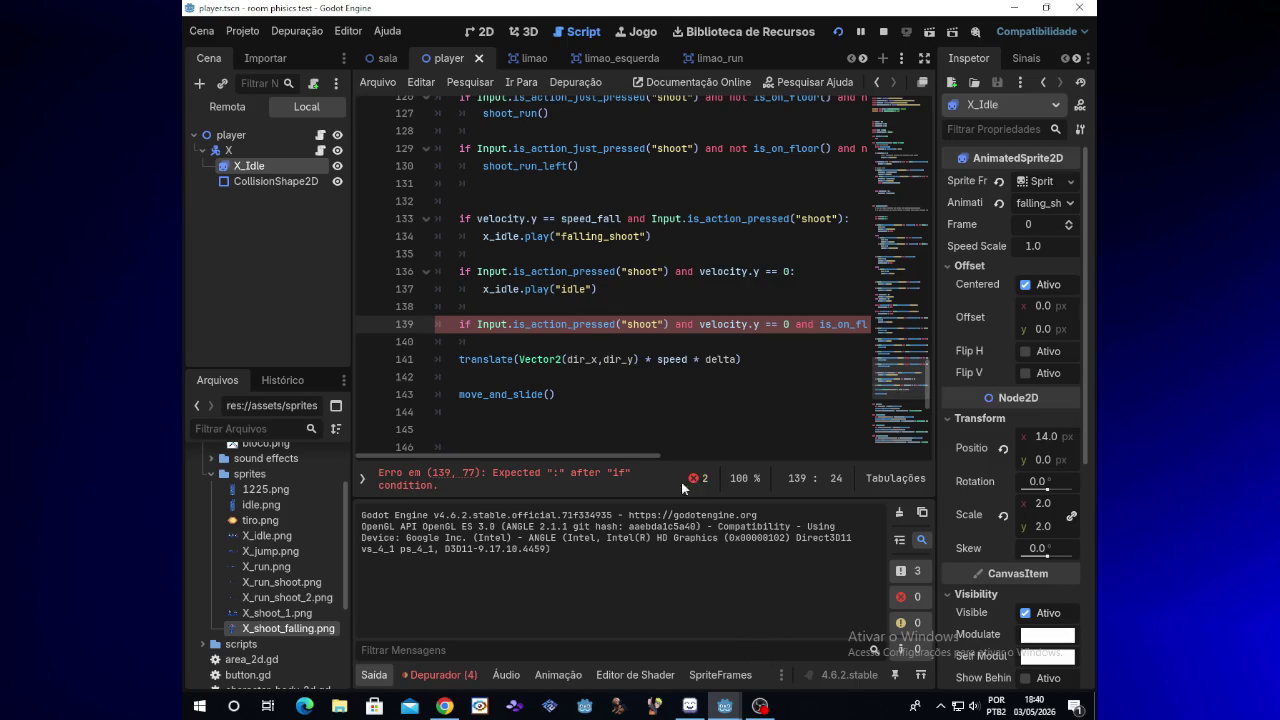
click(760, 706)
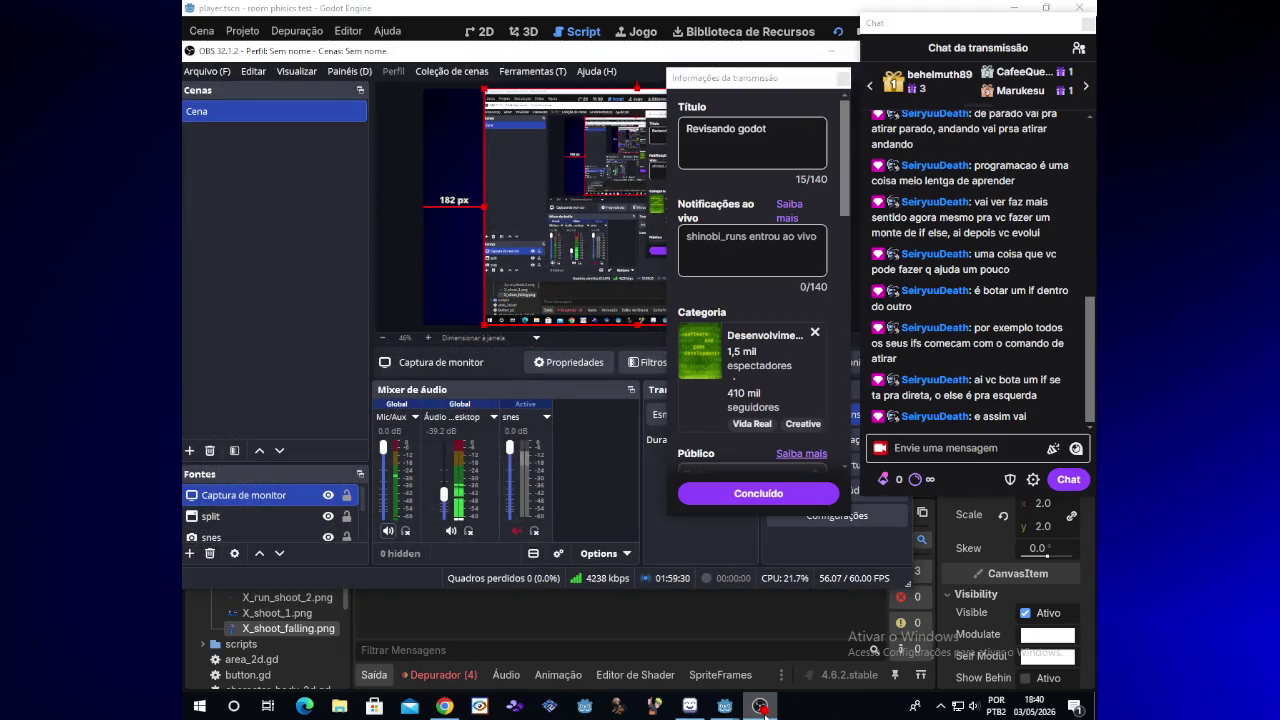
click(760, 706)
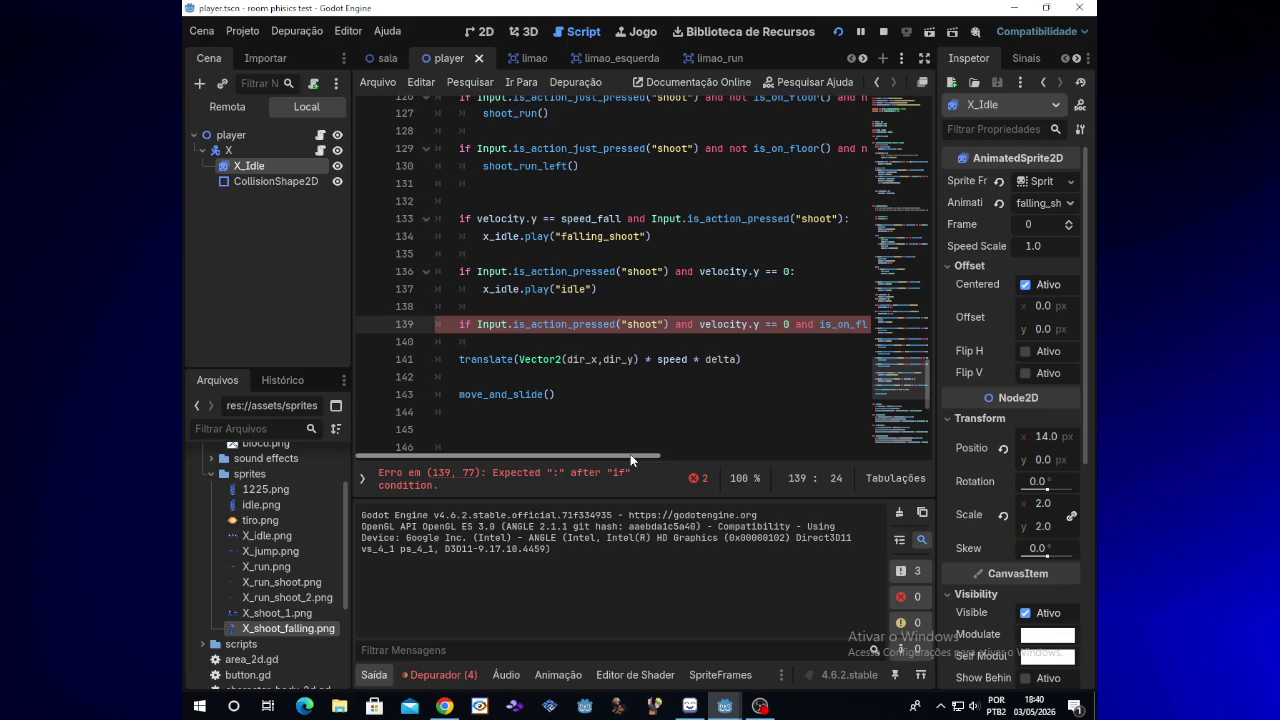
click(760, 706)
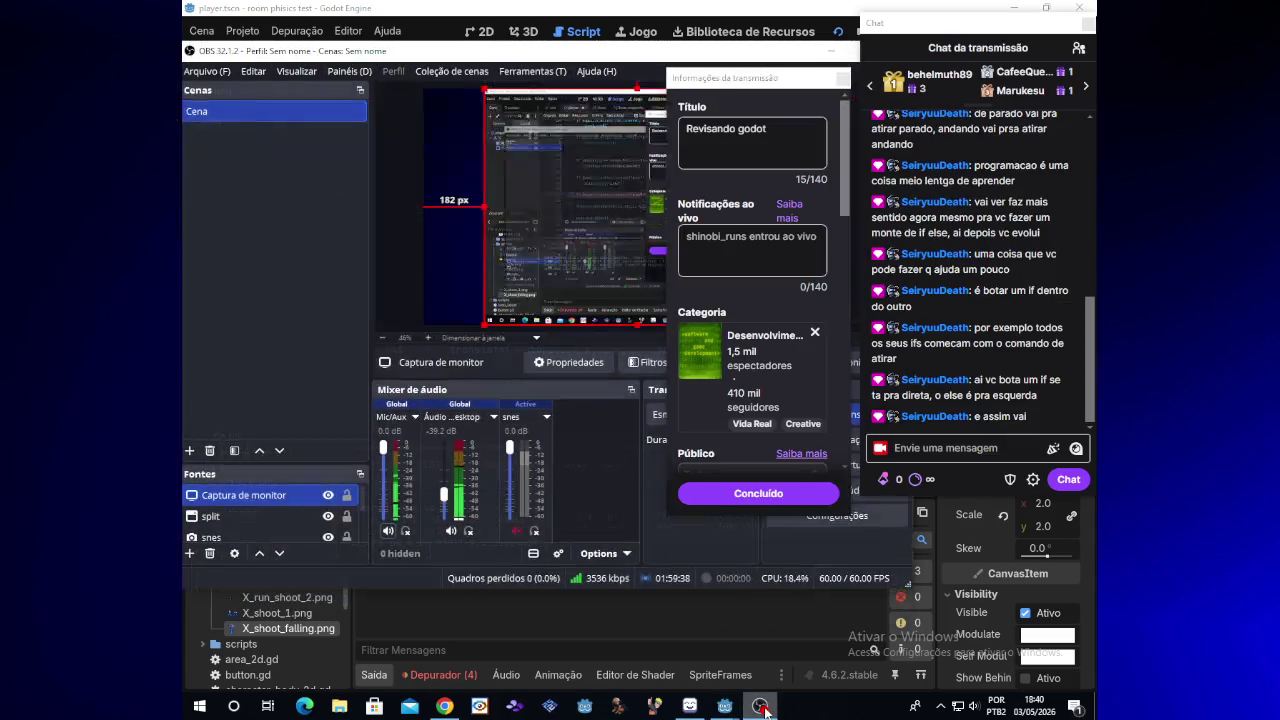
click(687, 645)
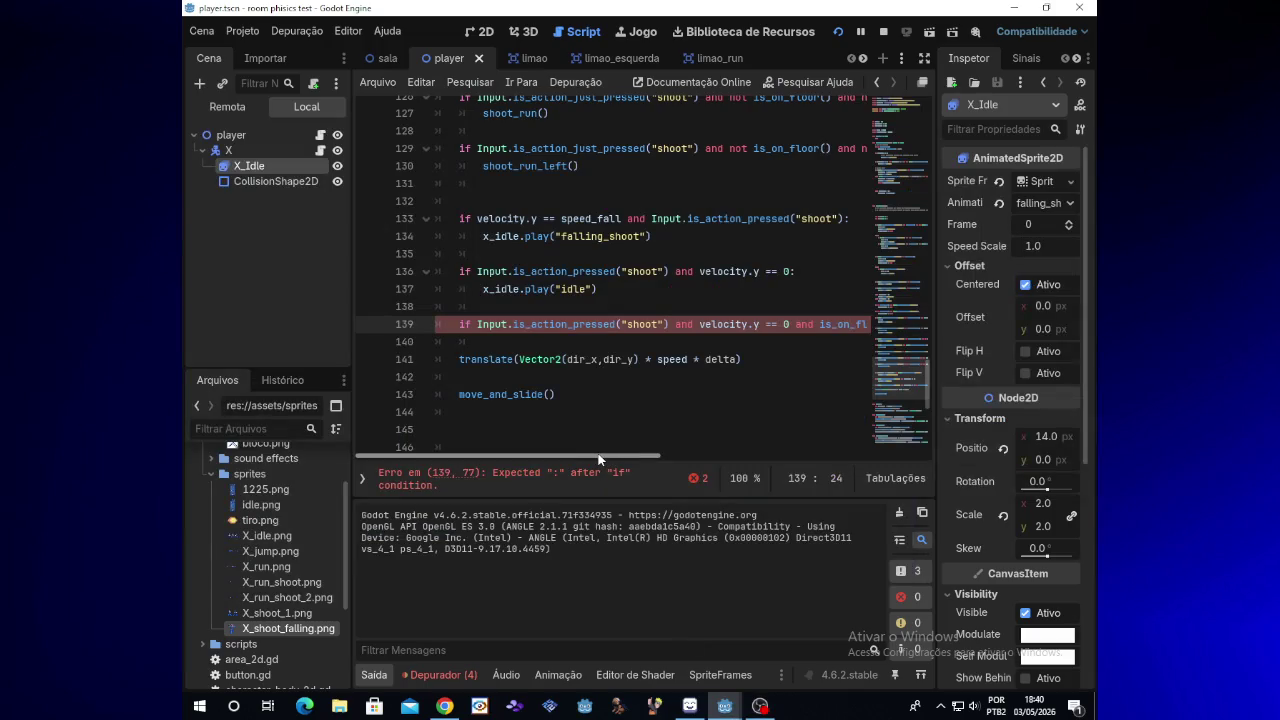
mouse_move(606, 459)
mouse_down()
mouse_move(634, 461)
mouse_move(611, 459)
mouse_up()
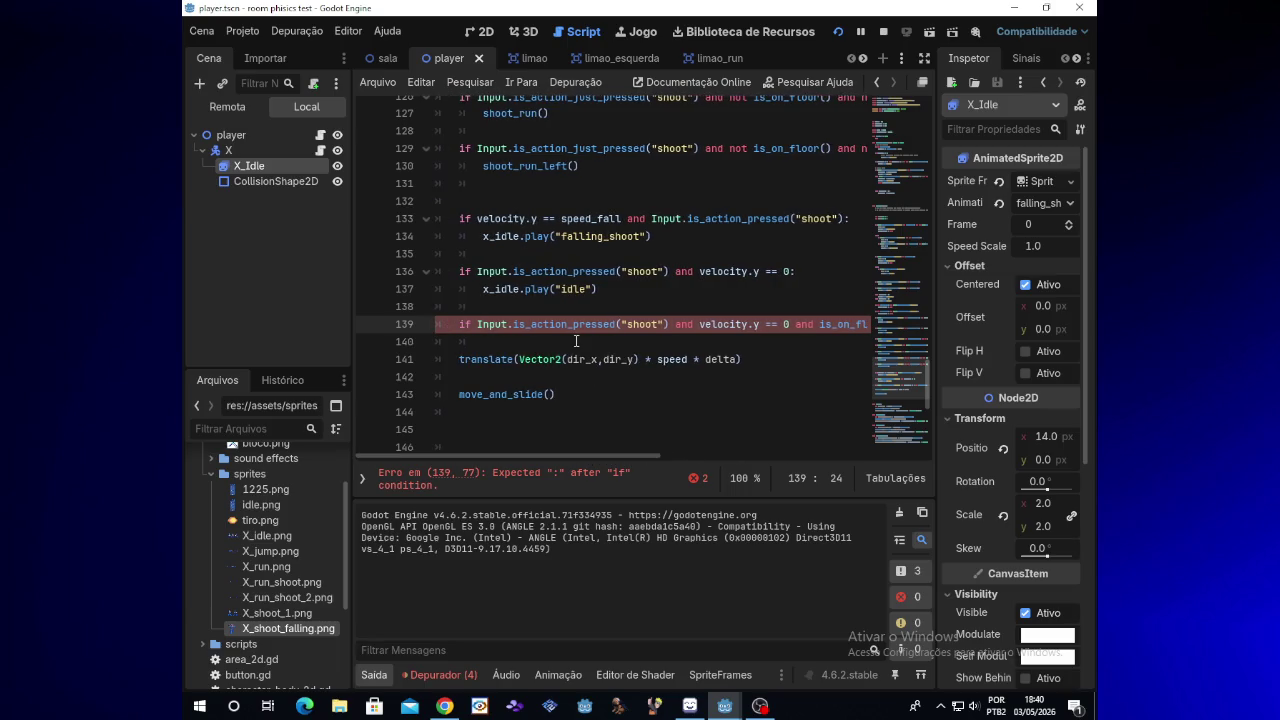
Step: Close the parenthesis after "shoot" on line 139, then delete the whole unfinished is_on_floor() condition
click(666, 324)
text())
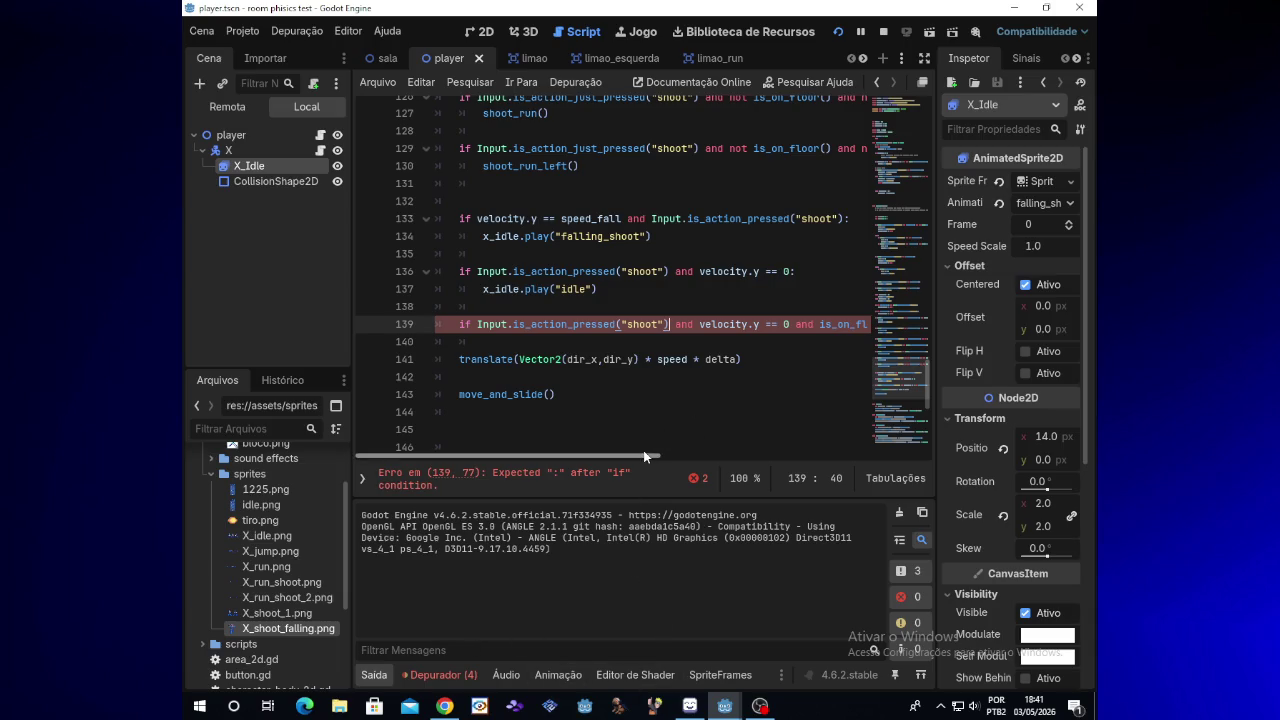
mouse_move(644, 456)
mouse_down()
mouse_move(767, 456)
mouse_move(589, 447)
mouse_up()
drag(619, 453, 671, 453)
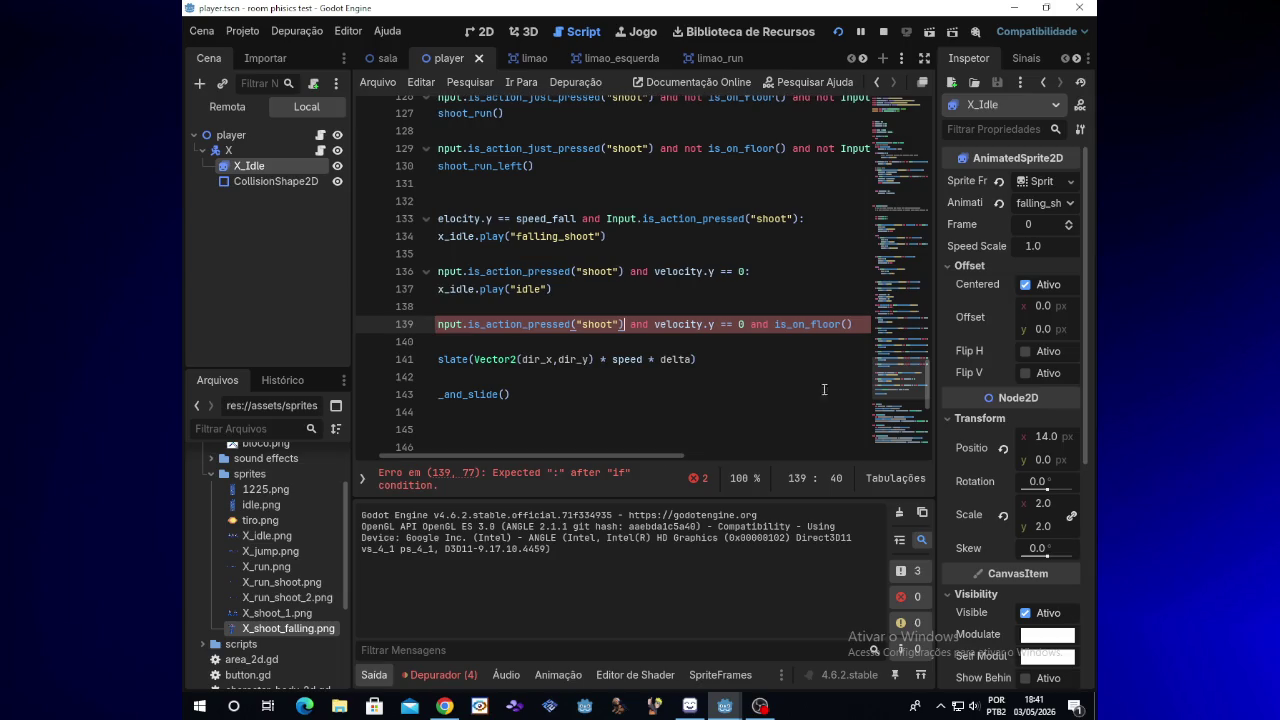
drag(845, 324, 767, 324)
mouse_move(656, 323)
mouse_down()
mouse_move(440, 324)
mouse_move(481, 325)
mouse_move(462, 325)
mouse_up()
key(BackSpace)
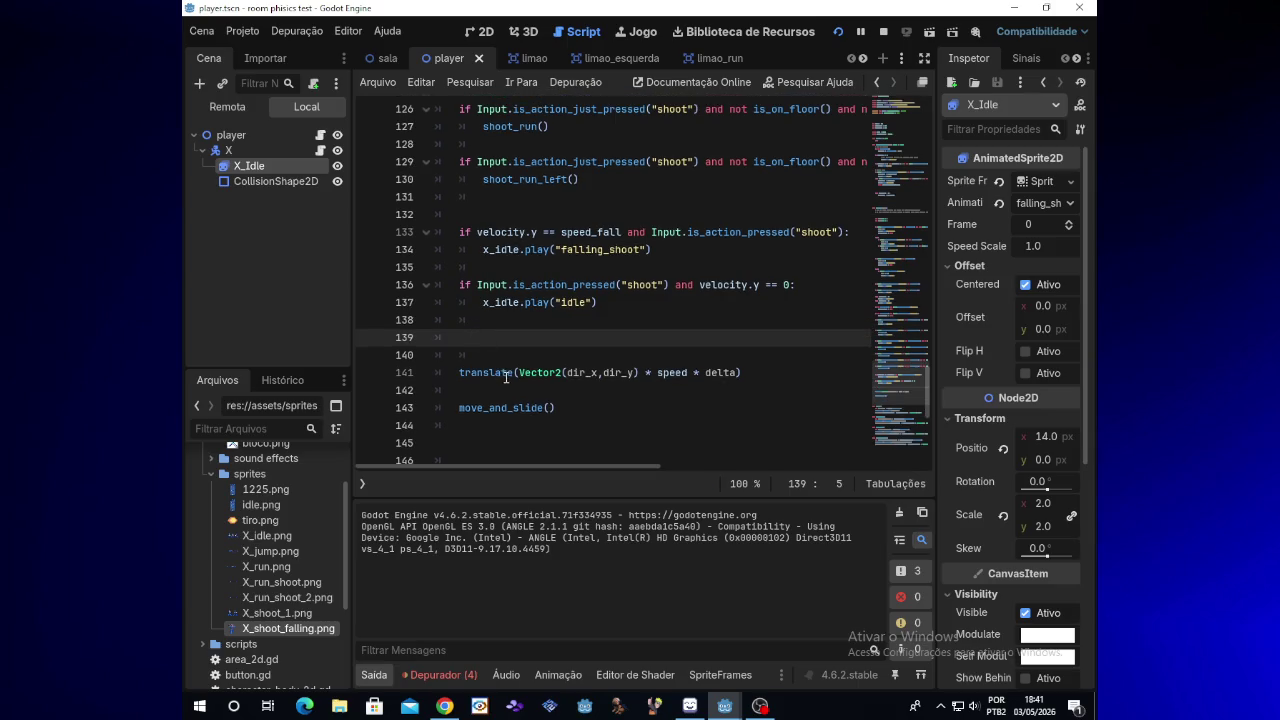
mouse_move(514, 377)
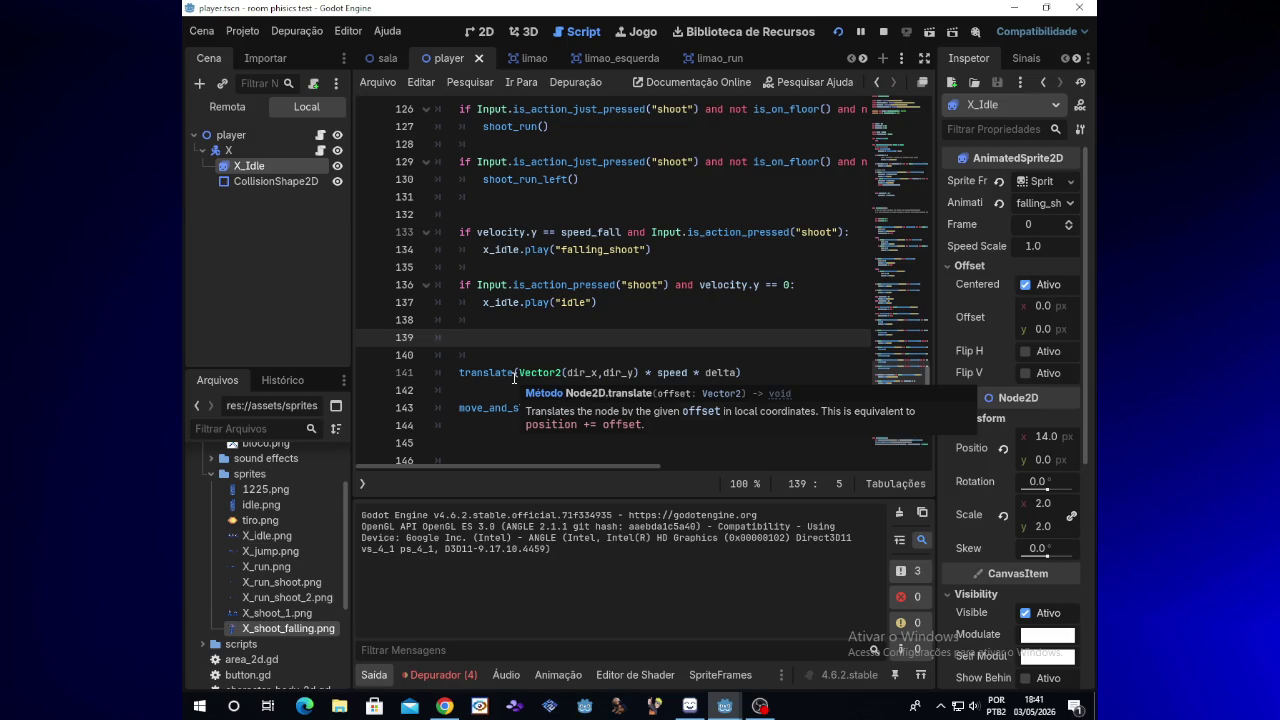
click(838, 31)
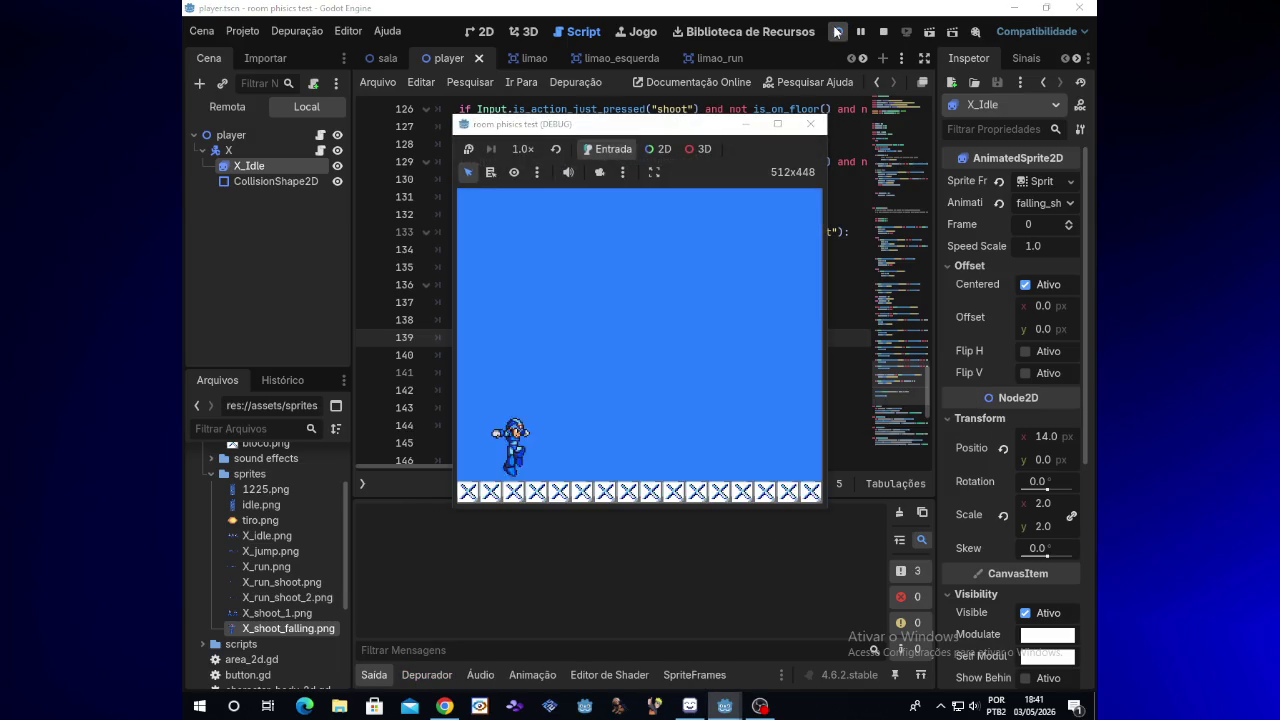
key(Right)
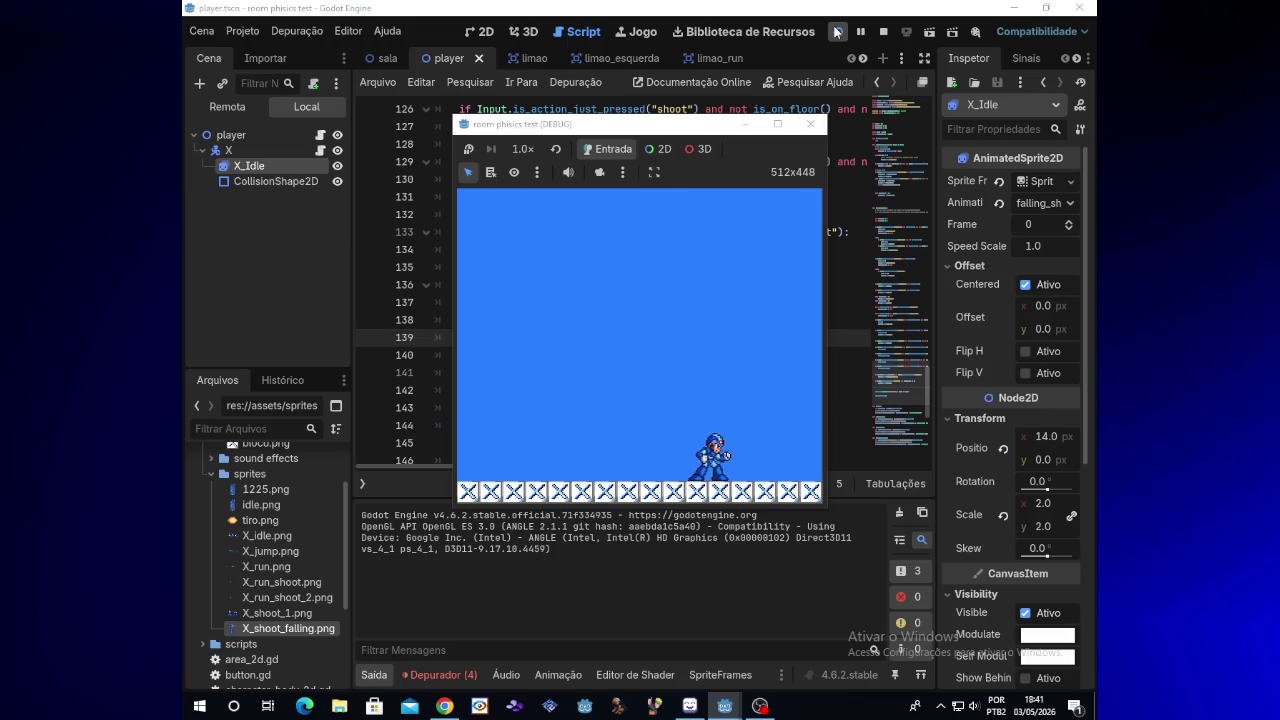
key(Left)
key(space)
key(x)
key(space)
key(x)
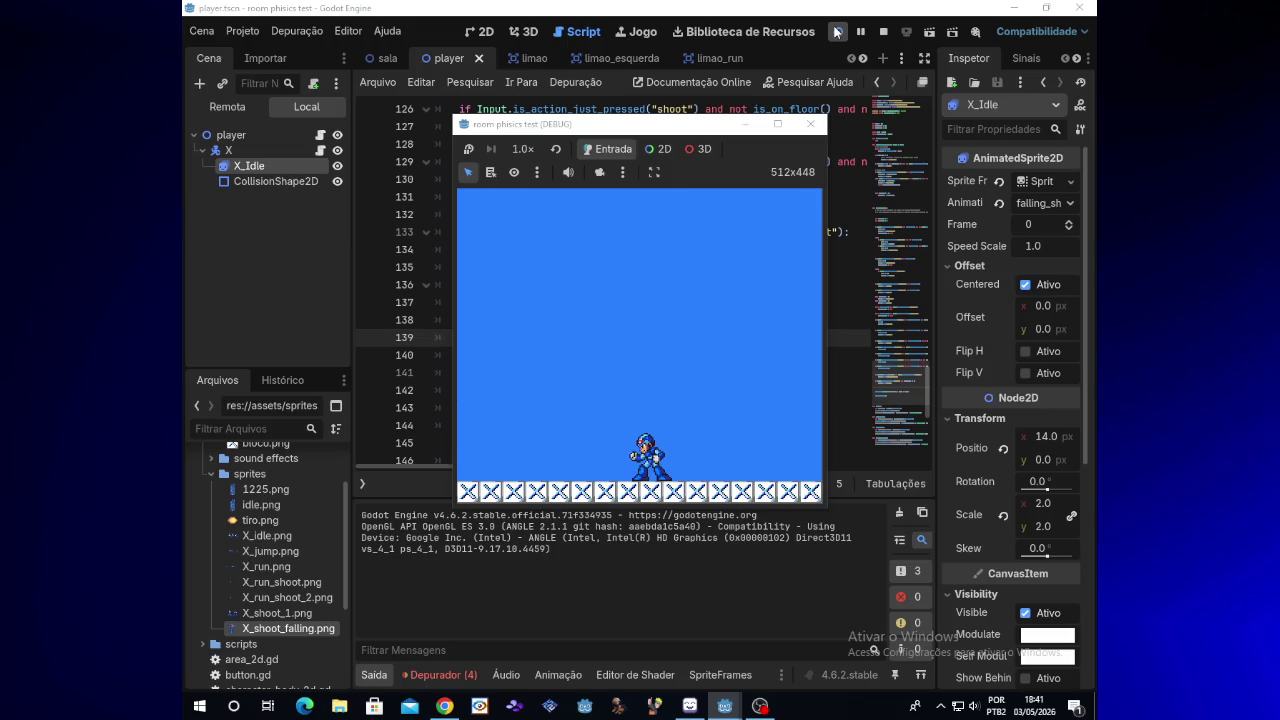
key(space)
key(x)
key(space)
key(x)
key(space)
key(x)
key(Left)
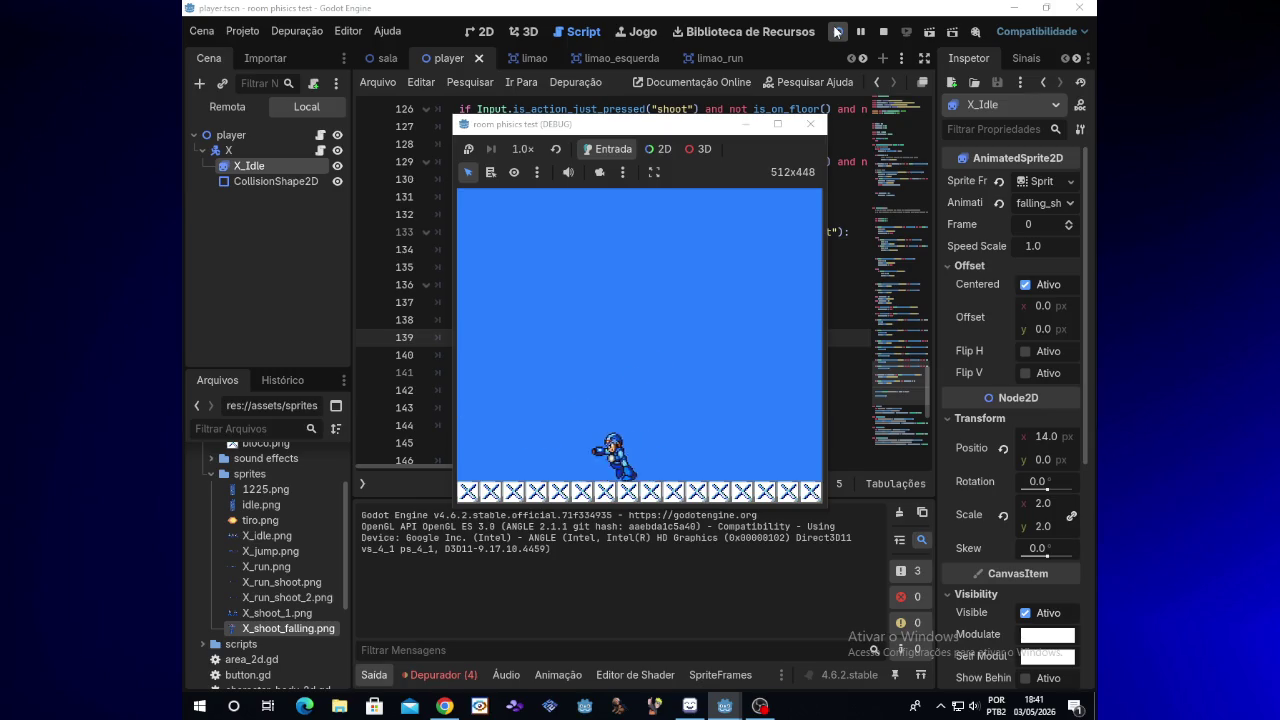
key(Right)
key(x)
key(Left)
key(x)
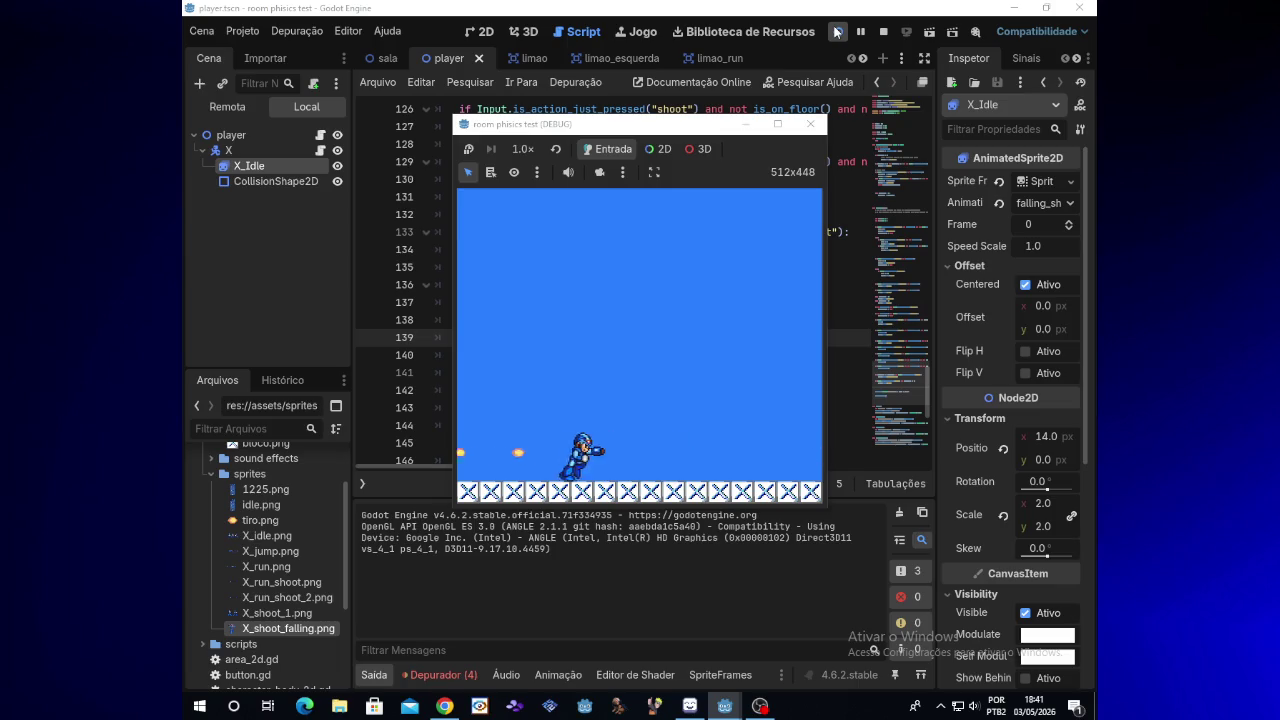
key(Right)
key(x)
key(Left)
key(x)
key(space)
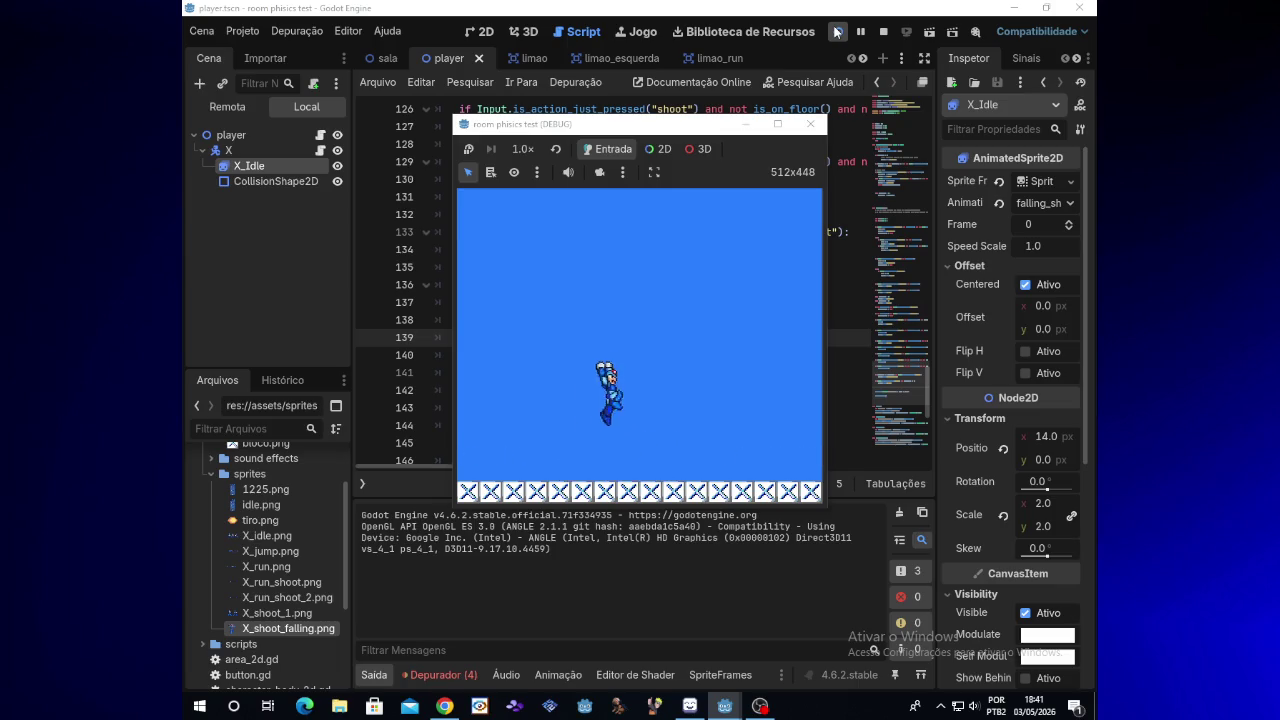
key(Right)
key(Left)
key(space)
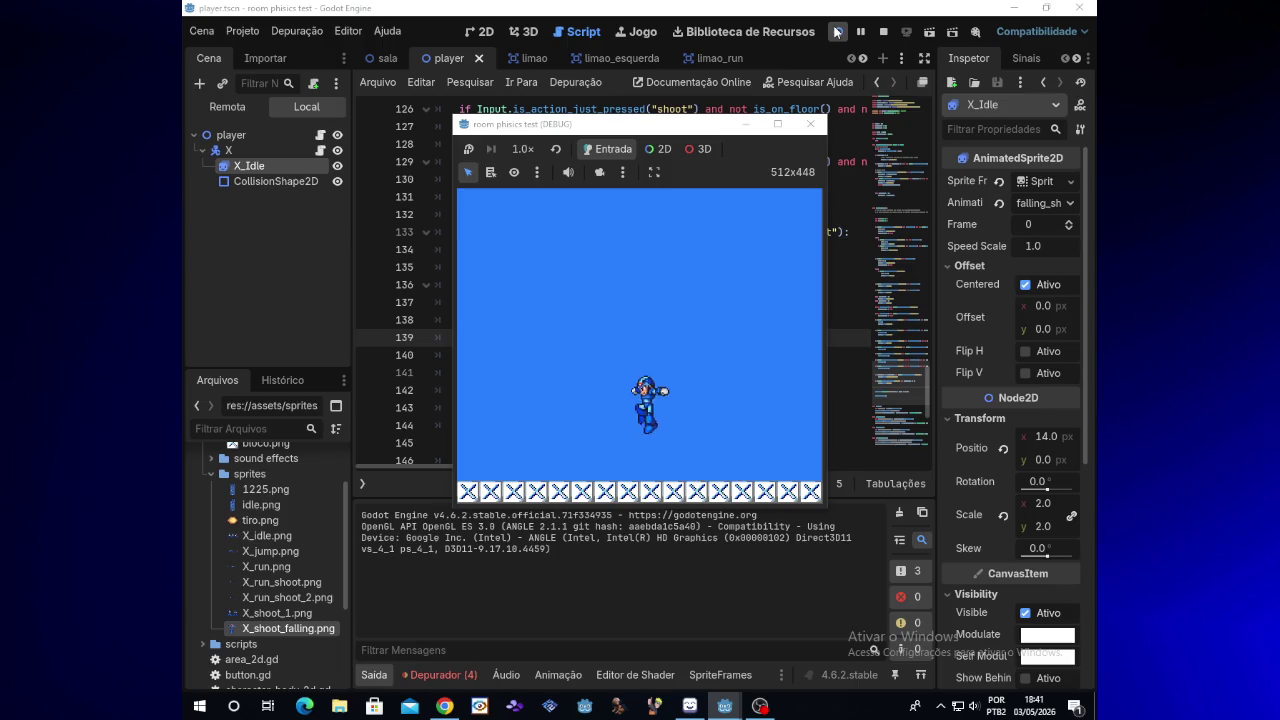
key(Left)
key(space)
key(Right)
key(space)
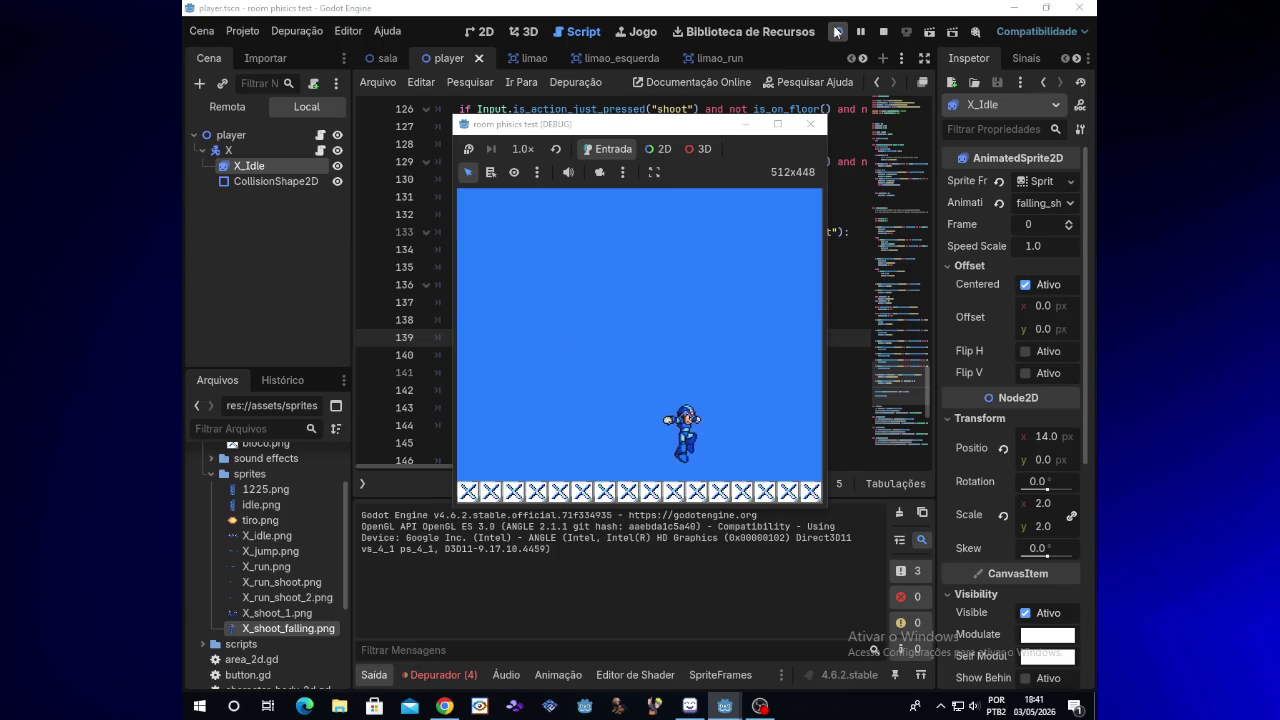
key(space)
key(space)
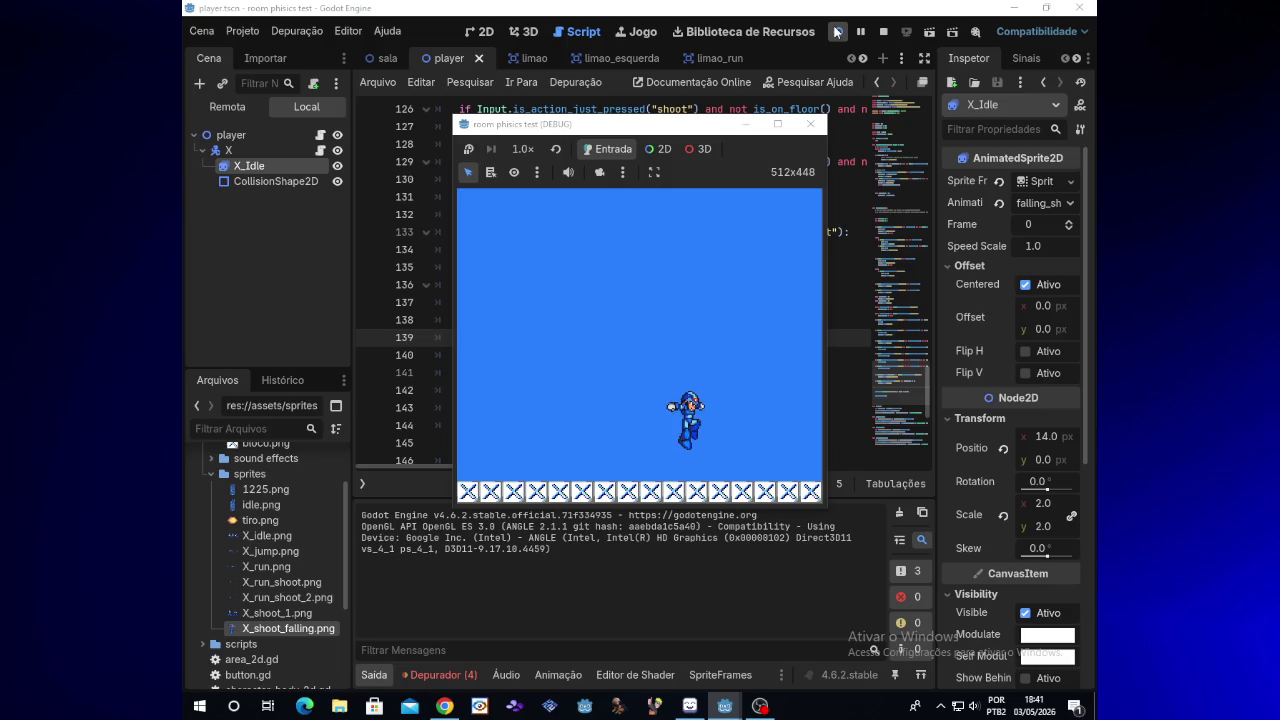
key(space)
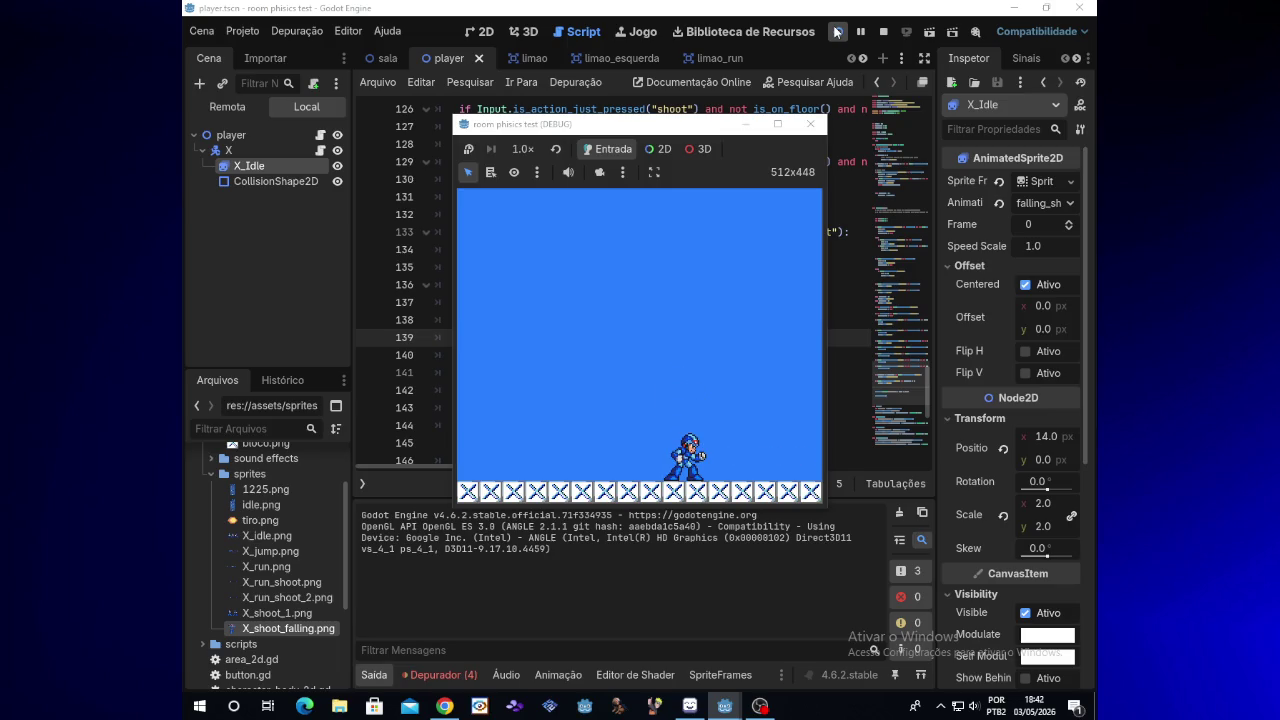
key(space)
key(x)
key(x)
key(x)
key(Left)
key(x)
key(x)
key(Right)
key(x)
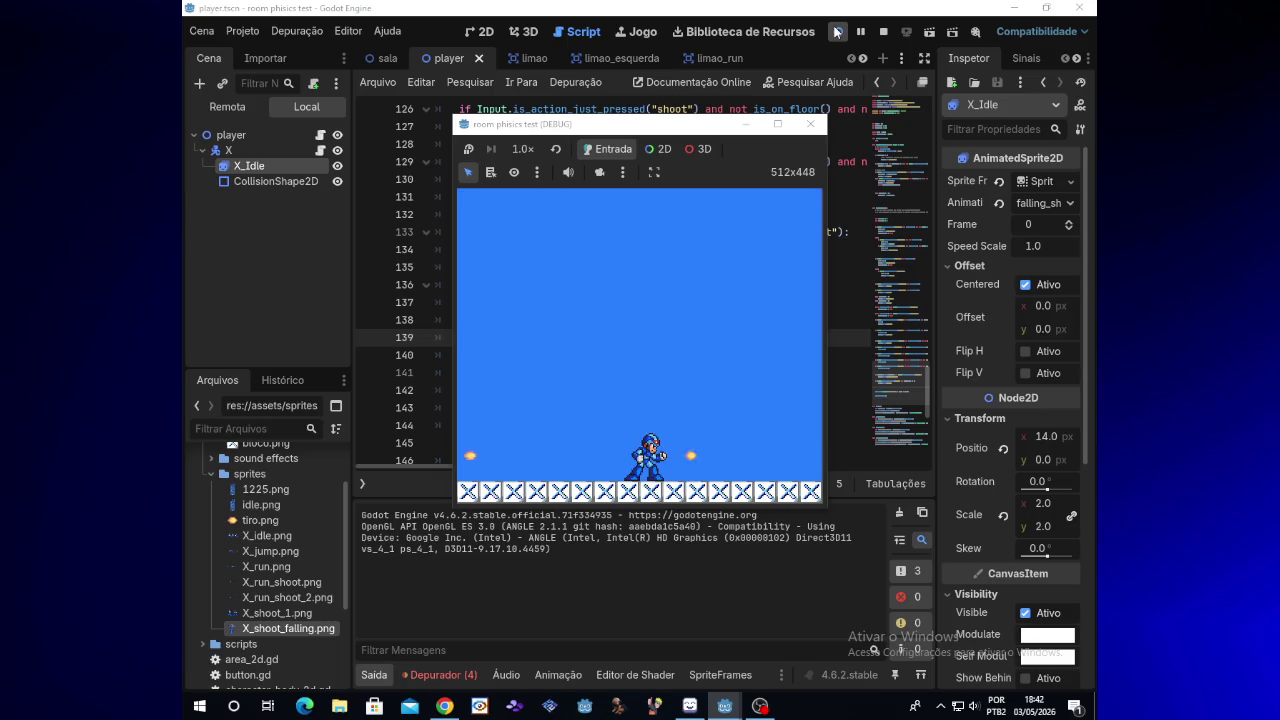
click(810, 124)
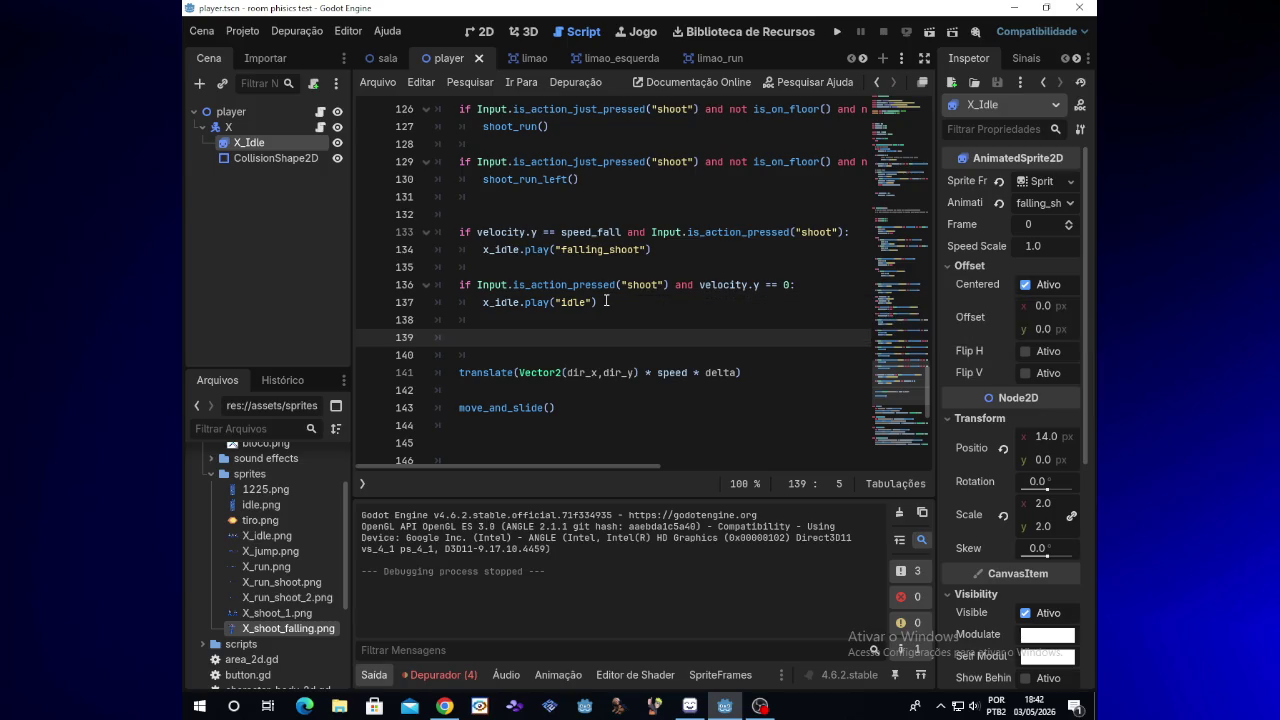
Step: Replace the old condition after 'if' on line 136 with x_idl.play(
click(605, 301)
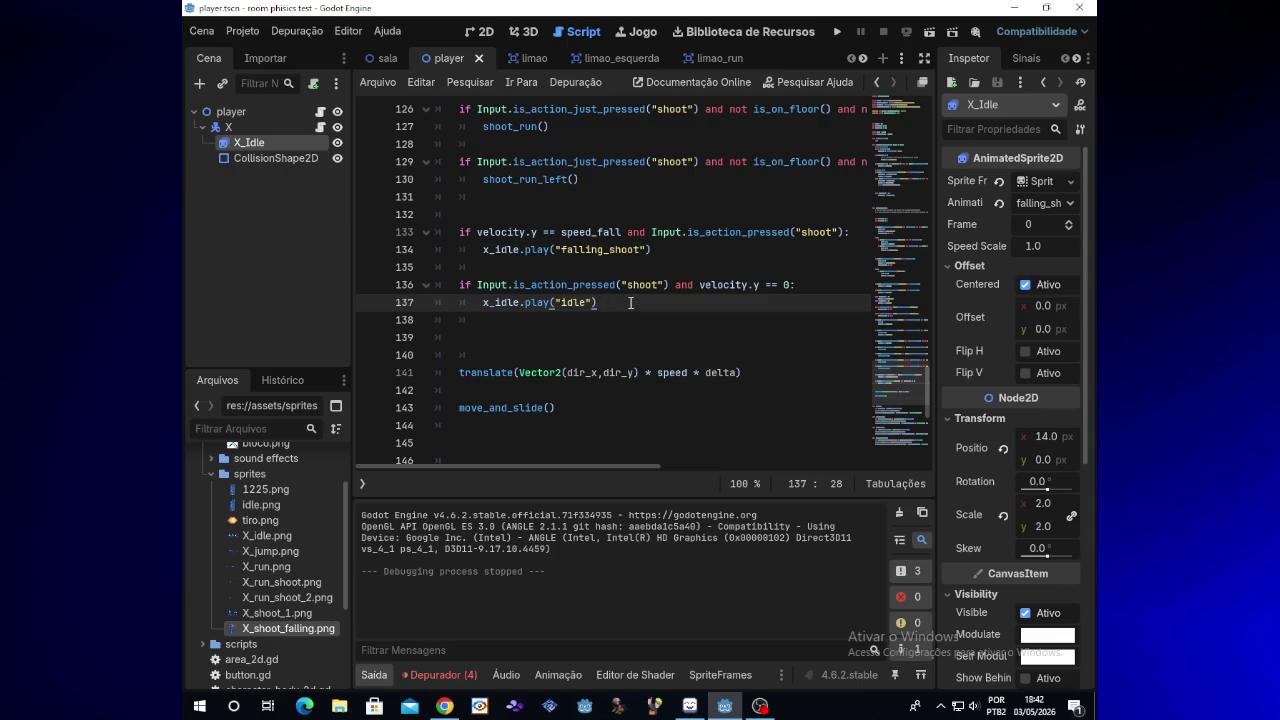
drag(605, 302, 477, 284)
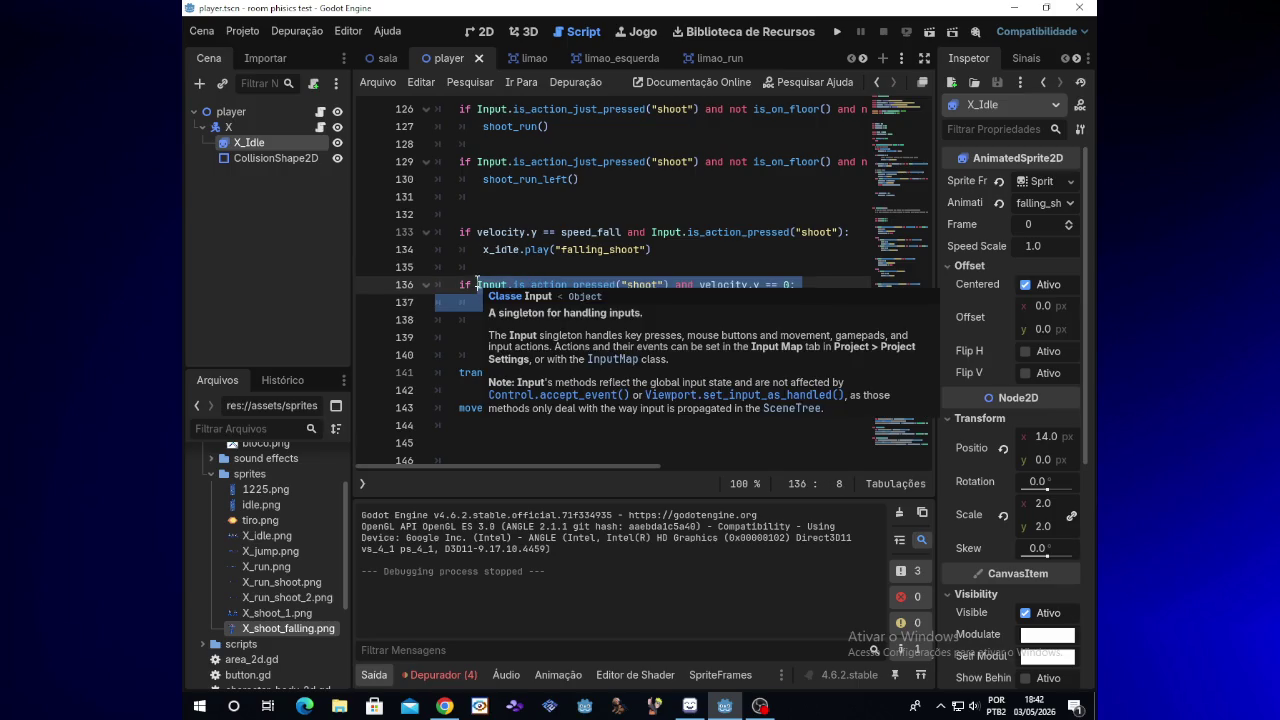
key(BackSpace)
text(x)
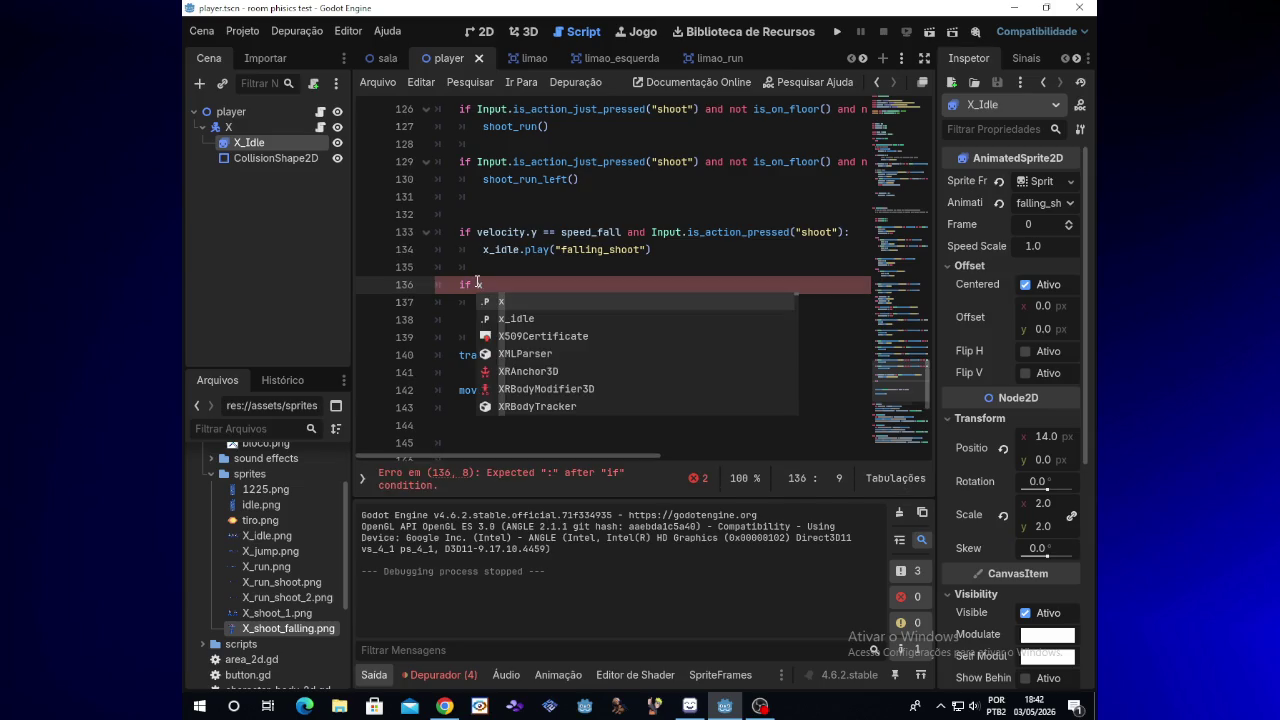
text(.)
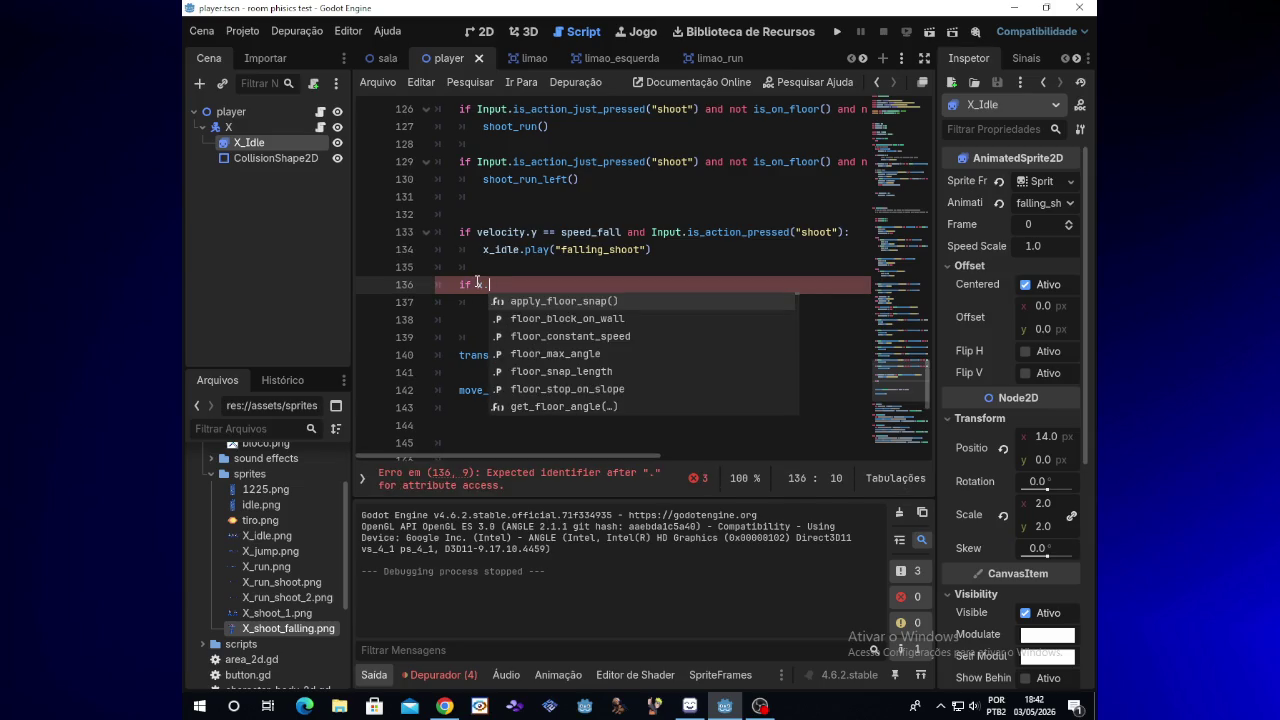
text(idçe)
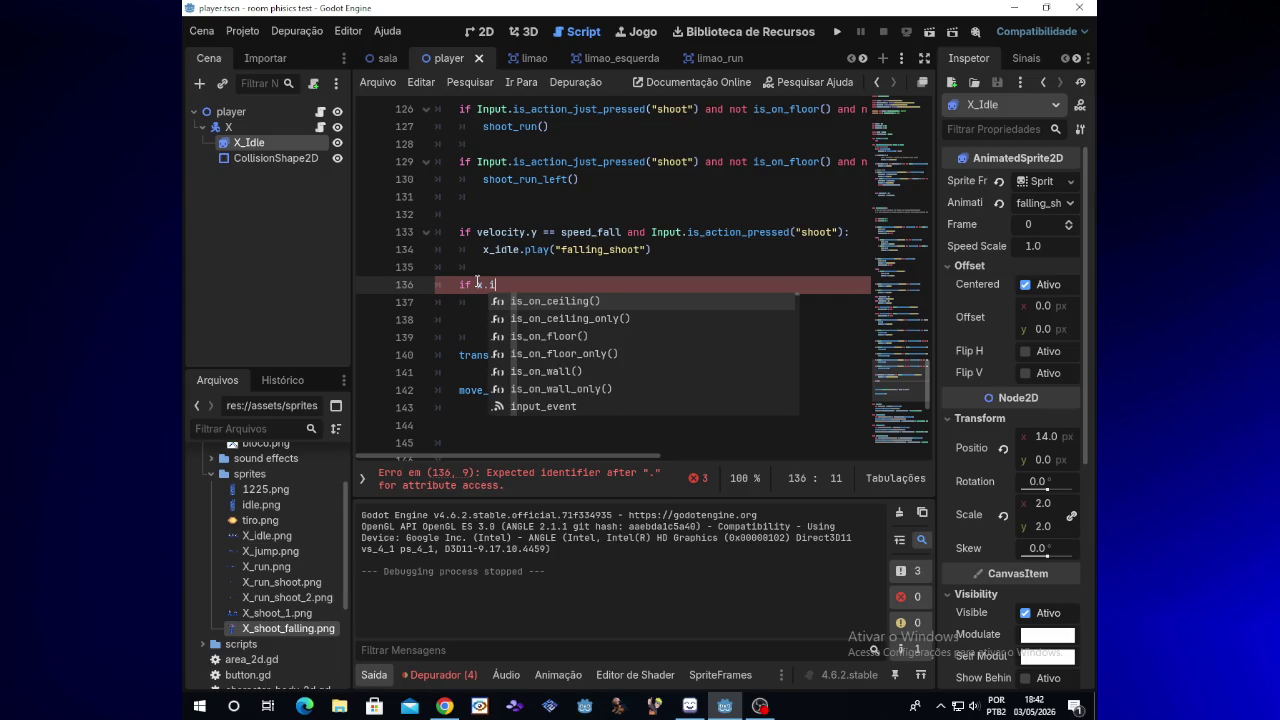
key(BackSpace)
key(BackSpace)
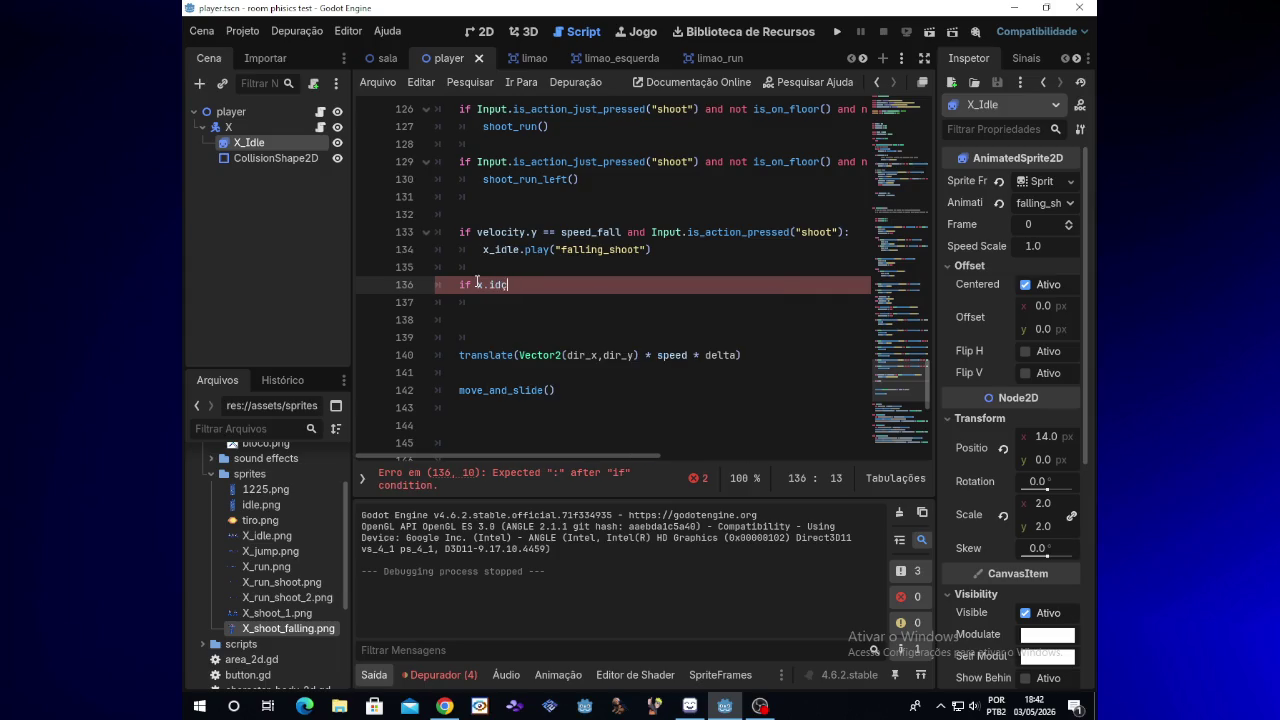
text(l.)
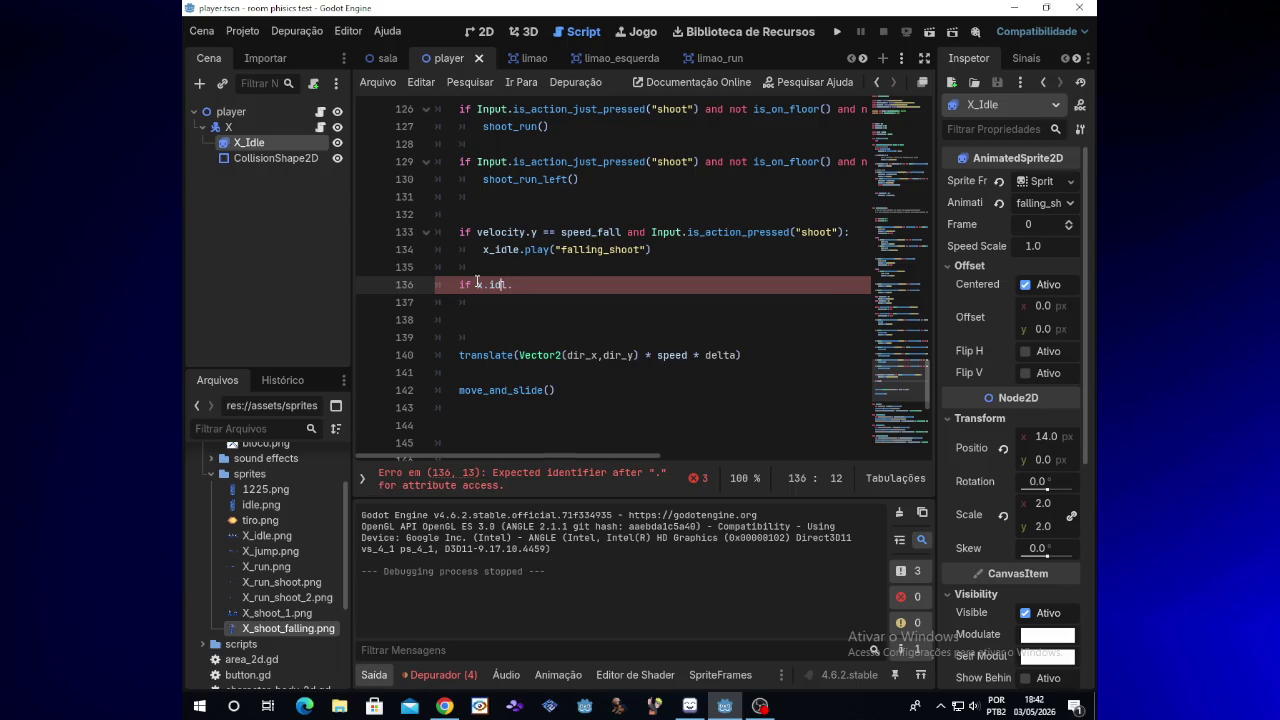
key(Delete)
key(Delete)
key(Delete)
key(BackSpace)
text(_idl)
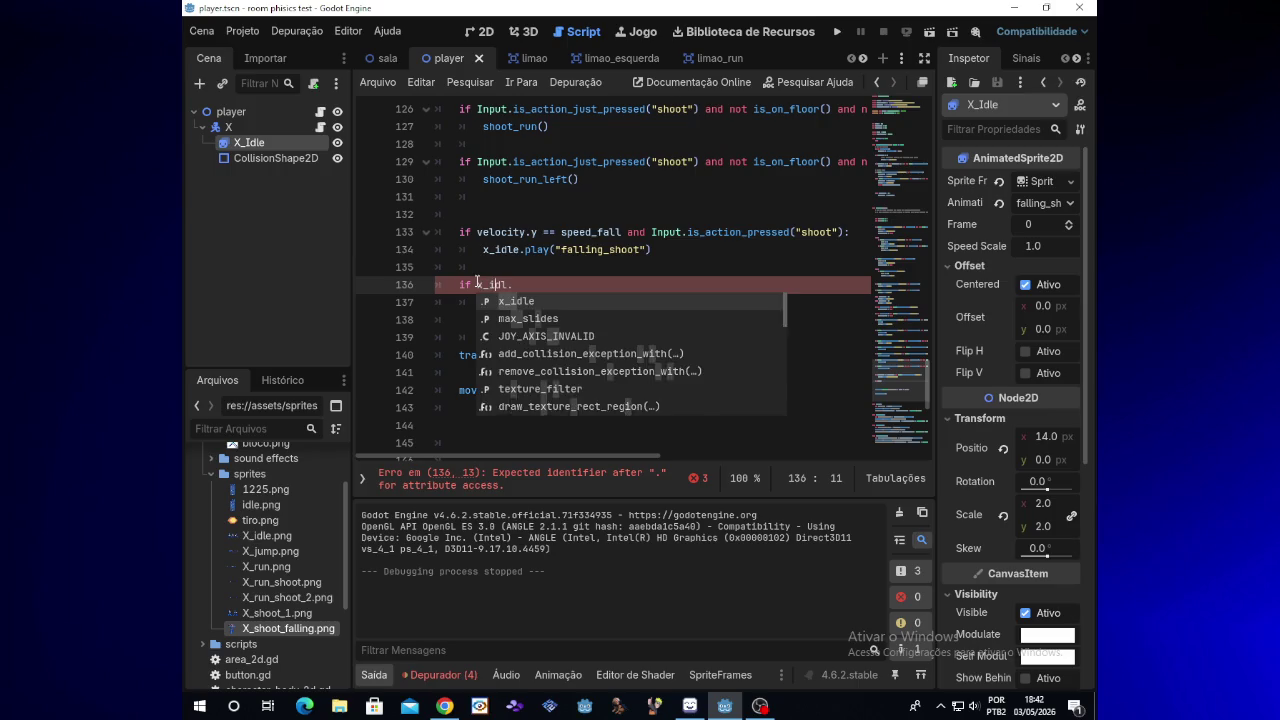
text(.pla)
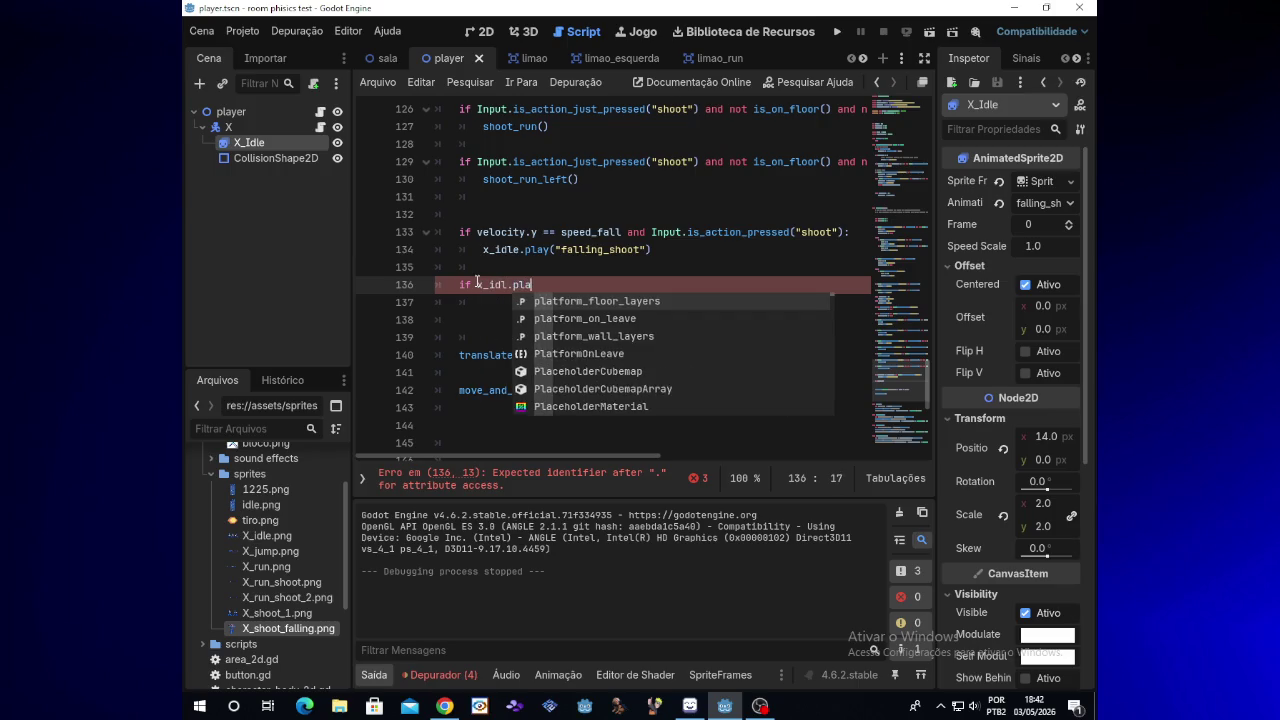
text(y()
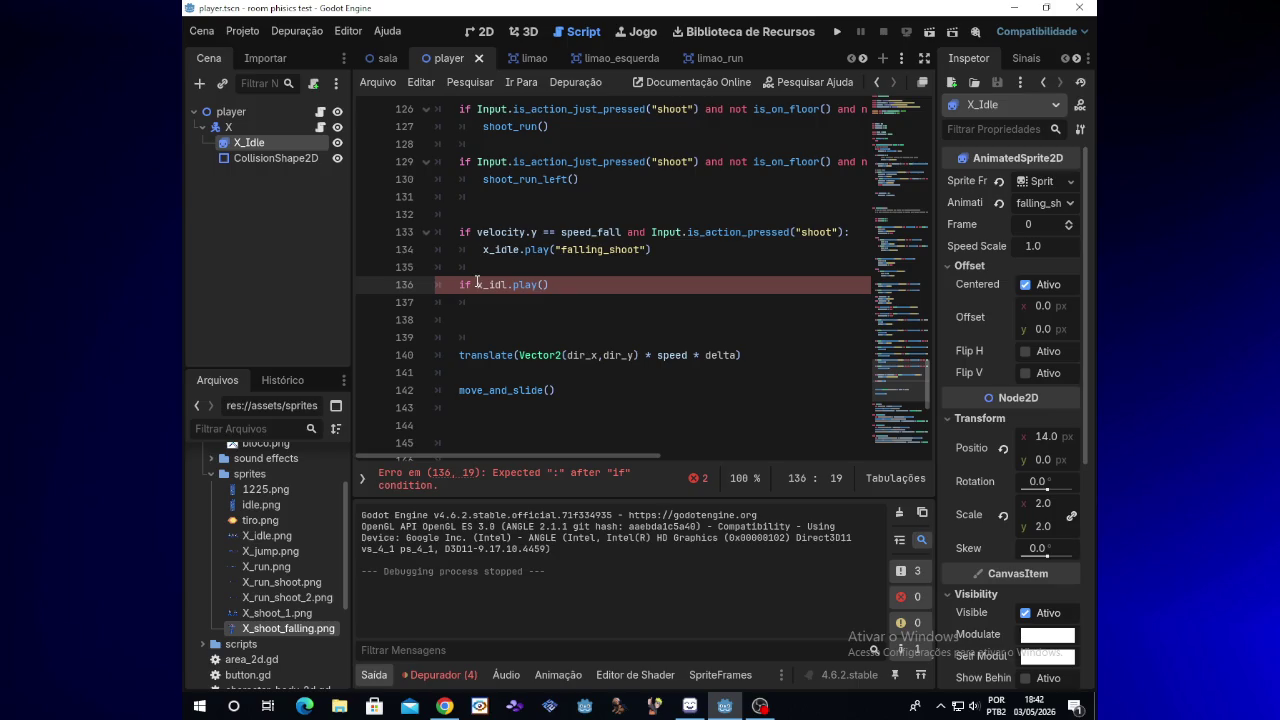
Step: After checking the tutorial video, complete line 136 as if x_idle.play("falling_shoot"):
click(444, 706)
key(alt+Tab)
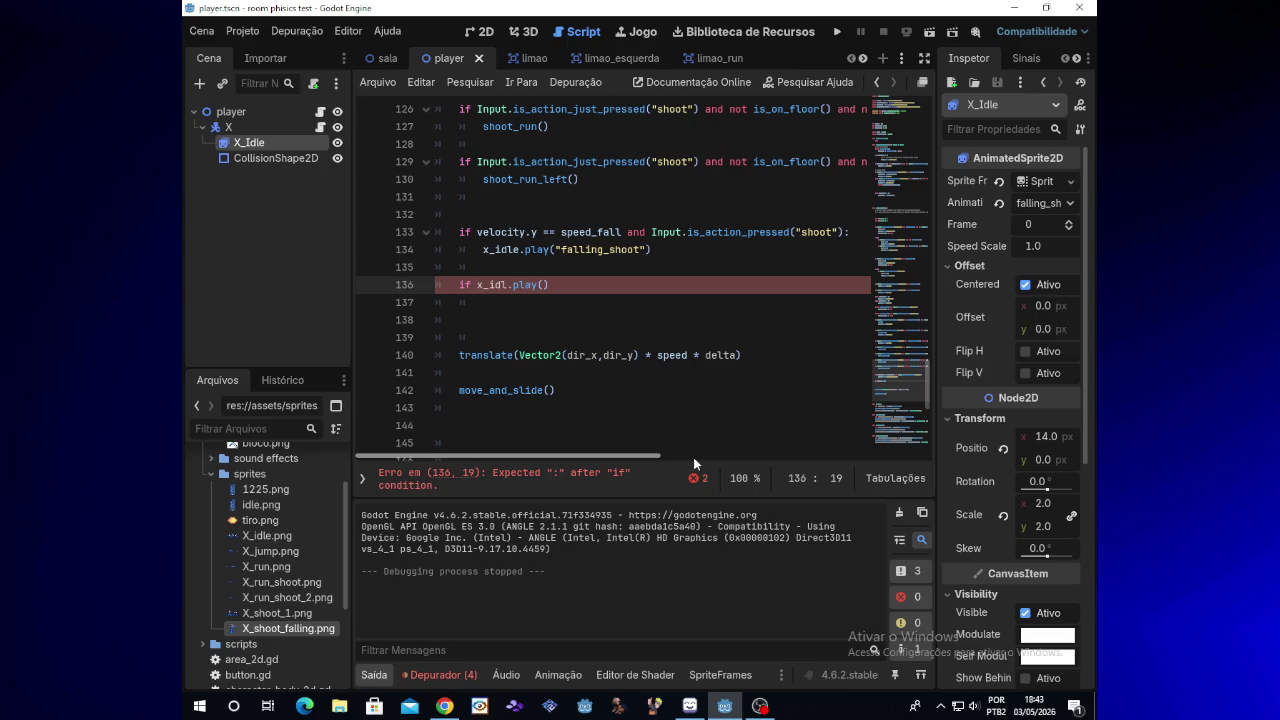
text("fa)
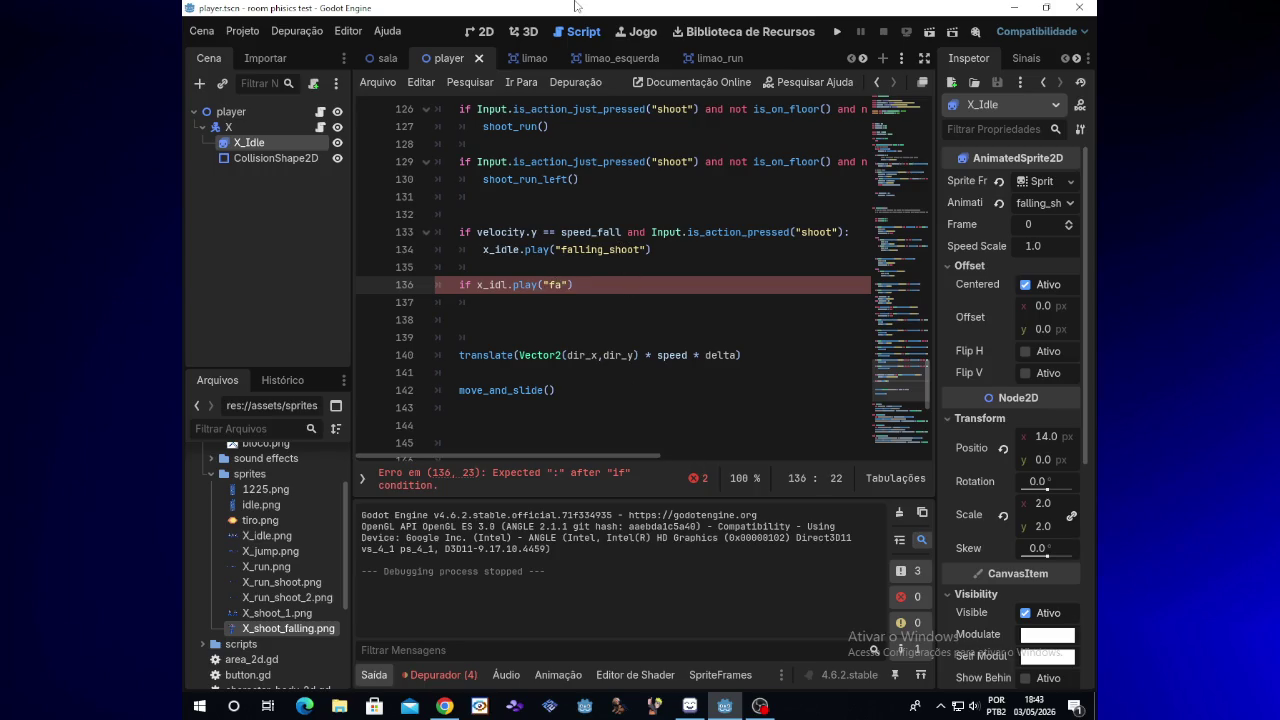
key(Left)
key(Left)
key(Left)
text(e)
key(Right)
key(Right)
key(Right)
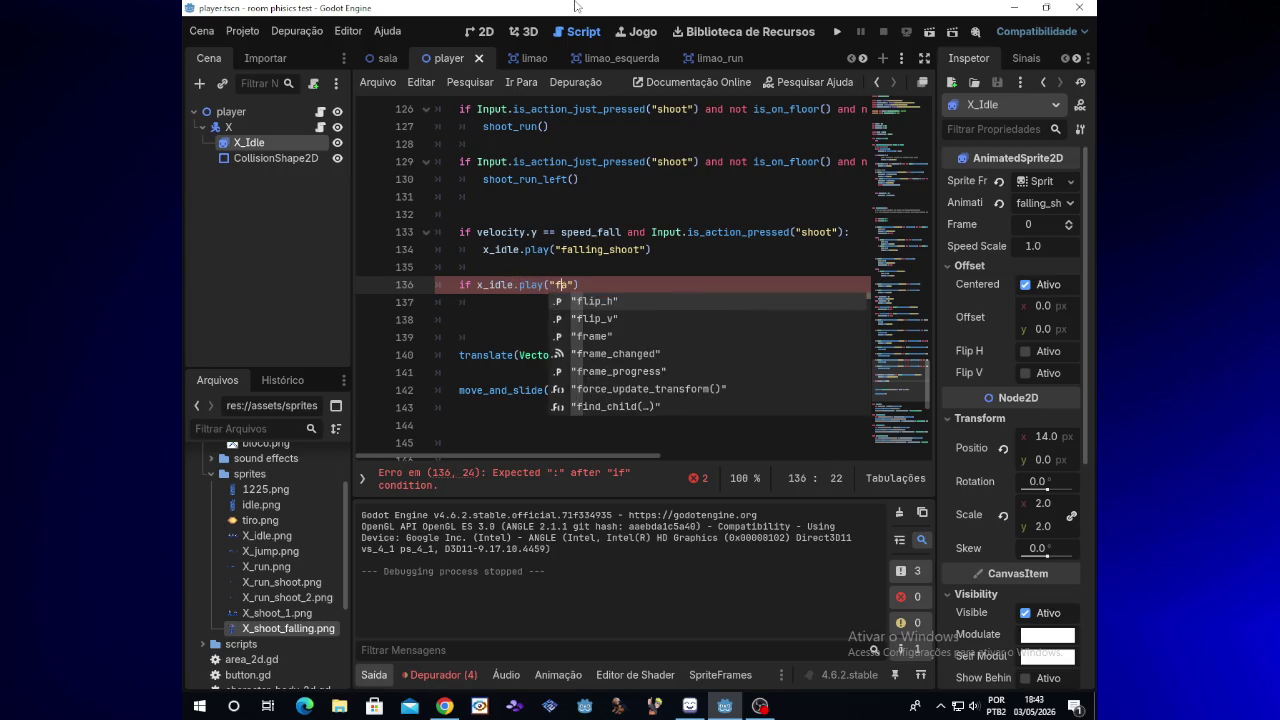
text(lling_)
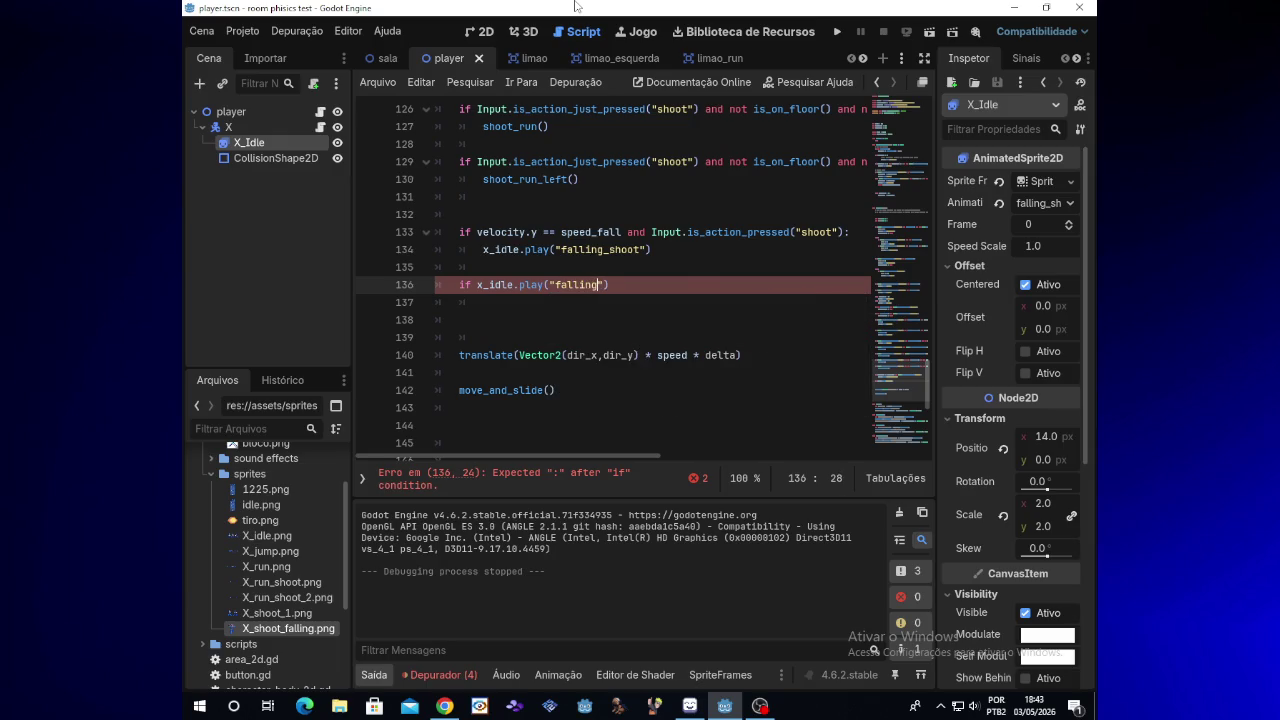
text(shoot)
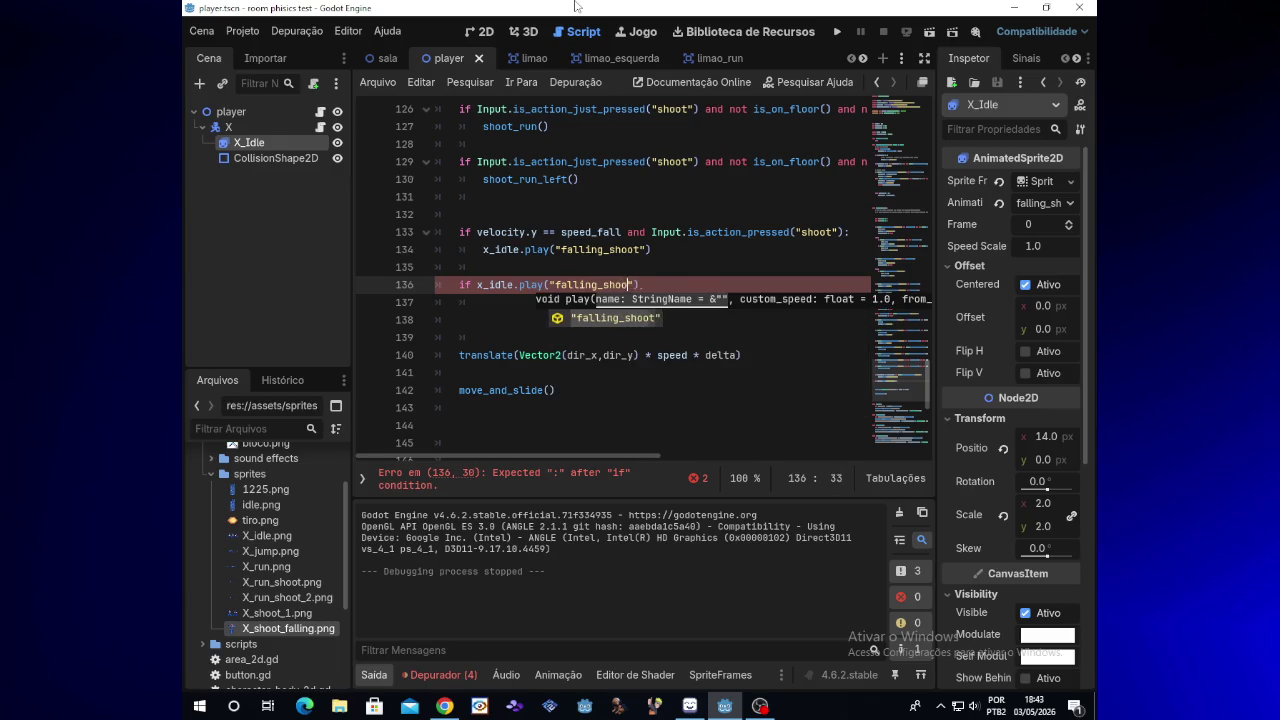
key(Right)
key(Right)
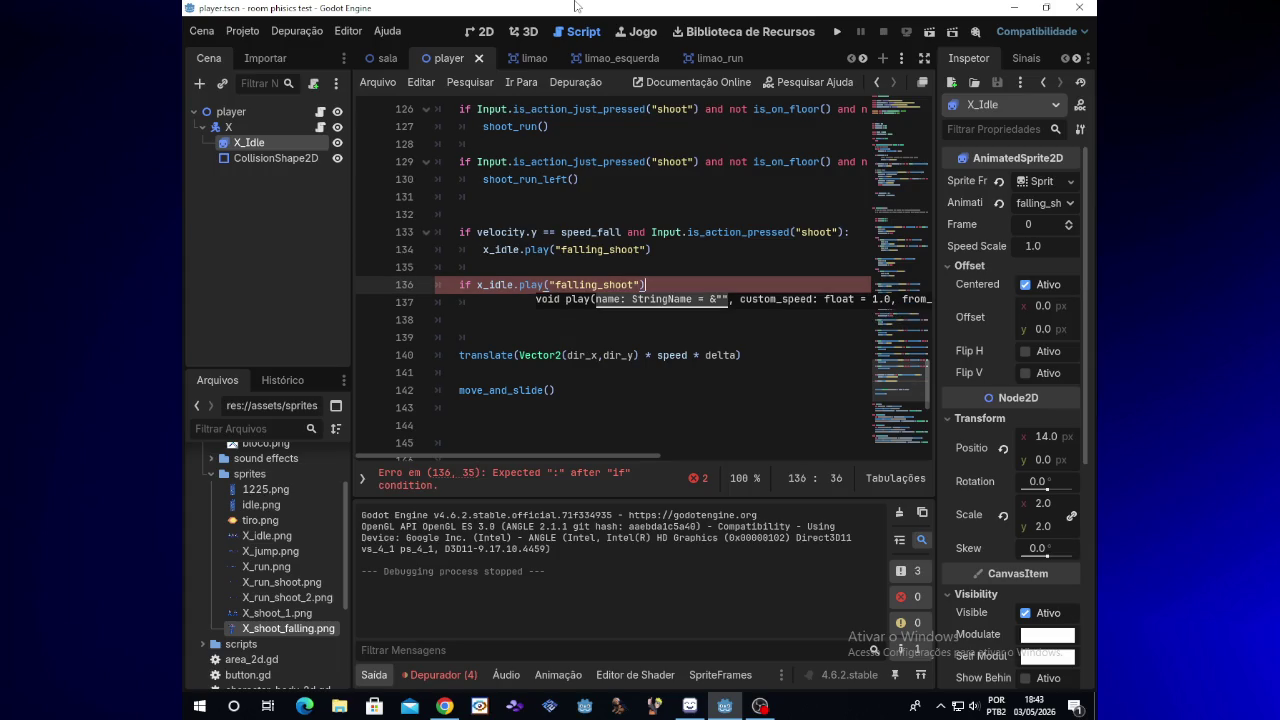
text(:)
Step: Start an indented body line under the if, try a print call, then erase it
key(Return)
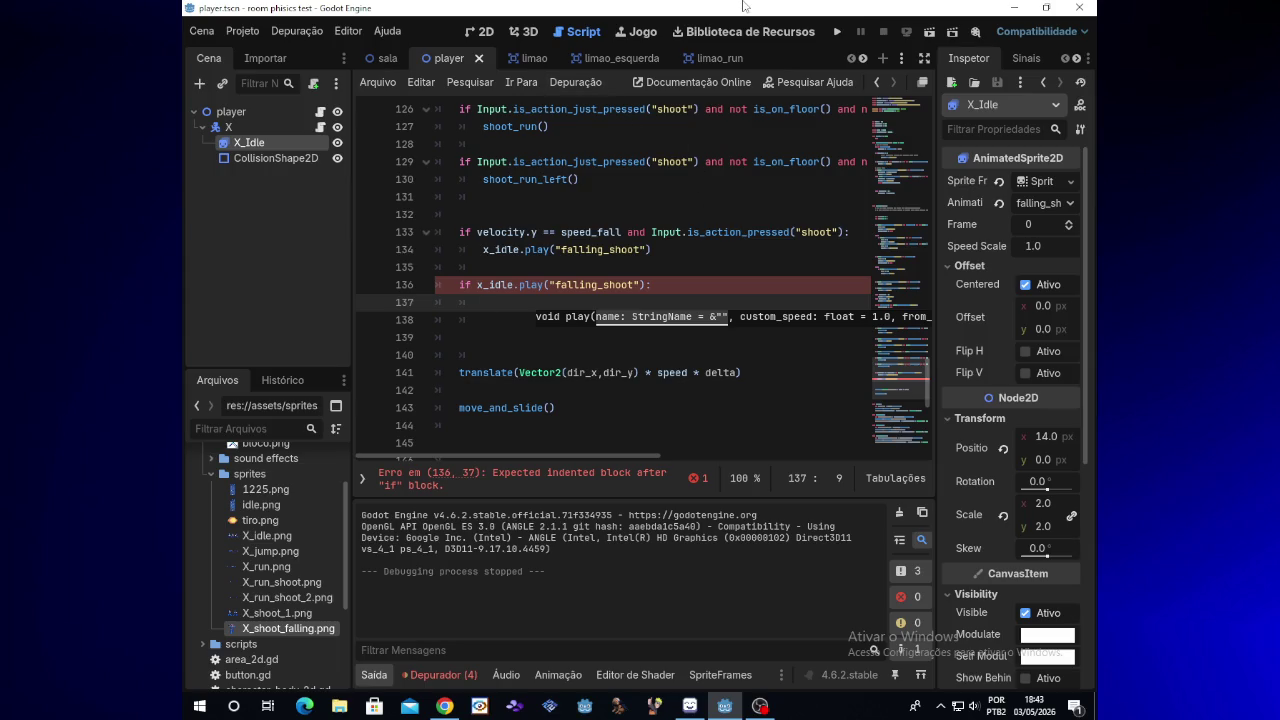
text(print(1)
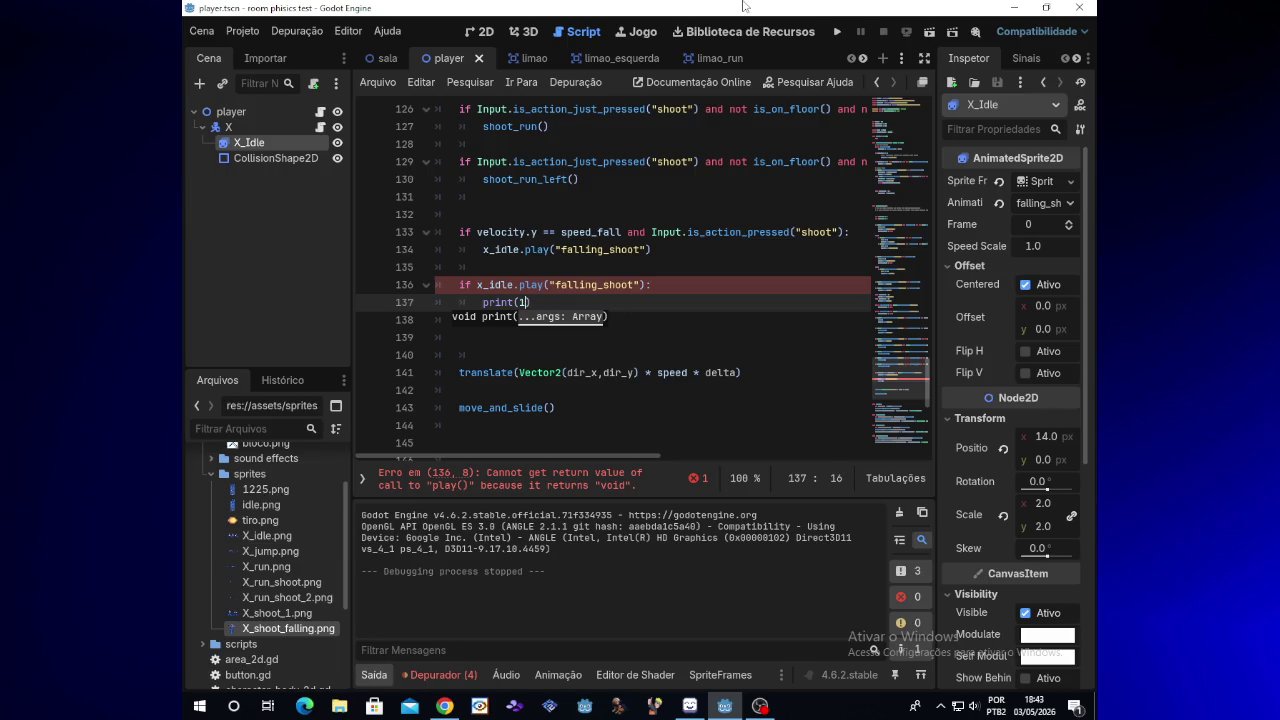
text("1)
key(BackSpace)
key(BackSpace)
key(BackSpace)
key(BackSpace)
key(BackSpace)
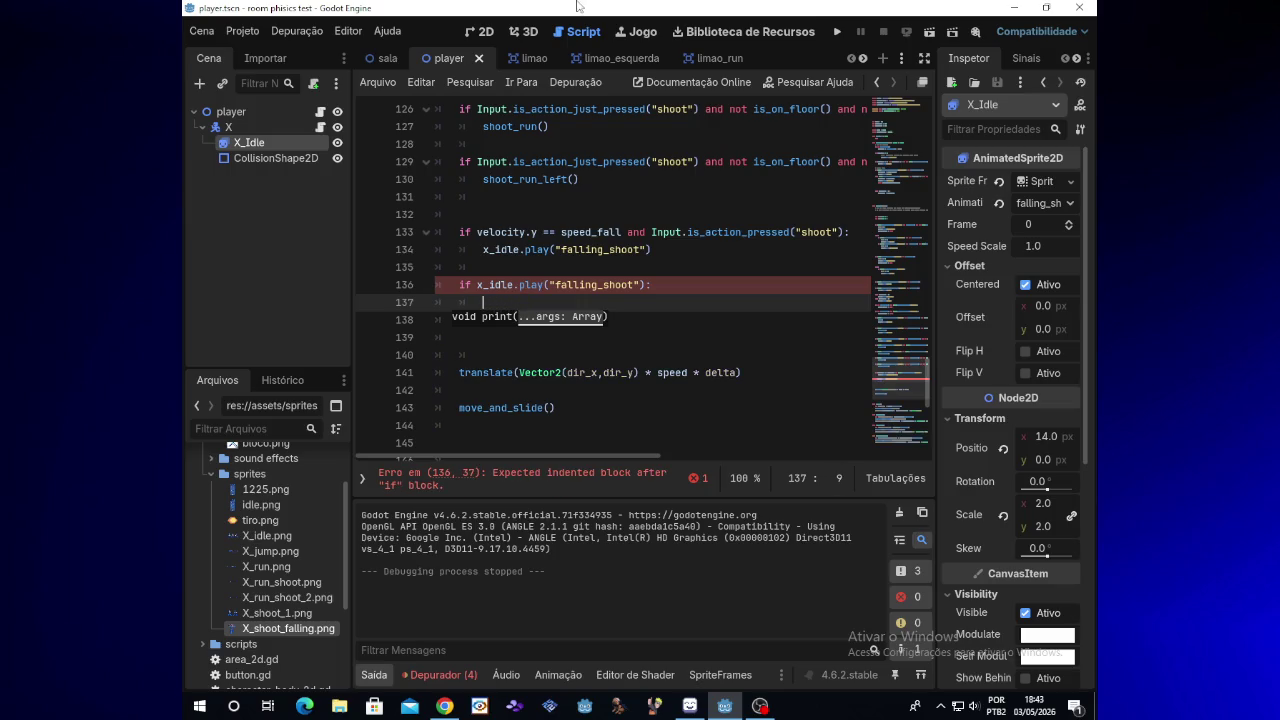
click(551, 285)
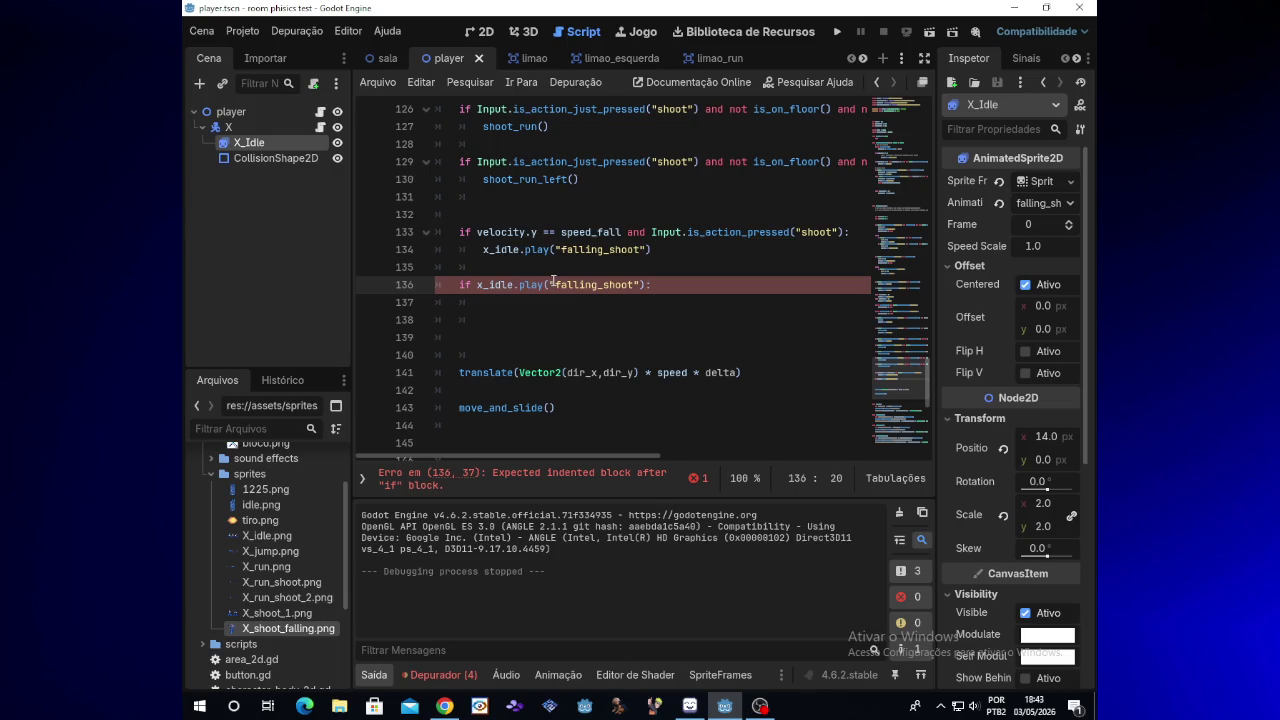
Step: Remove x_idle.play( and the stray parenthesis so line 136 reads if "falling_shoot":, adding an indented line
key(BackSpace)
key(BackSpace)
key(BackSpace)
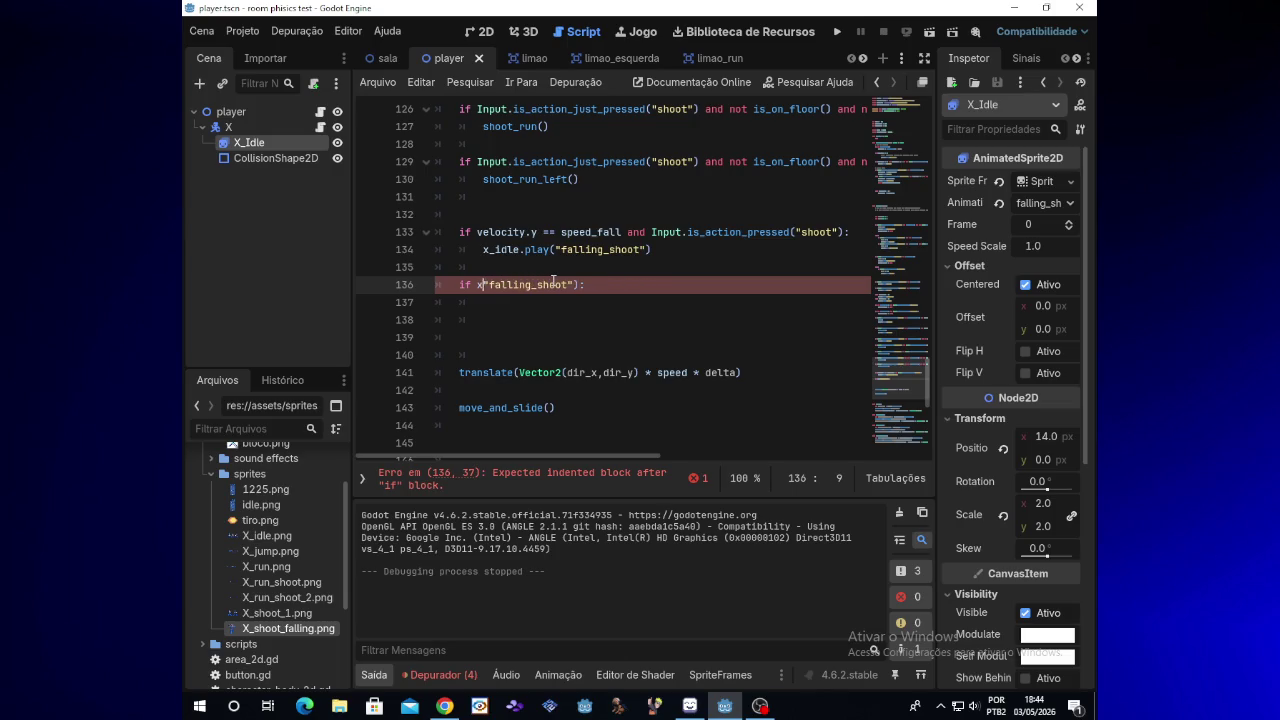
click(555, 285)
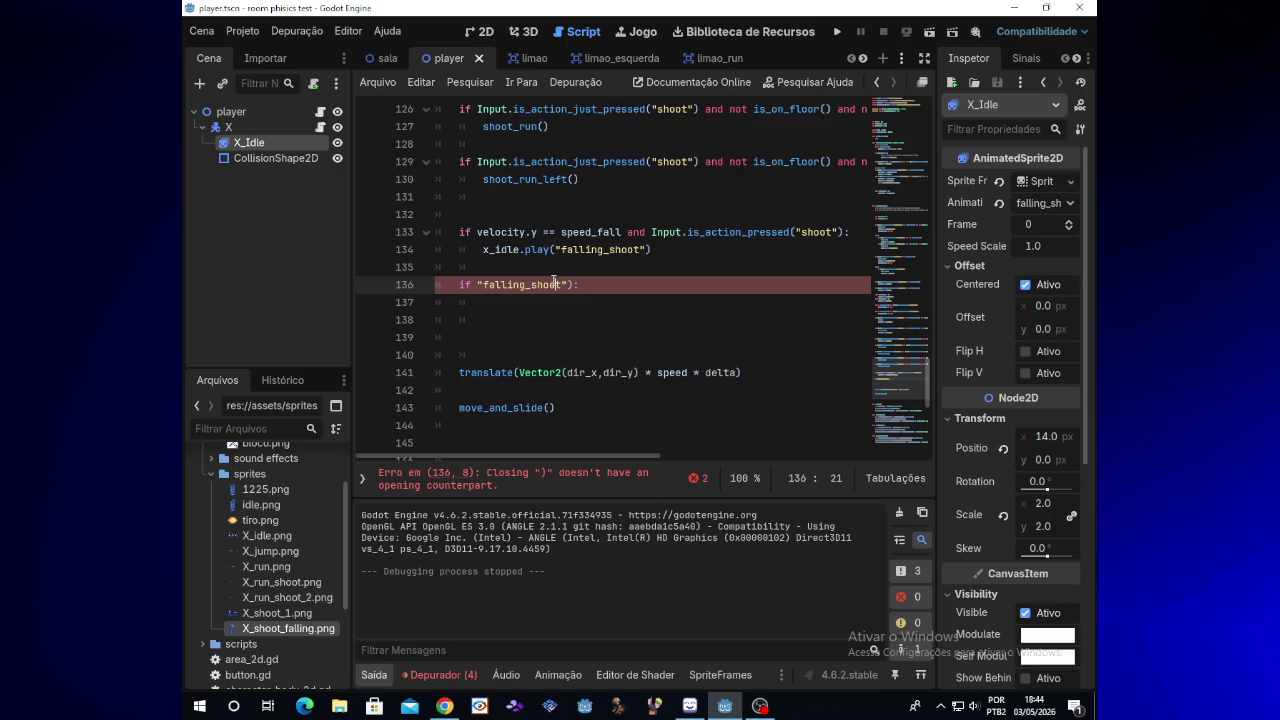
key(Delete)
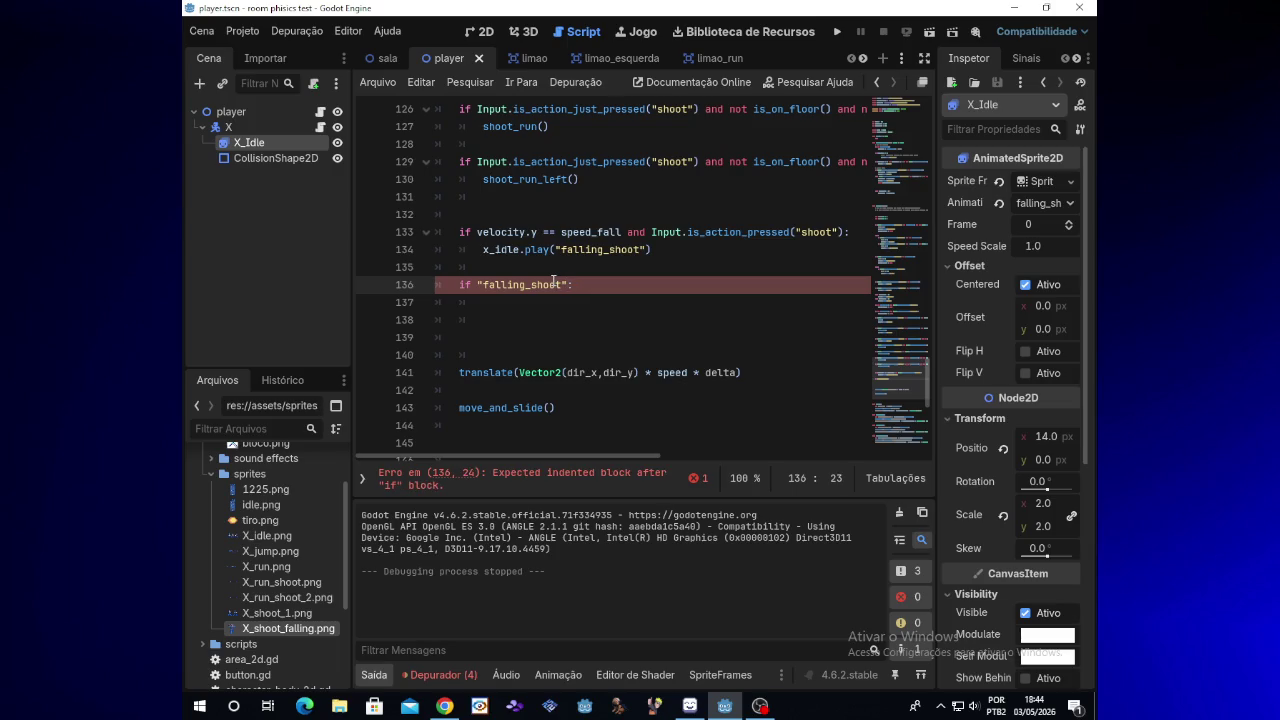
key(Return)
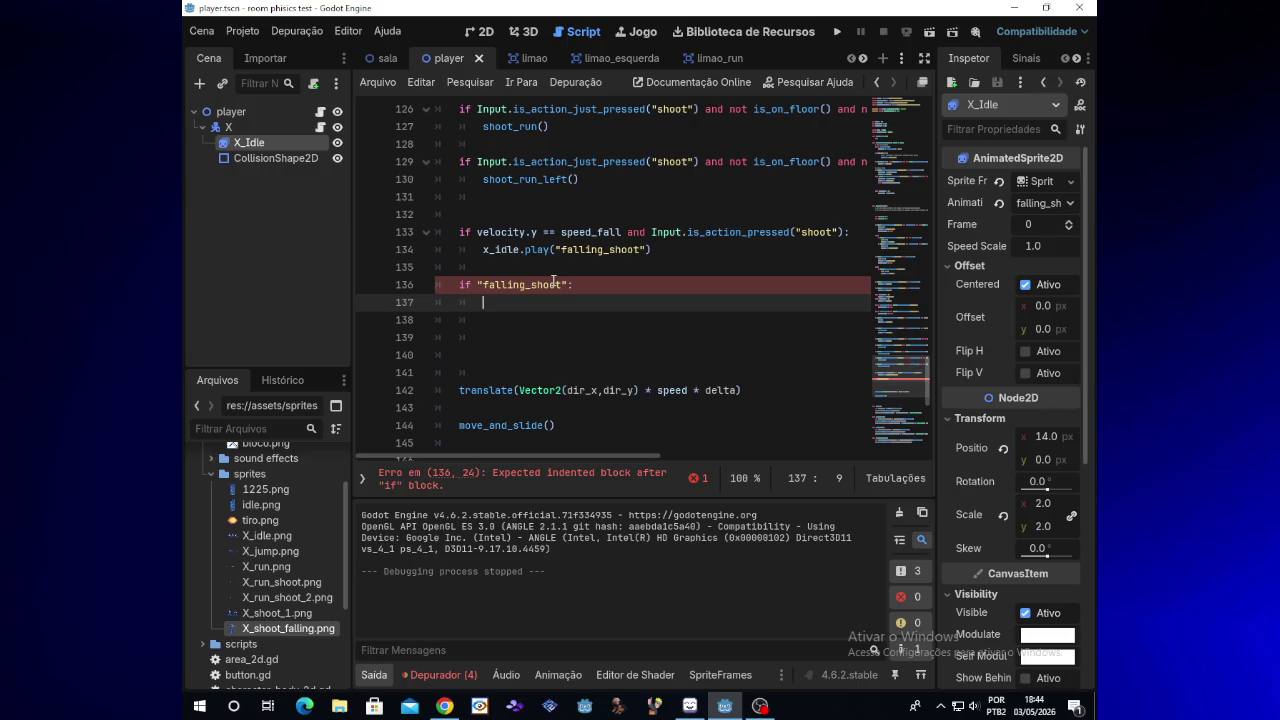
text(")
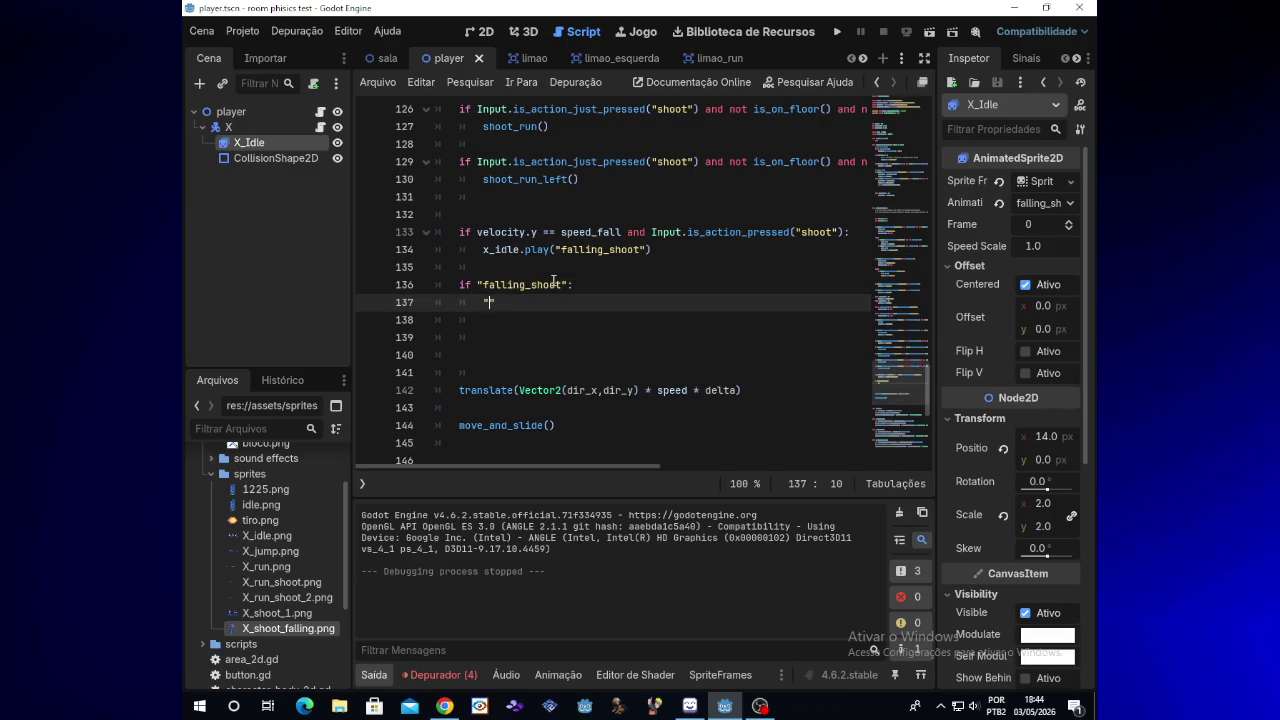
key(BackSpace)
key(BackSpace)
key(Tab)
text(")
key(BackSpace)
key(BackSpace)
Step: Write print("caindo e atirando") on indented line 137 and run the game
text(print)
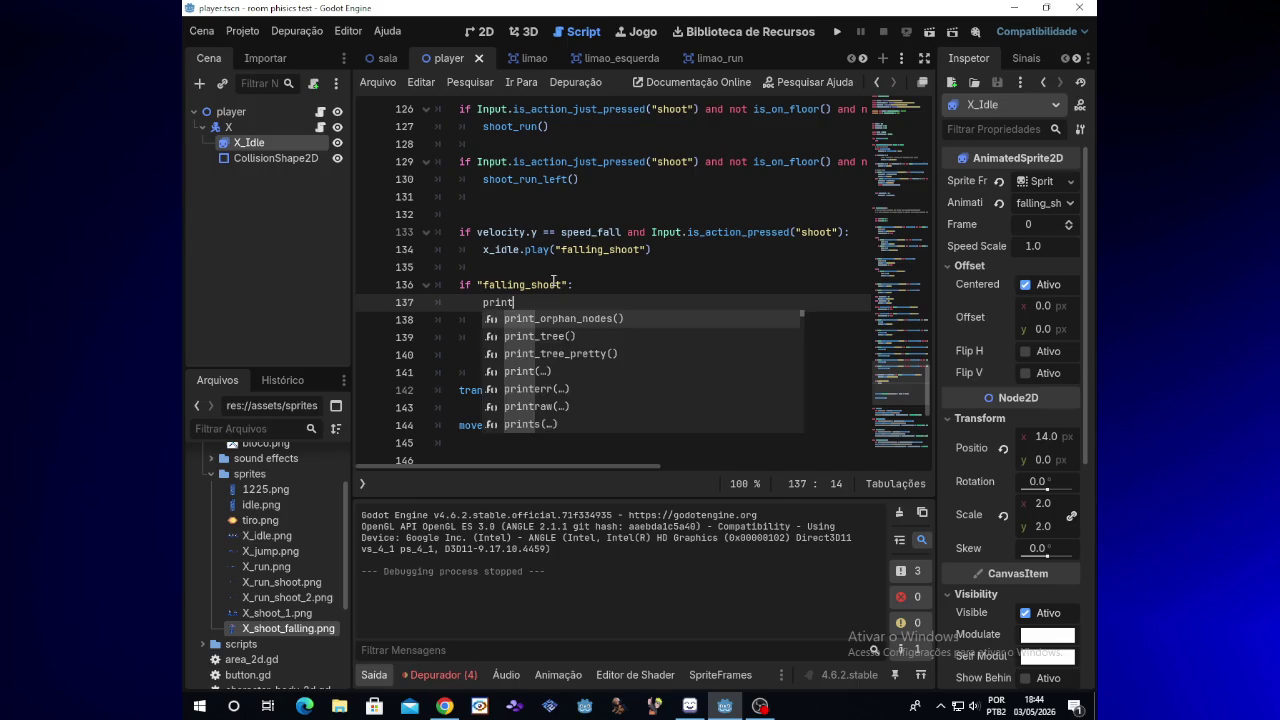
key(Escape)
text(()
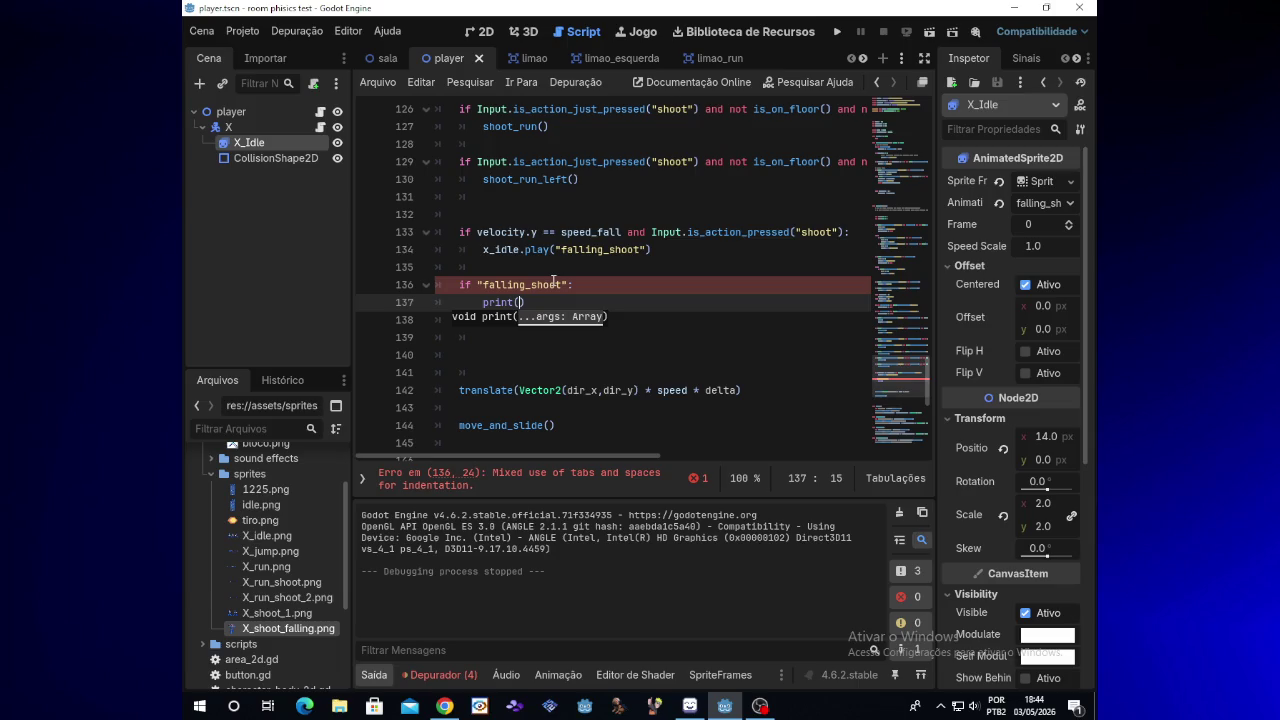
text(")
text(caindo e t)
key(BackSpace)
text(atirando)
key(ctrl+Left)
key(ctrl+Left)
key(ctrl+Left)
key(BackSpace)
key(BackSpace)
key(BackSpace)
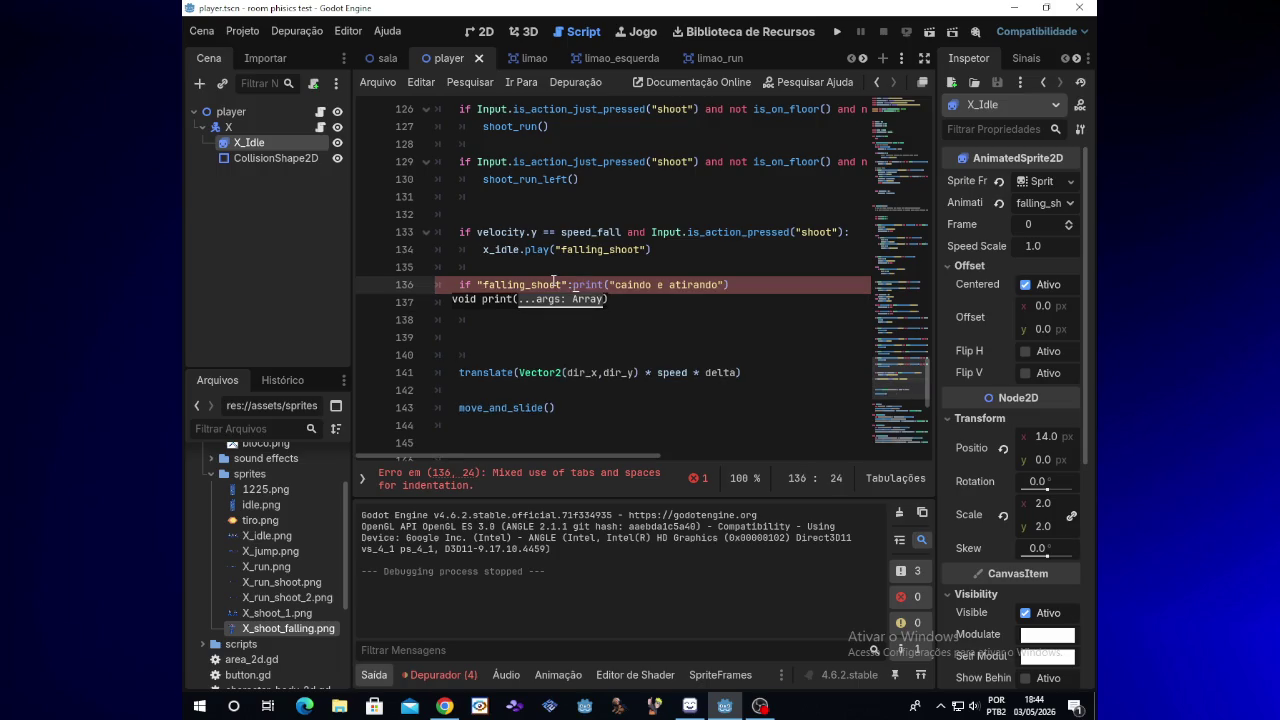
key(Return)
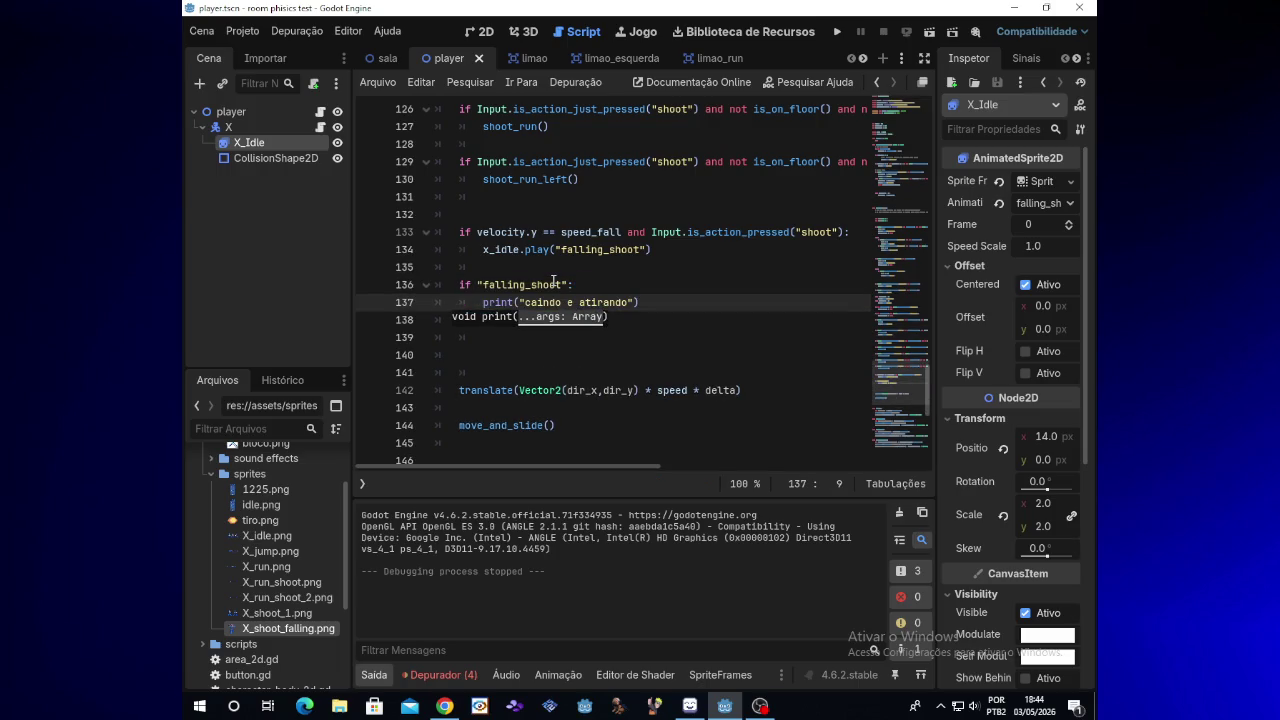
click(835, 38)
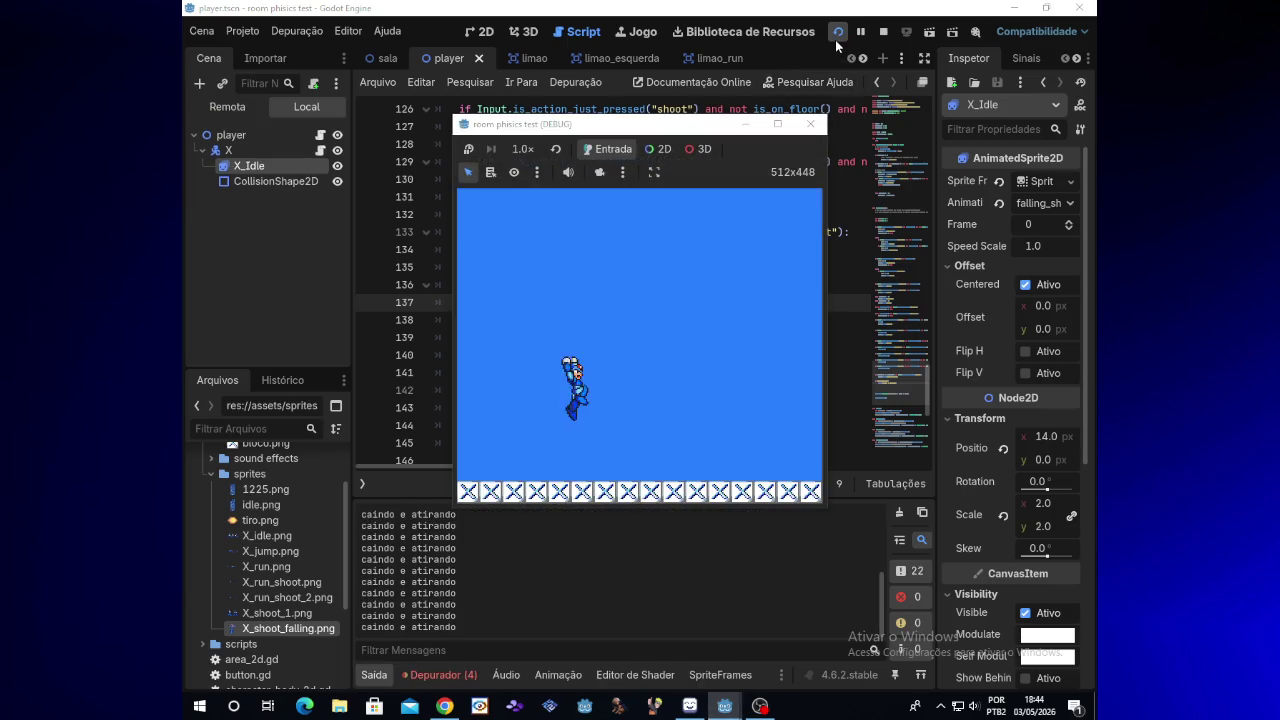
Step: Stop the game and delete the velocity.y == speed_fall shooting block
click(810, 124)
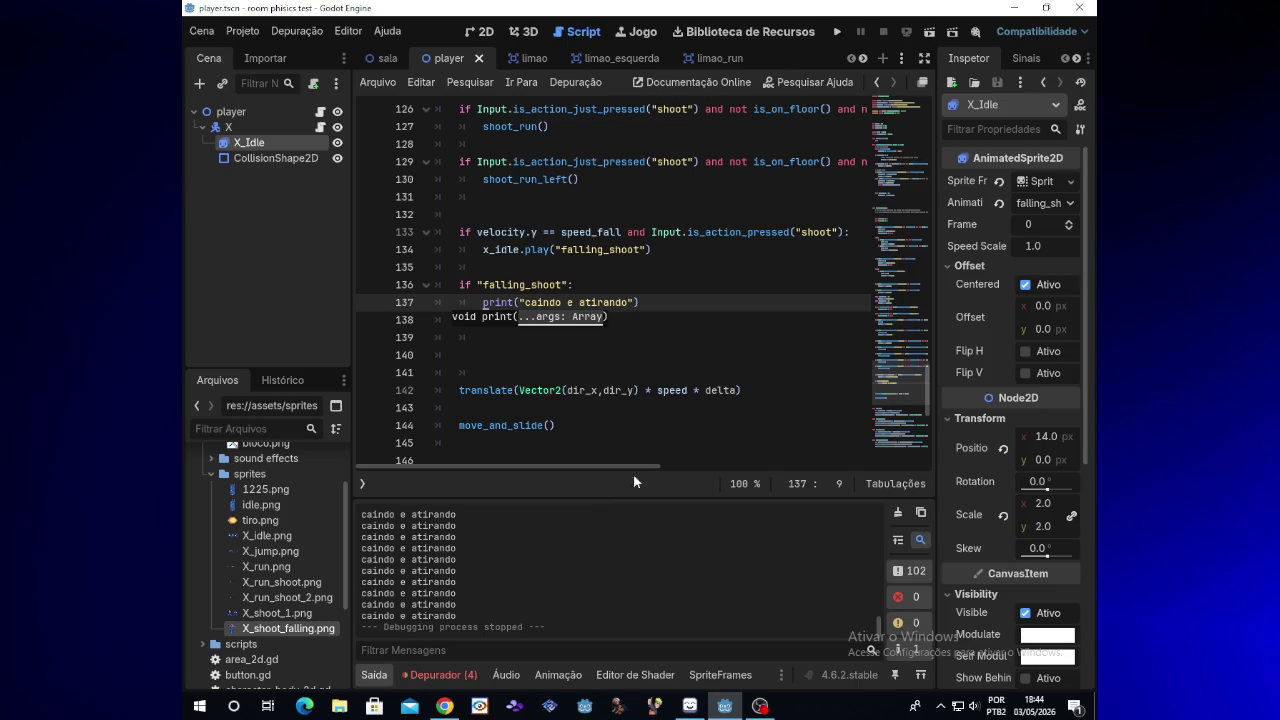
mouse_move(652, 249)
mouse_down()
mouse_move(592, 232)
mouse_move(457, 230)
mouse_up()
key(BackSpace)
key(BackSpace)
key(BackSpace)
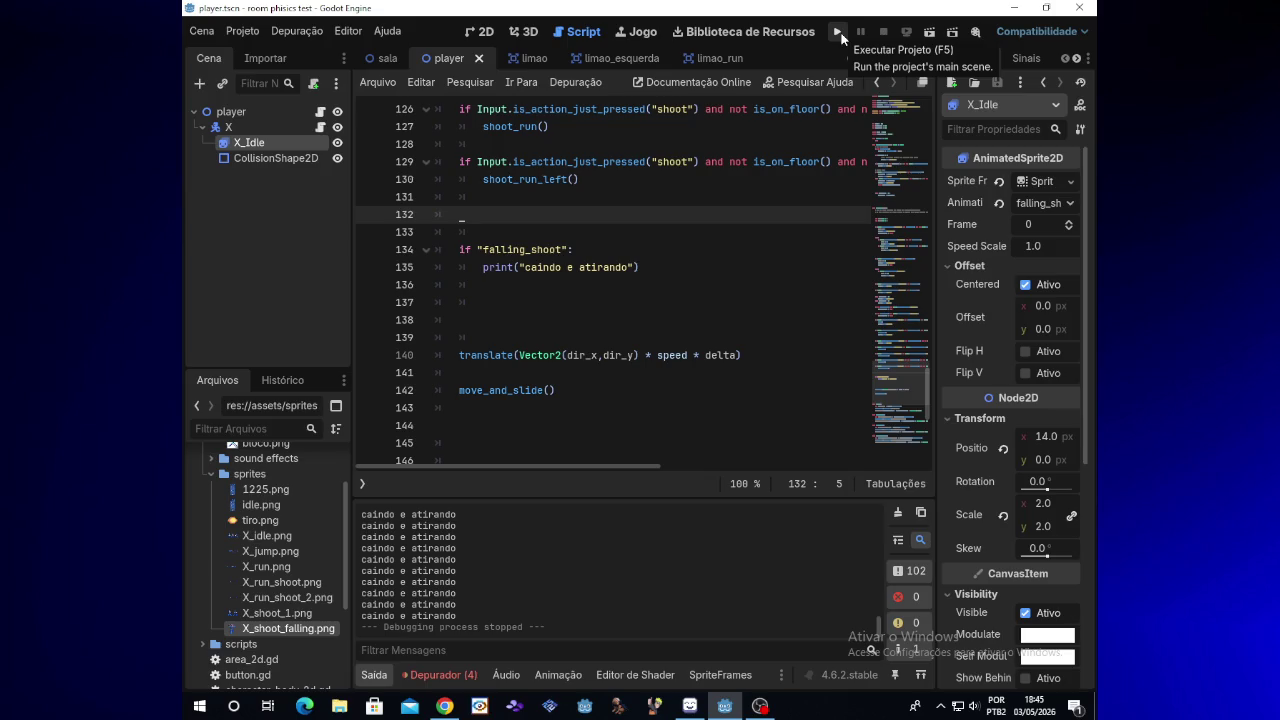
Step: Run the game again to check the 'caindo e atirando' output, then stop it
click(840, 37)
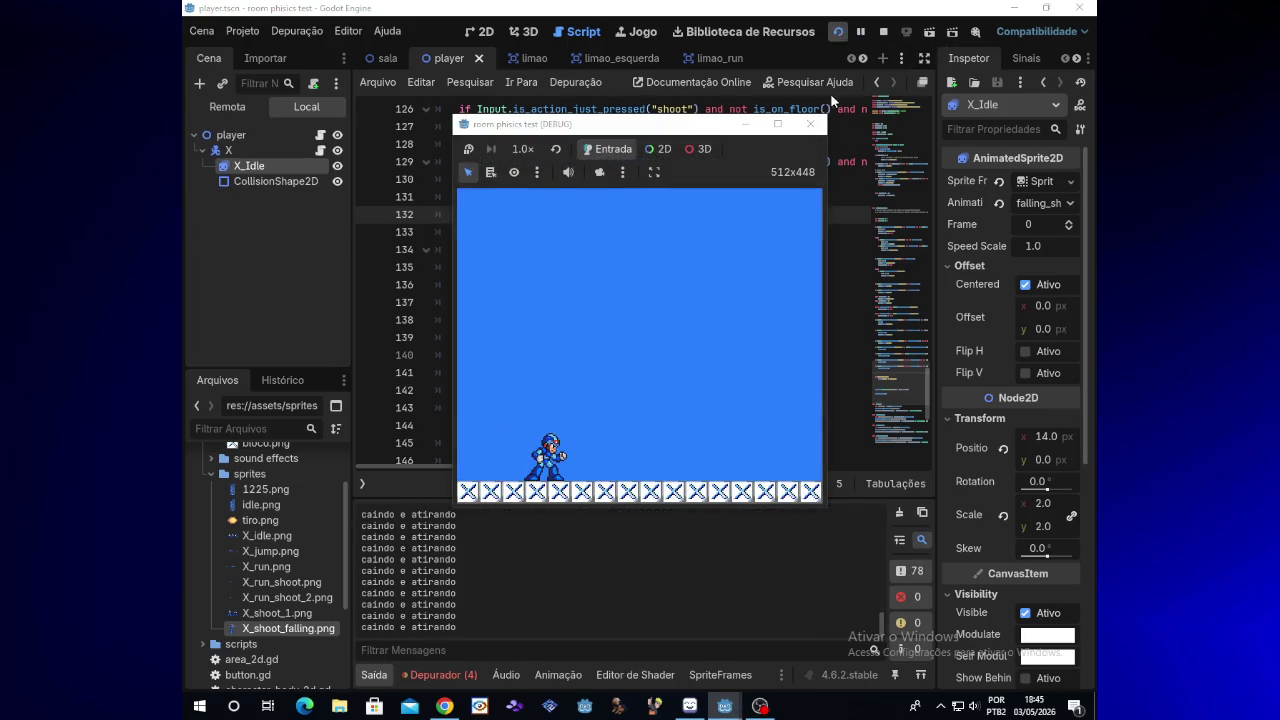
click(810, 124)
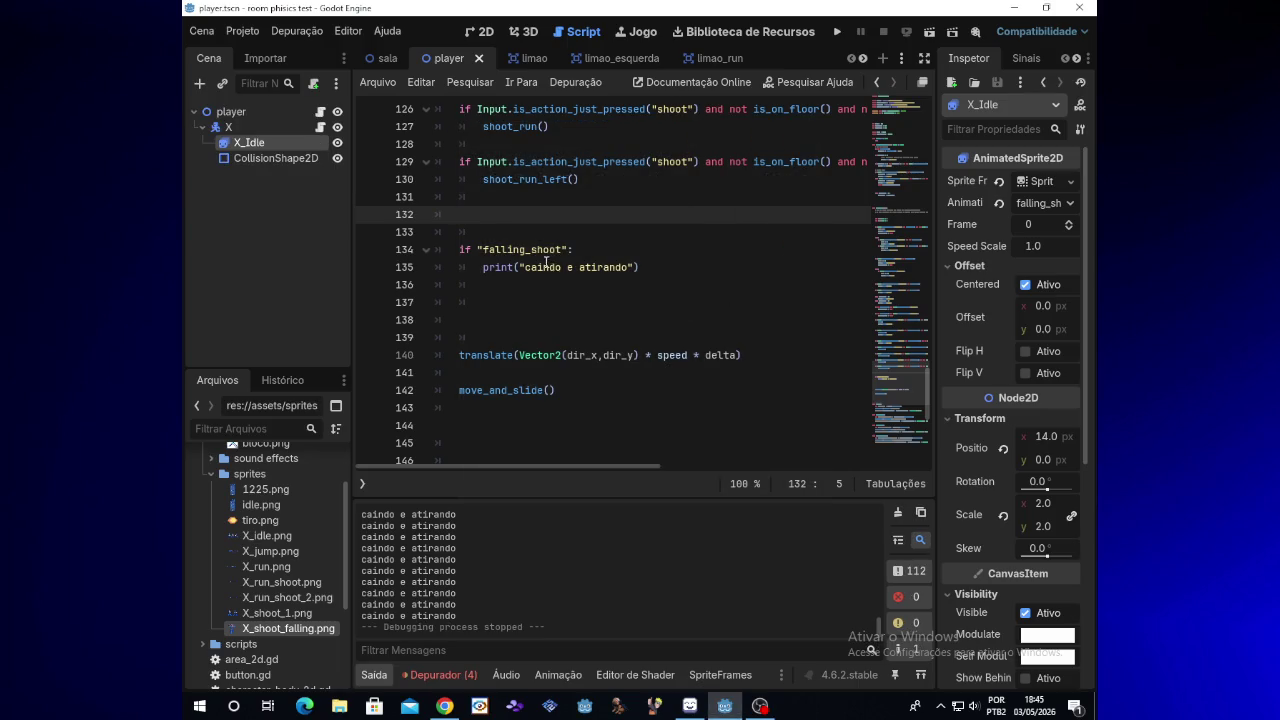
mouse_move(501, 261)
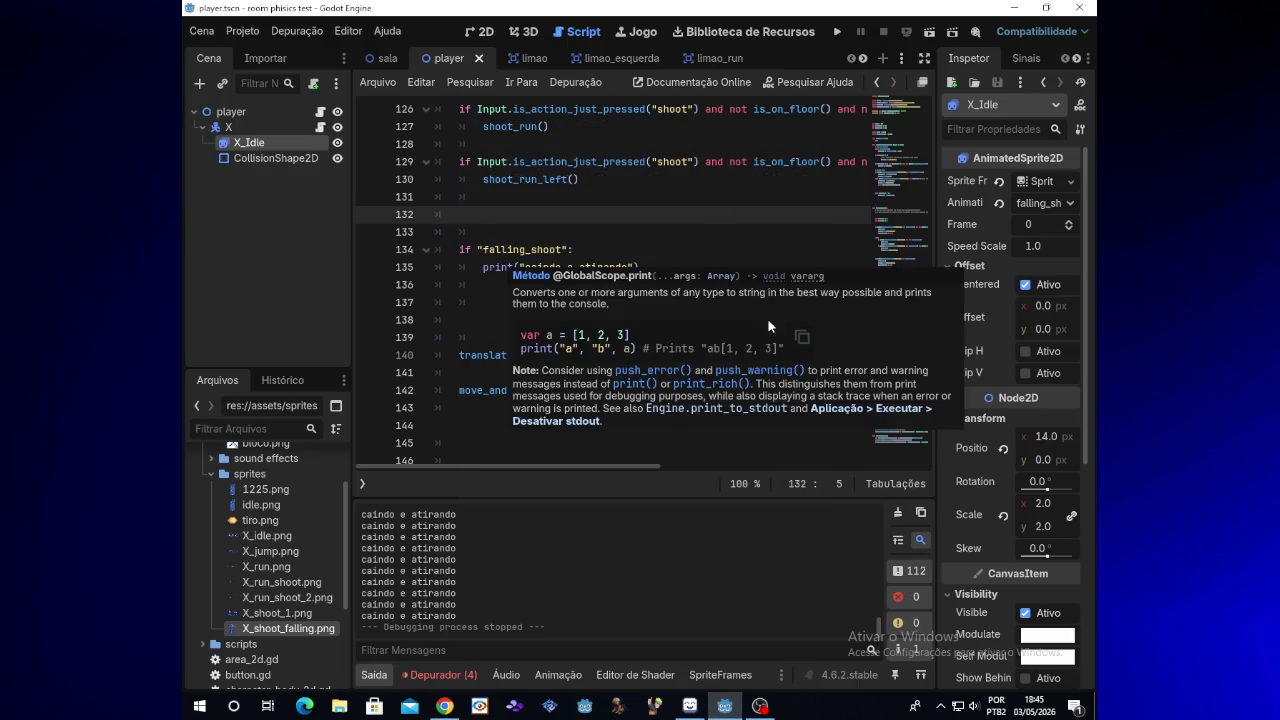
click(697, 249)
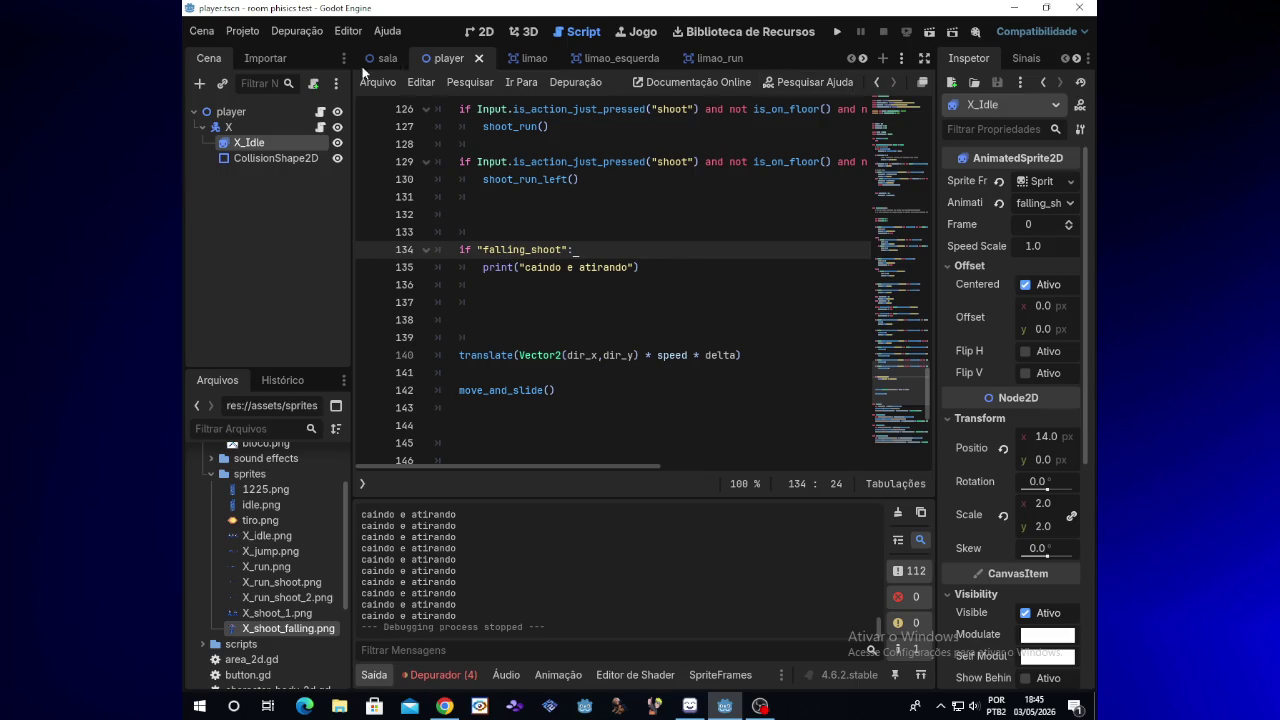
Step: Close the Scene menu without saving and return to the player script
click(204, 34)
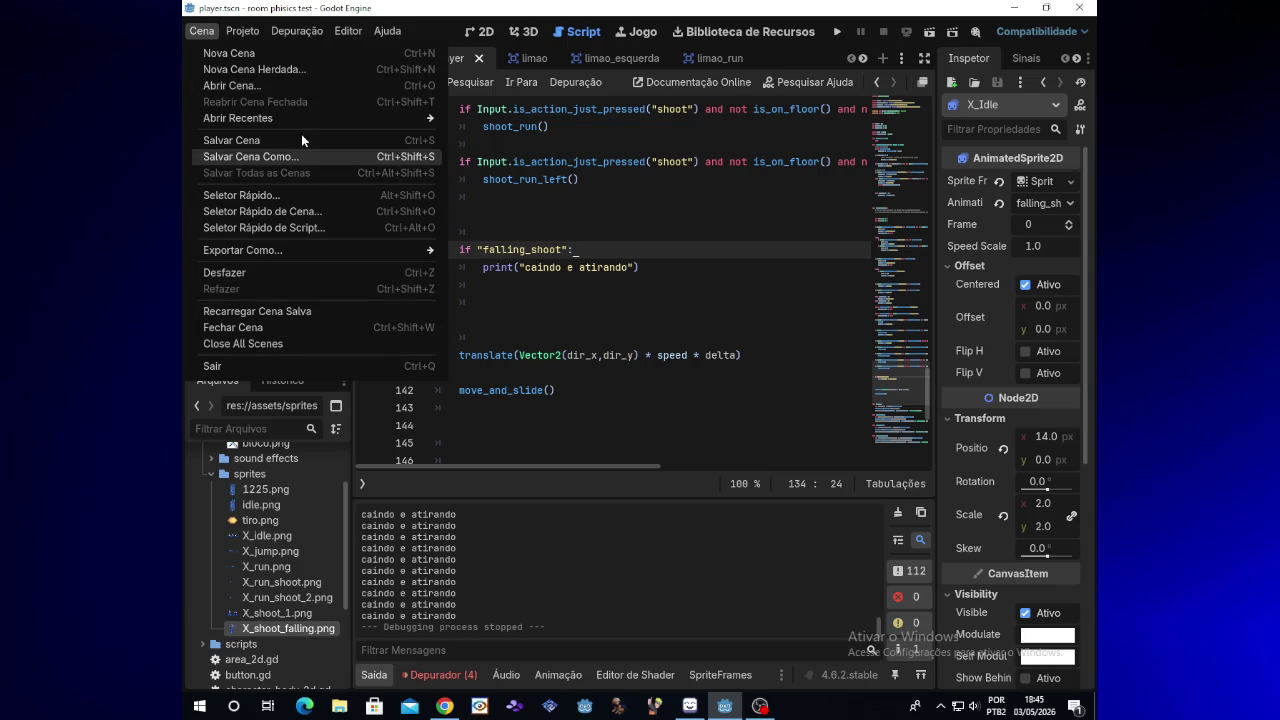
click(580, 365)
click(616, 347)
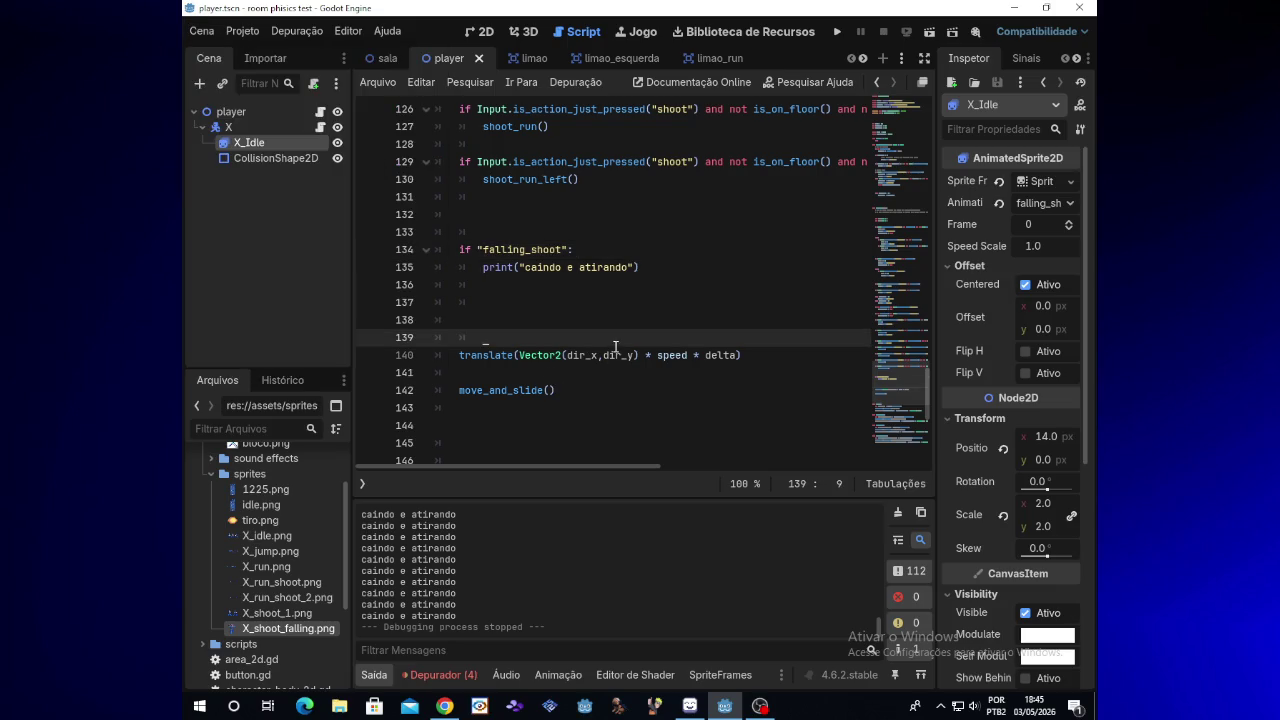
click(618, 281)
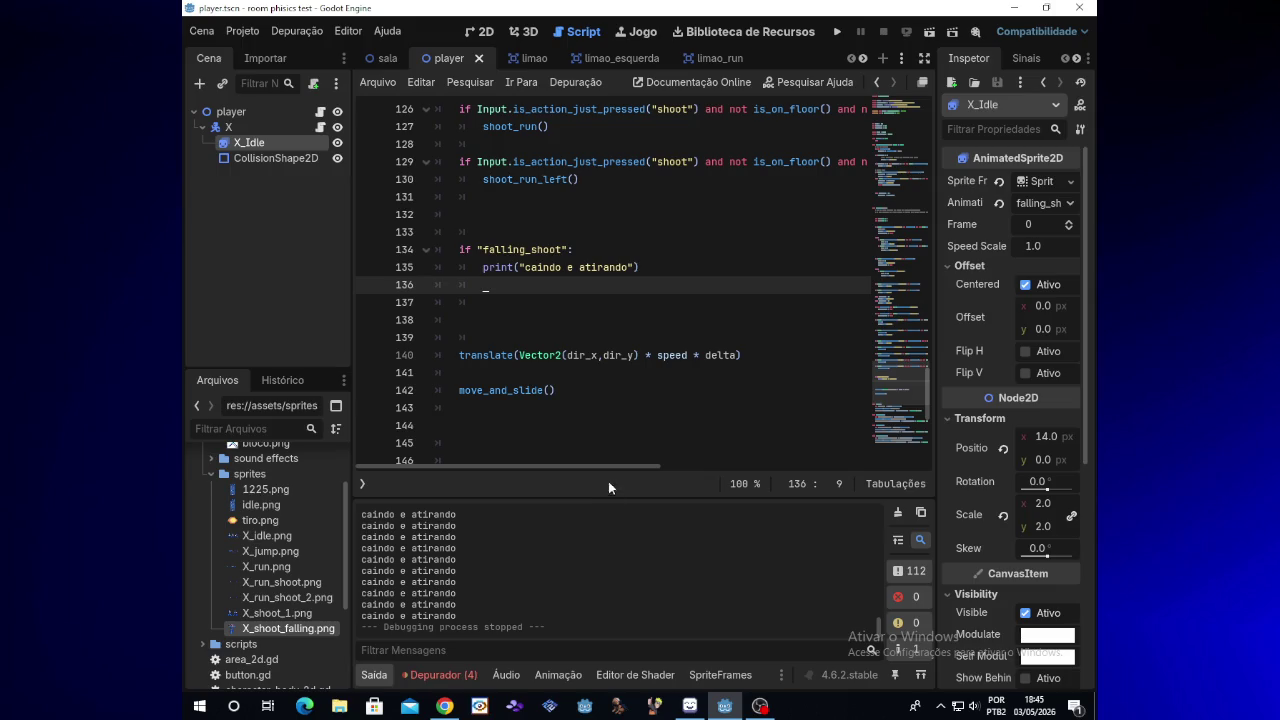
Step: Delete the if "falling_shoot": print("caindo e atirando") block, then scroll up the script
mouse_move(645, 272)
mouse_down()
mouse_move(580, 251)
mouse_move(457, 251)
mouse_up()
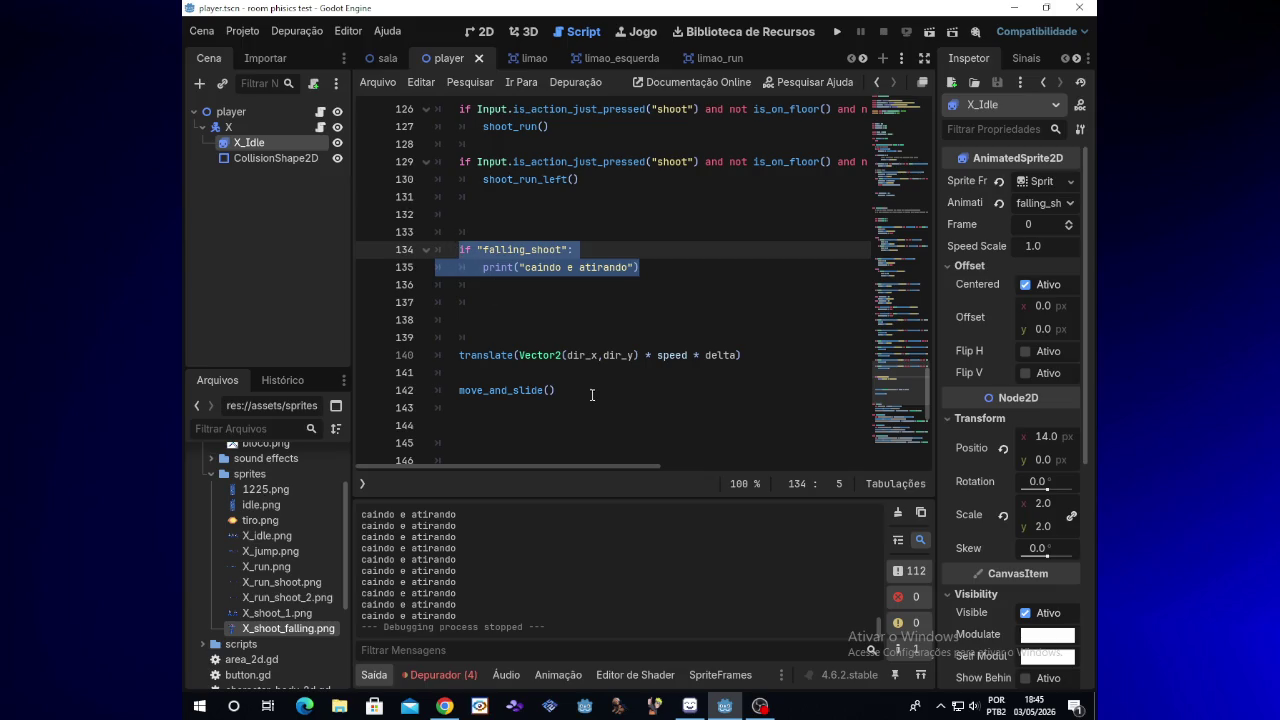
click(606, 267)
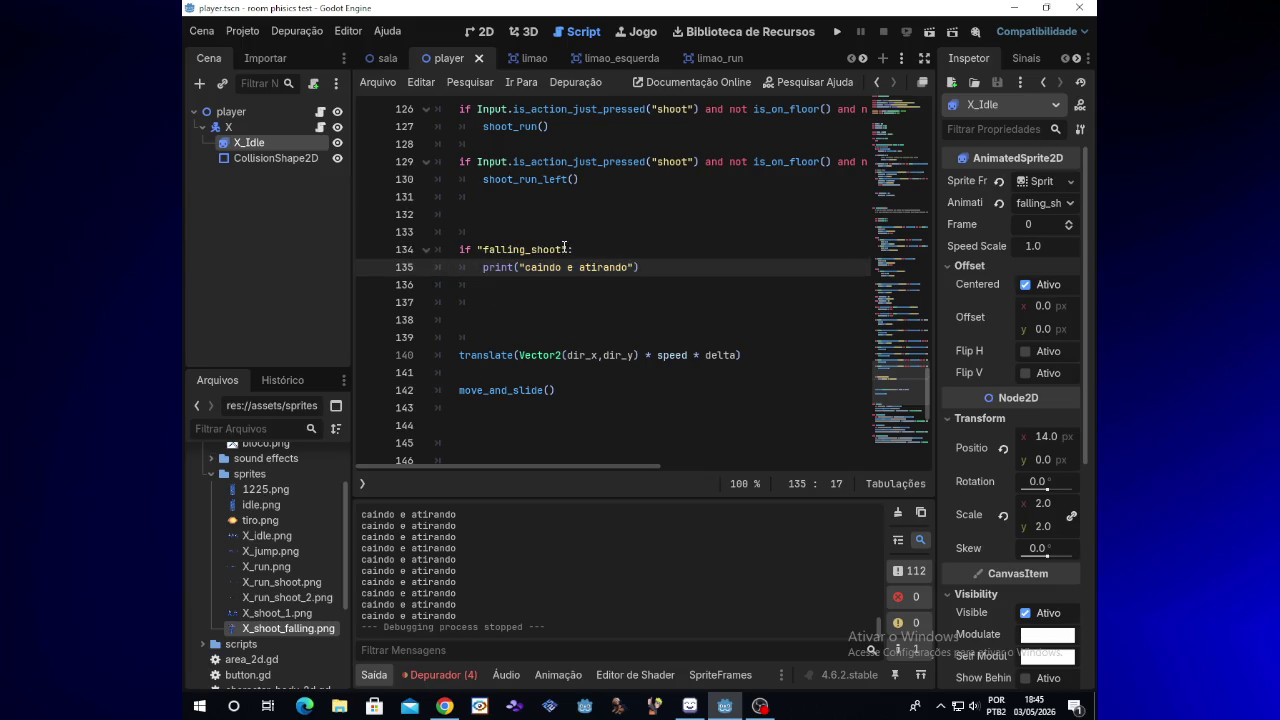
click(565, 249)
click(645, 268)
drag(640, 267, 455, 250)
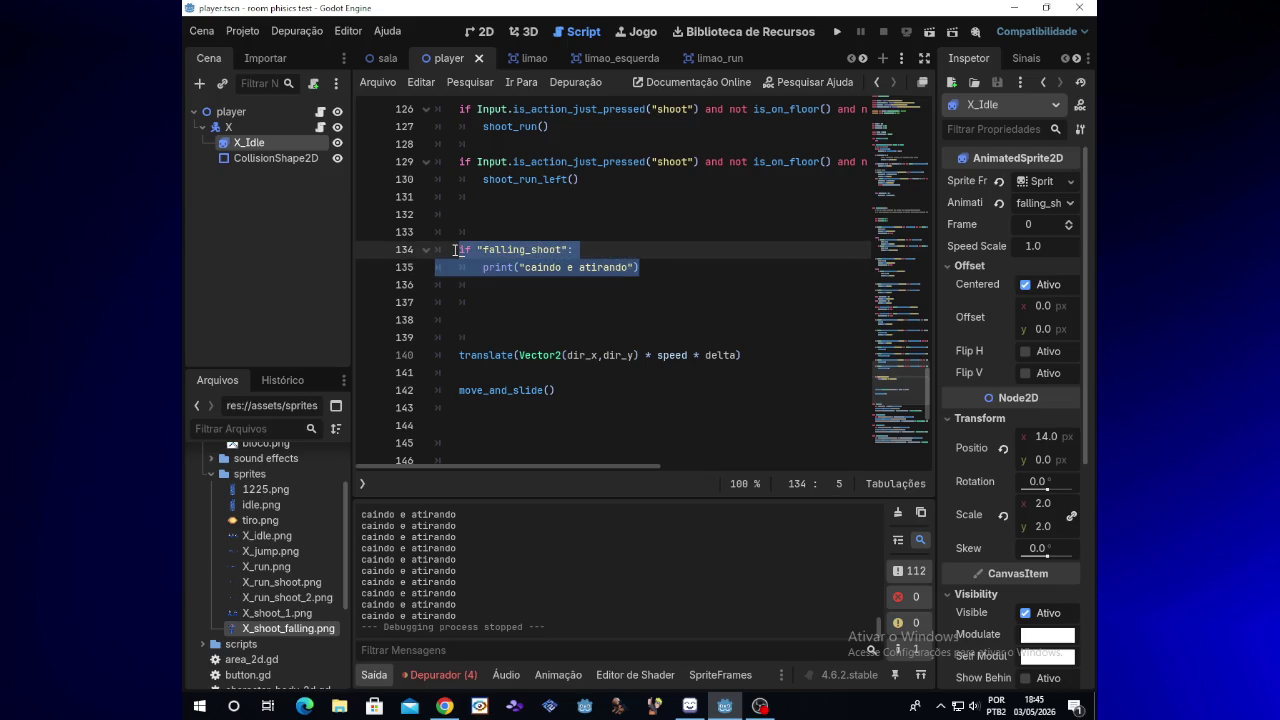
key(BackSpace)
key(BackSpace)
key(BackSpace)
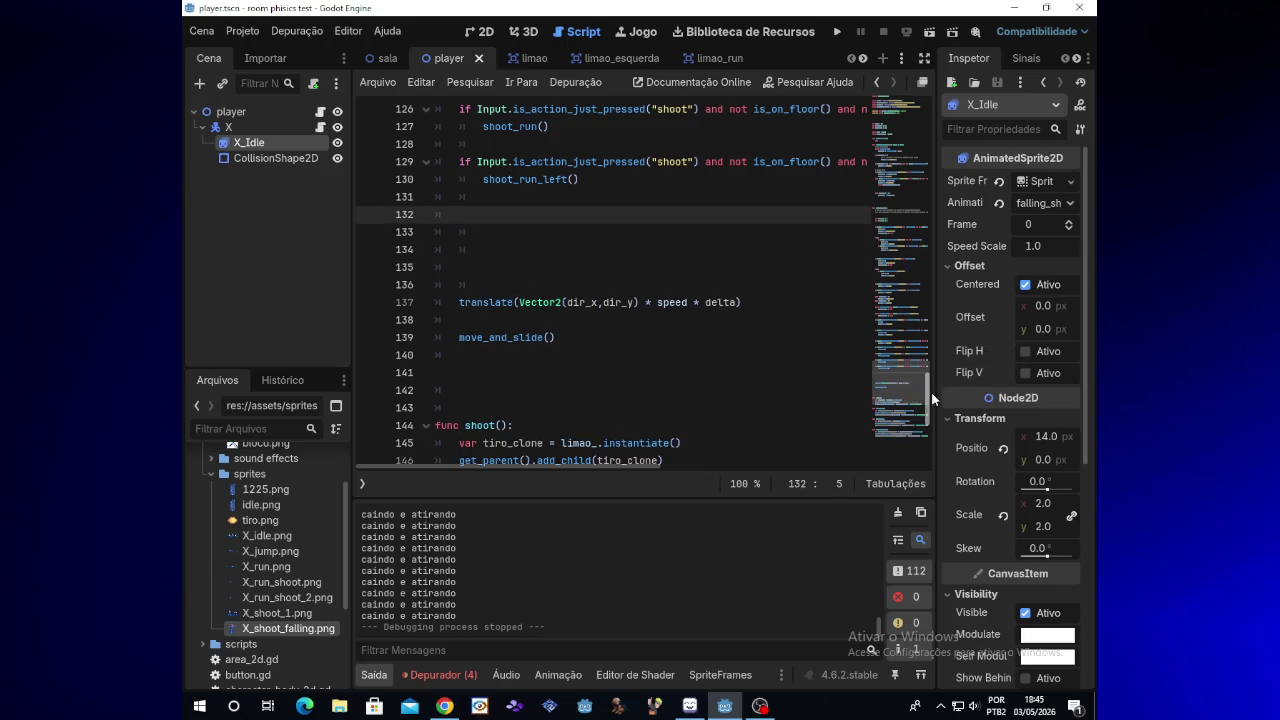
drag(928, 387, 917, 178)
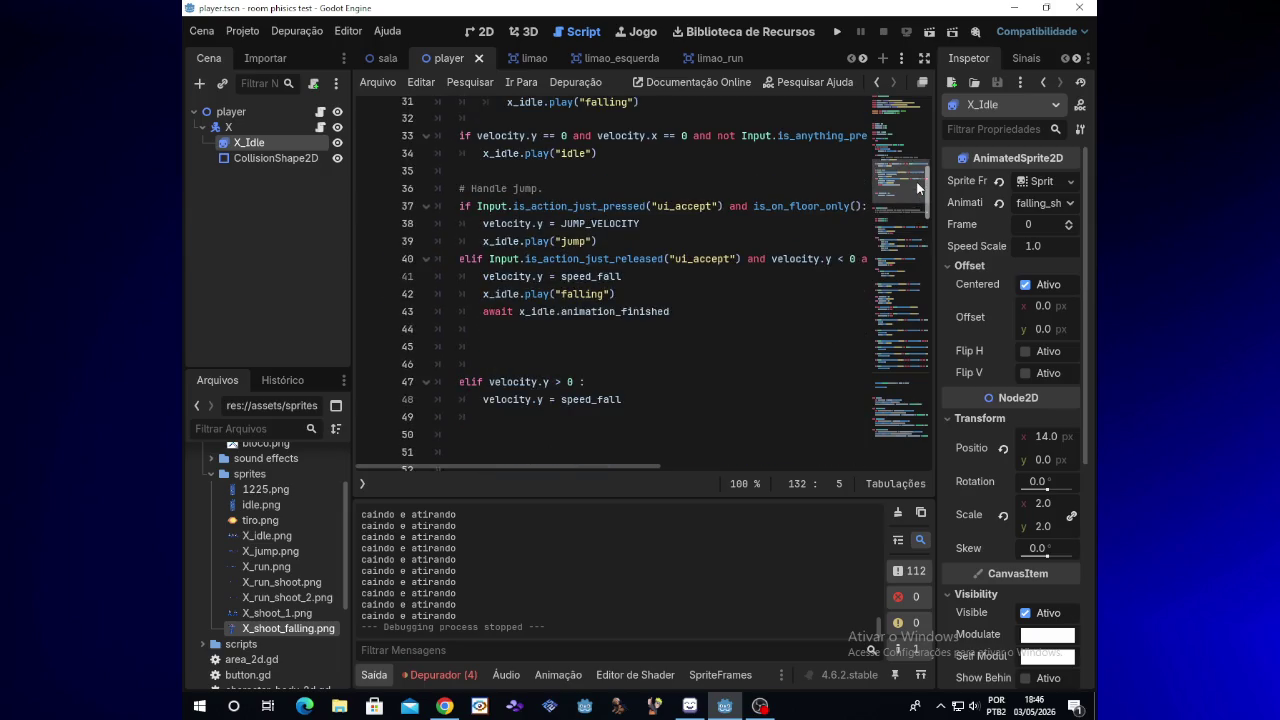
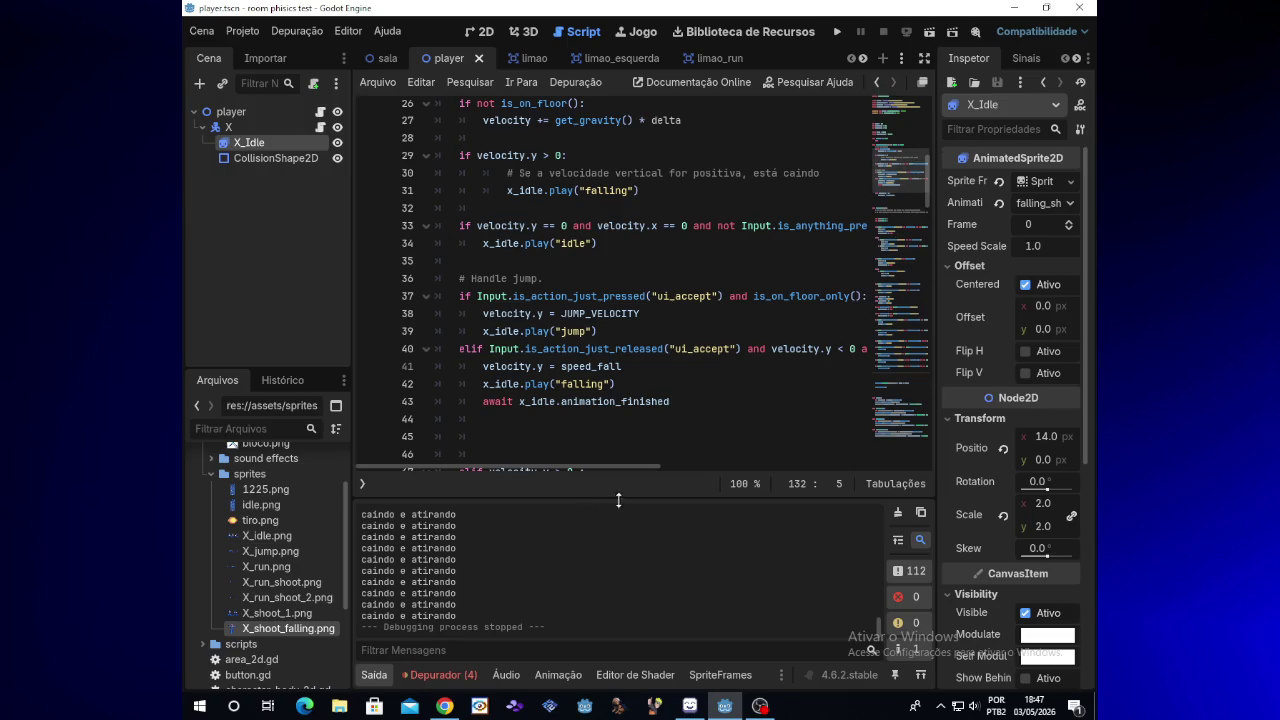
Step: Test-run the game, running, jumping and shooting in both directions, then stop it
click(837, 31)
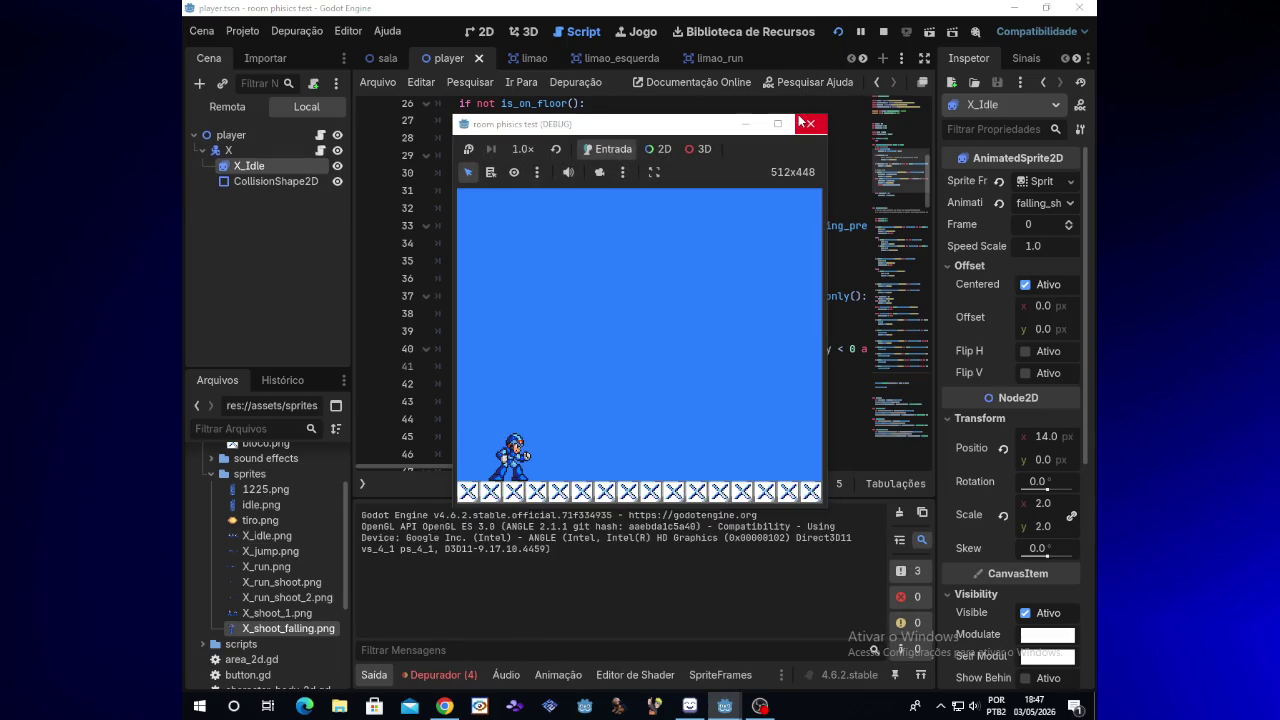
key(Right)
key(space)
key(x)
key(x)
key(x)
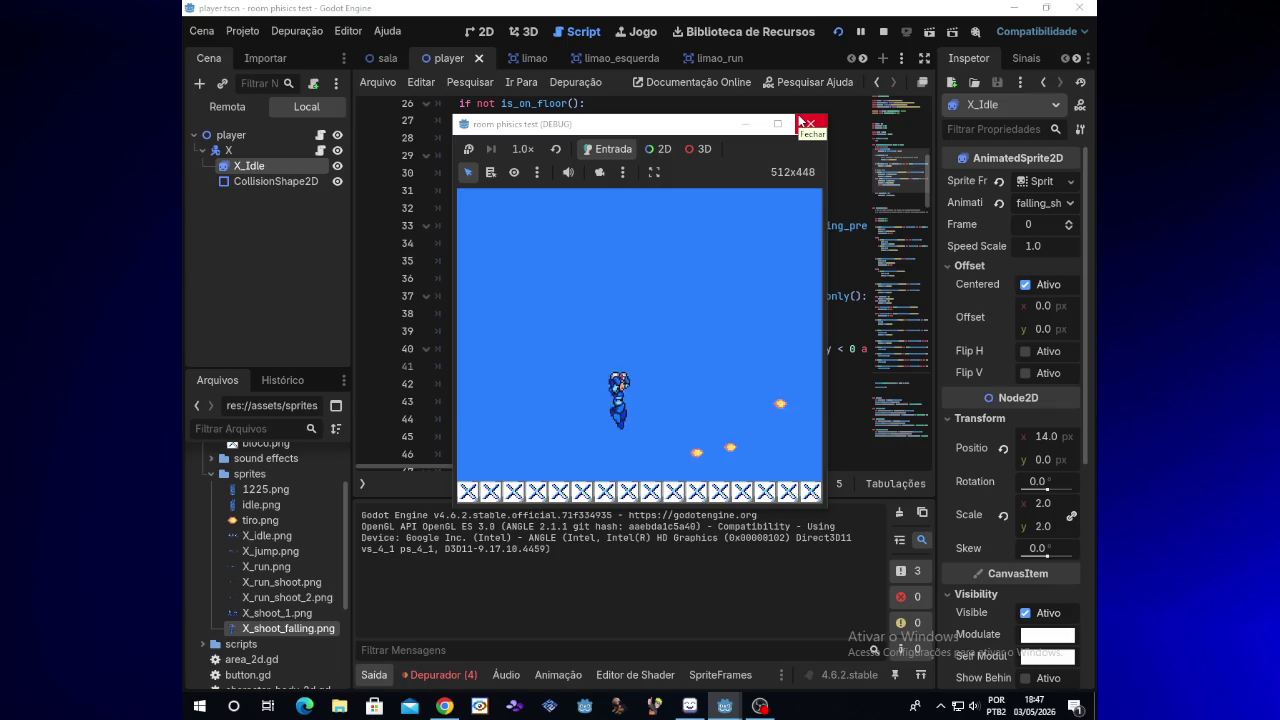
key(space)
key(x)
key(Left)
key(x)
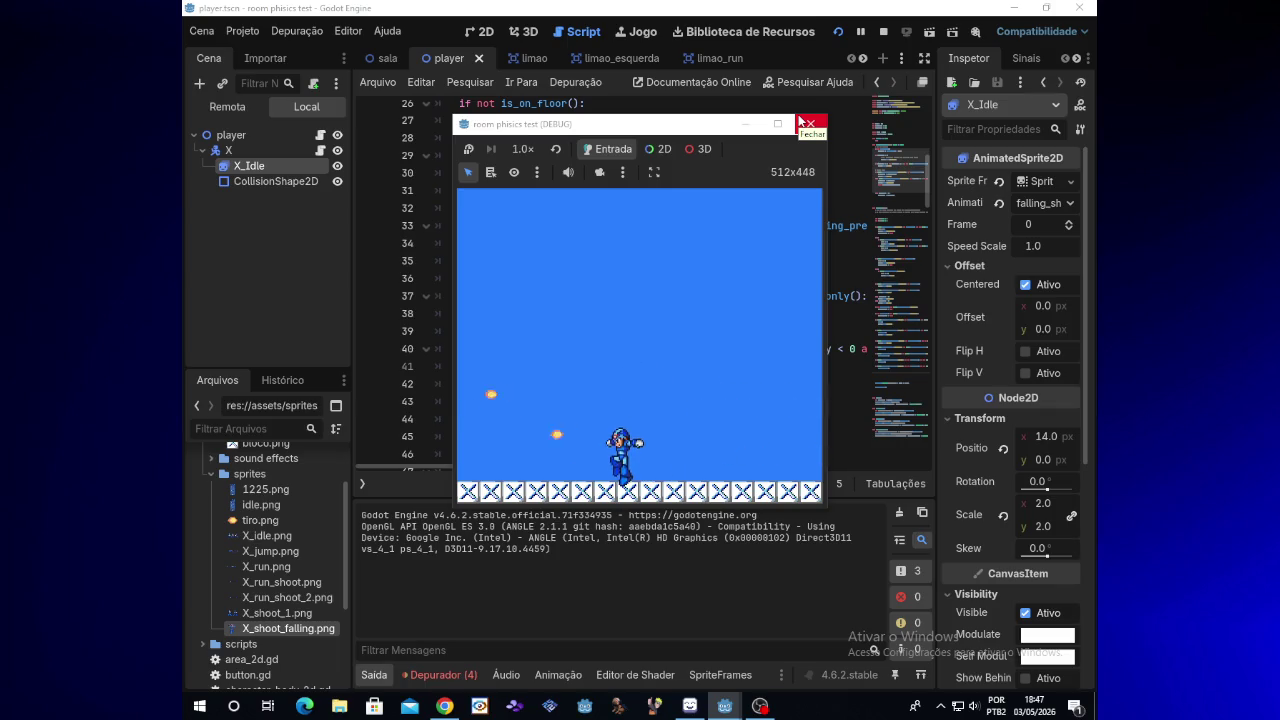
click(812, 122)
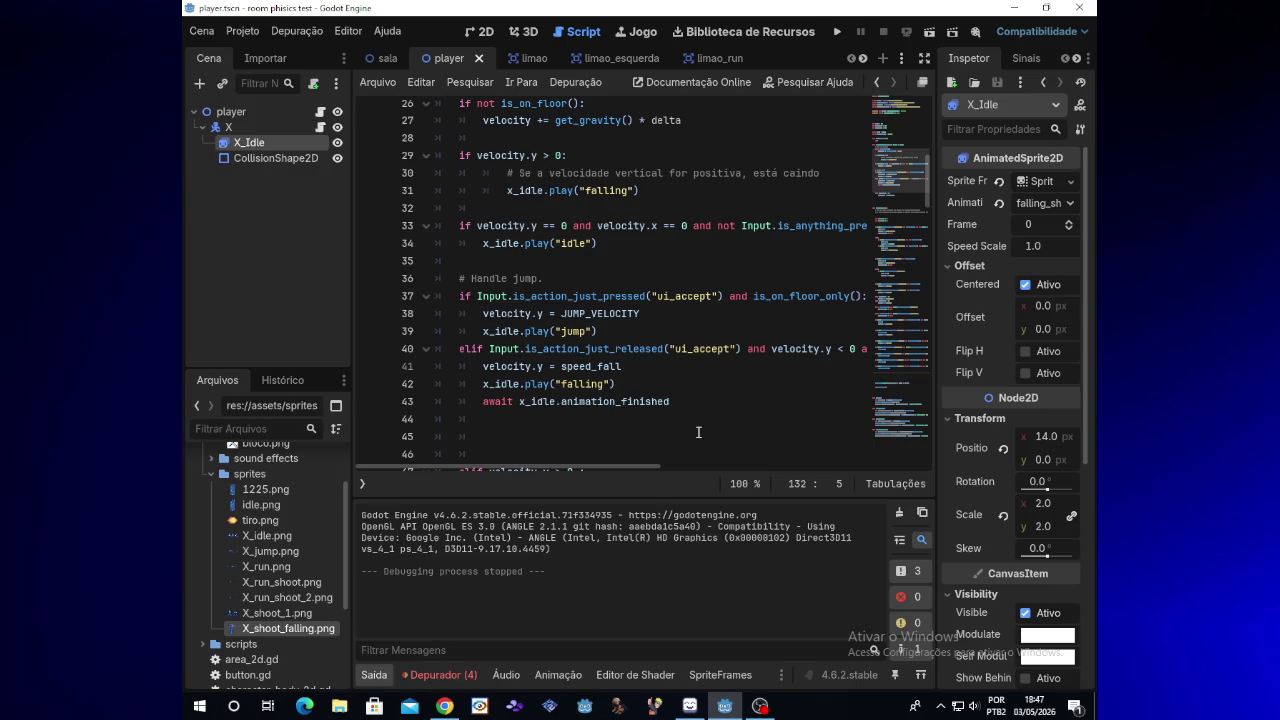
Step: Undo twice to restore the falling_shoot condition, then test-run and stop the game
scroll(912, 215, down, 2)
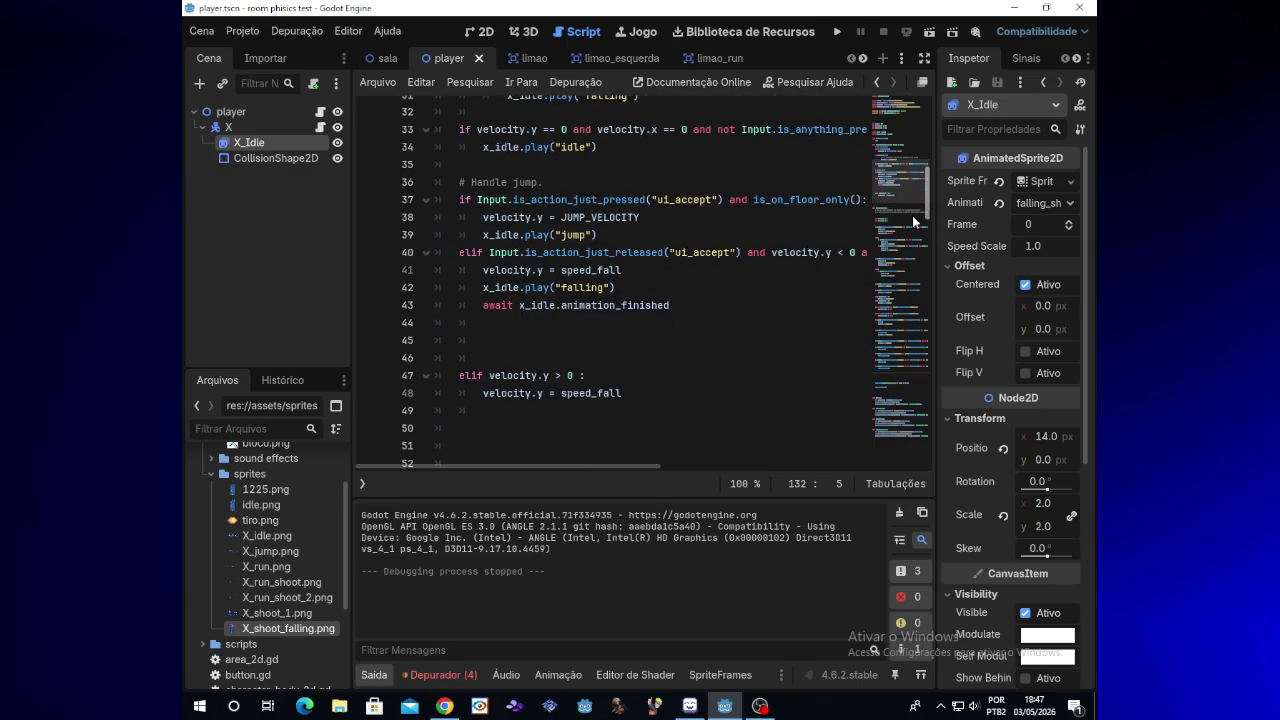
click(639, 360)
key(ctrl+z)
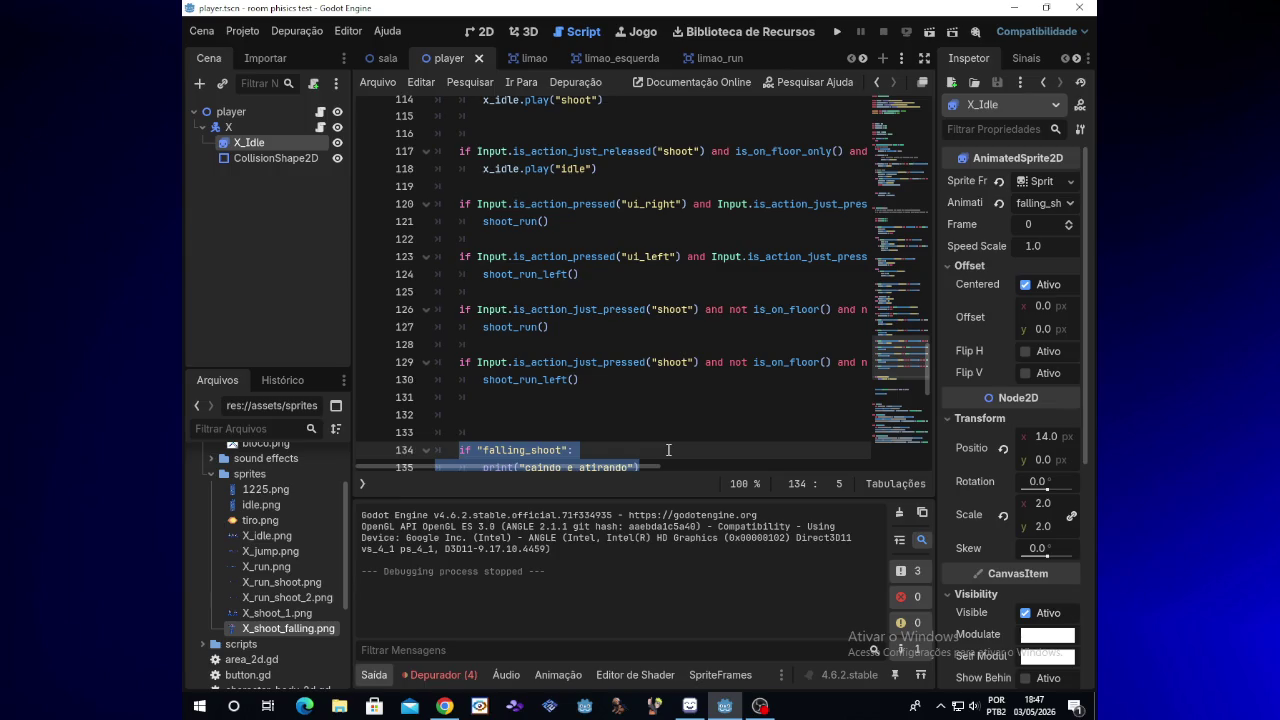
key(ctrl+z)
click(668, 450)
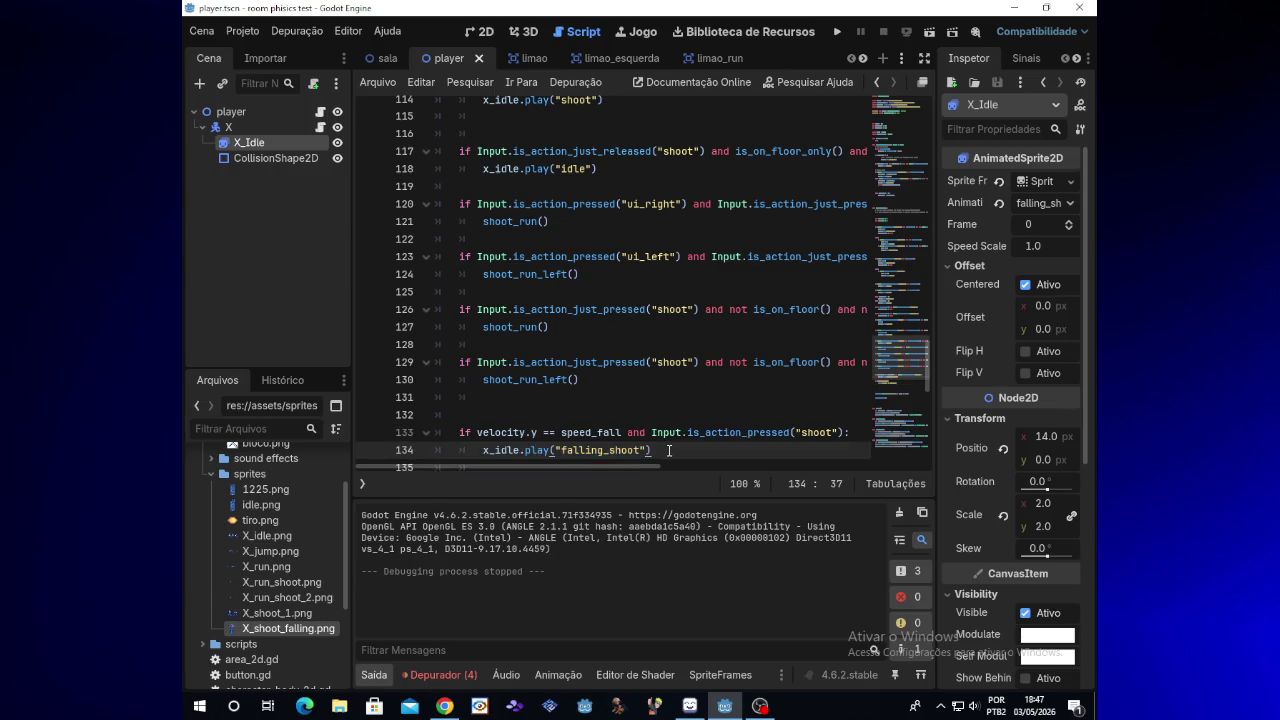
click(836, 35)
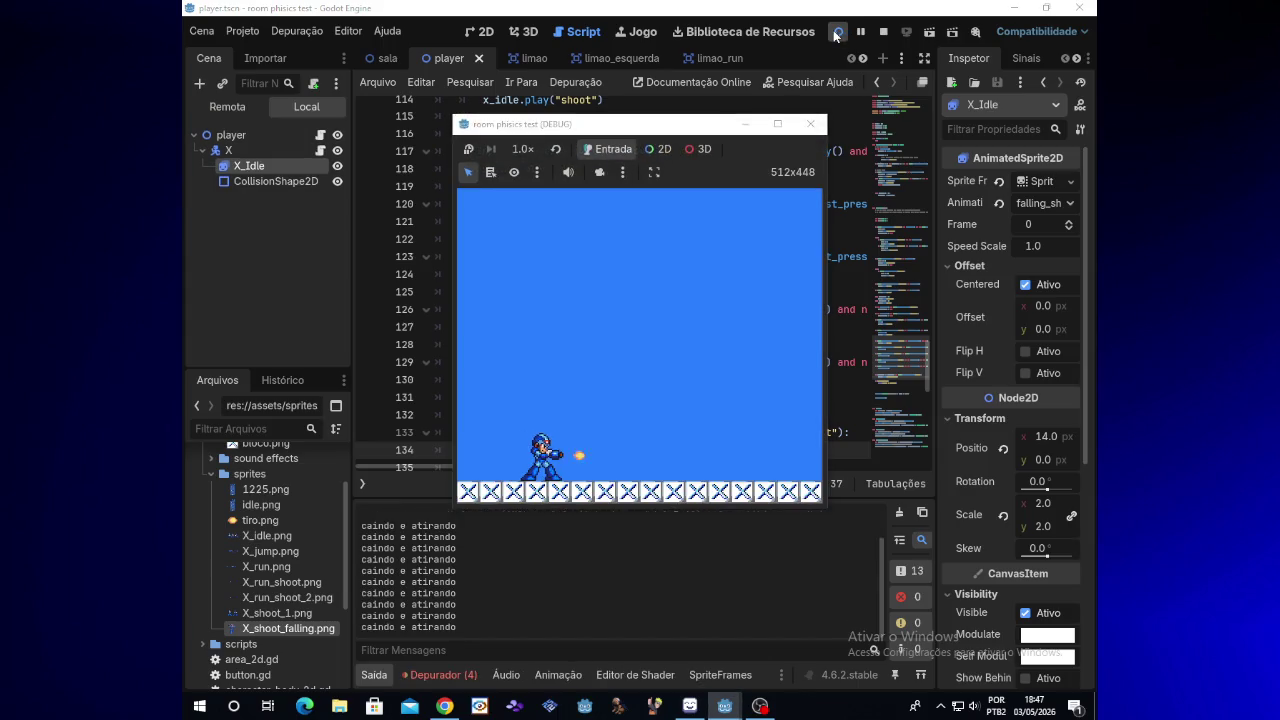
click(810, 126)
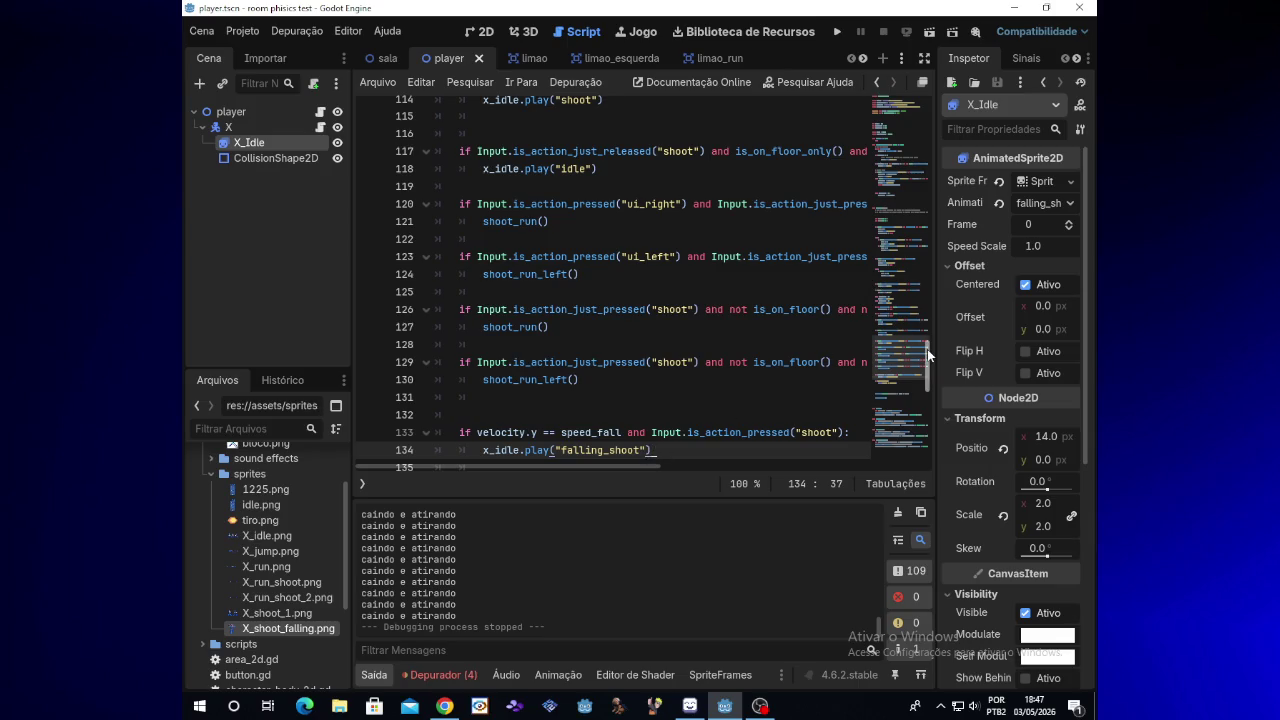
Step: Delete the 'caindo e atirando' debug print lines after the falling_shoot condition
drag(928, 351, 929, 381)
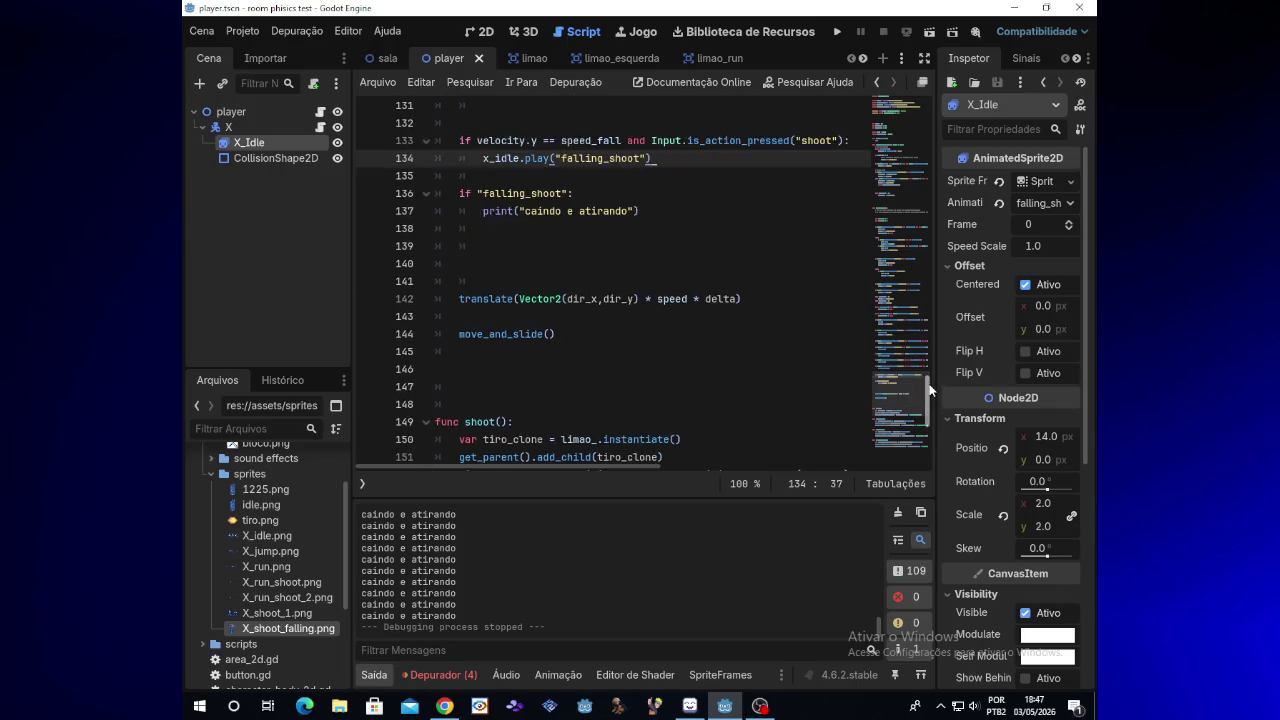
scroll(929, 390, up, 1)
drag(648, 257, 457, 240)
key(BackSpace)
key(BackSpace)
key(BackSpace)
key(BackSpace)
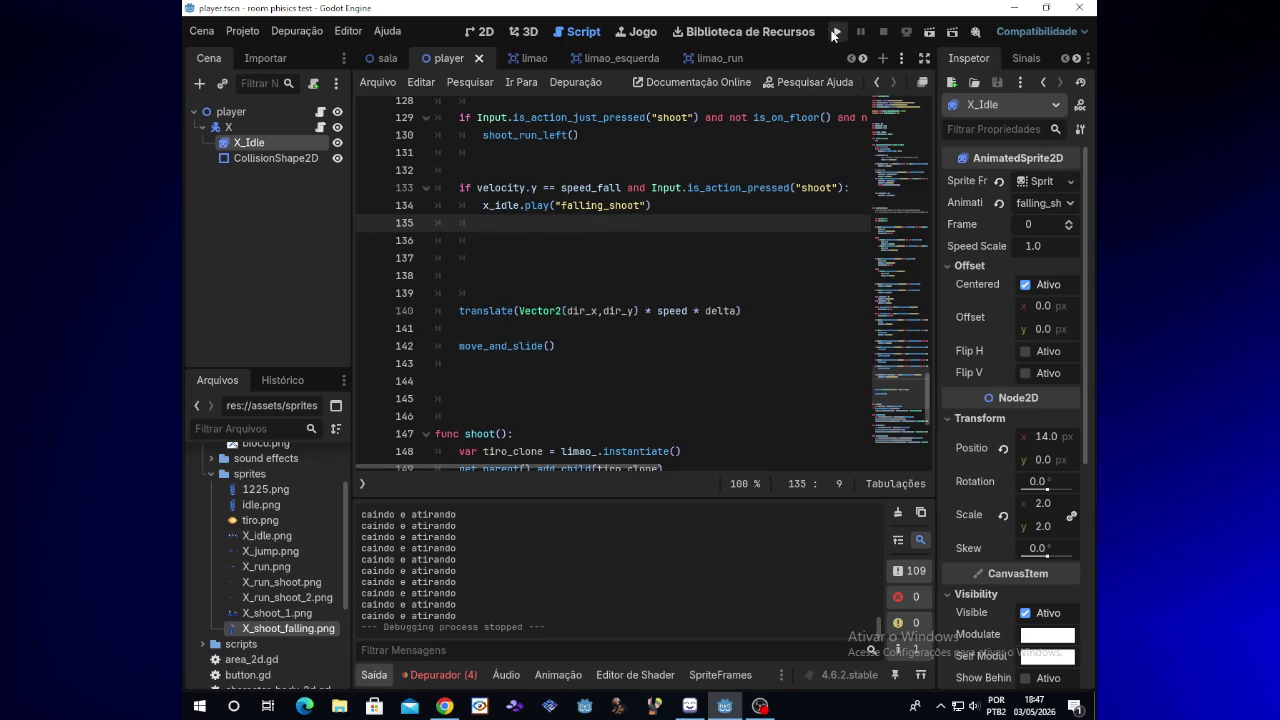
click(832, 34)
key(Right)
key(x)
key(Left)
key(x)
key(space)
key(Right)
key(x)
key(space)
key(Left)
key(x)
key(space)
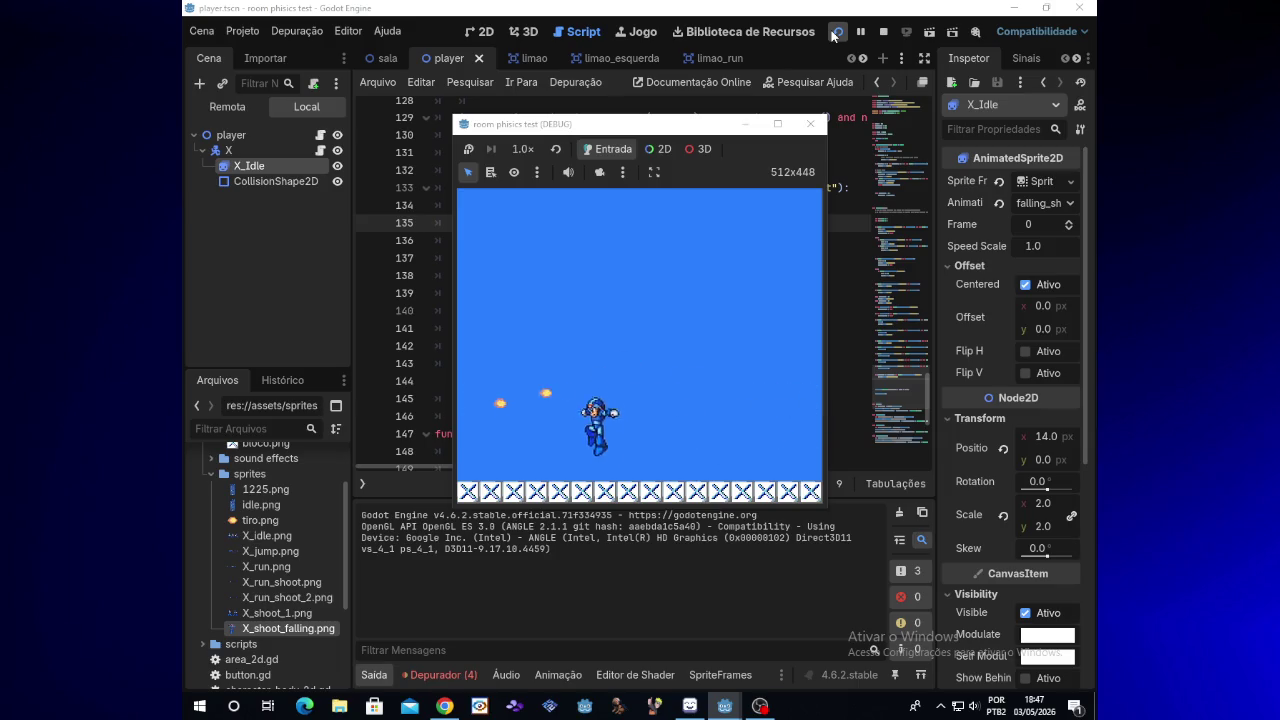
key(Right)
key(x)
key(space)
key(Left)
key(x)
key(x)
key(space)
key(x)
key(x)
key(space)
key(x)
key(Right)
key(x)
key(x)
key(Left)
key(x)
key(x)
key(Left)
key(Right)
key(x)
key(x)
key(Left)
key(x)
key(Left)
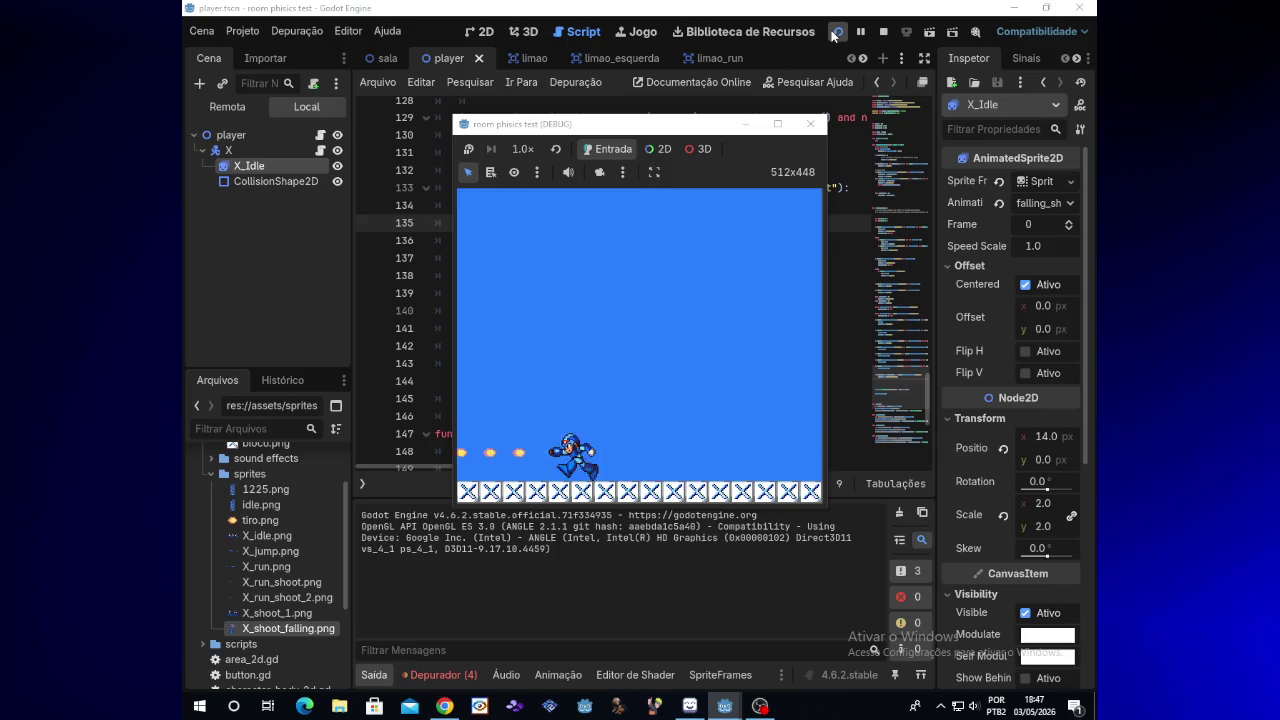
key(Right)
key(x)
key(x)
key(x)
key(x)
key(x)
key(x)
key(x)
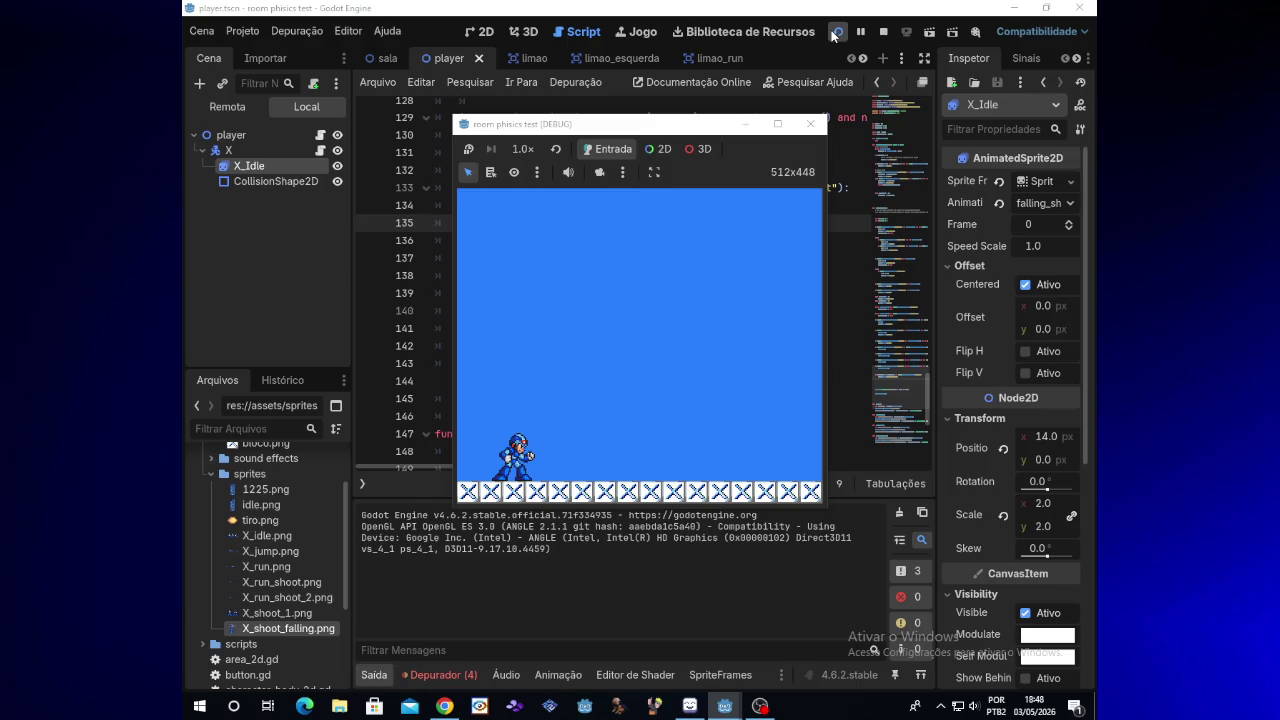
key(Right)
key(x)
key(x)
key(x)
key(z)
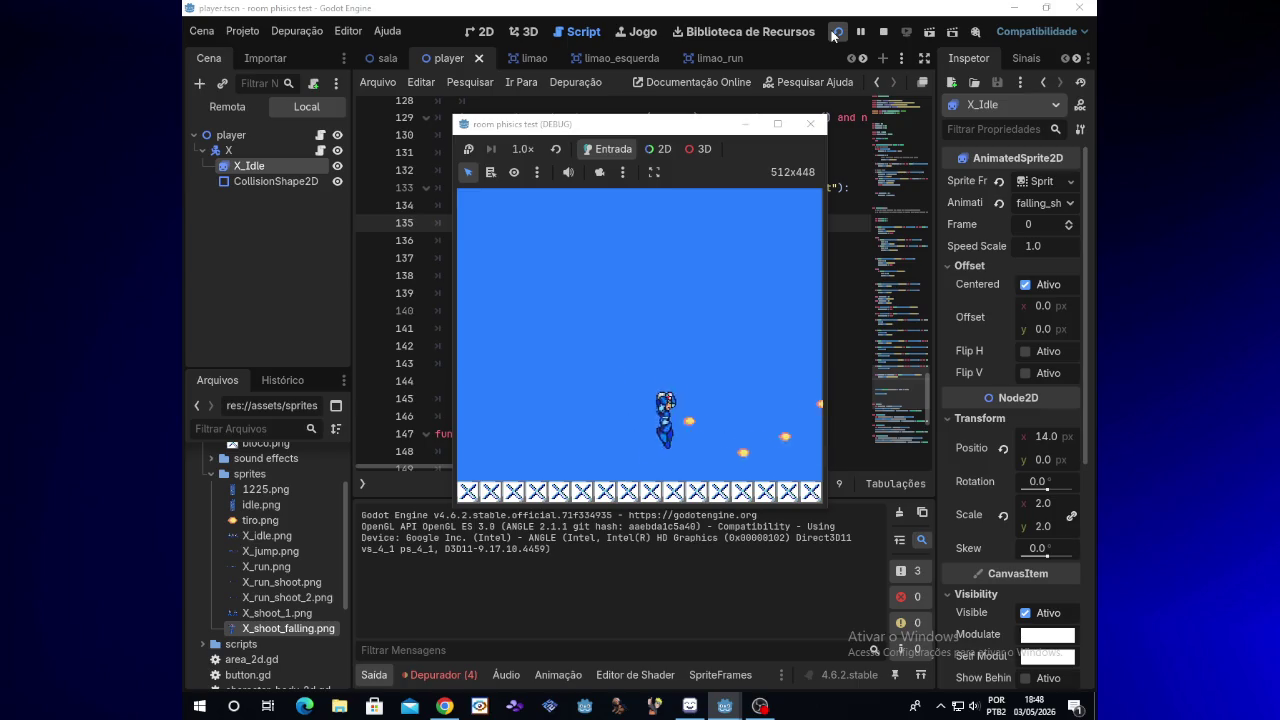
key(Left)
key(x)
key(x)
key(x)
key(z)
key(Right)
key(x)
key(Right)
key(x)
key(z)
key(Left)
key(z)
key(x)
key(x)
key(z)
key(x)
key(Right)
key(z)
key(x)
key(z)
key(x)
key(Left)
key(x)
key(x)
key(x)
key(Right)
key(z)
key(x)
key(x)
key(x)
key(z)
key(x)
key(Left)
key(z)
key(x)
key(x)
key(Right)
key(z)
key(x)
key(x)
key(x)
key(z)
key(Left)
key(x)
key(z)
key(x)
key(x)
key(x)
key(x)
key(x)
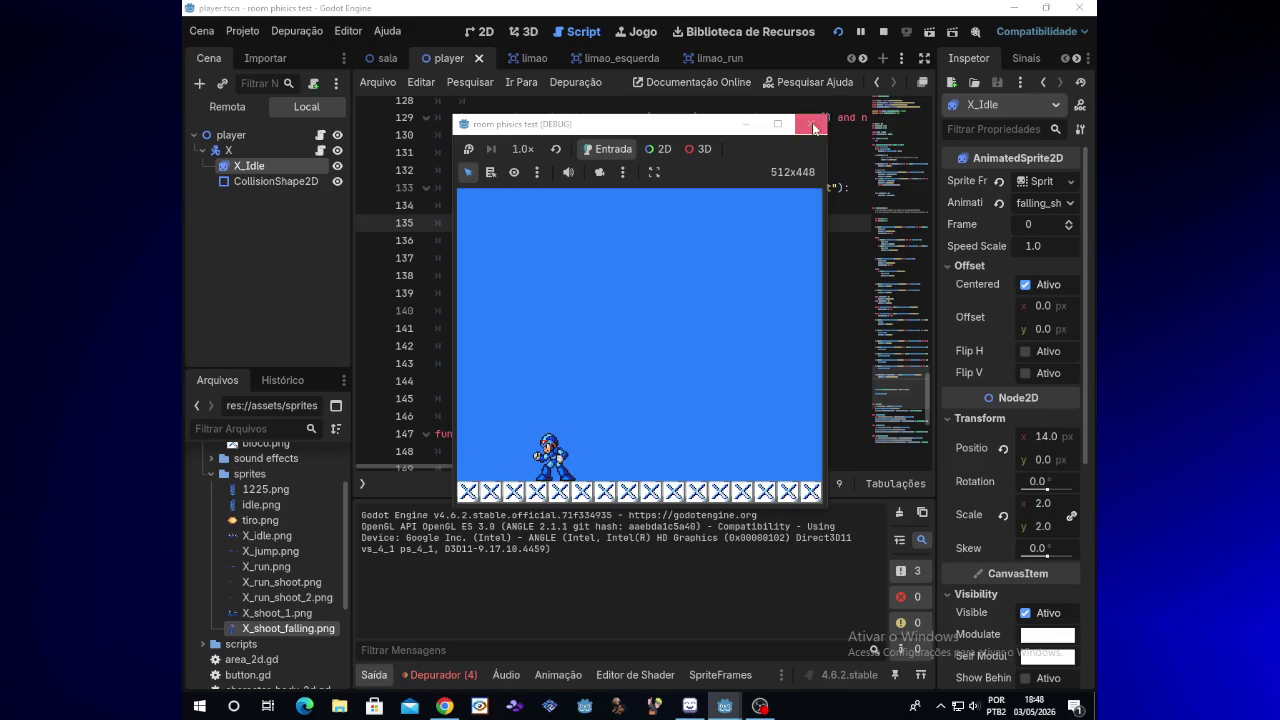
click(811, 123)
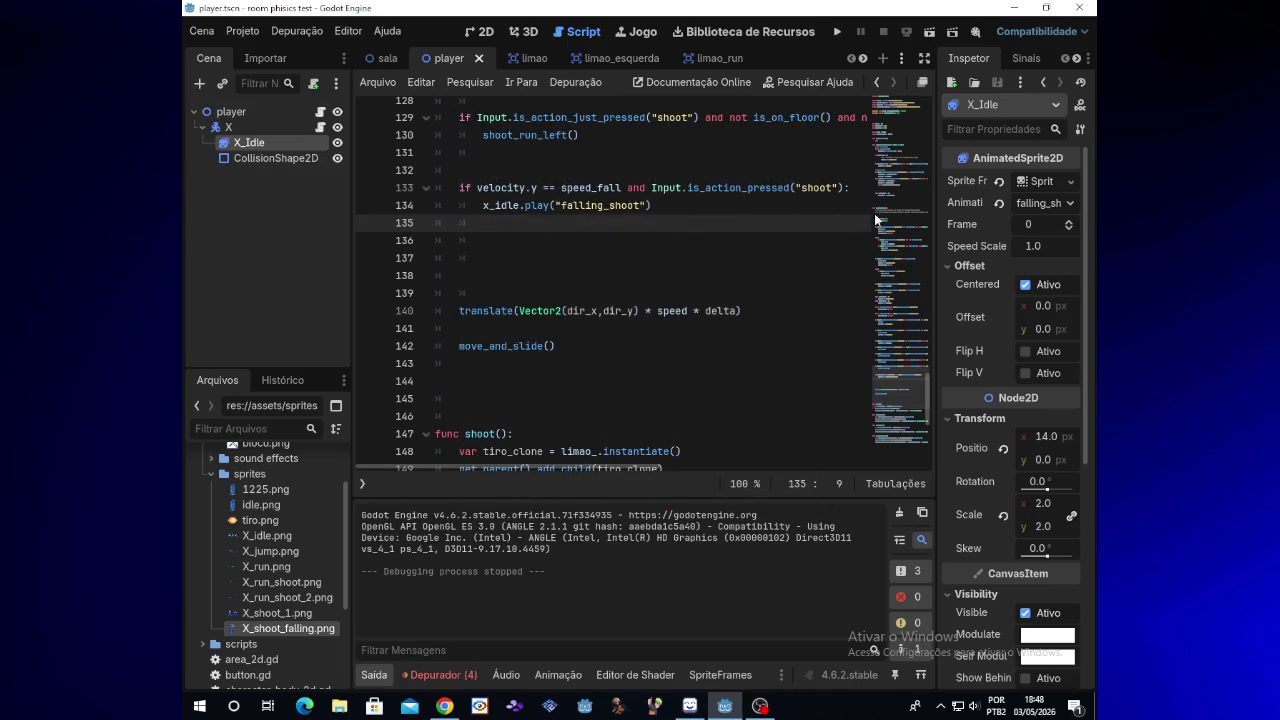
scroll(929, 400, down, 2)
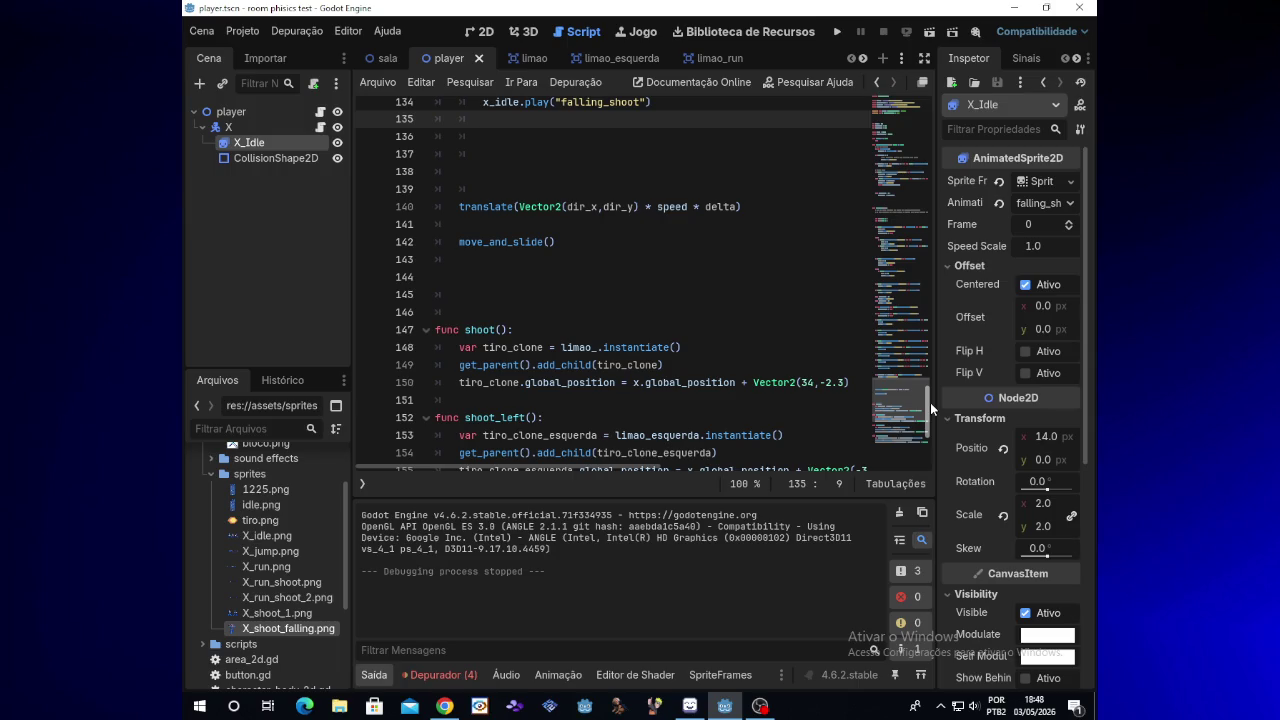
drag(930, 402, 933, 386)
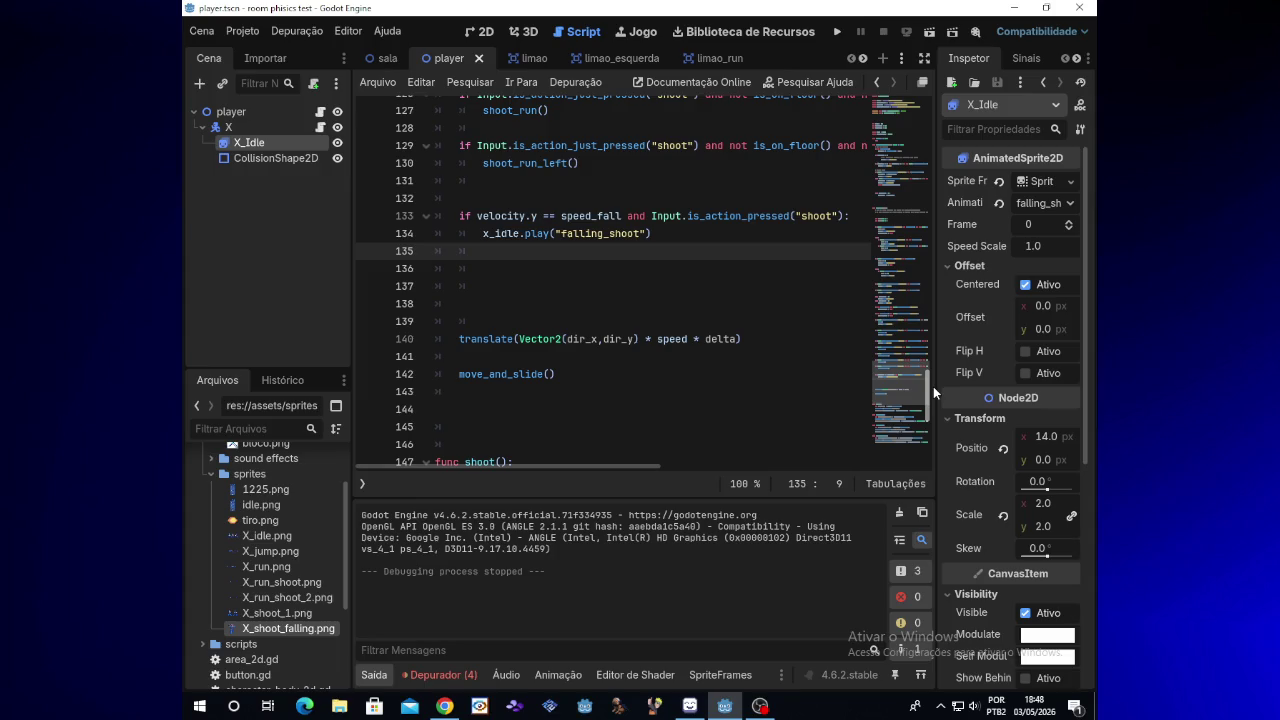
scroll(933, 386, up, 1)
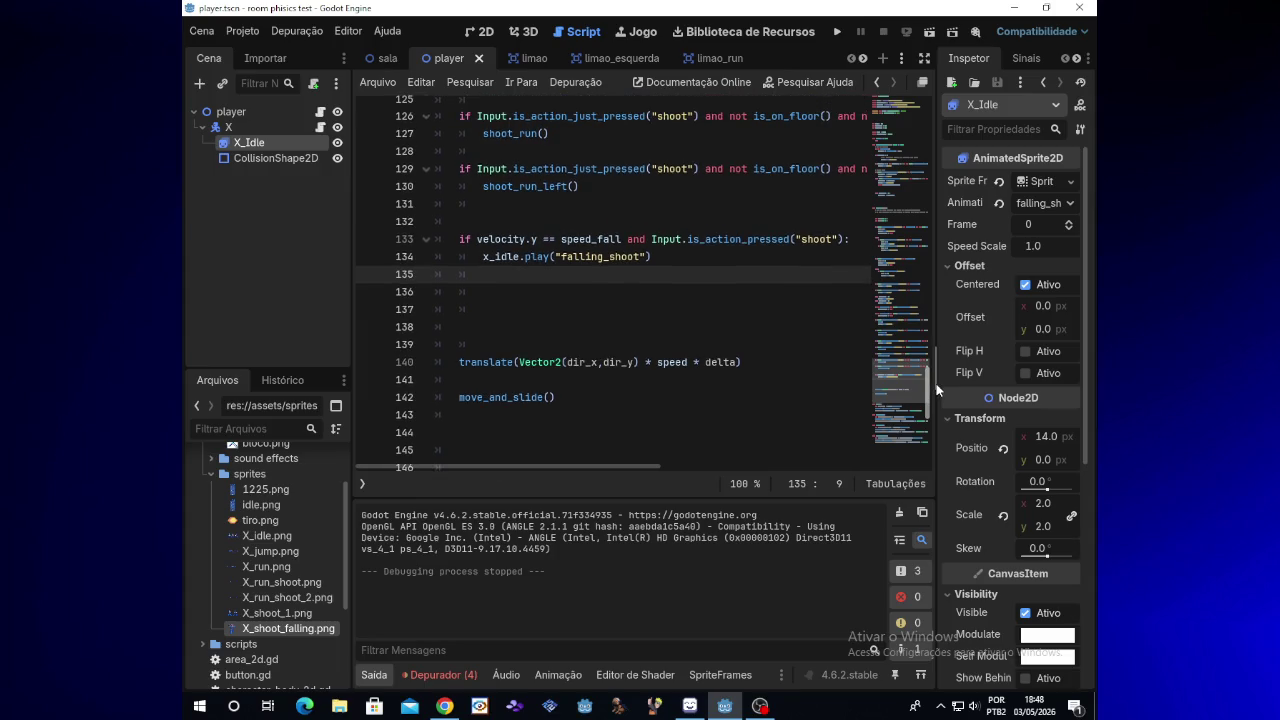
click(836, 34)
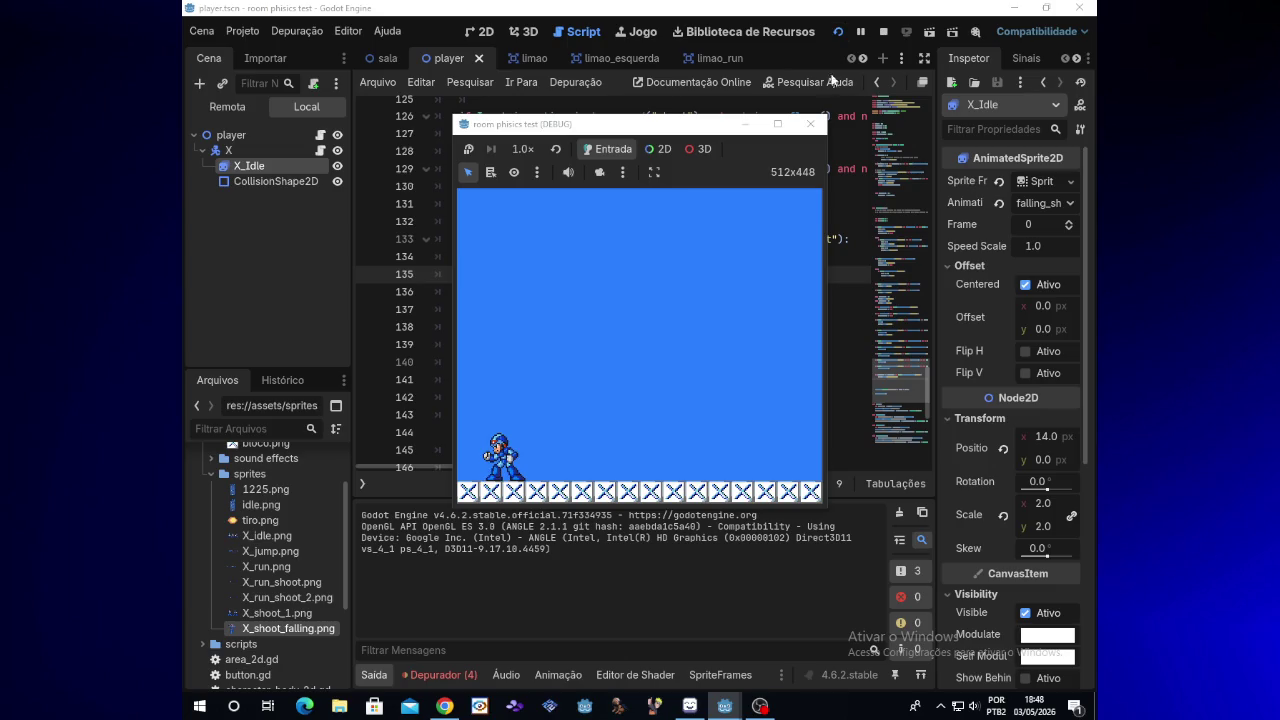
click(811, 125)
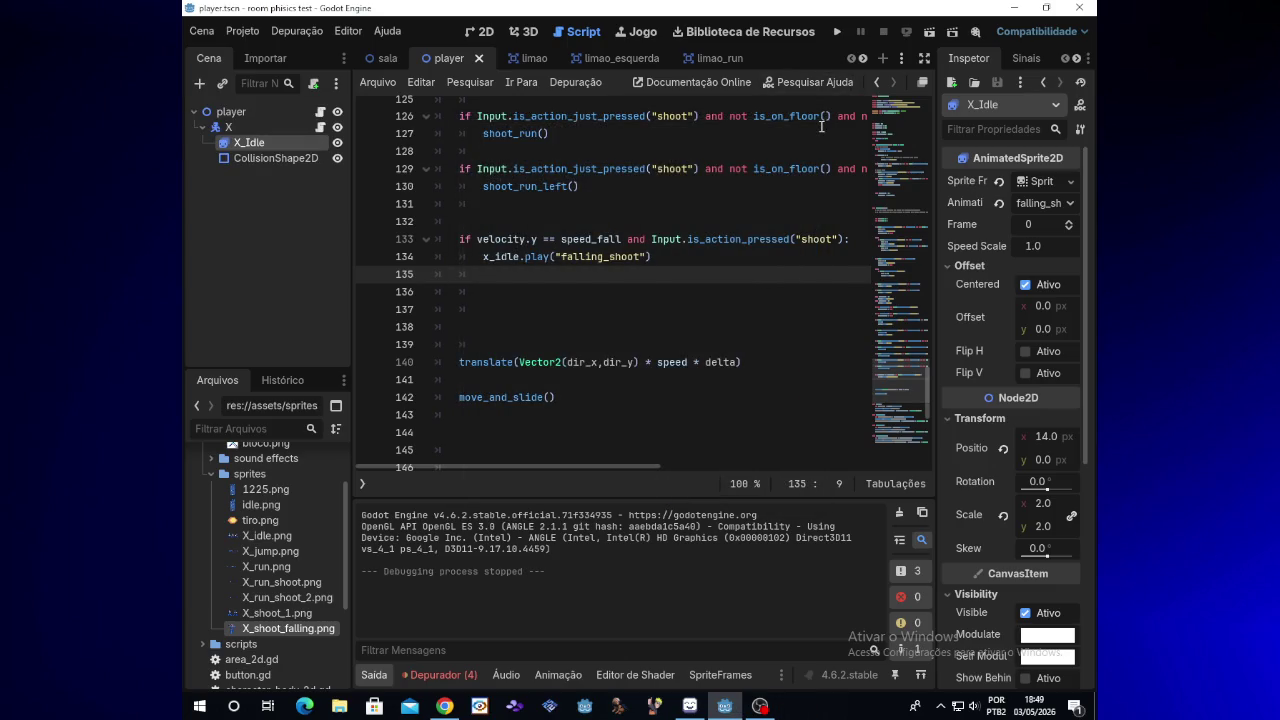
scroll(929, 372, up, 2)
mouse_move(931, 365)
mouse_down()
mouse_move(938, 309)
mouse_move(938, 375)
mouse_up()
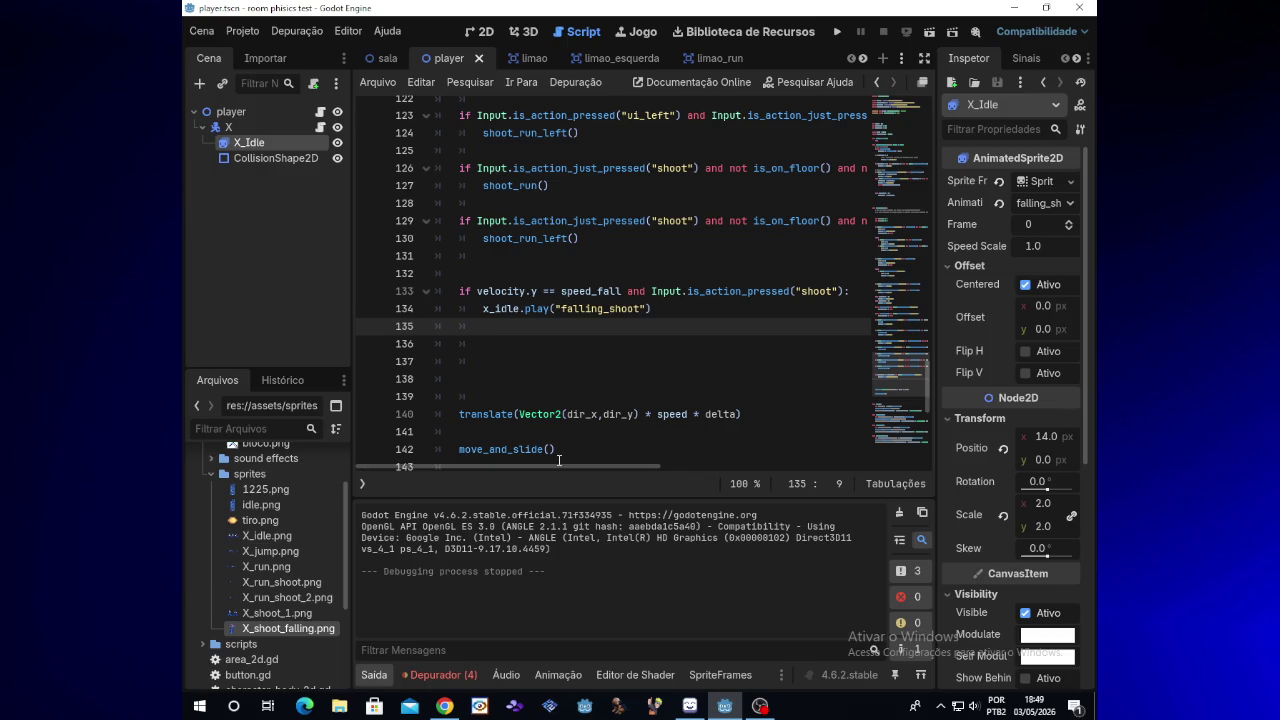
drag(571, 465, 583, 465)
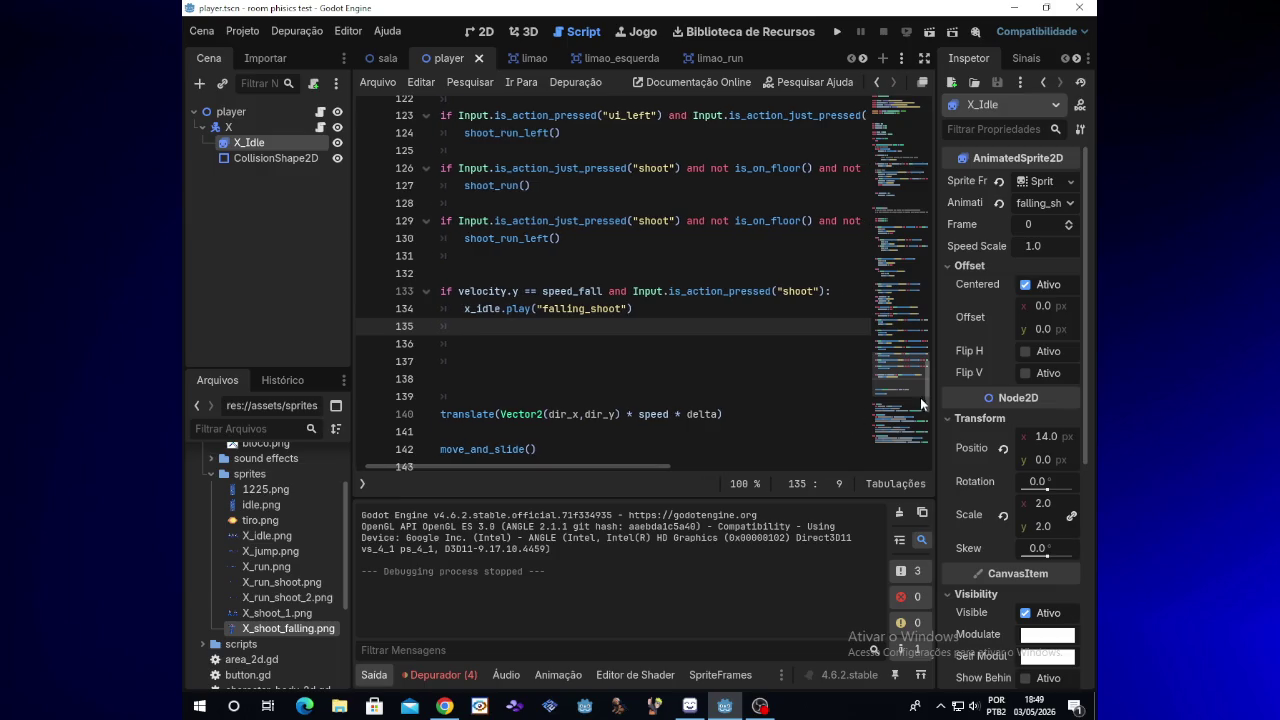
scroll(928, 376, up, 3)
scroll(928, 374, down, 1)
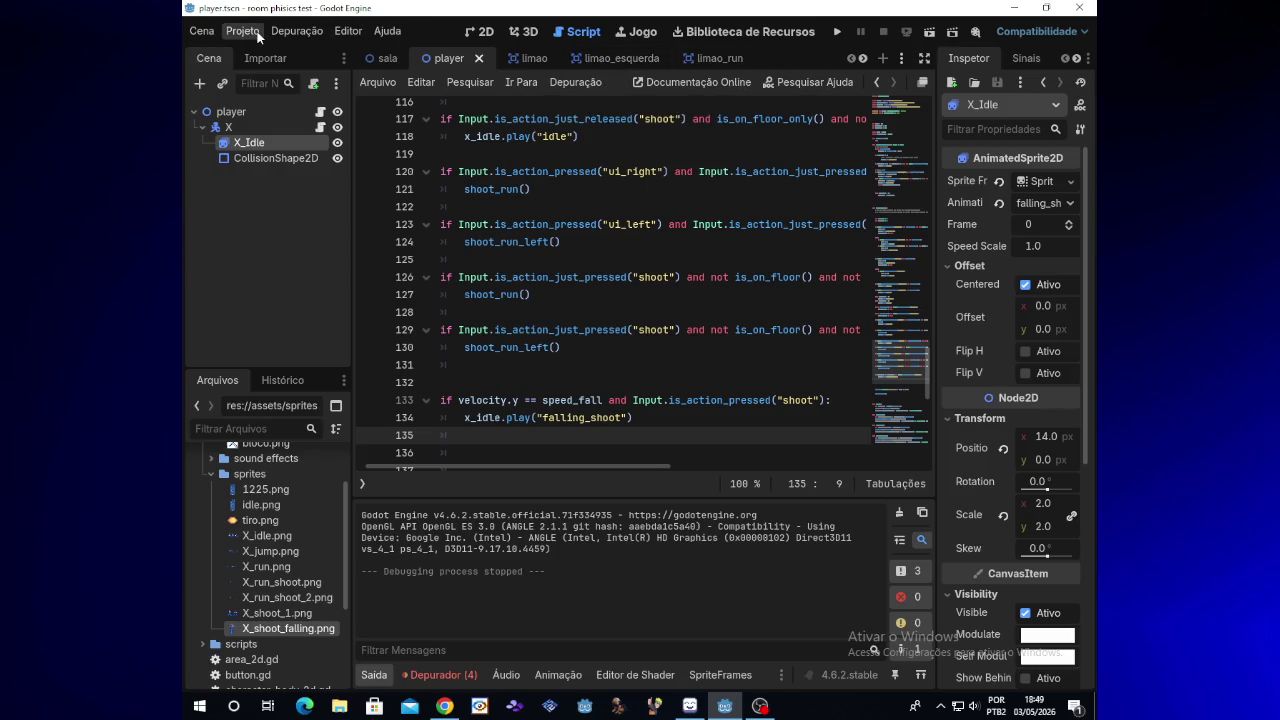
click(243, 32)
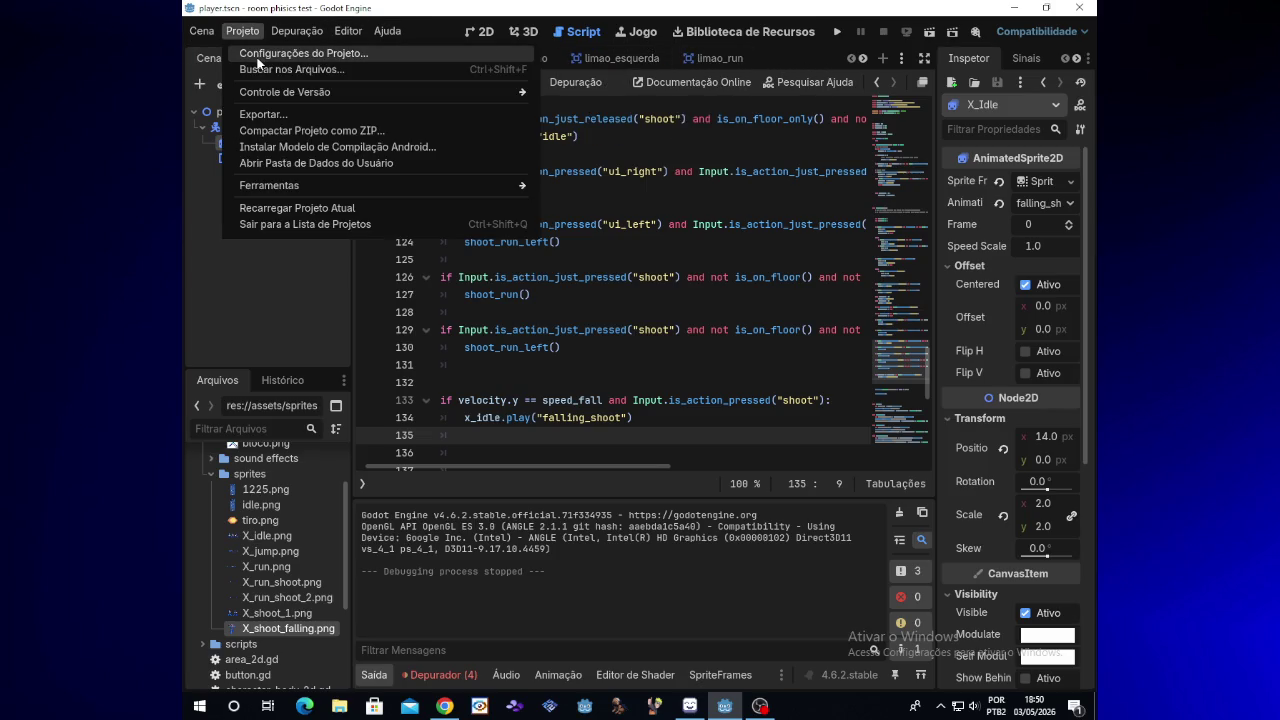
Step: Open a new empty [vazio] scene tab via Nova Cena on the scene tab bar
mouse_move(199, 31)
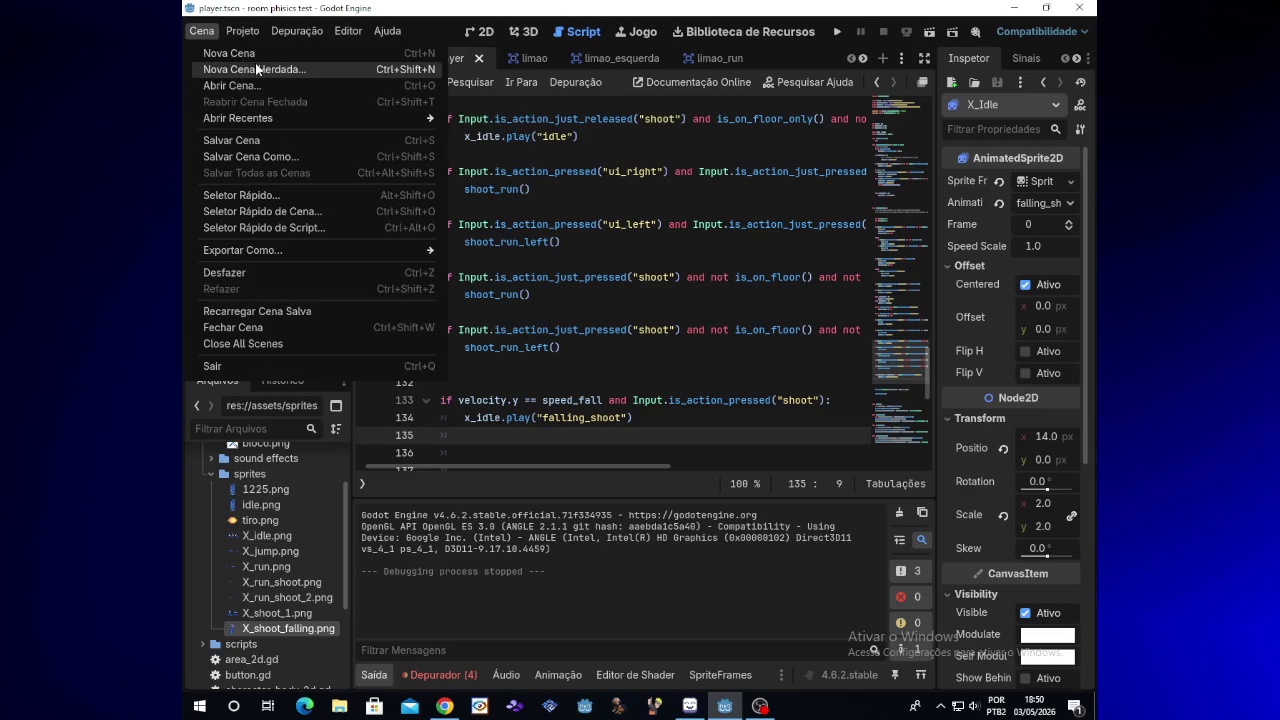
click(780, 51)
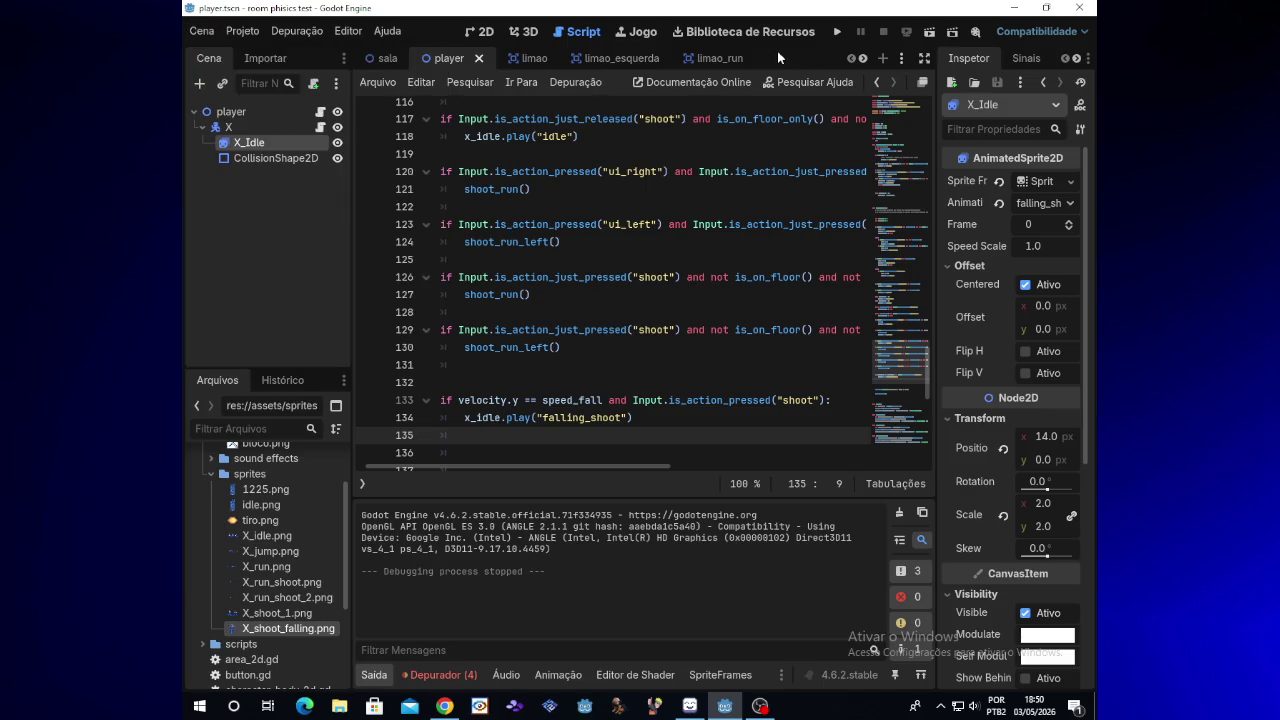
click(243, 33)
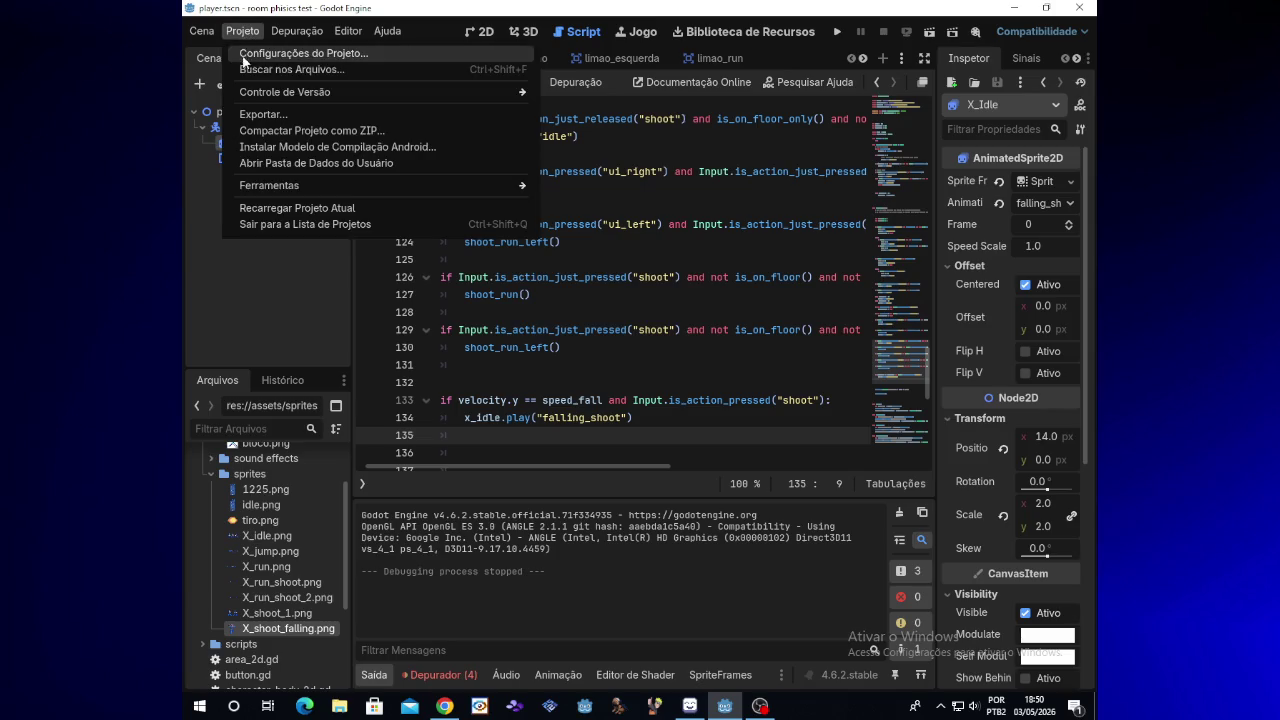
click(782, 60)
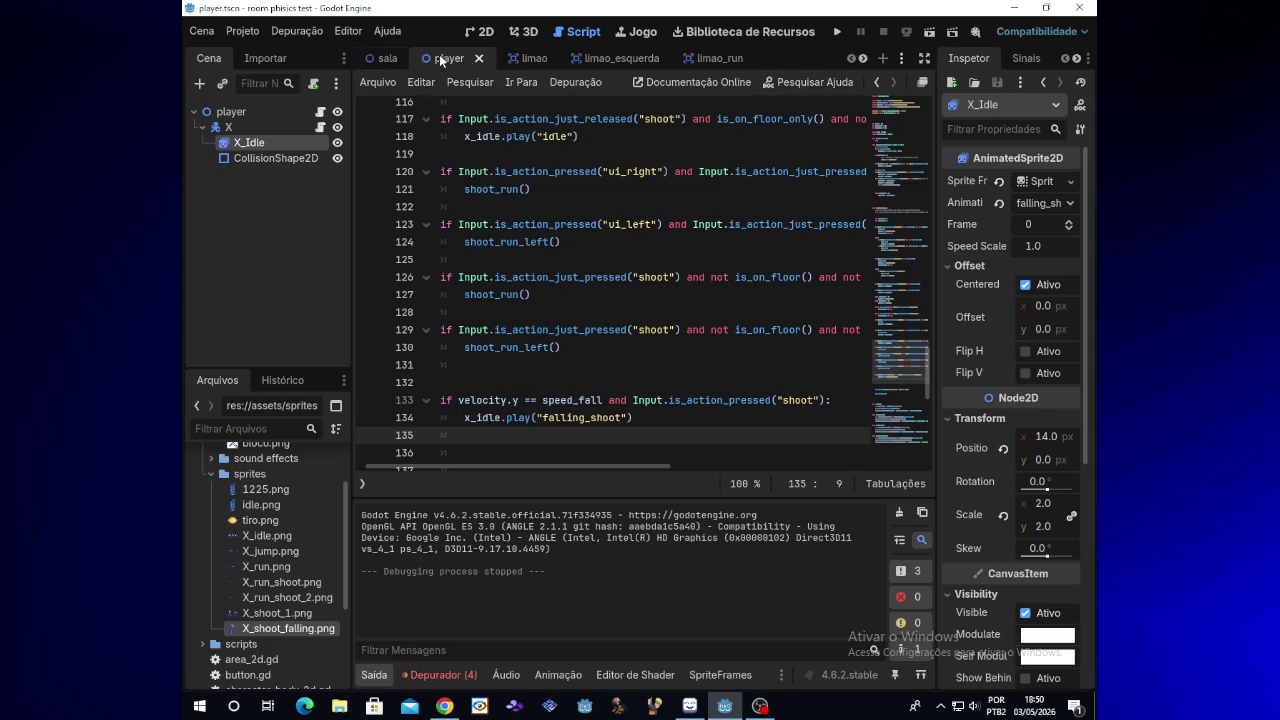
click(196, 32)
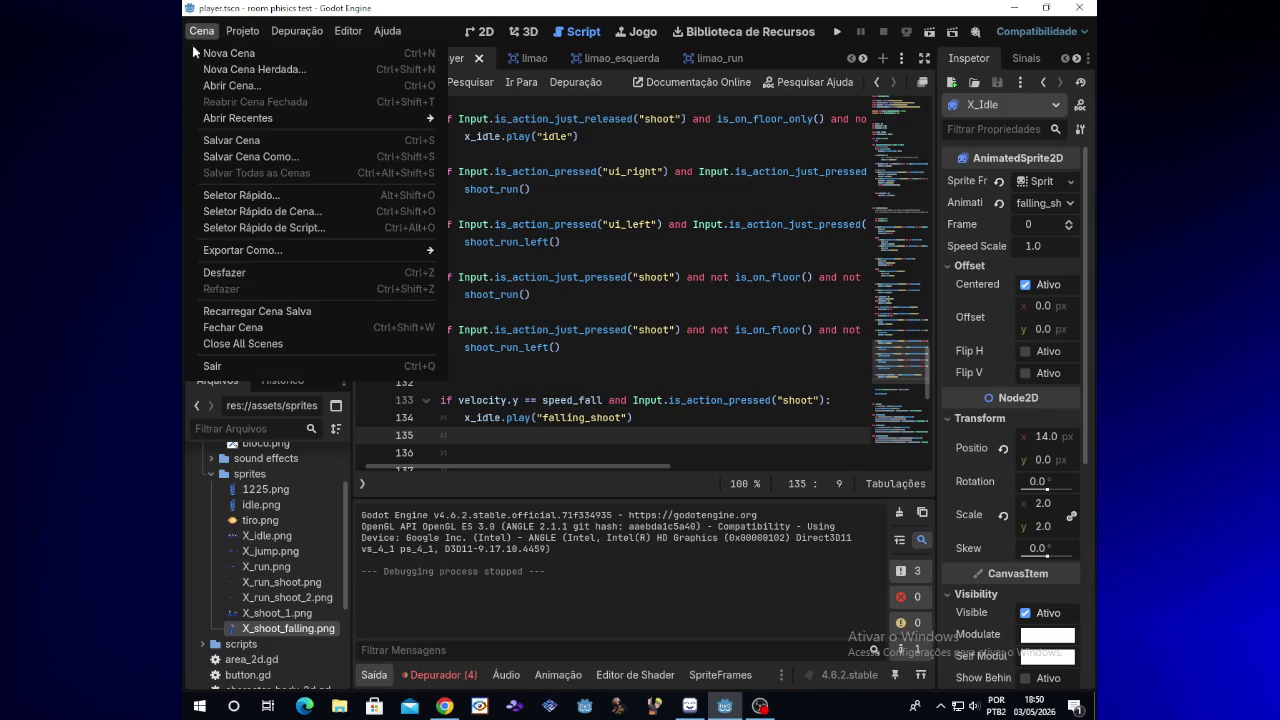
mouse_move(281, 30)
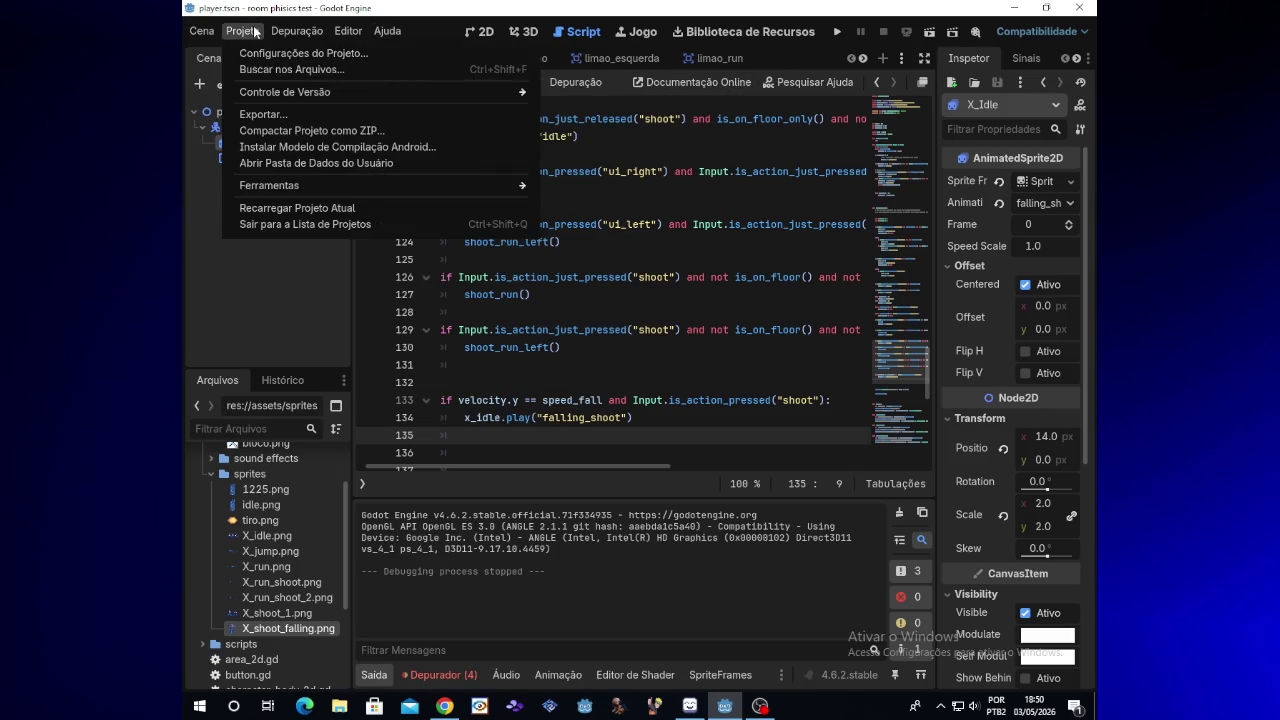
click(810, 63)
right_click(810, 63)
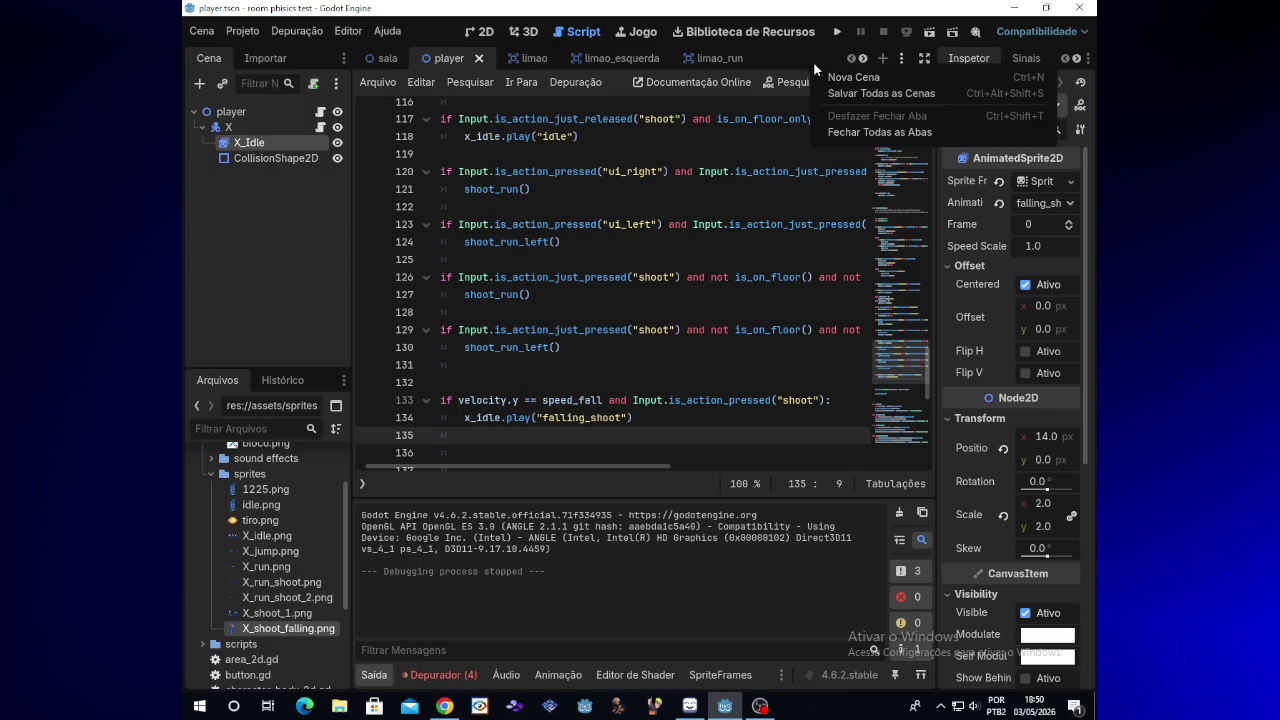
click(825, 77)
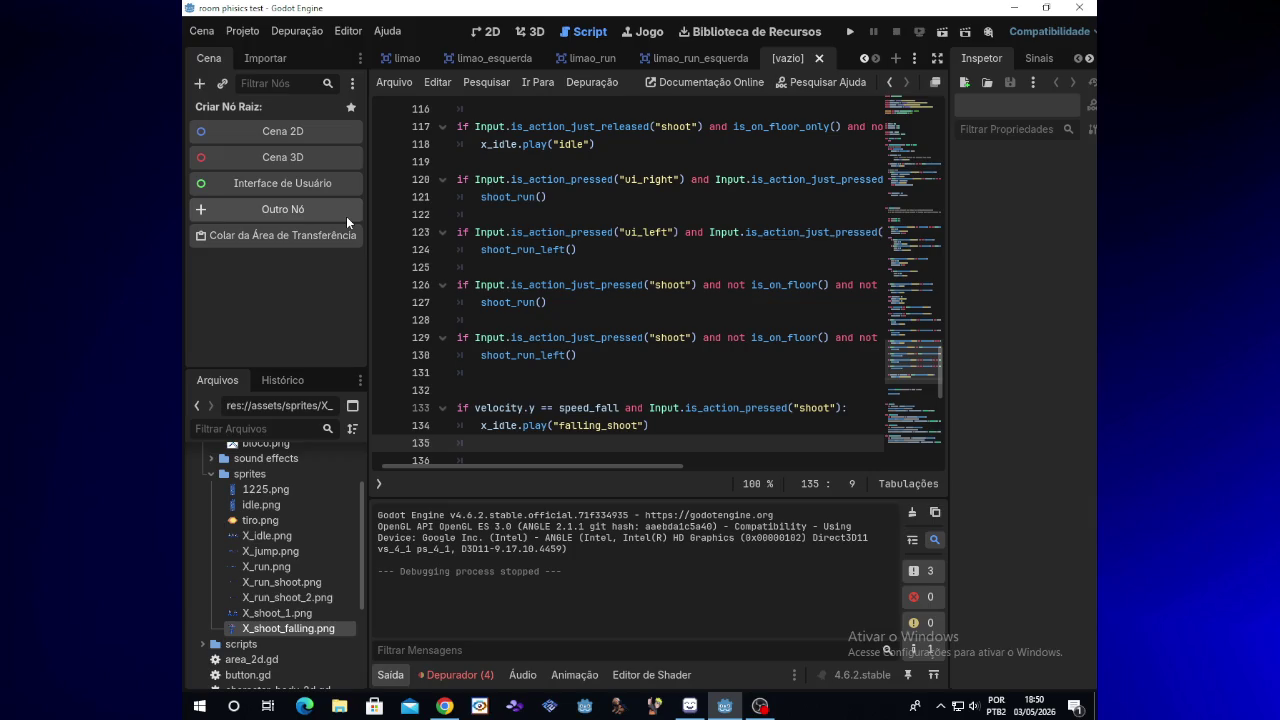
Step: Create a Node2D root and add an AnimatedSprite2D child under it
click(244, 129)
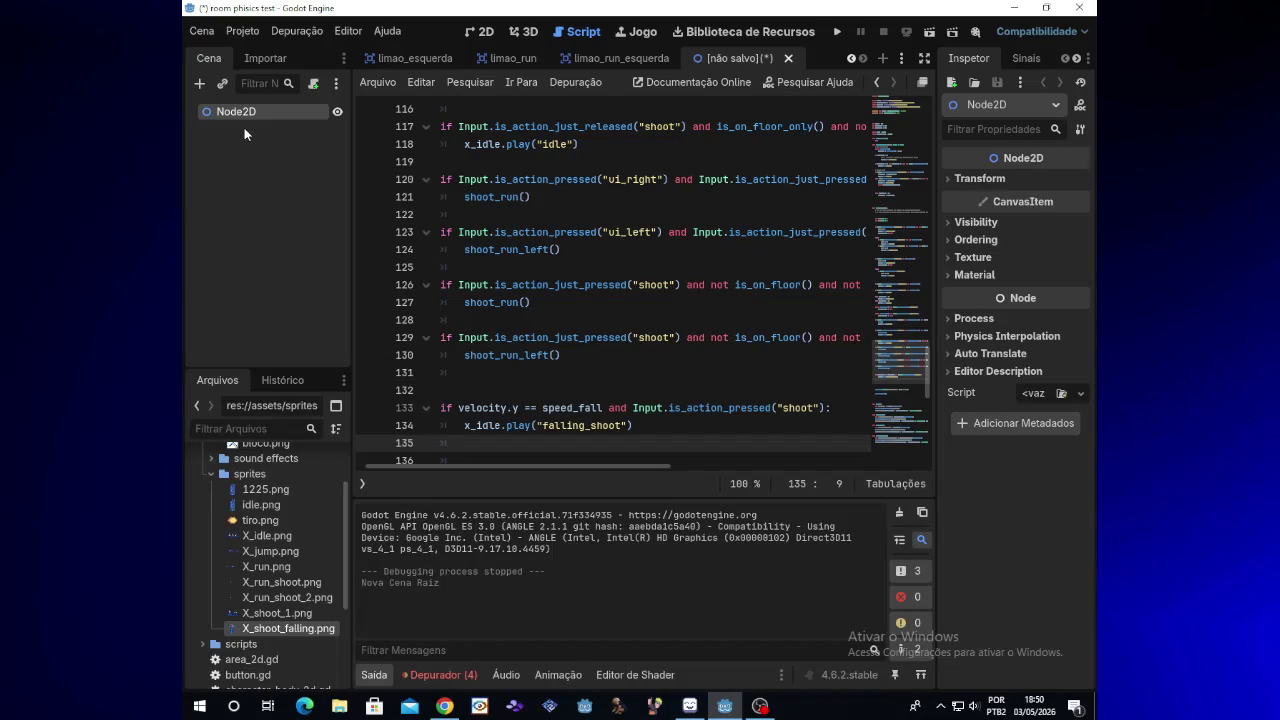
right_click(240, 119)
click(253, 128)
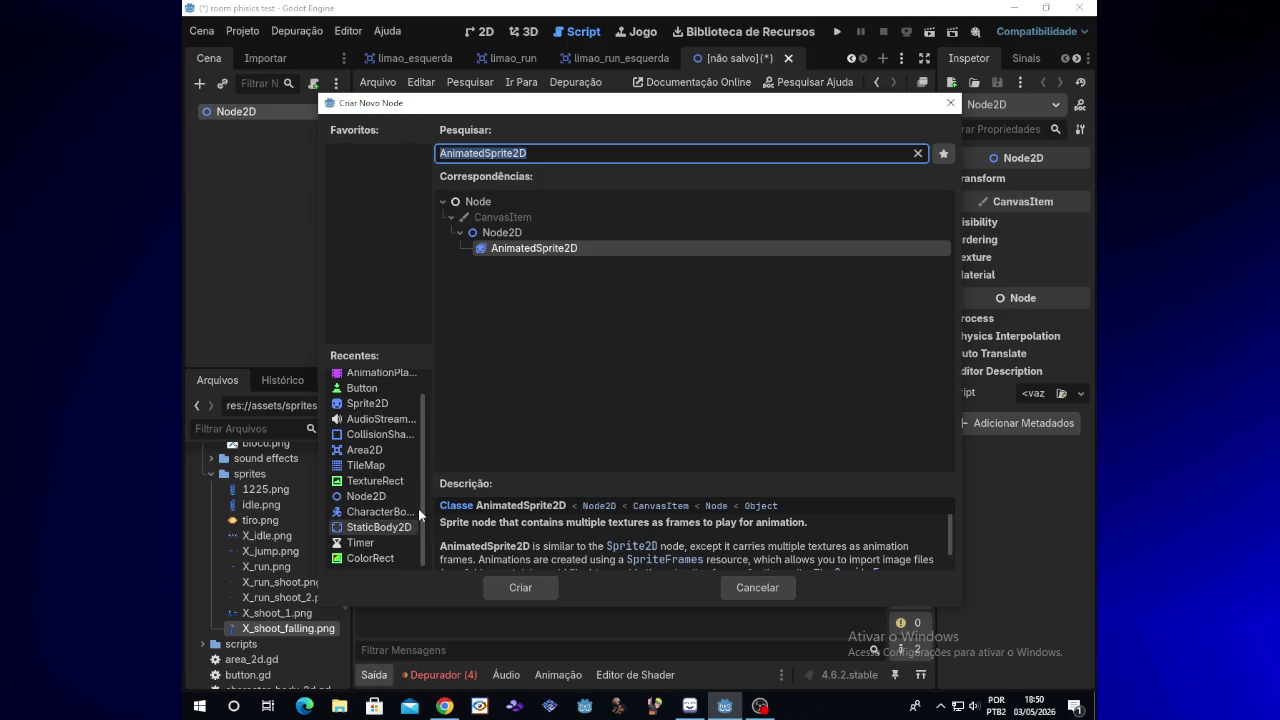
scroll(421, 500, up, 2)
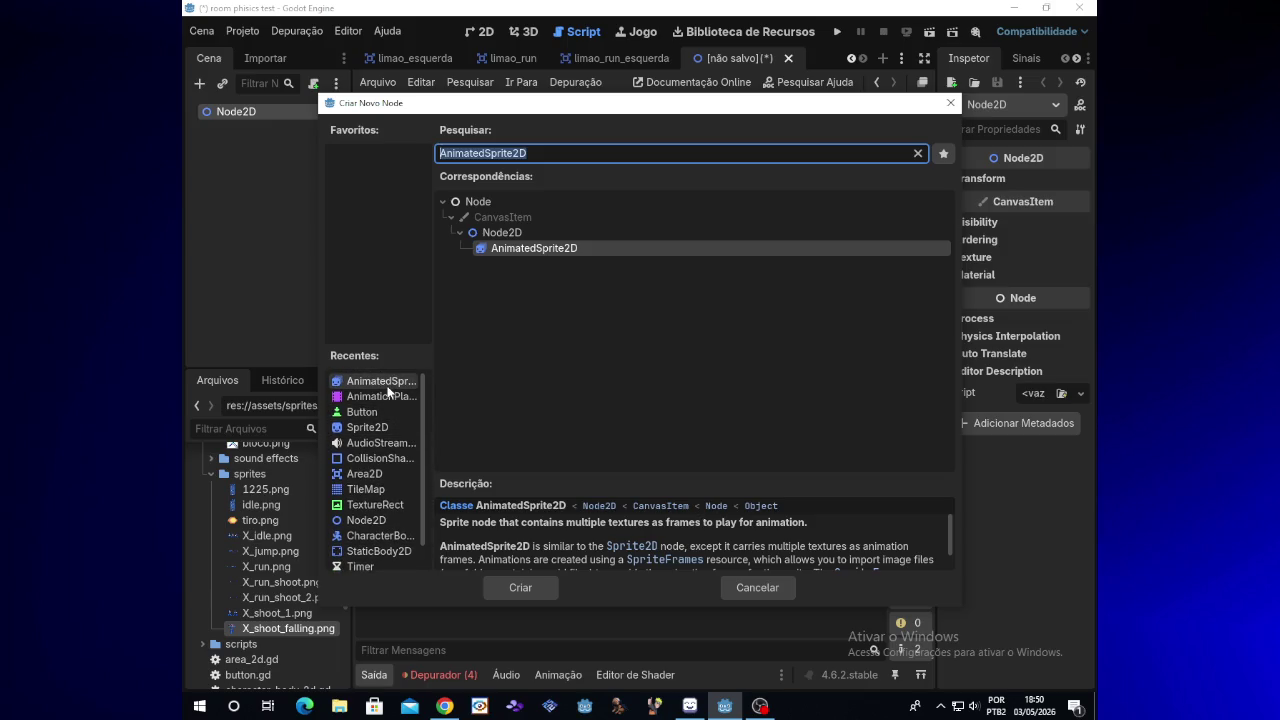
double_click(388, 388)
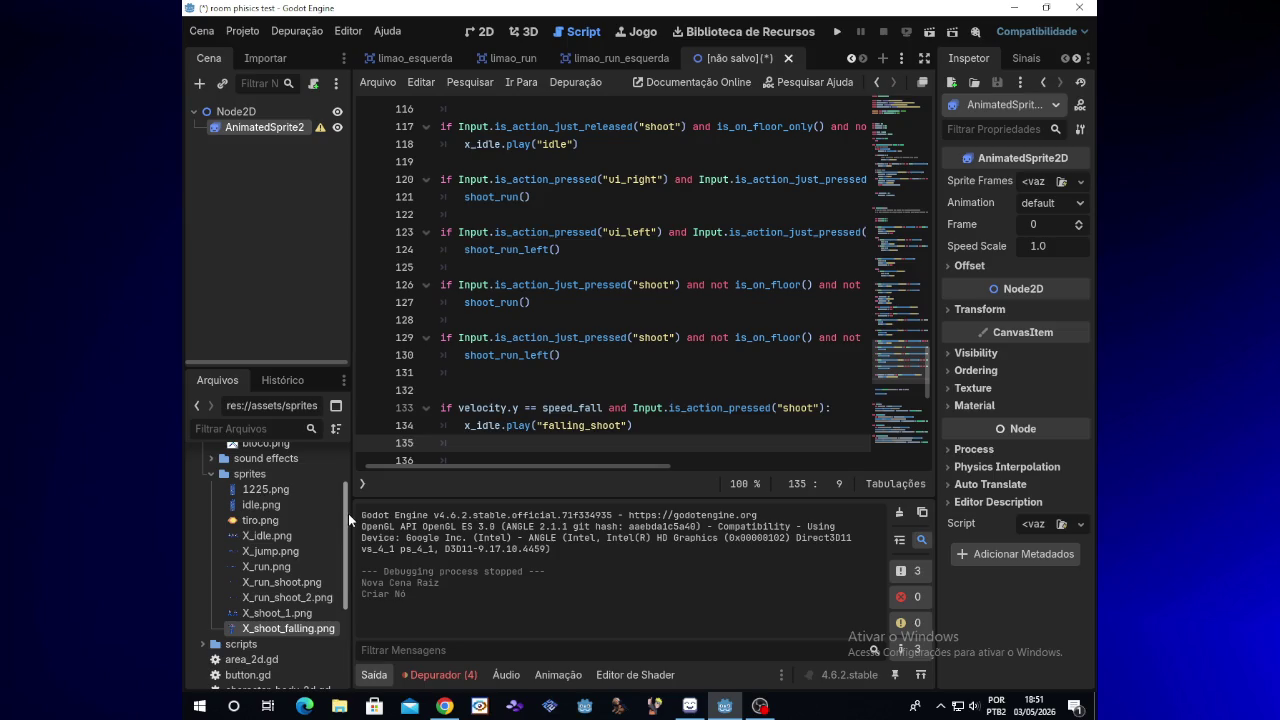
Step: Check the Node2D root's options, then start saving the new scene
drag(347, 514, 350, 470)
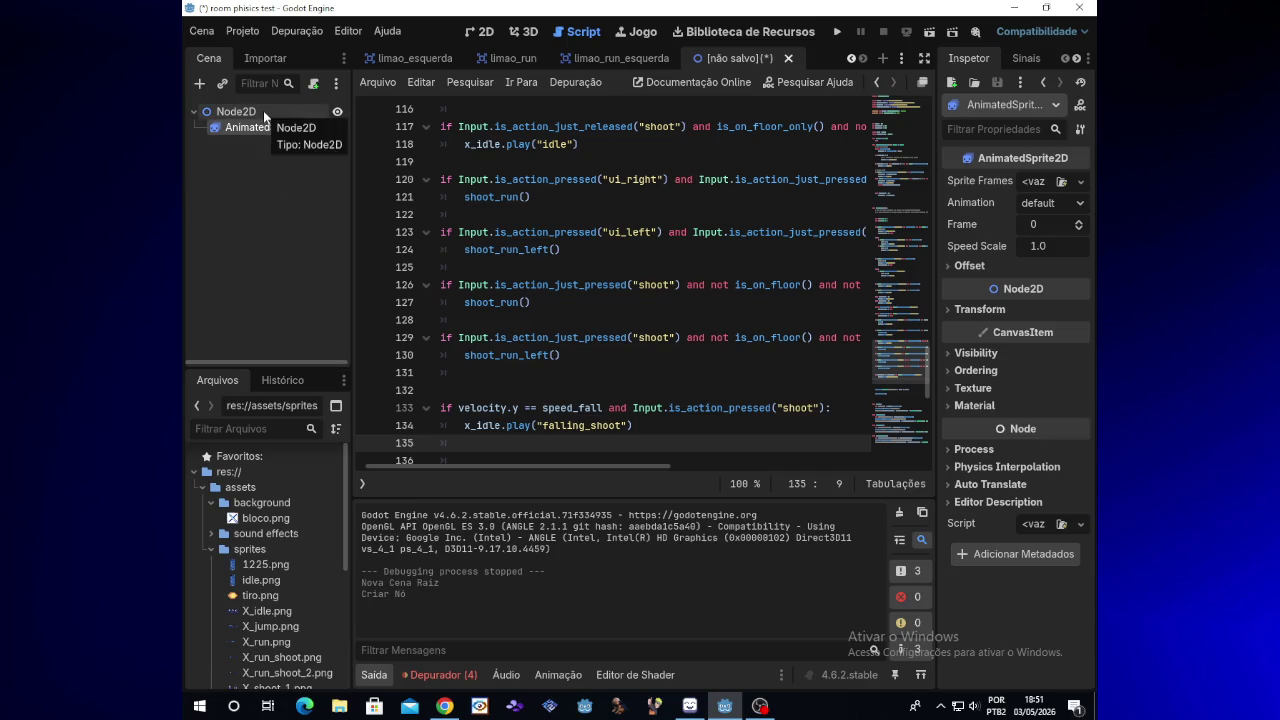
right_click(263, 111)
click(251, 207)
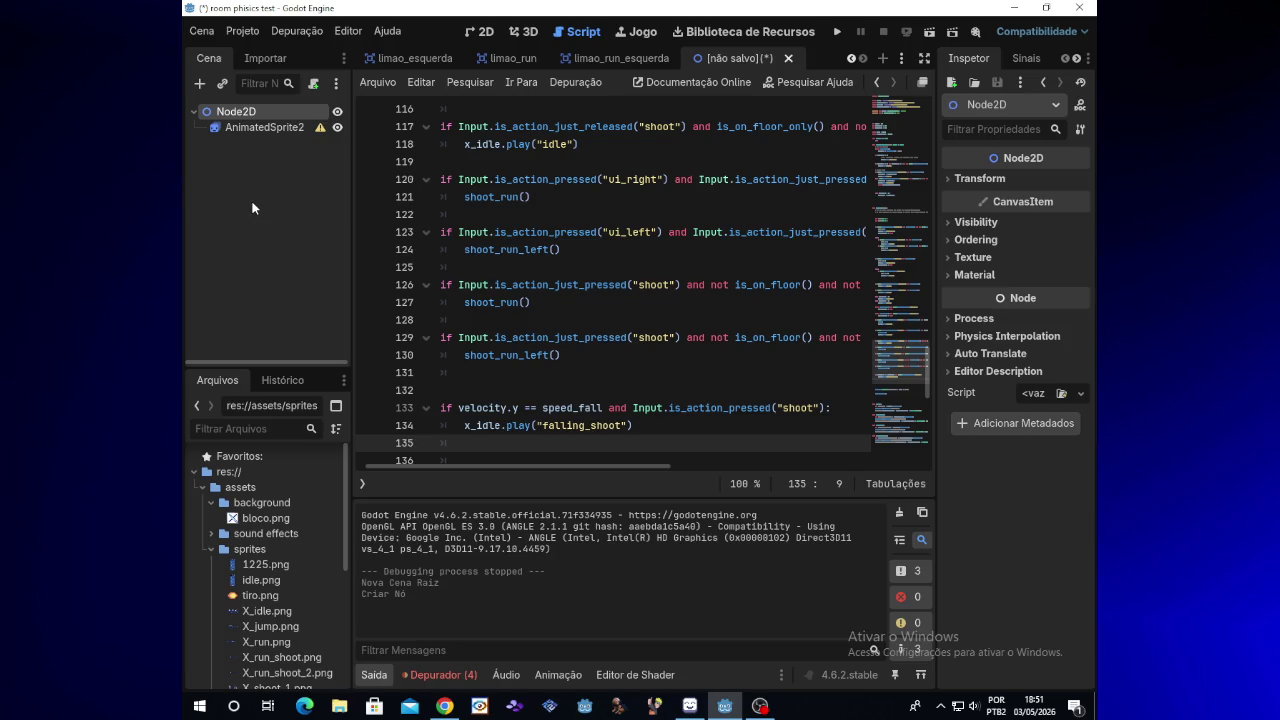
key(ctrl+s)
Step: Save the scene as sigma.tscn and rename the AnimatedSprite2D node to sigma
text(sigma.tscn)
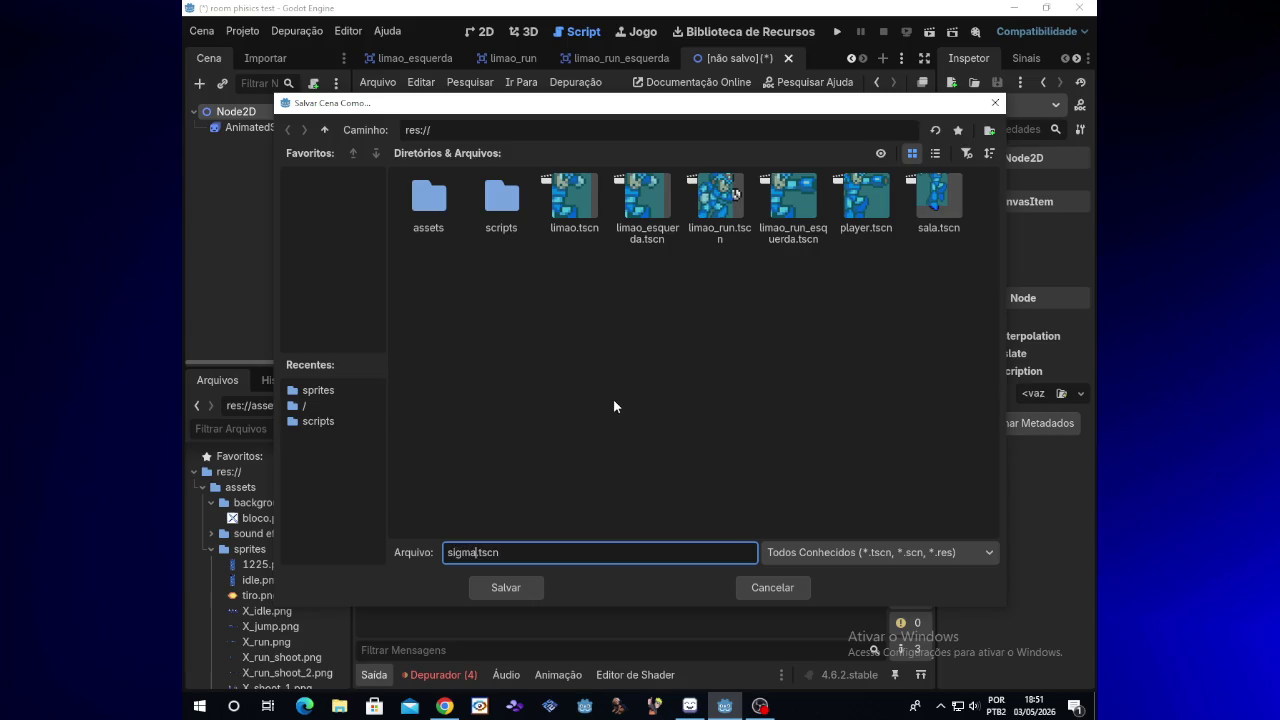
click(531, 588)
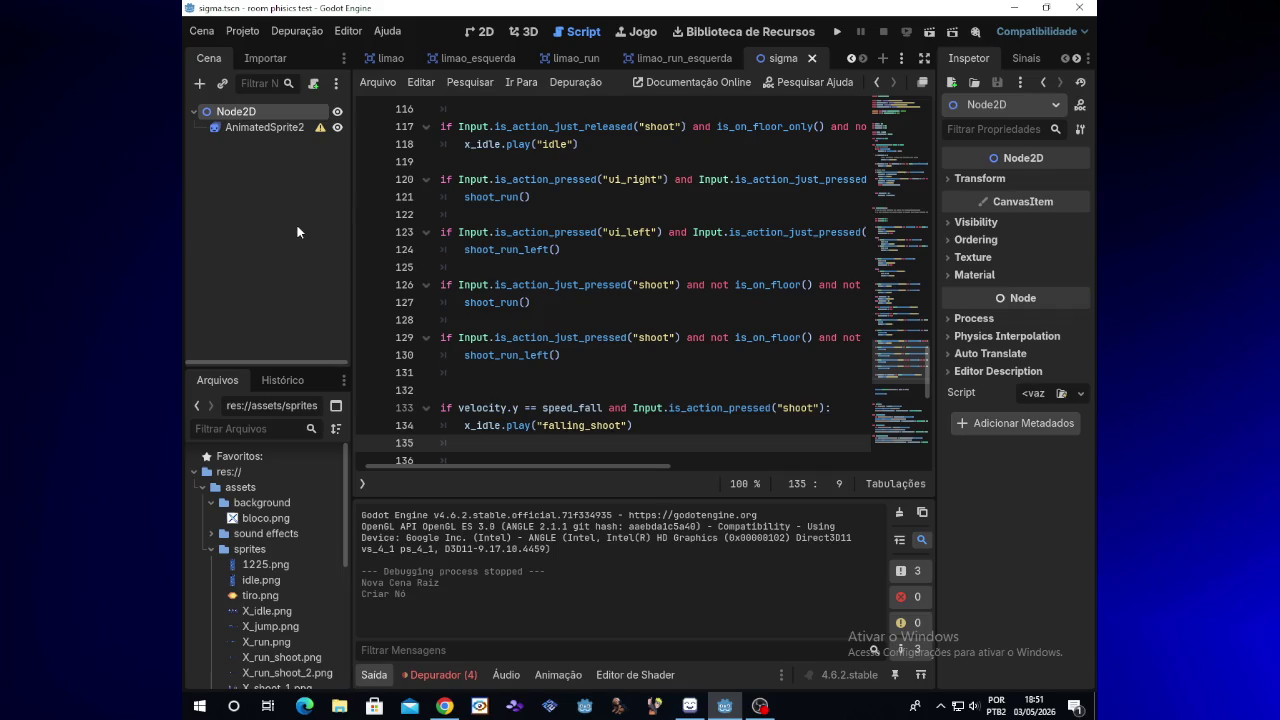
right_click(270, 131)
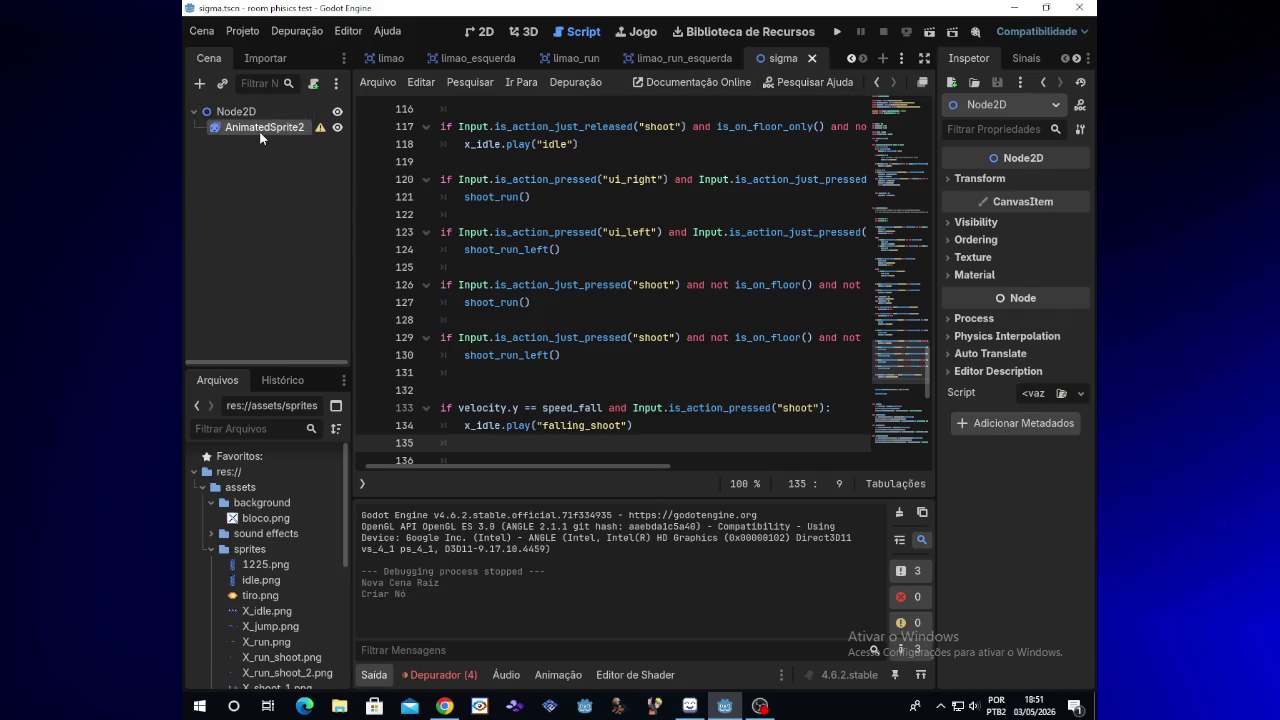
click(347, 292)
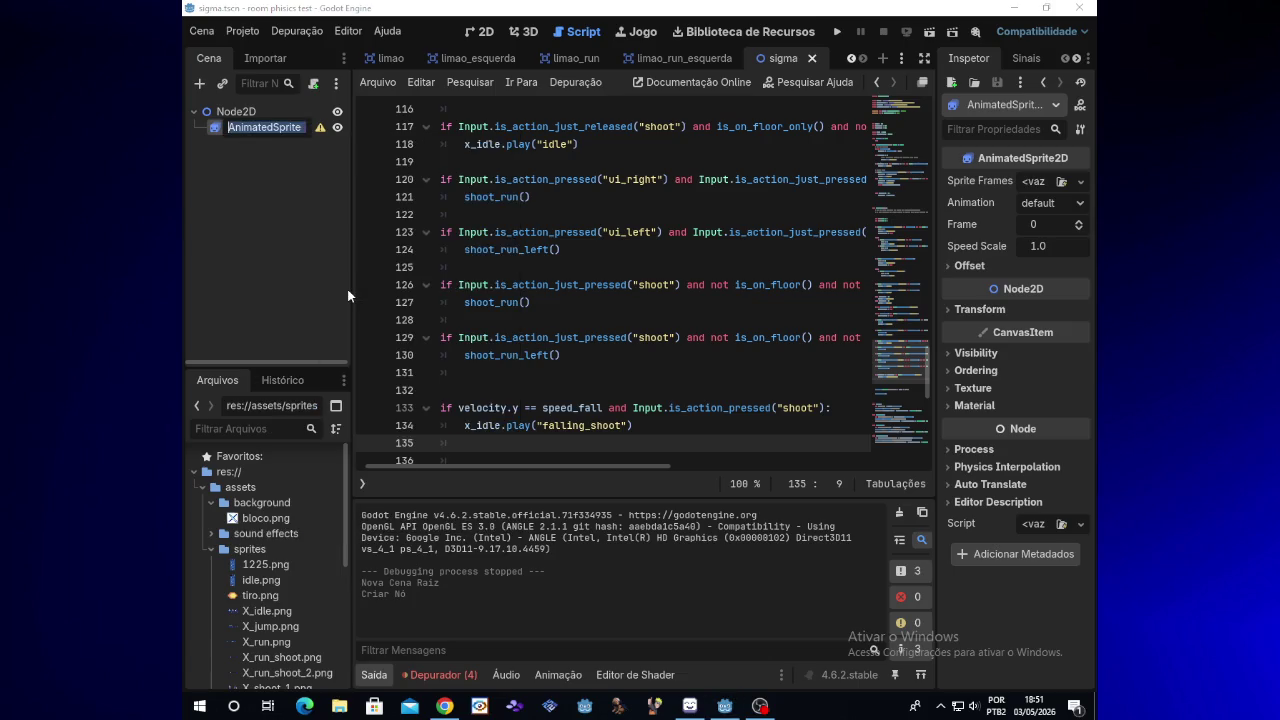
text(sigma)
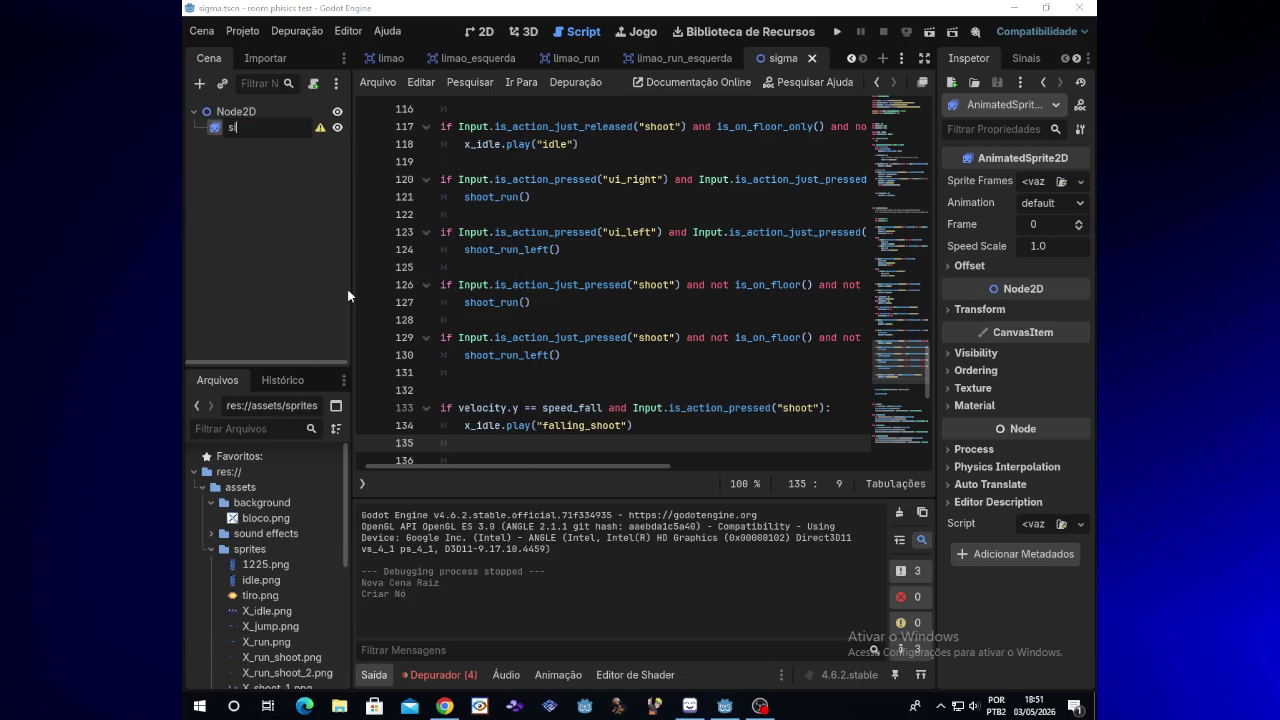
key(Return)
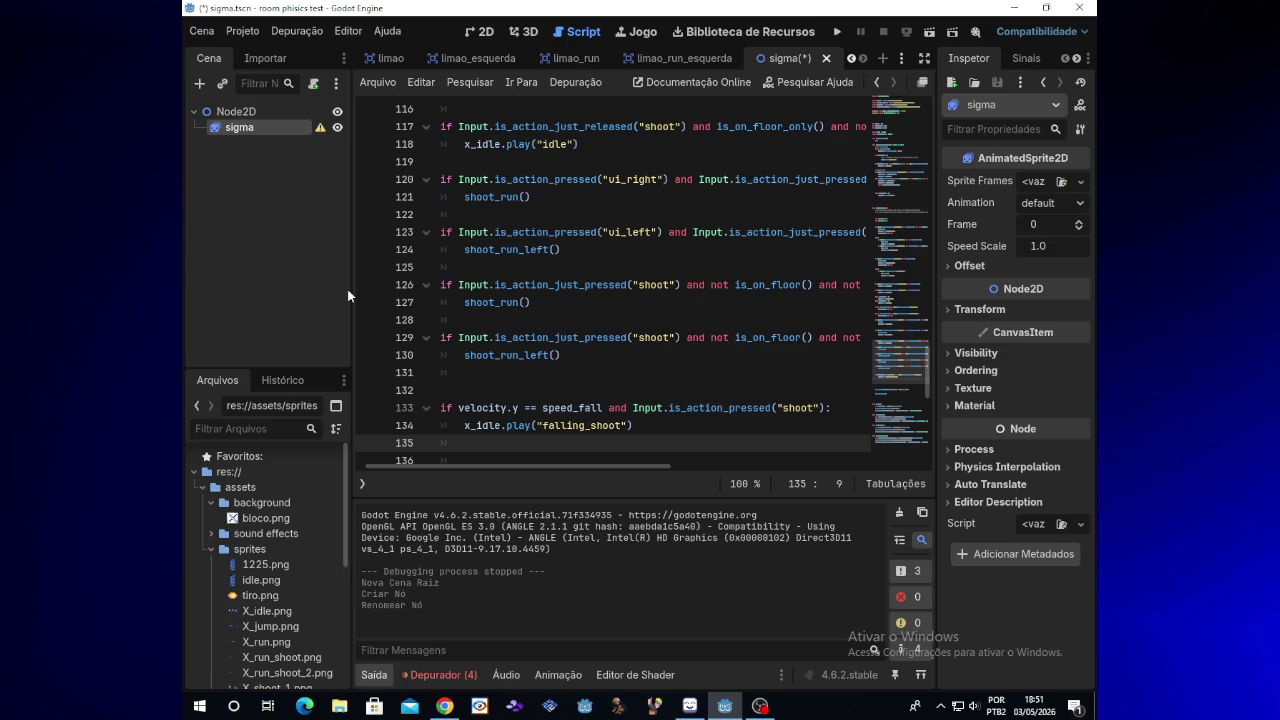
click(272, 172)
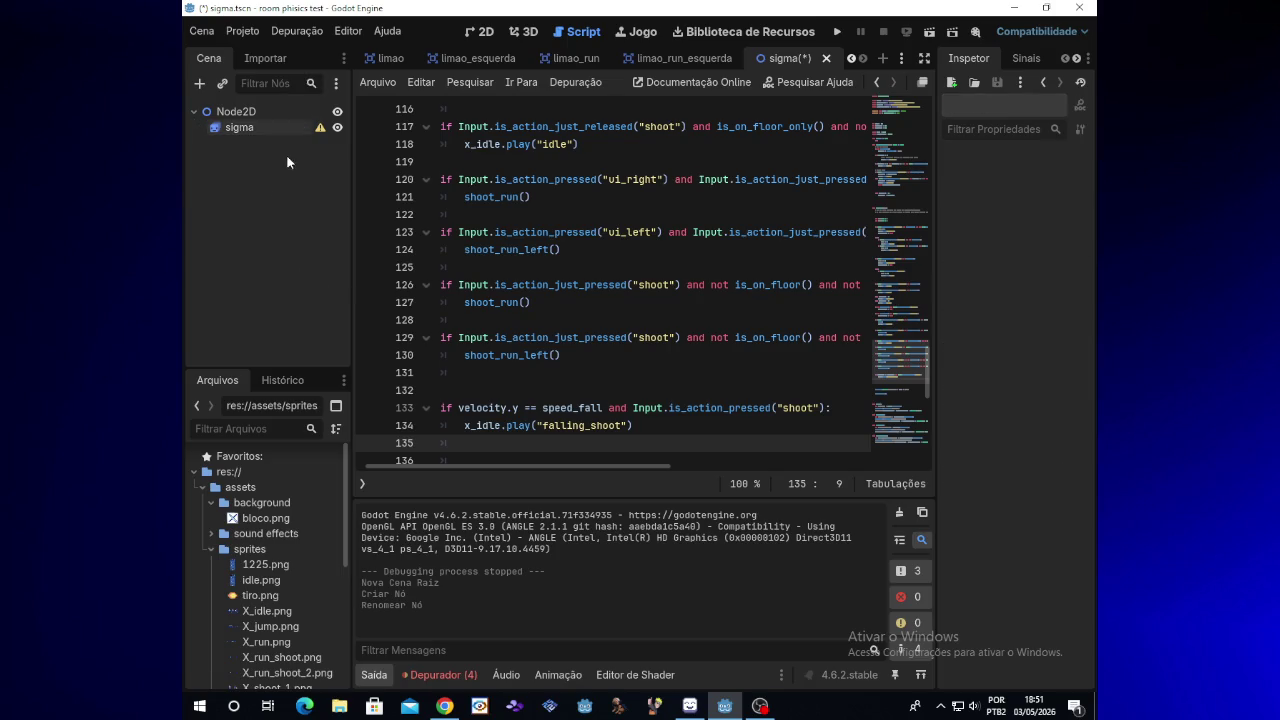
right_click(259, 125)
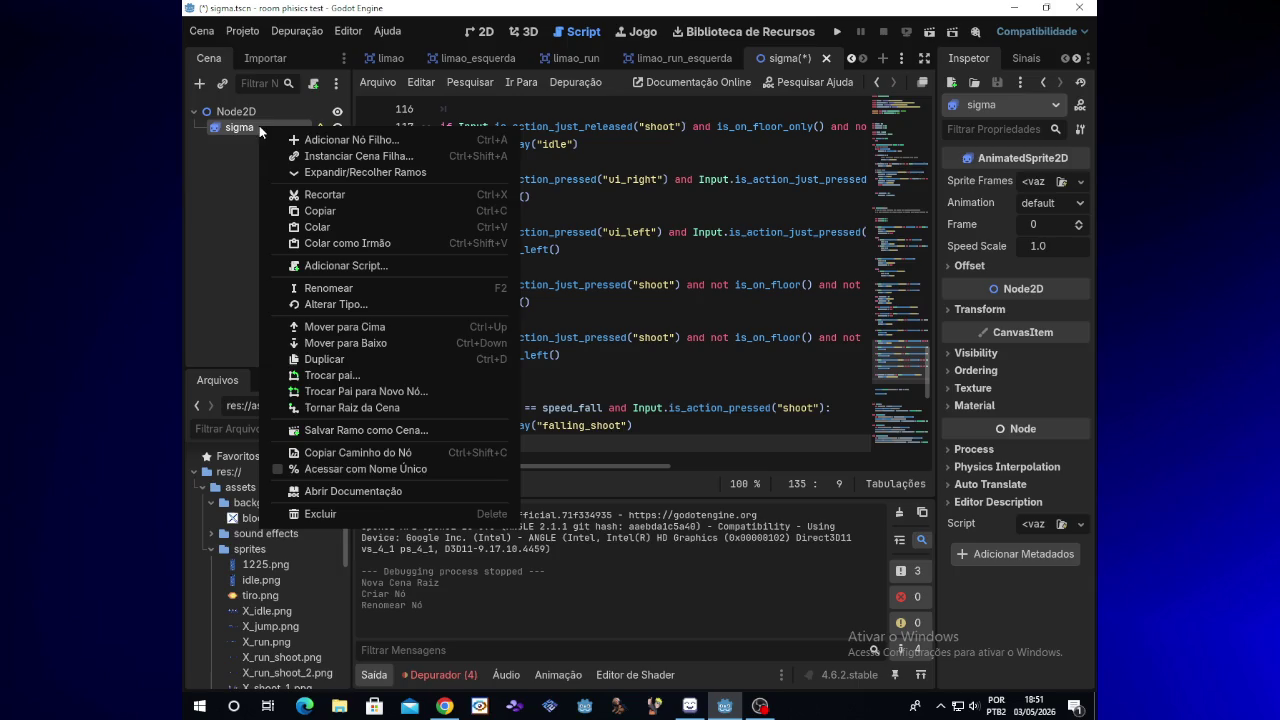
Step: Add an Area2D child under the sigma node
click(344, 376)
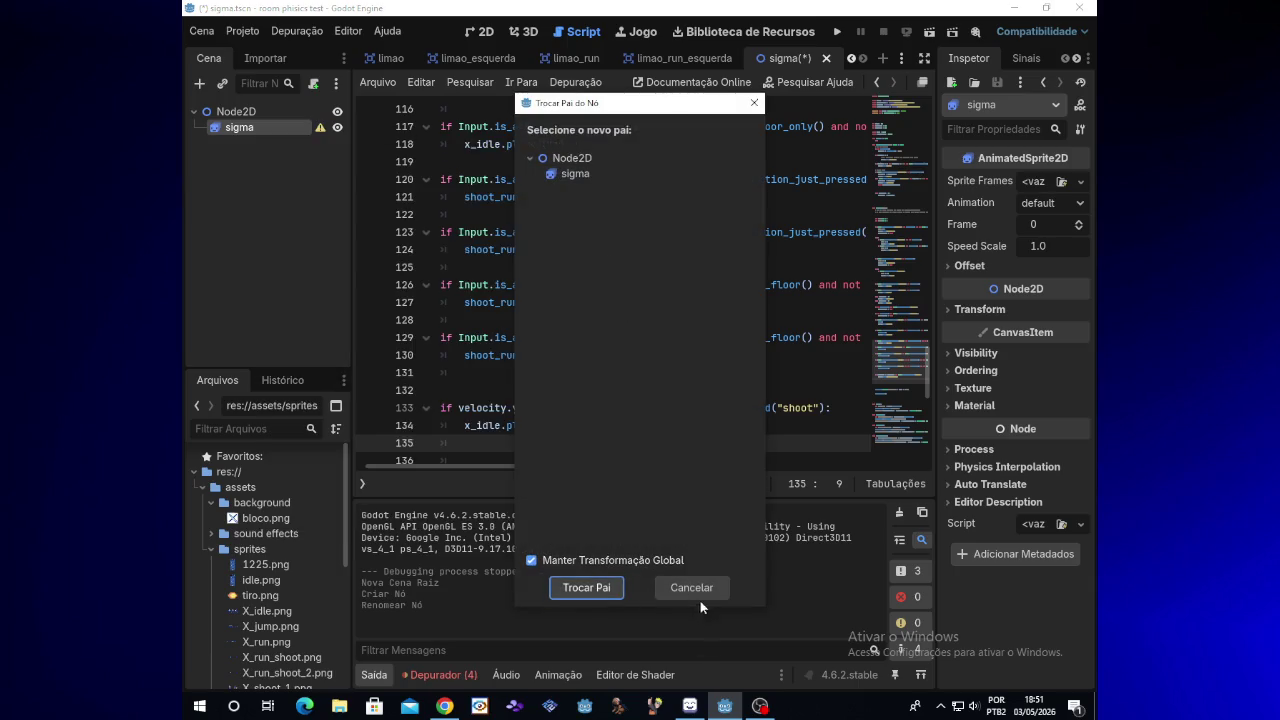
click(696, 589)
right_click(275, 127)
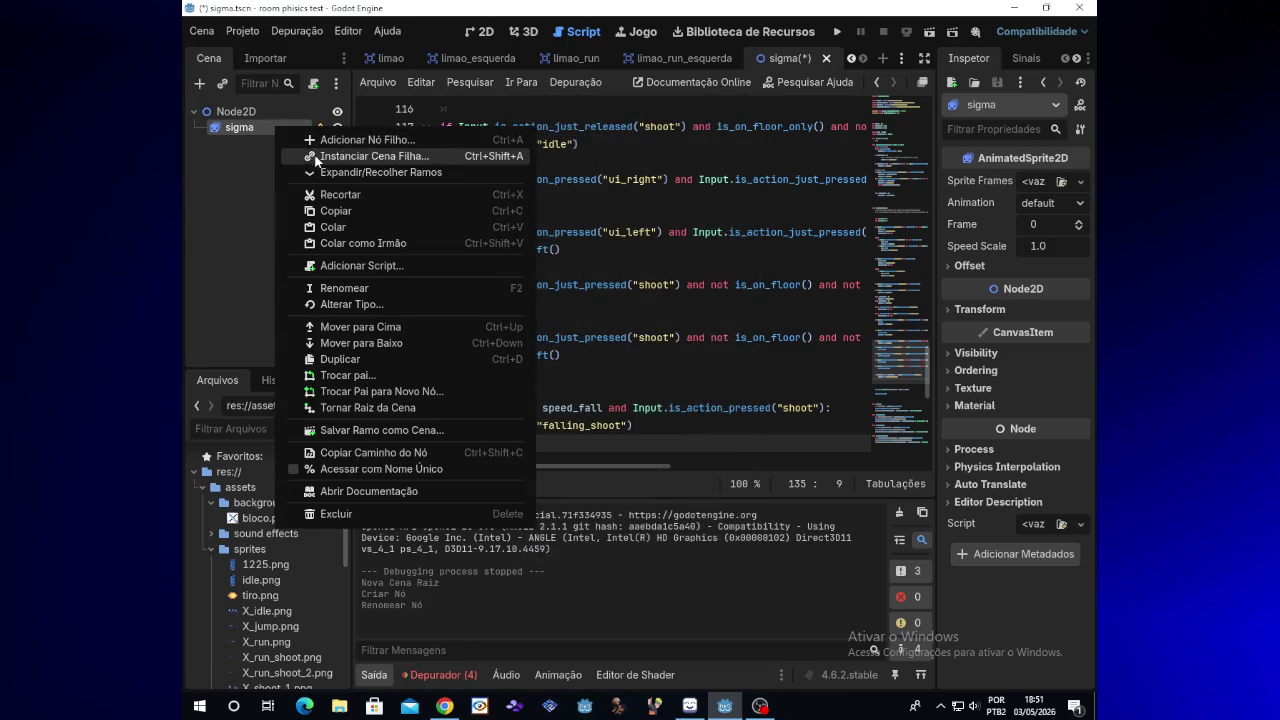
click(315, 144)
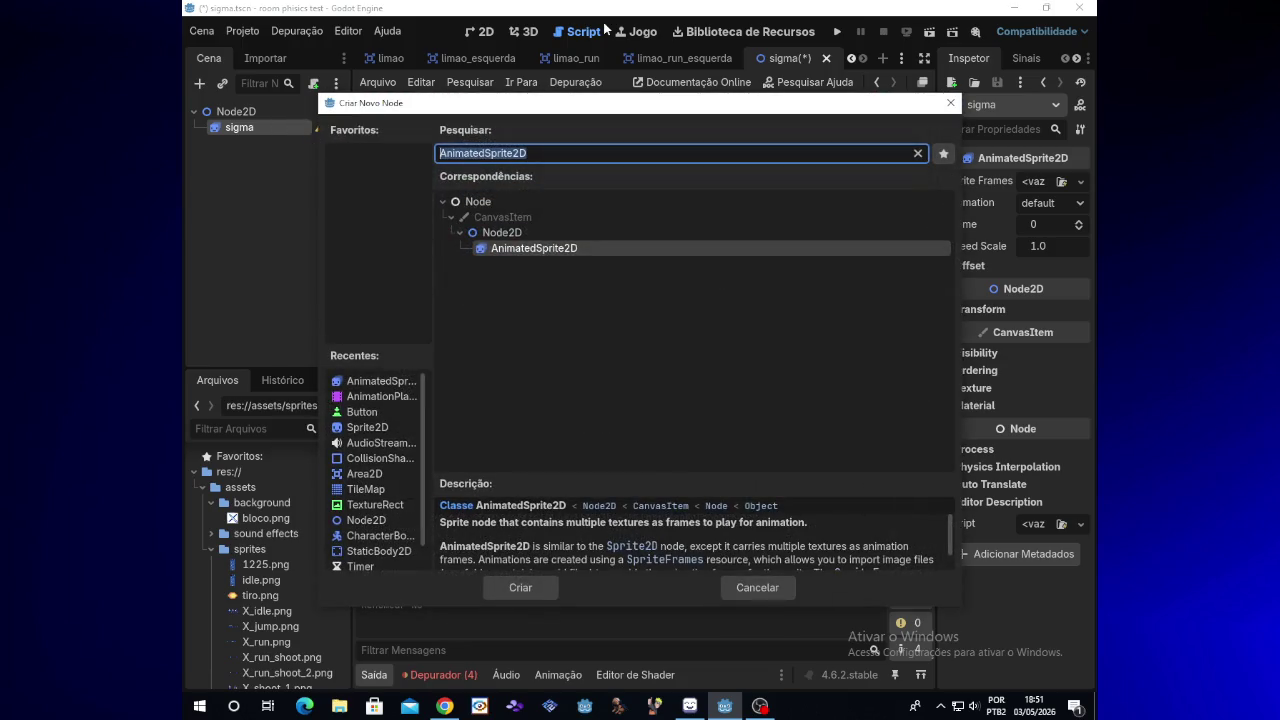
text(Area)
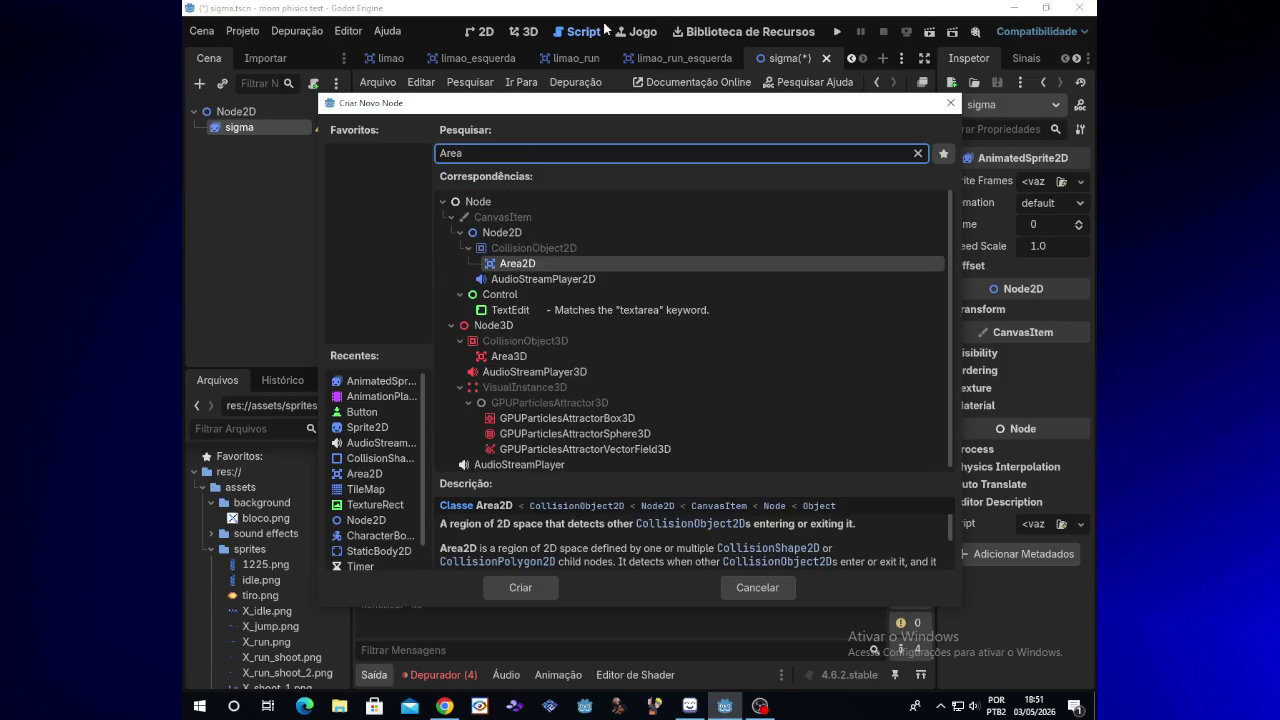
key(Return)
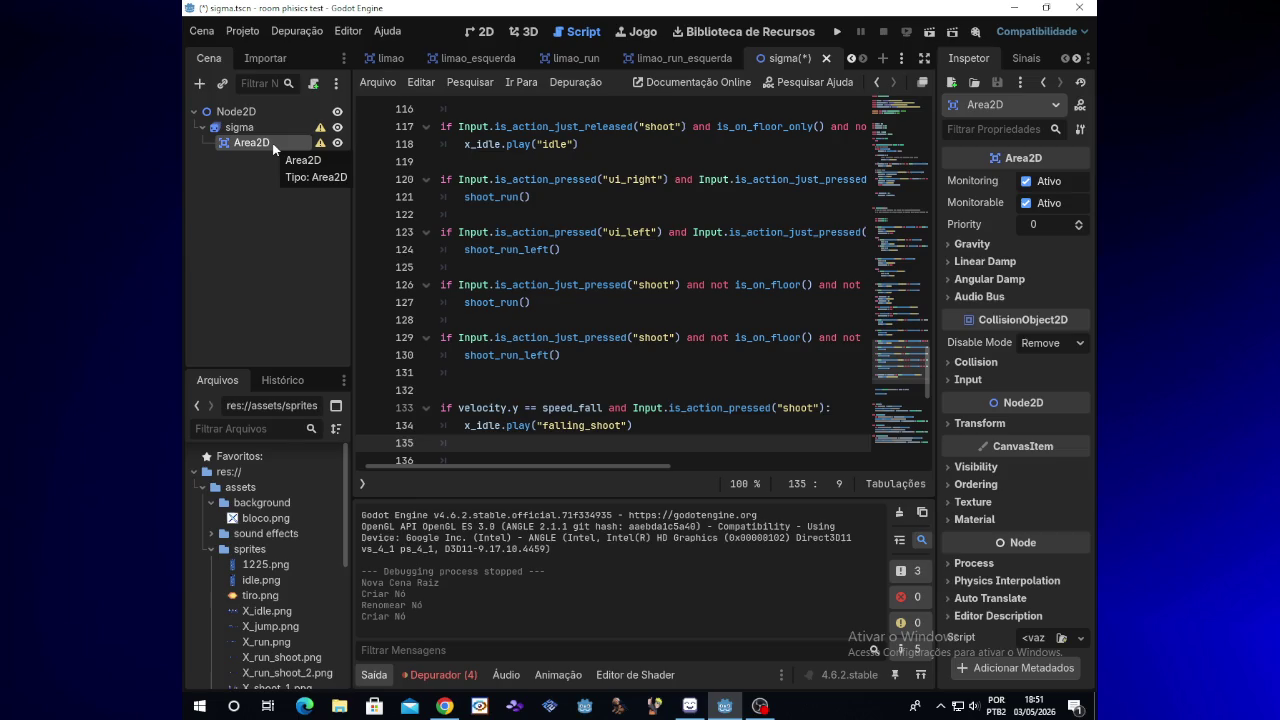
Step: Add a CollisionShape2D under Area2D and inspect the sigma and collision nodes
right_click(273, 148)
click(312, 157)
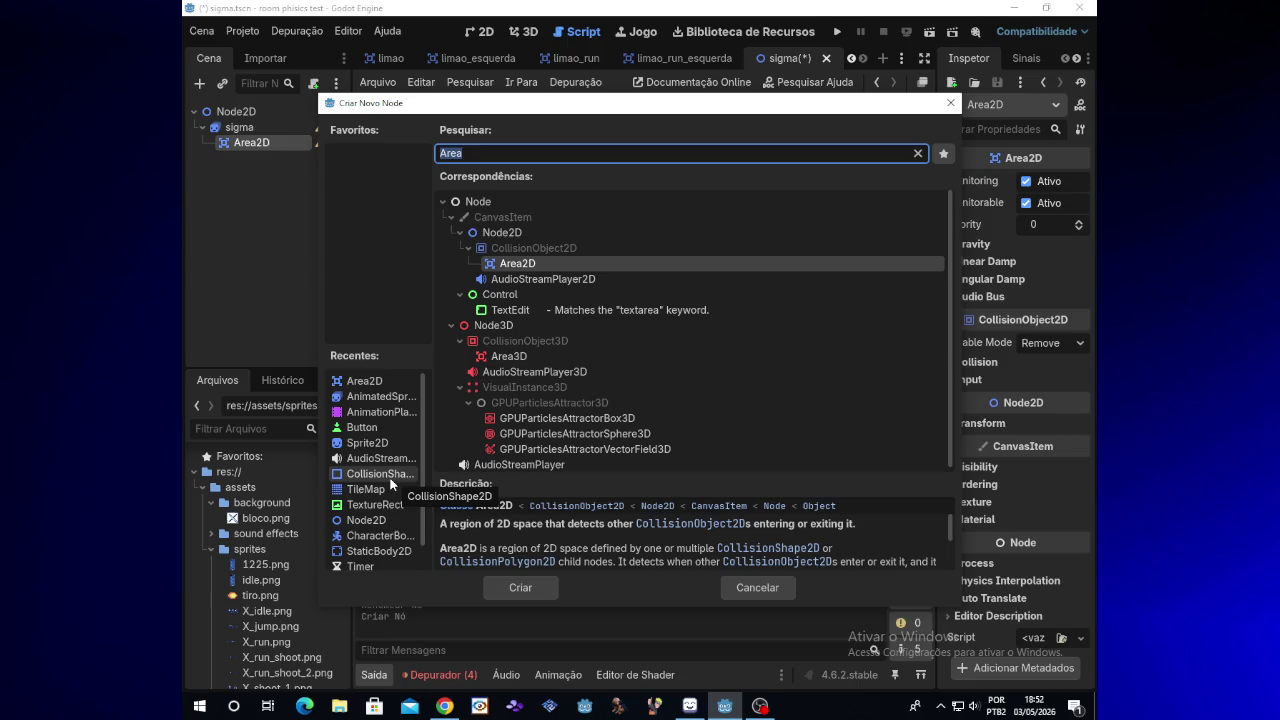
double_click(391, 484)
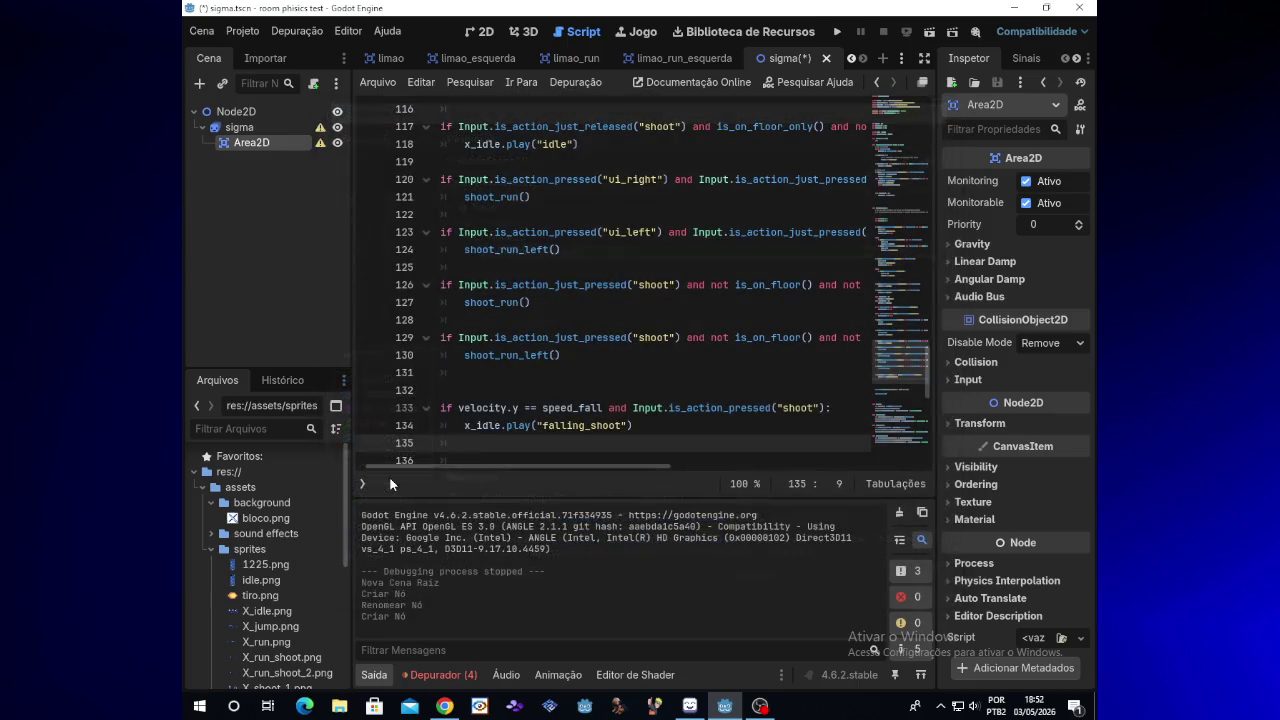
click(294, 183)
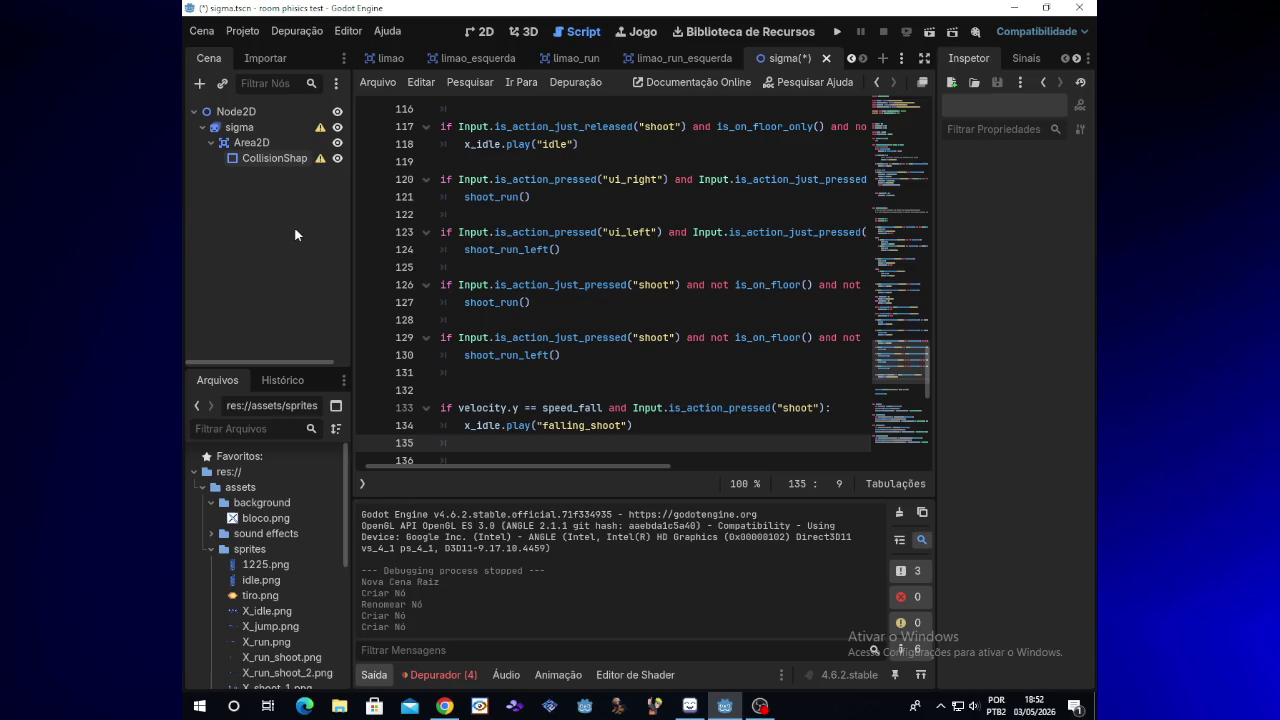
click(281, 120)
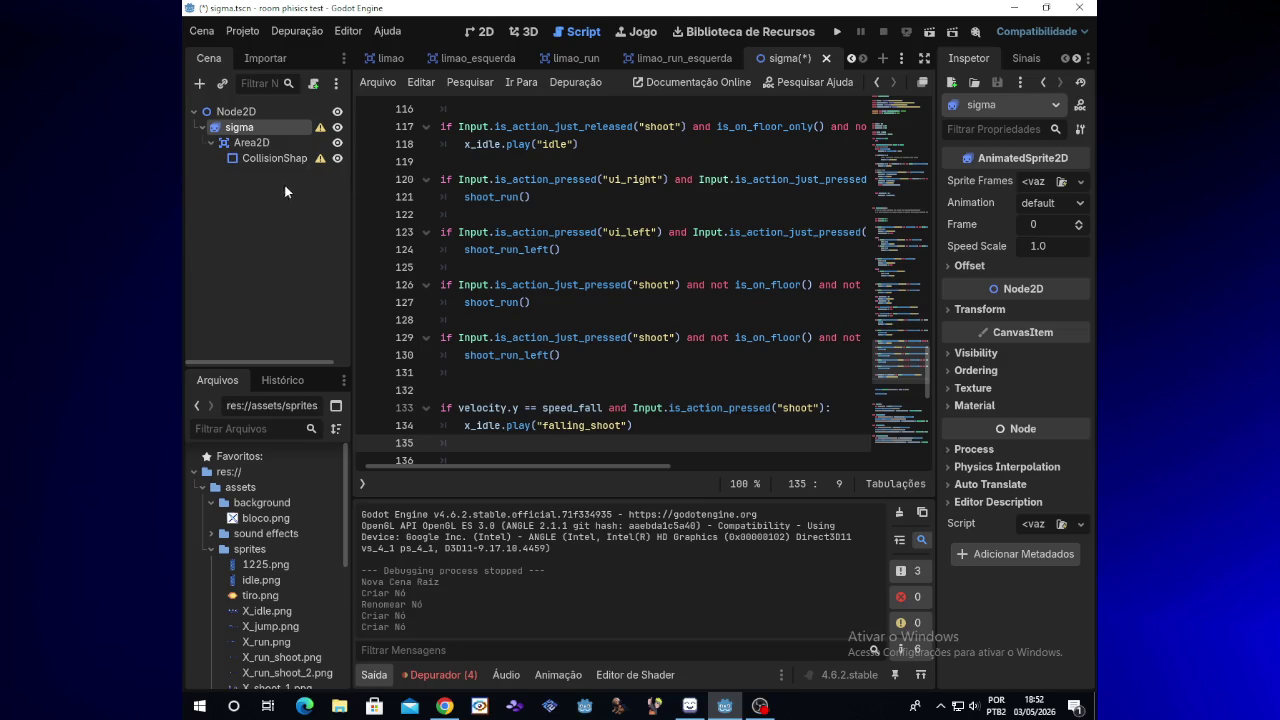
click(268, 158)
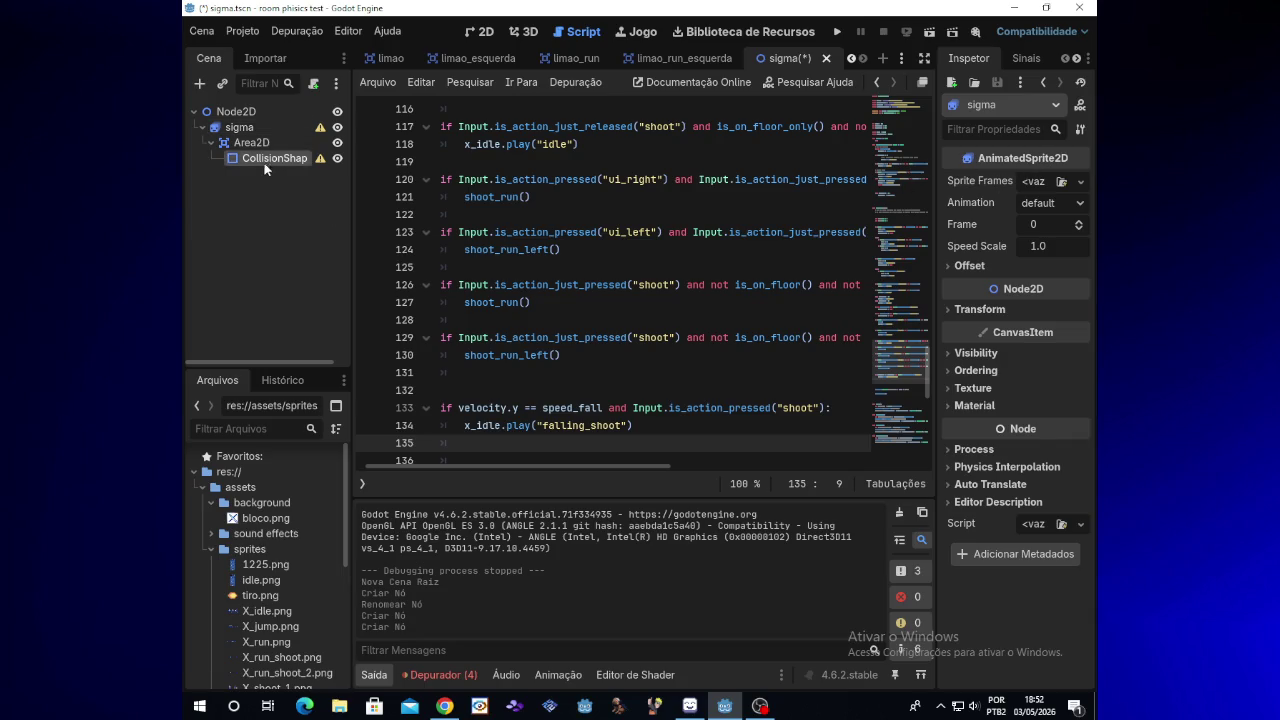
click(254, 126)
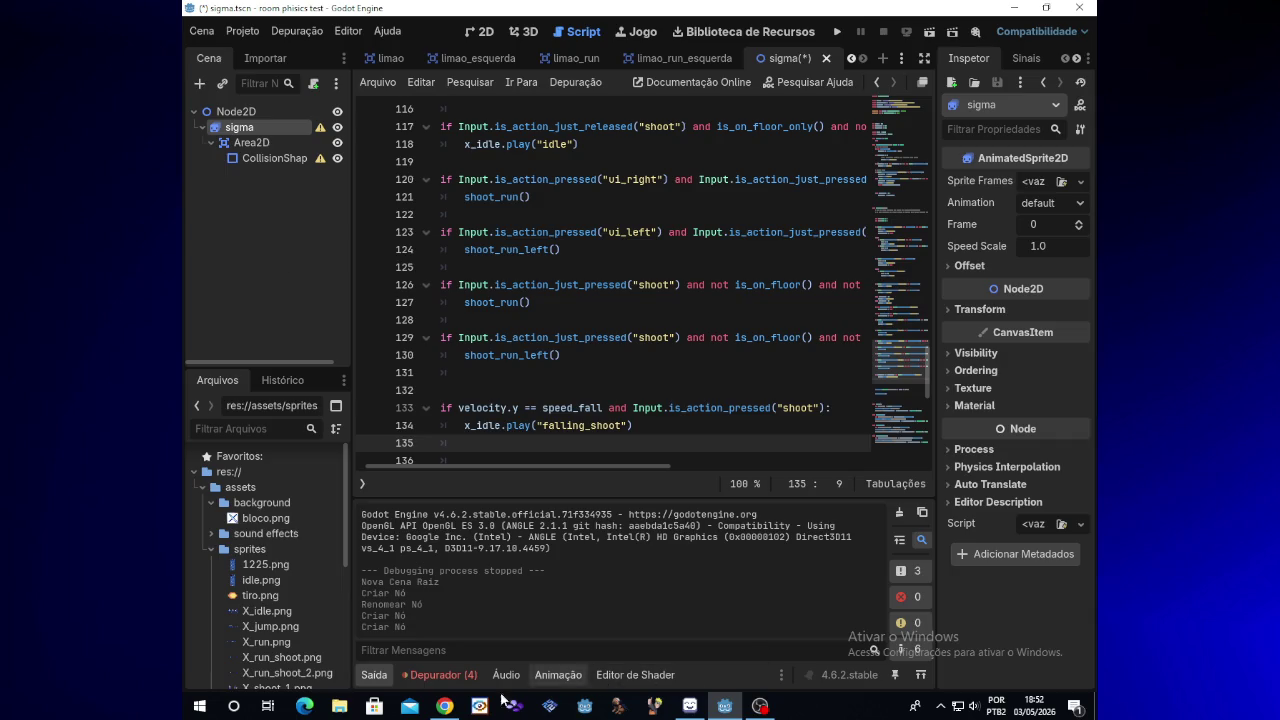
click(345, 706)
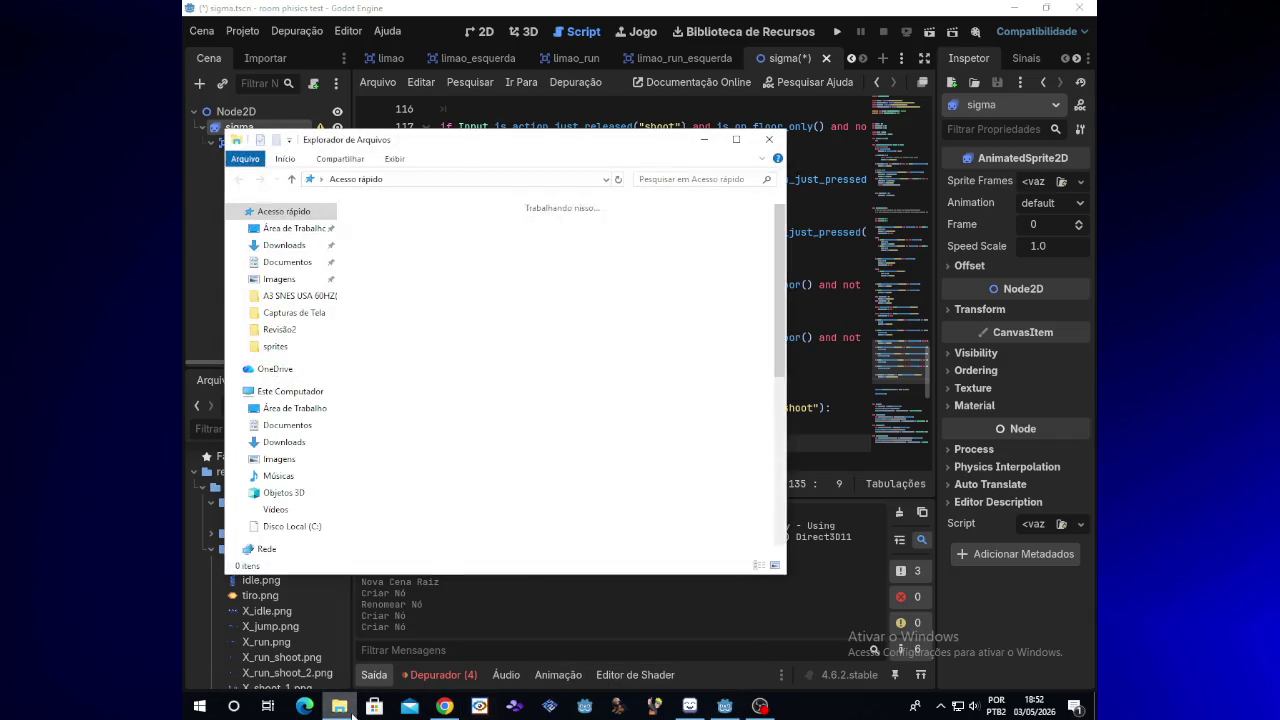
Step: Open the 3130 sprite sheet from the Imagens folder in LibreSprite
click(300, 459)
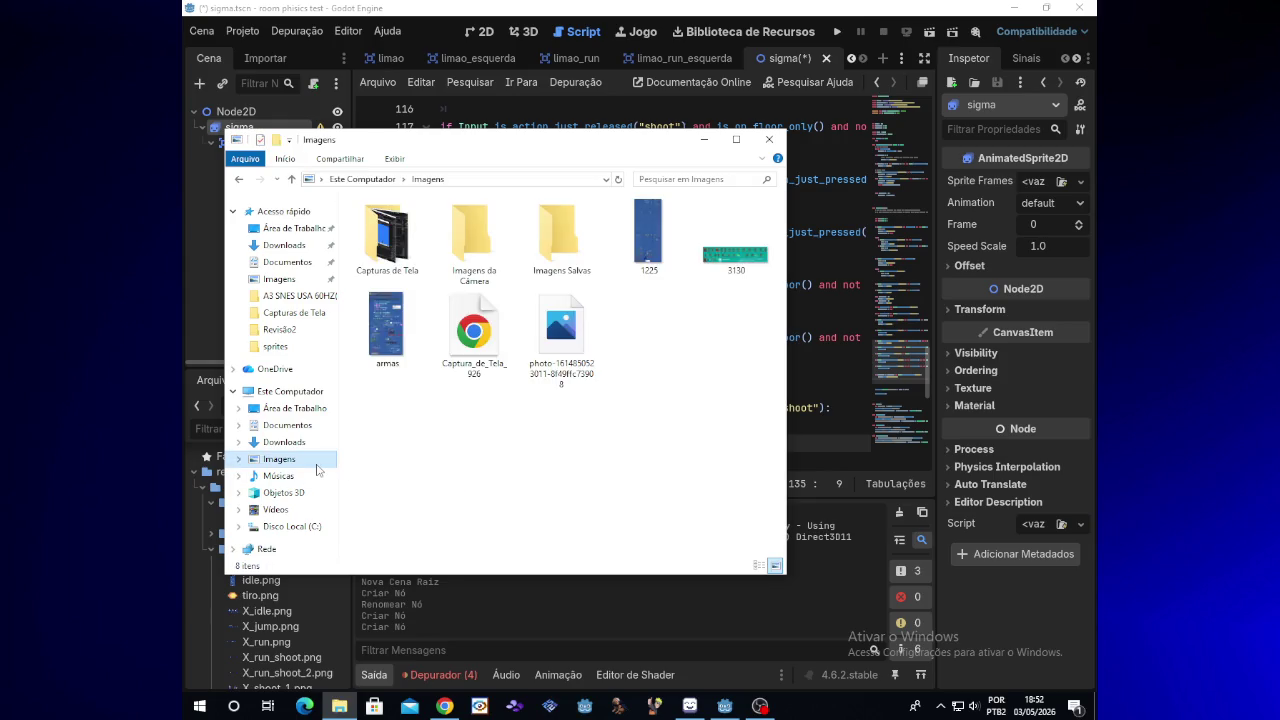
click(747, 245)
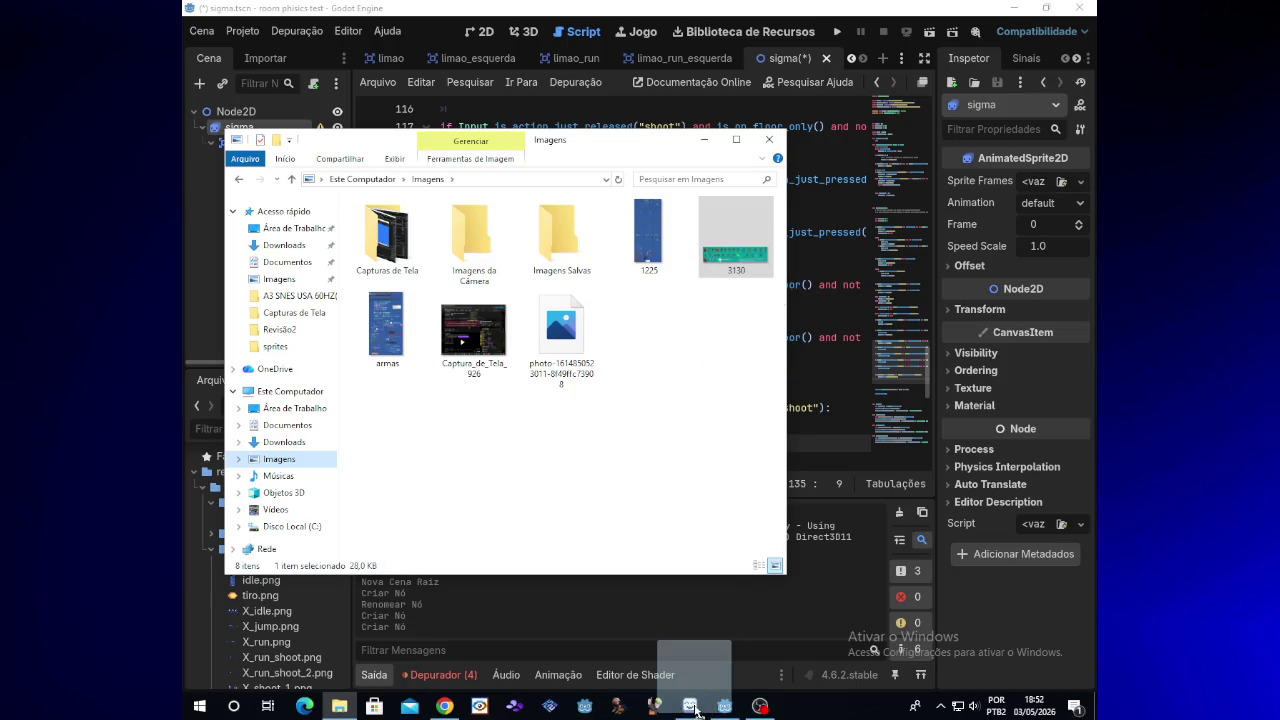
click(690, 706)
drag(727, 169, 727, 168)
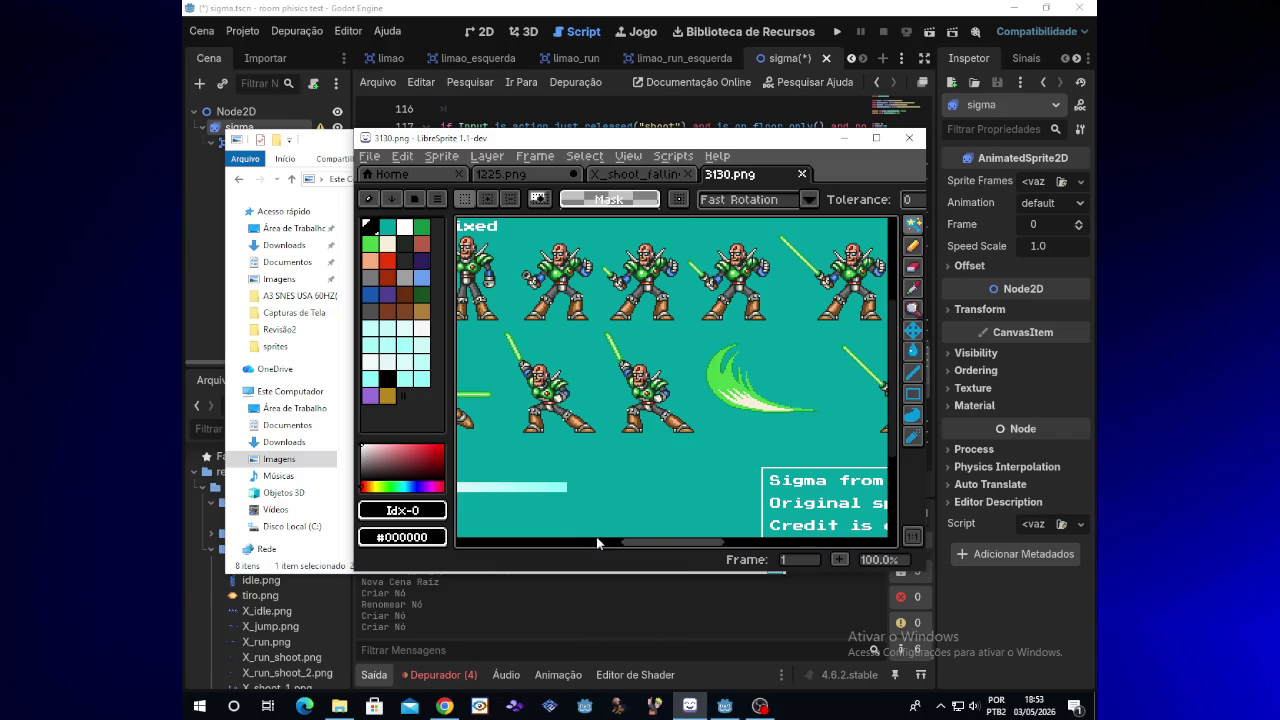
Step: Scroll horizontally across the 3130.png sheet's rows of Sigma sprites
mouse_move(654, 545)
mouse_down()
mouse_move(531, 541)
mouse_move(630, 543)
mouse_up()
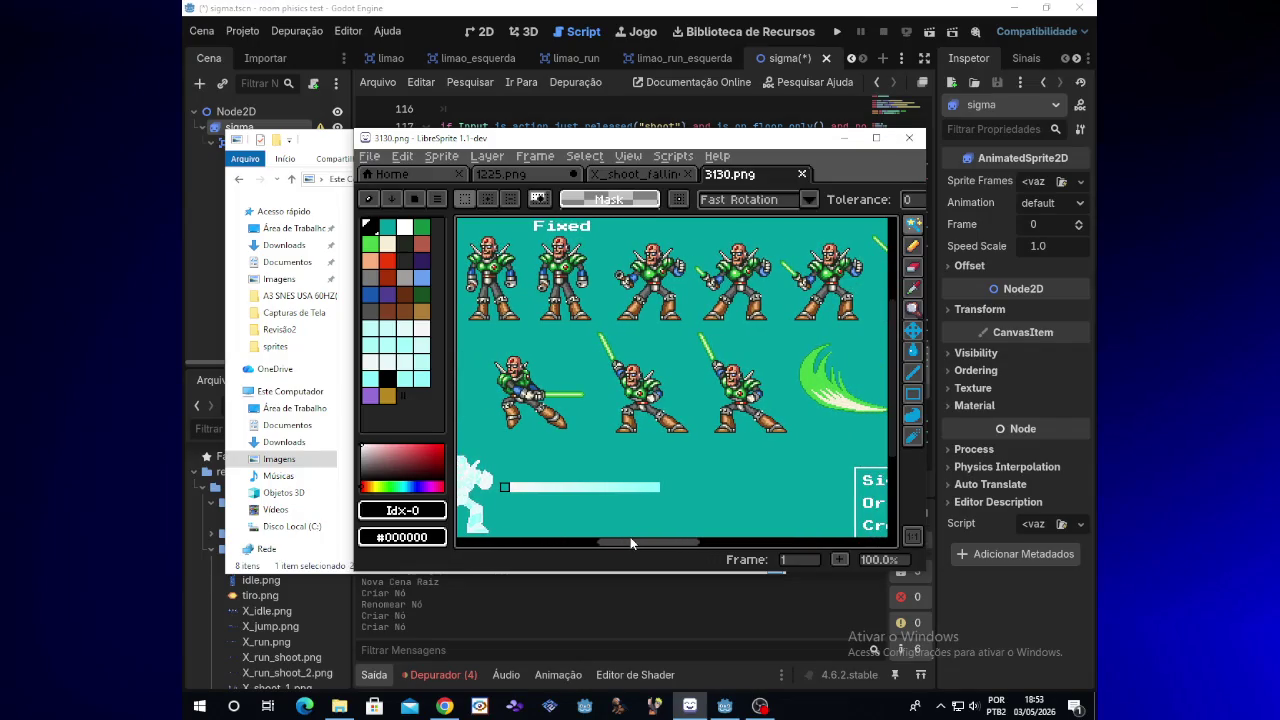
drag(630, 543, 776, 545)
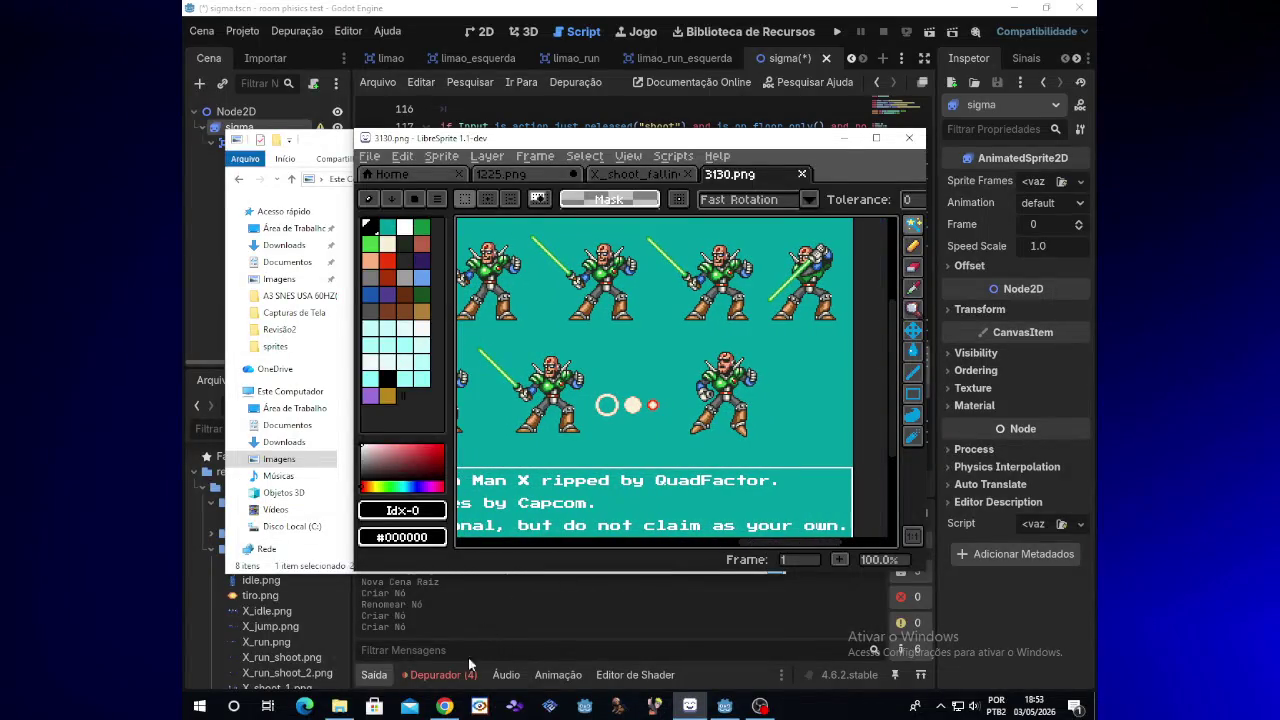
click(444, 706)
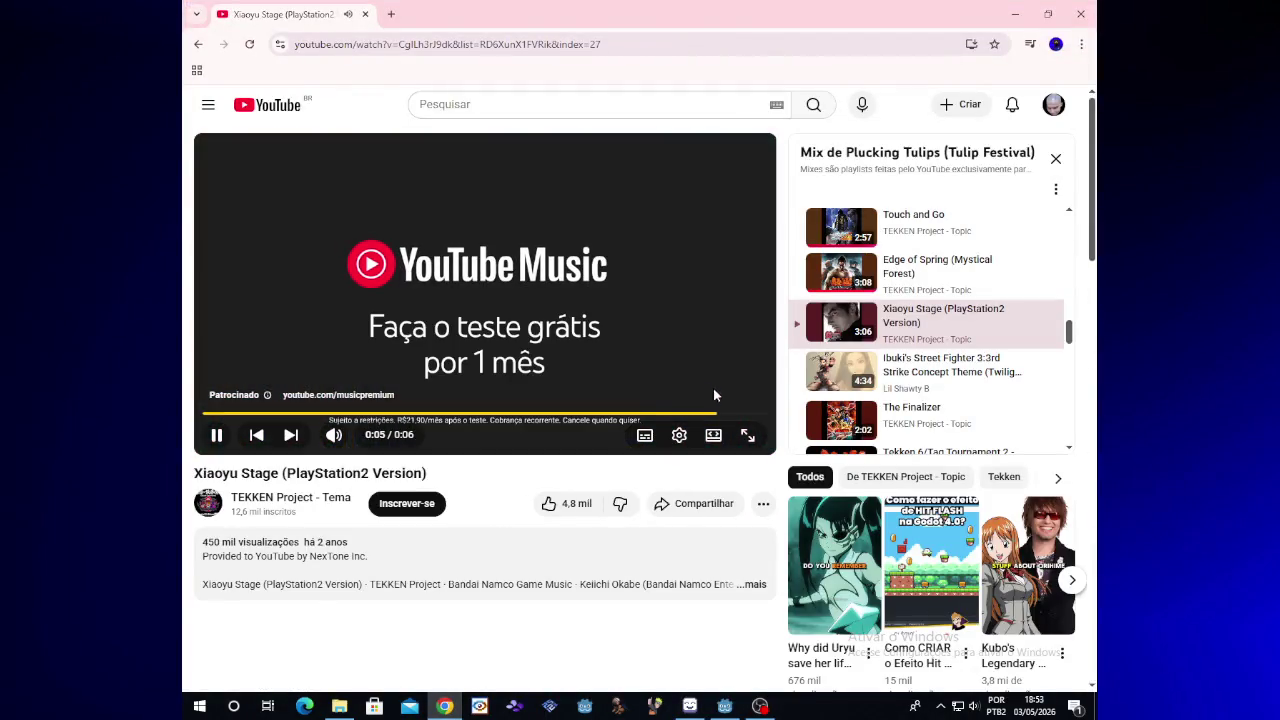
click(1014, 14)
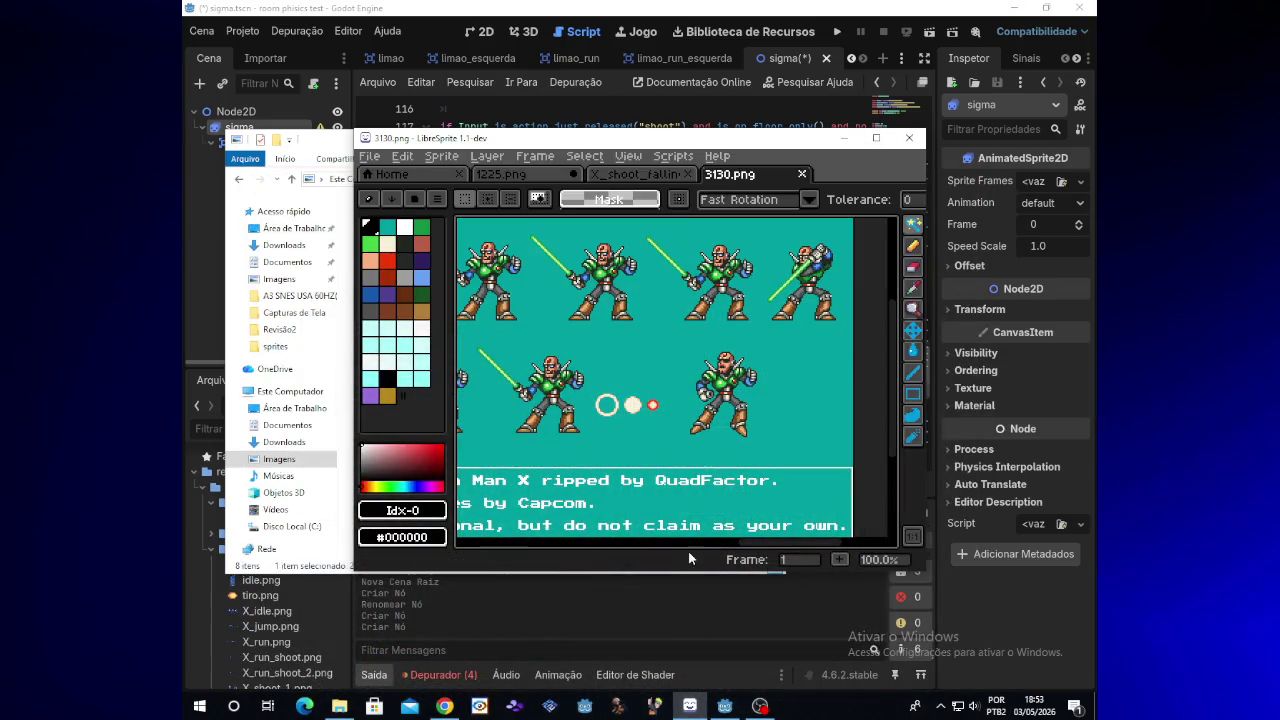
drag(745, 544, 592, 544)
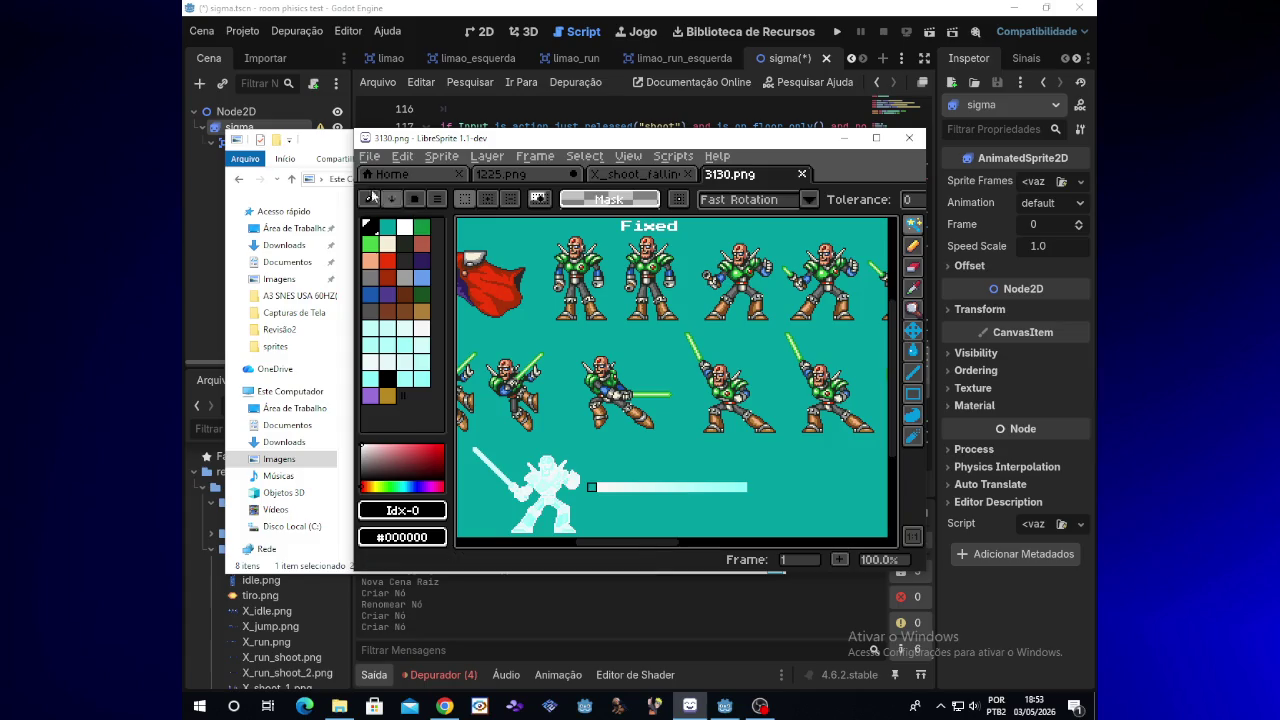
click(320, 130)
Step: Run the game, test running left and right, jumping and shooting, then stop it
click(704, 145)
click(845, 140)
click(837, 37)
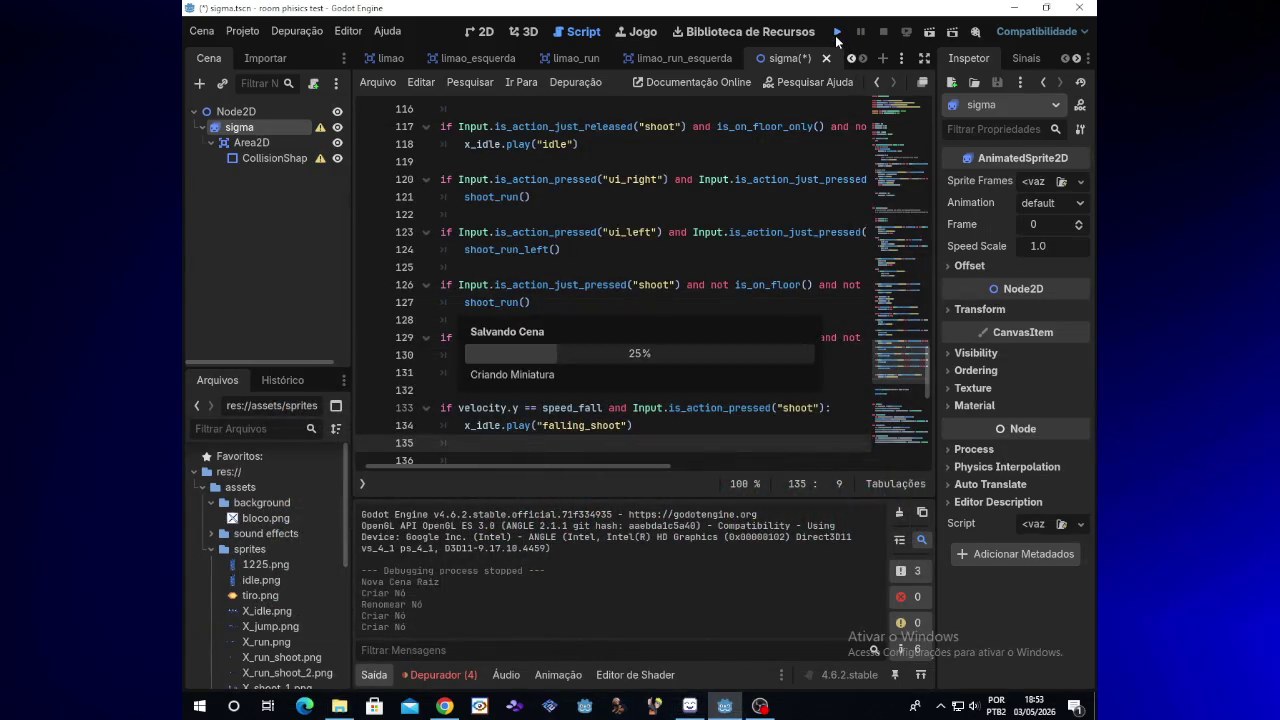
key(Right)
key(x)
key(x)
key(x)
key(space)
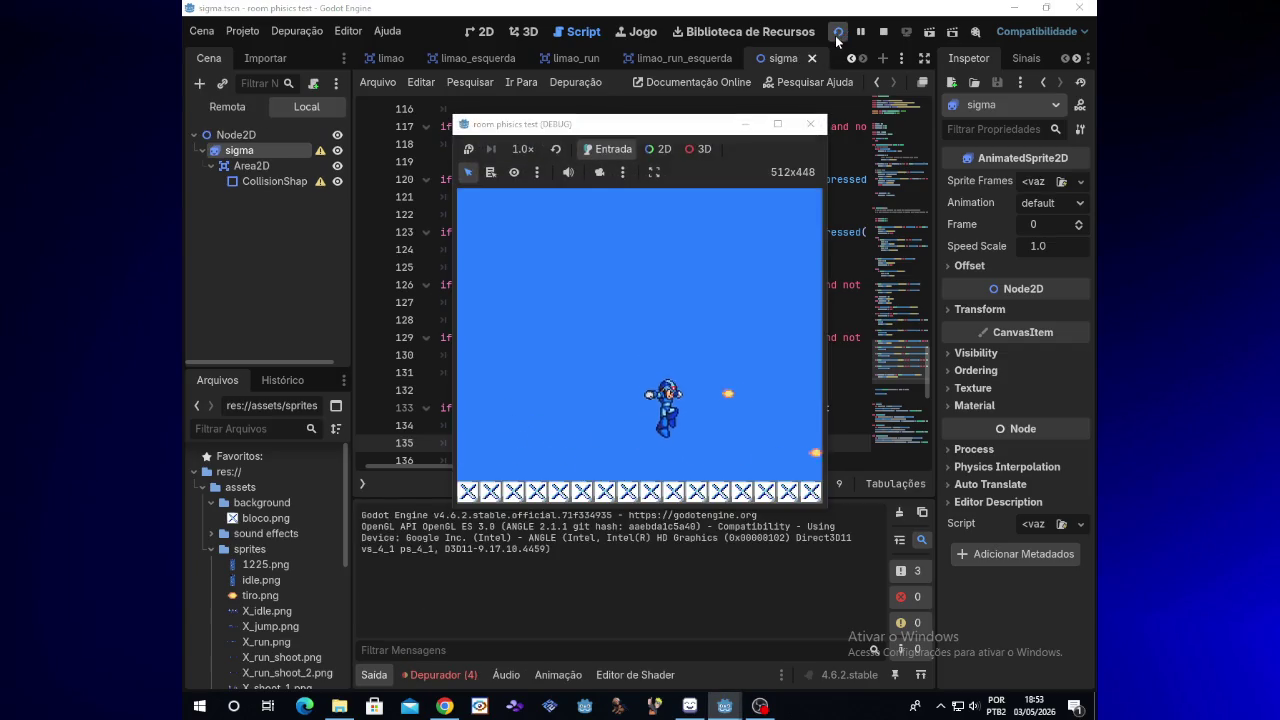
key(Left)
key(x)
key(x)
key(Right)
key(space)
key(x)
key(Right)
key(Left)
key(x)
key(x)
key(space)
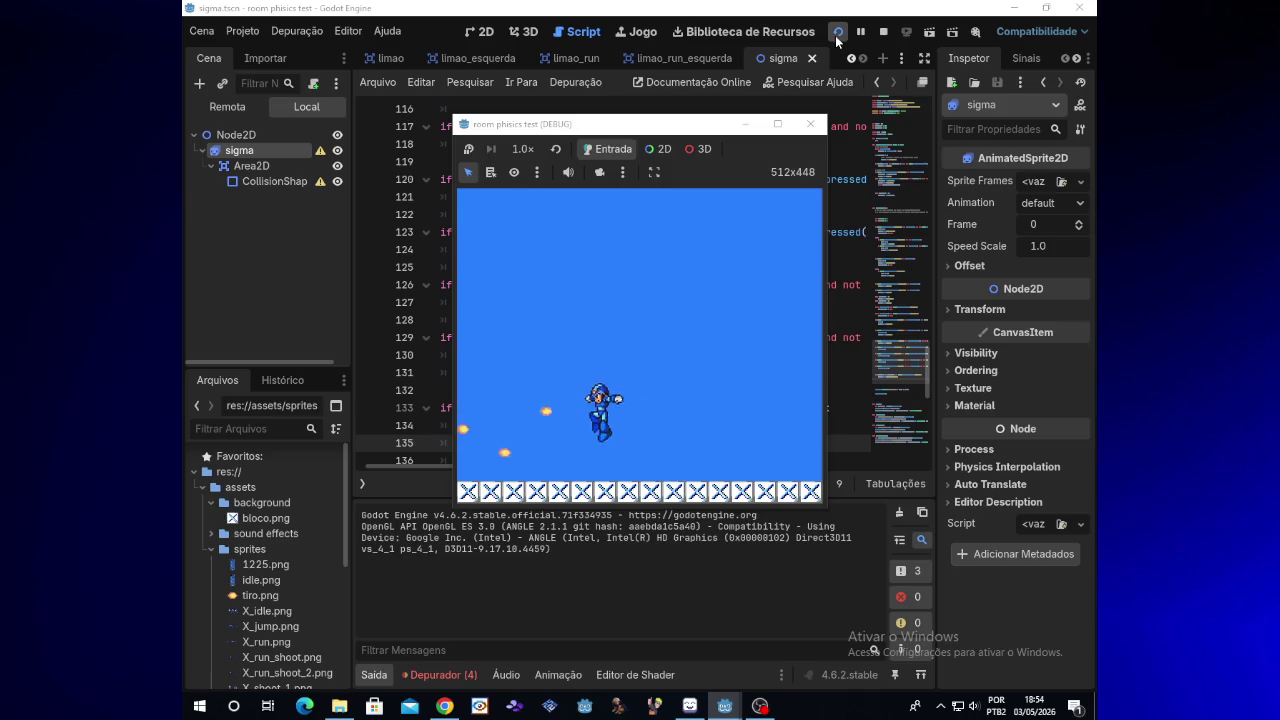
key(Right)
key(space)
key(x)
key(x)
key(x)
key(Left)
key(x)
key(x)
key(Right)
key(Left)
key(Right)
key(x)
key(x)
key(x)
key(Left)
key(x)
key(Right)
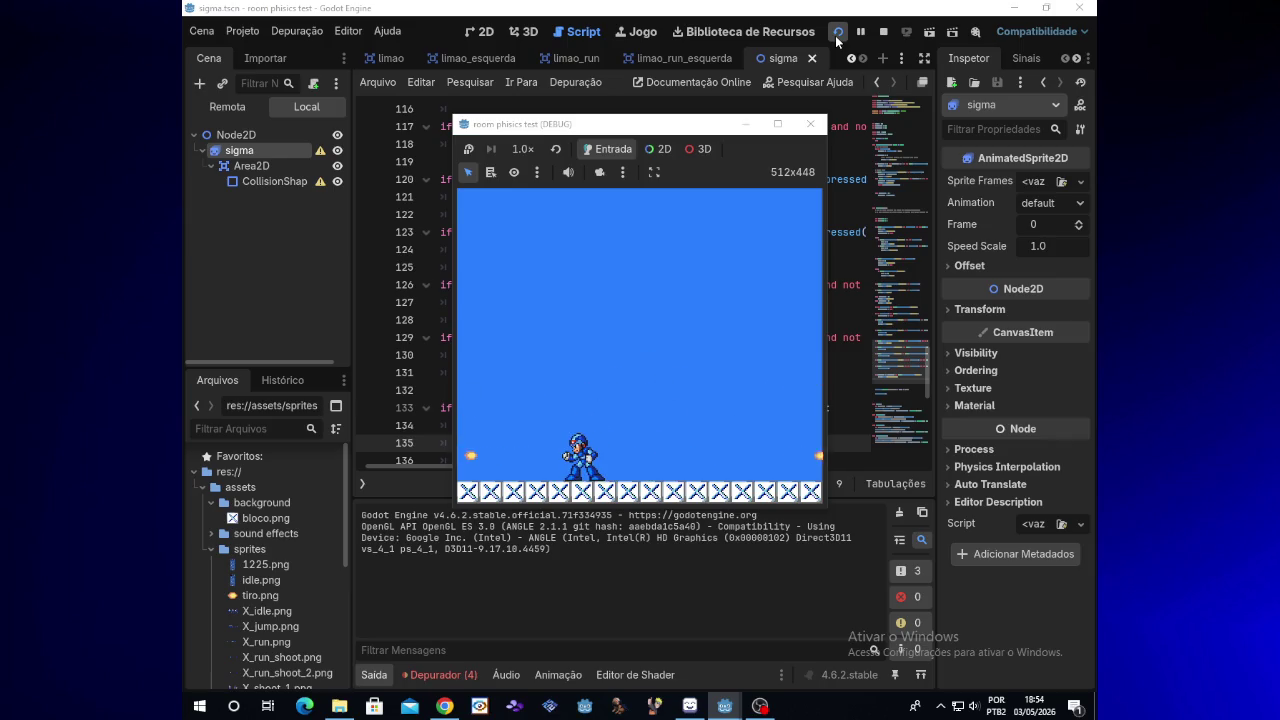
click(810, 123)
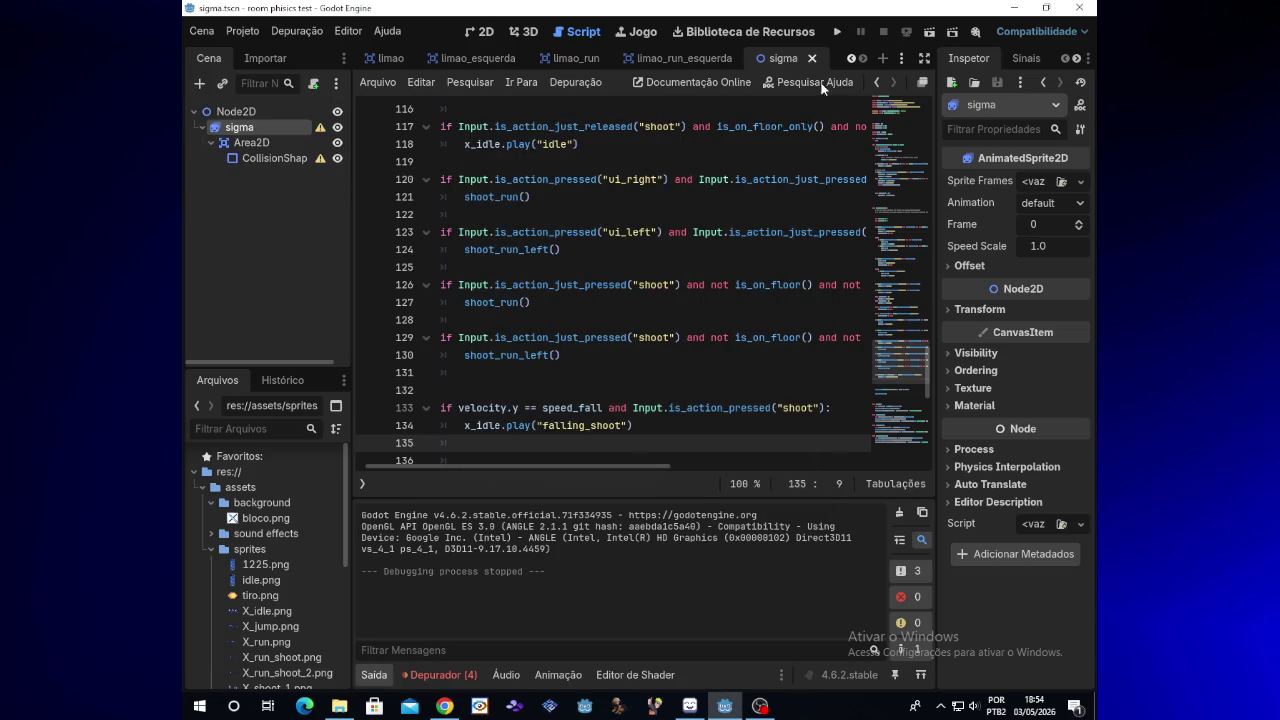
Step: Switch through the player and sala scene tabs in Godot
click(703, 702)
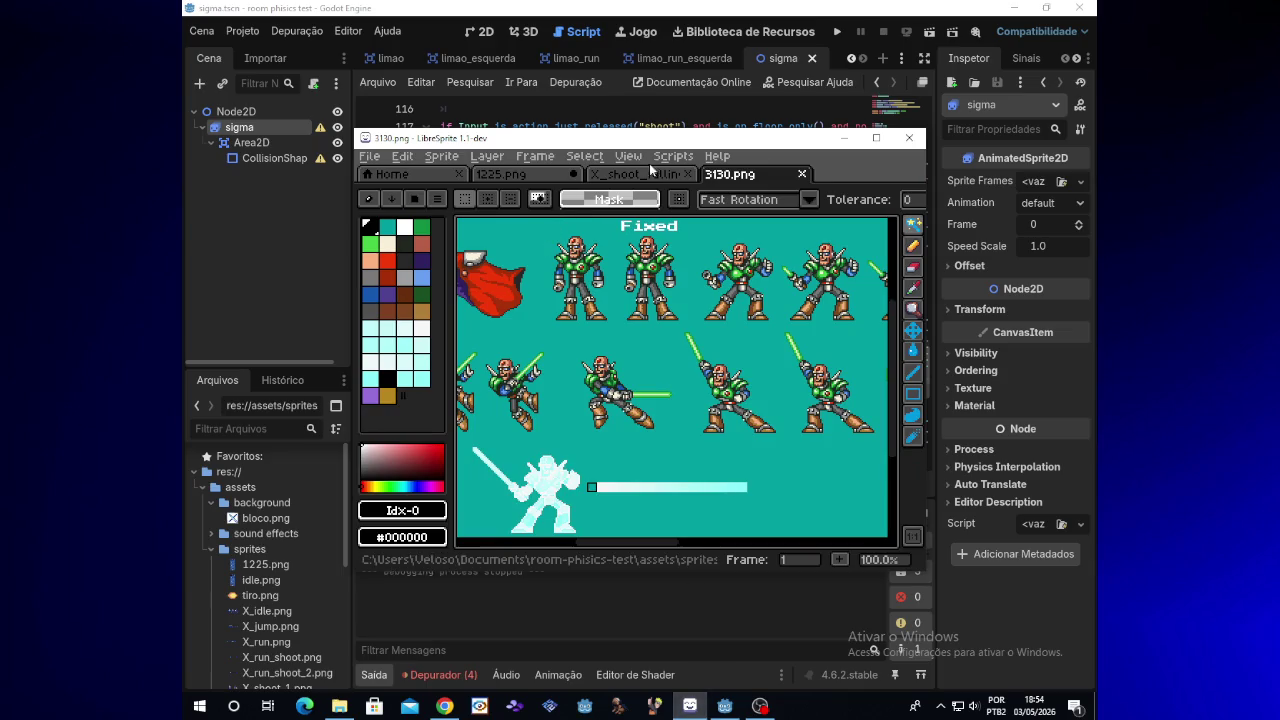
click(420, 64)
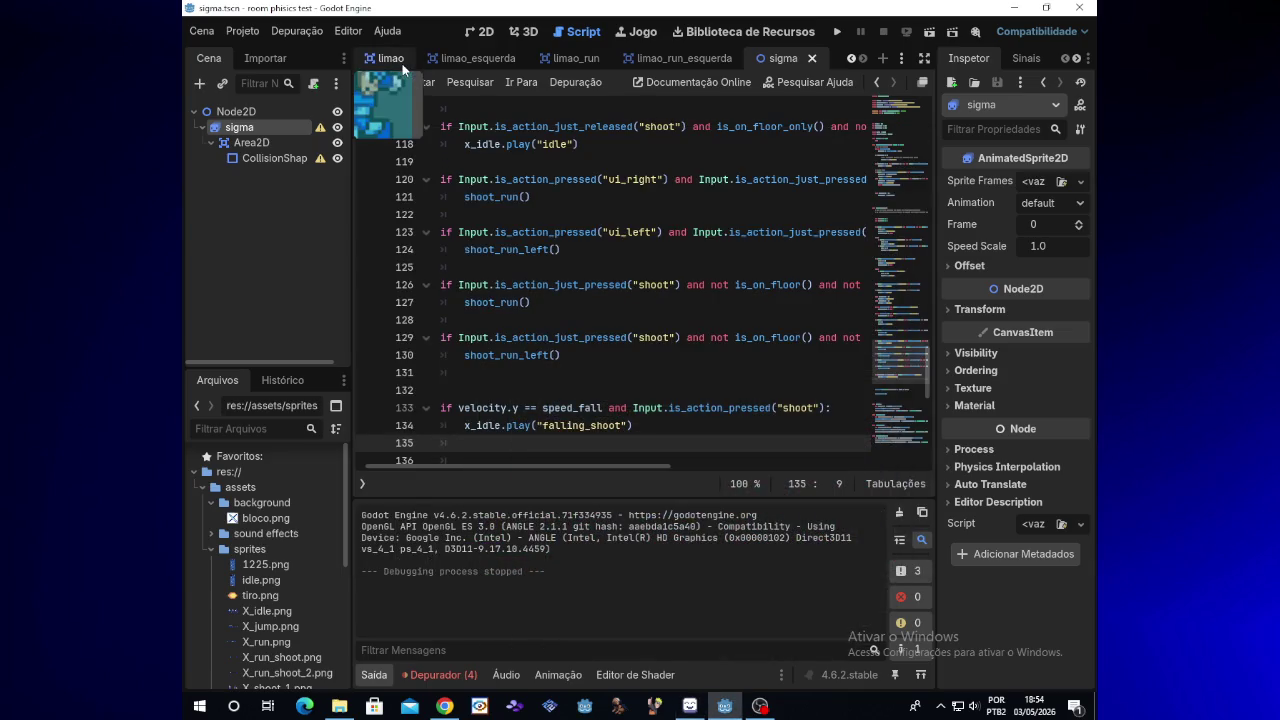
click(855, 61)
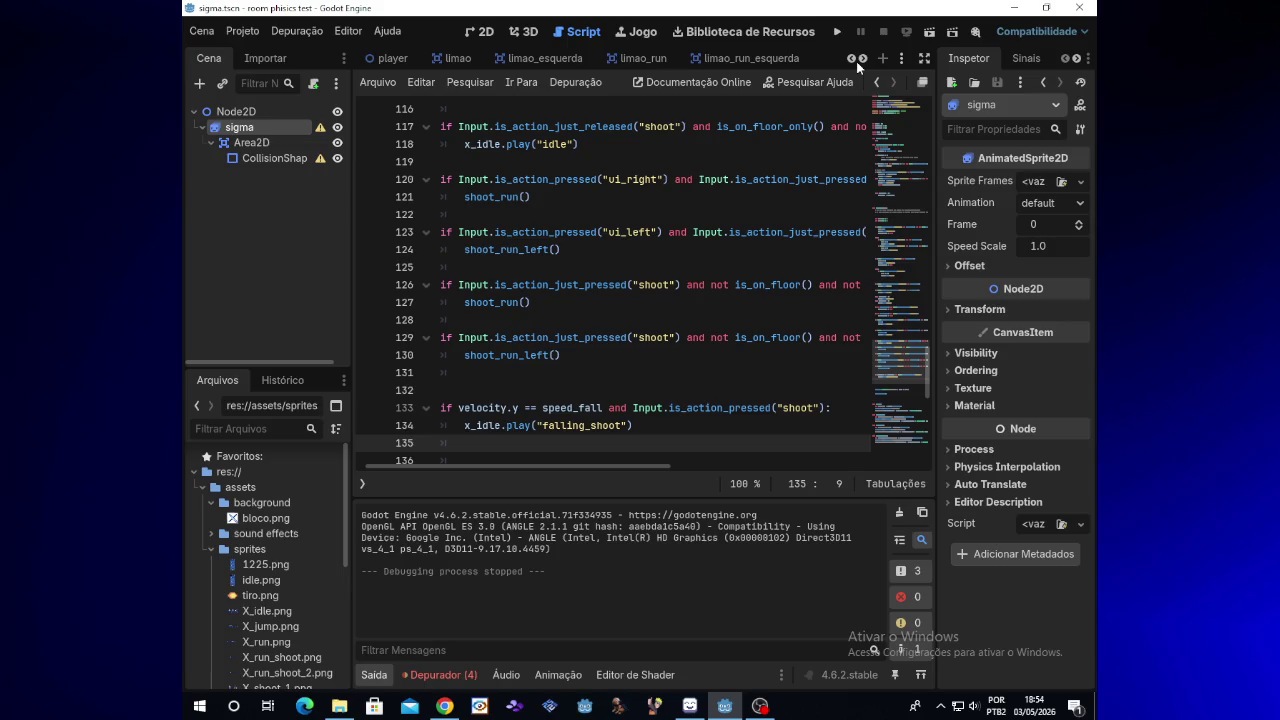
click(376, 60)
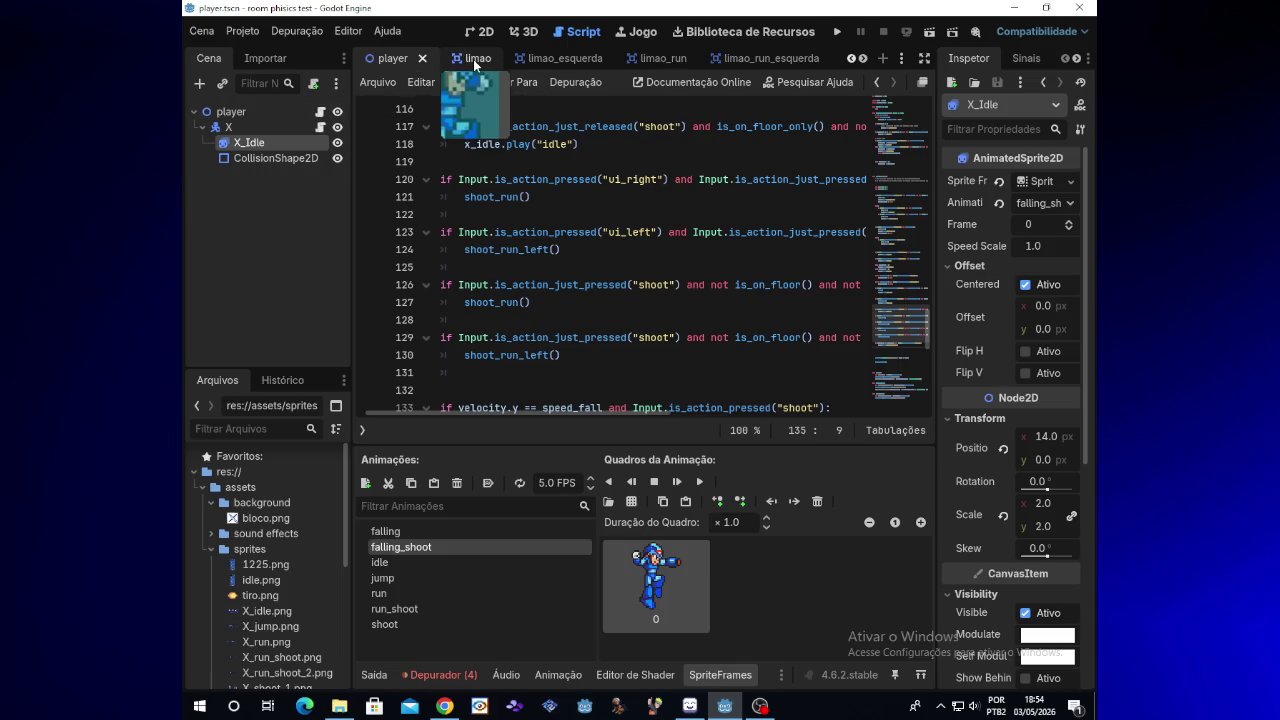
click(851, 58)
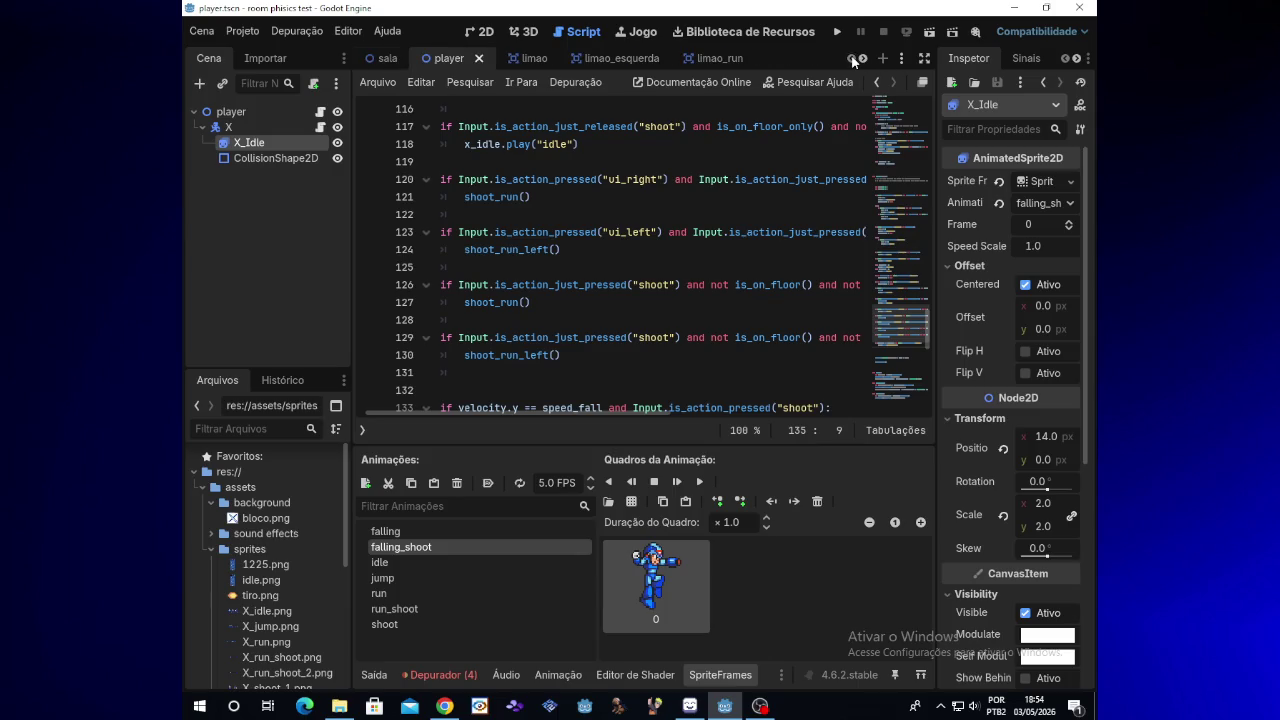
click(385, 58)
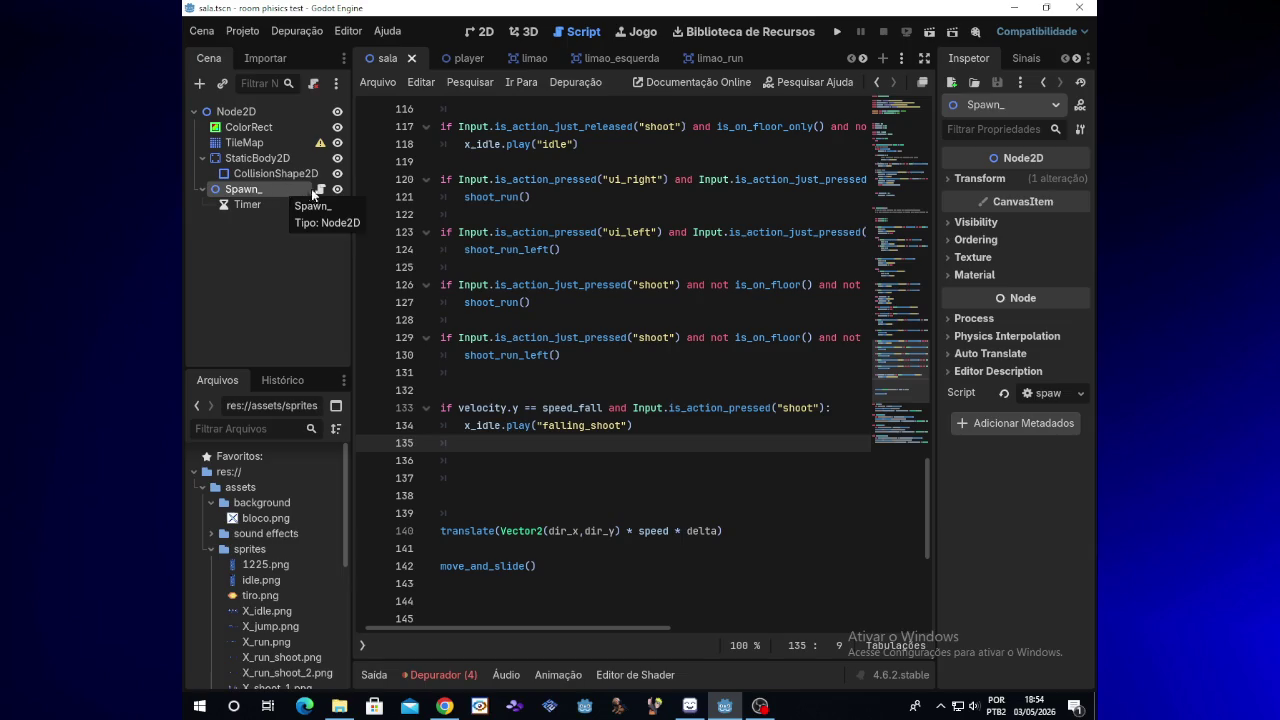
Step: Open the Spawn_ node's script, then go back to the sigma scene tab
click(320, 189)
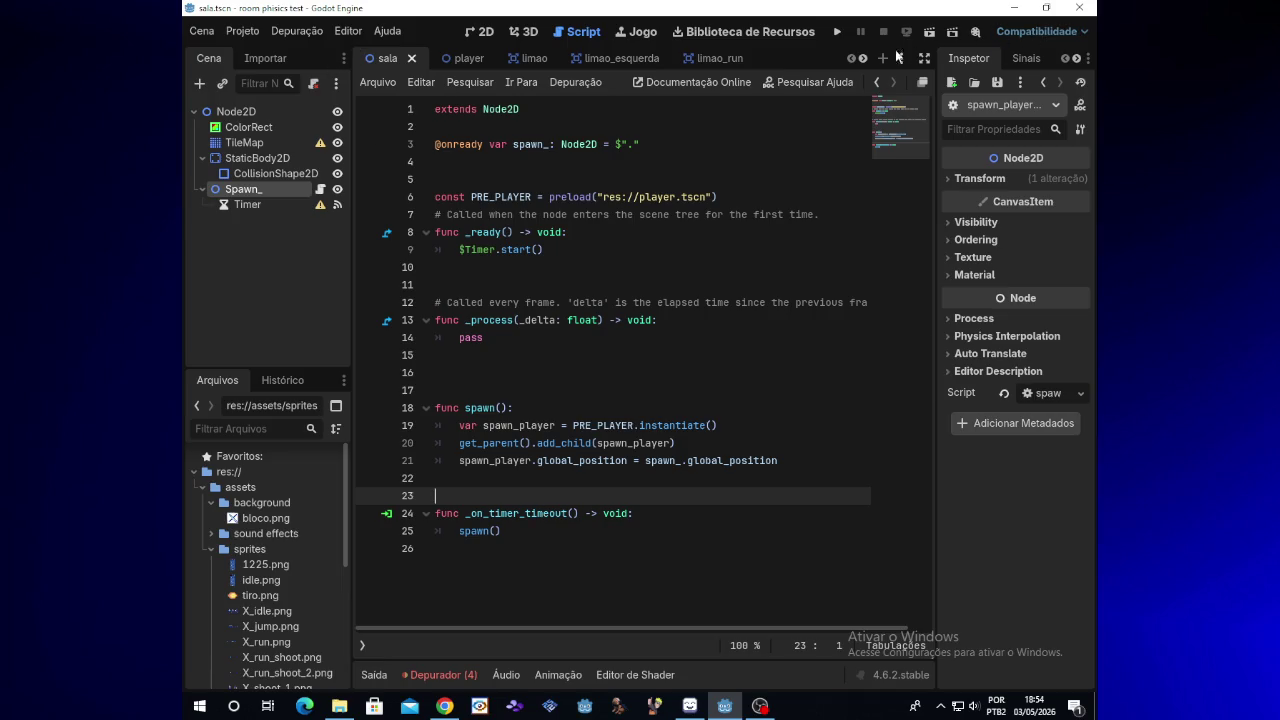
click(864, 61)
click(864, 61)
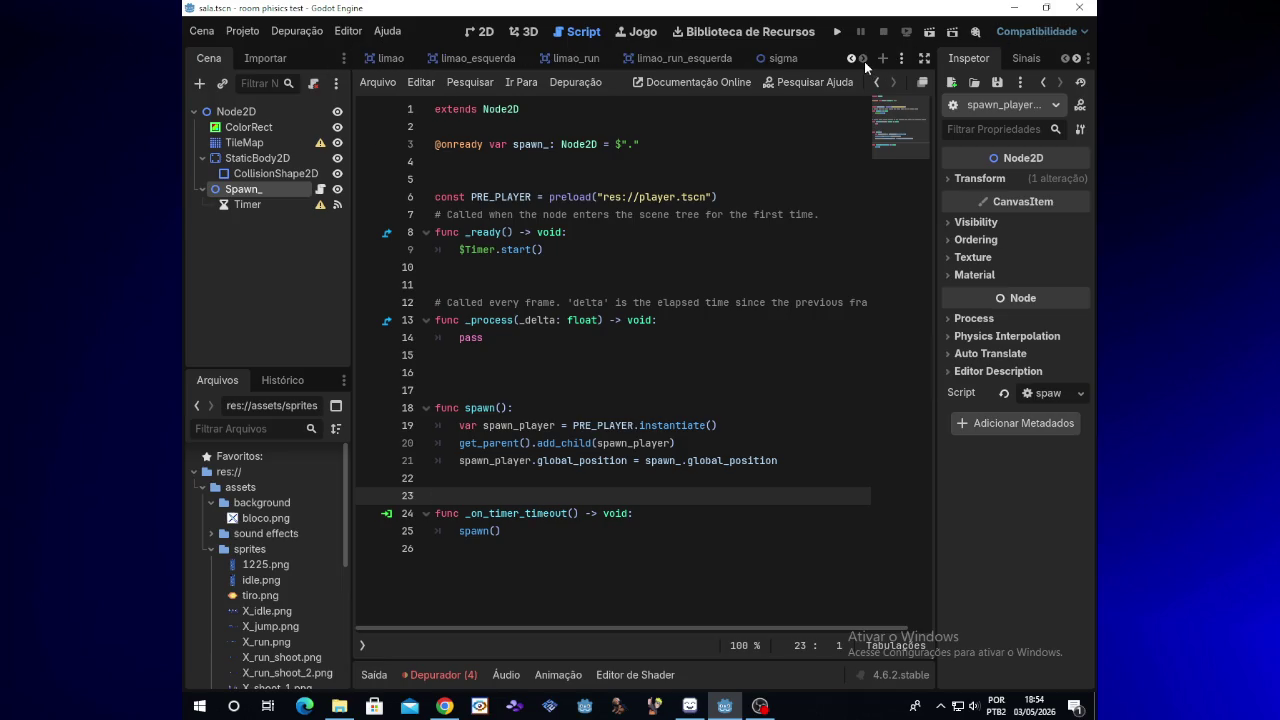
click(782, 66)
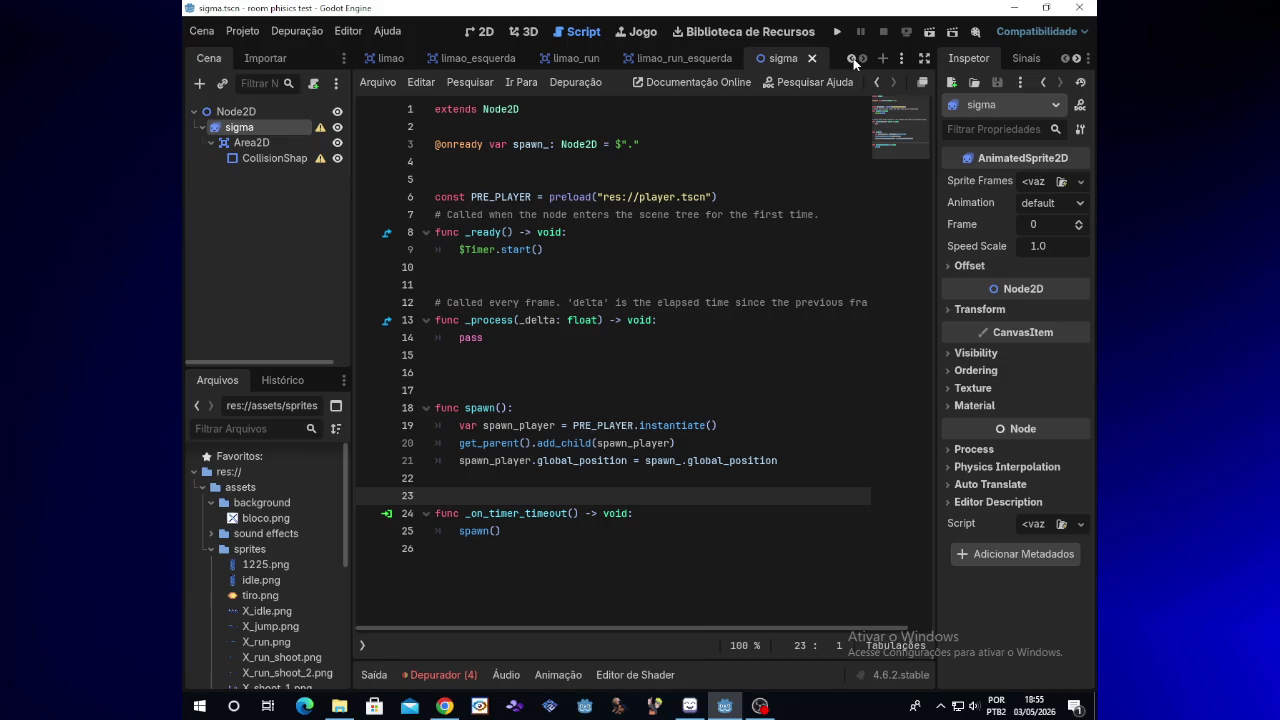
Step: Scroll the 3130.png sheet to its left edge and pick the Rectangular Marquee tool
click(690, 706)
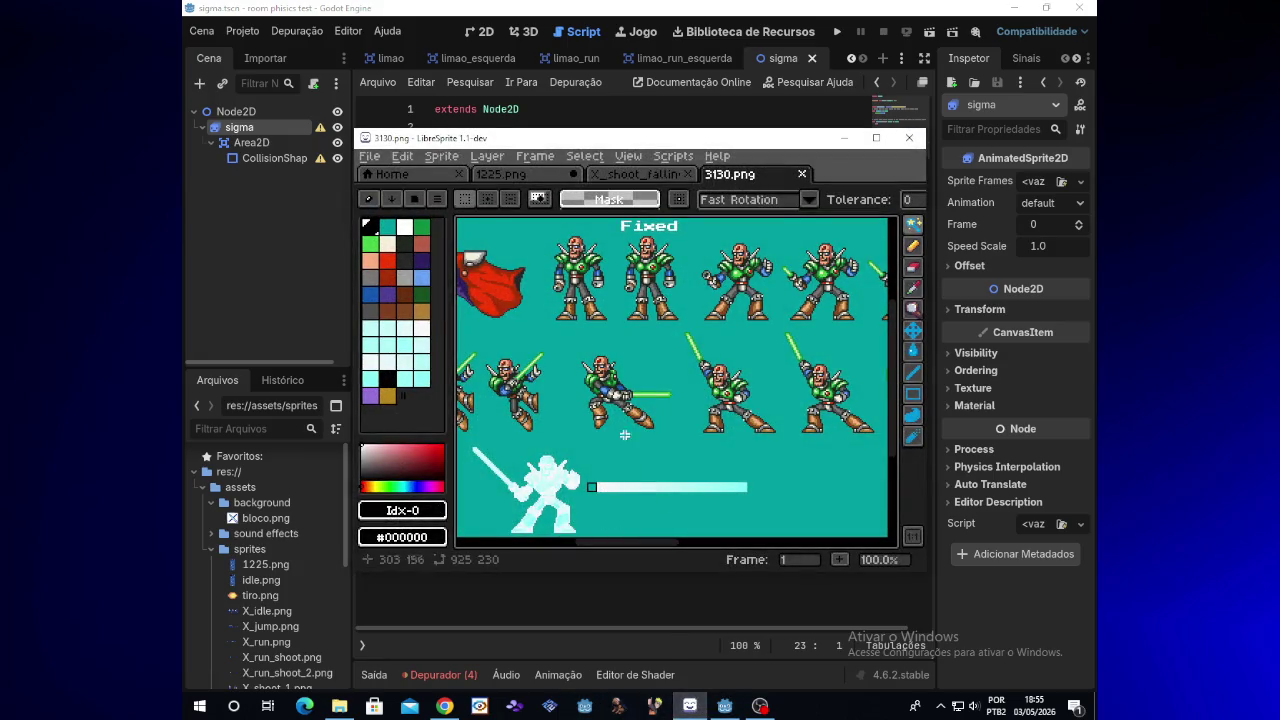
drag(624, 533, 543, 529)
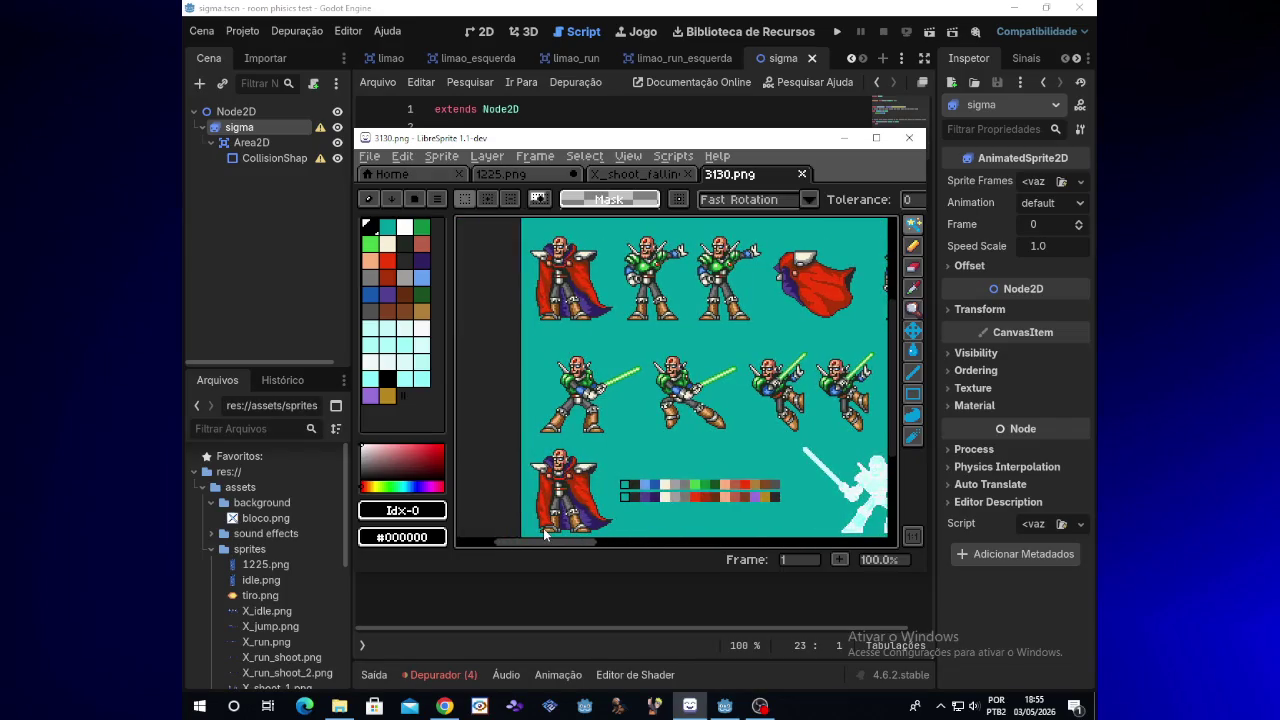
drag(543, 529, 557, 526)
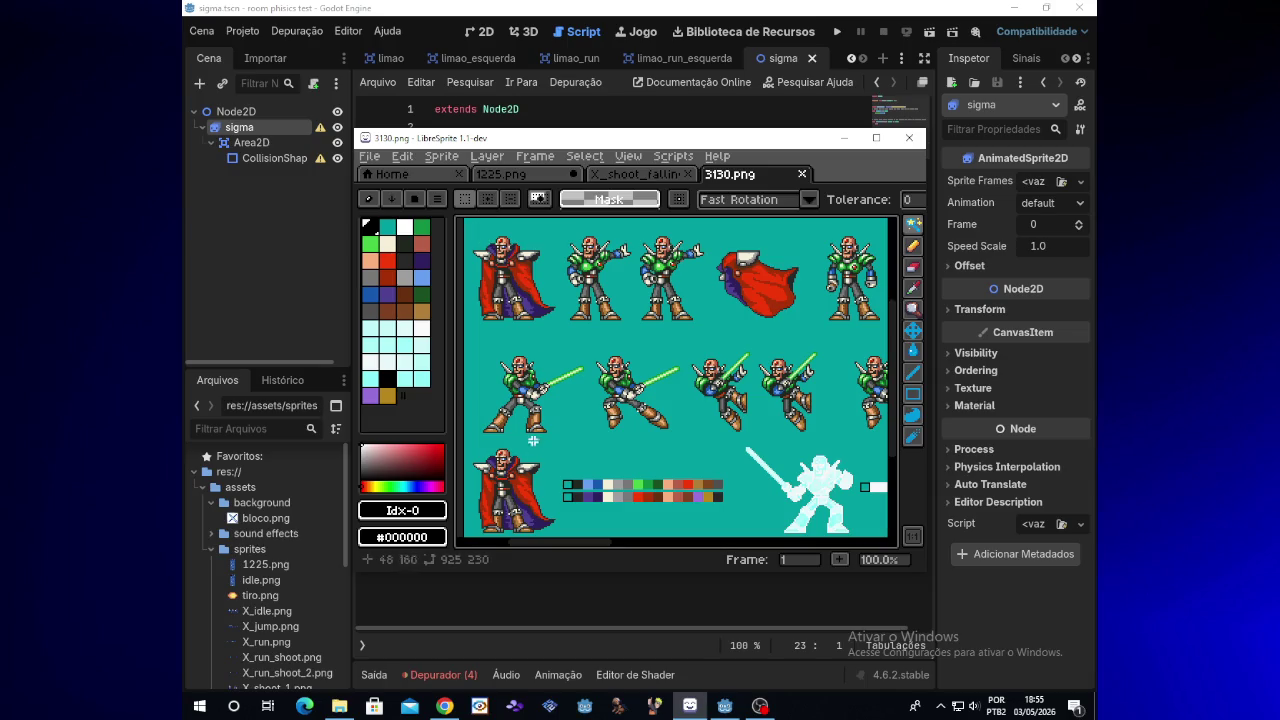
scroll(548, 545, left, 1)
mouse_move(546, 540)
mouse_down()
mouse_move(590, 541)
mouse_move(541, 541)
mouse_up()
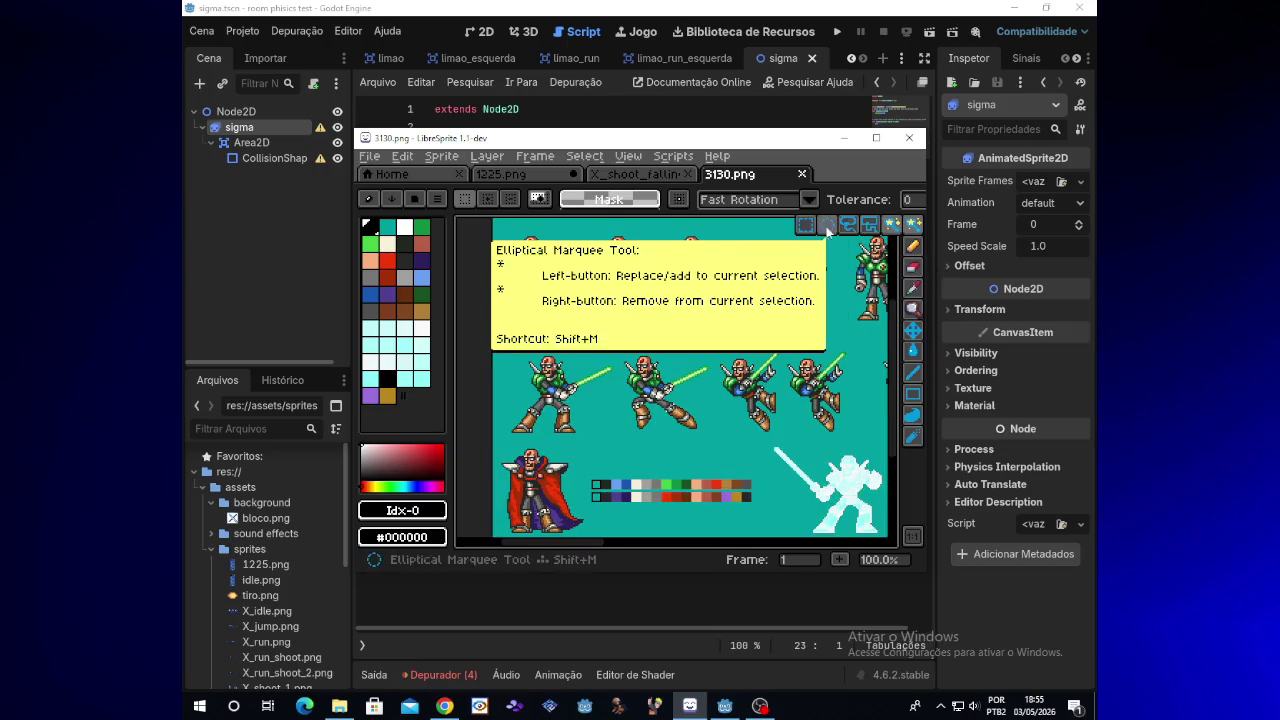
click(913, 224)
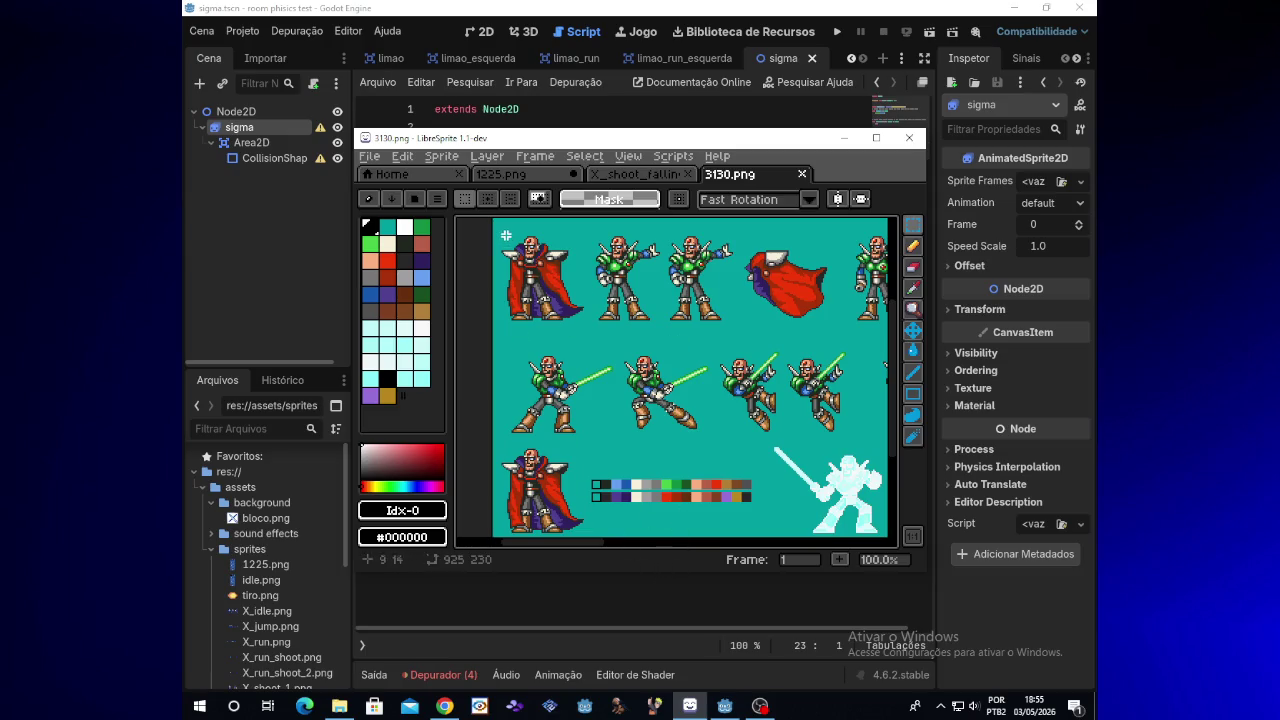
Step: Select the top row of caped Sigma sprites, then paste and commit a sprite strip
mouse_move(501, 234)
mouse_down()
mouse_move(558, 257)
mouse_move(617, 321)
mouse_up()
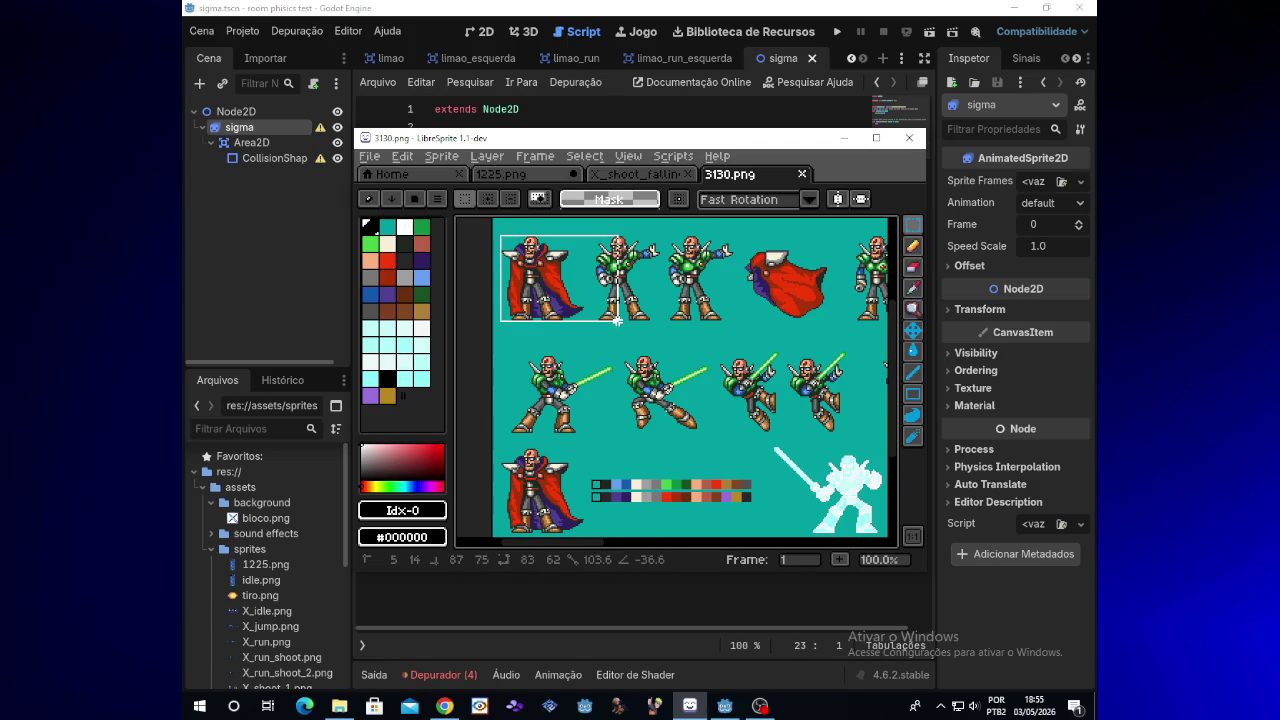
drag(617, 321, 882, 327)
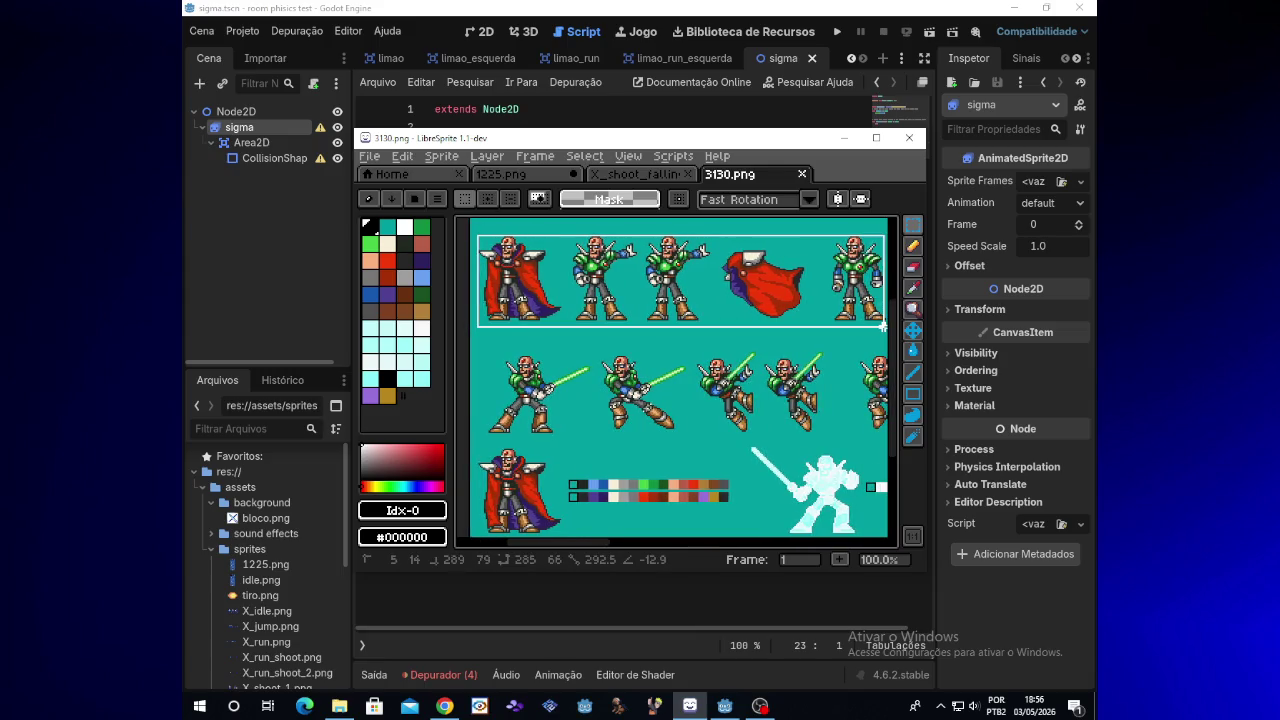
mouse_move(882, 327)
mouse_down()
mouse_move(846, 327)
mouse_move(859, 327)
mouse_up()
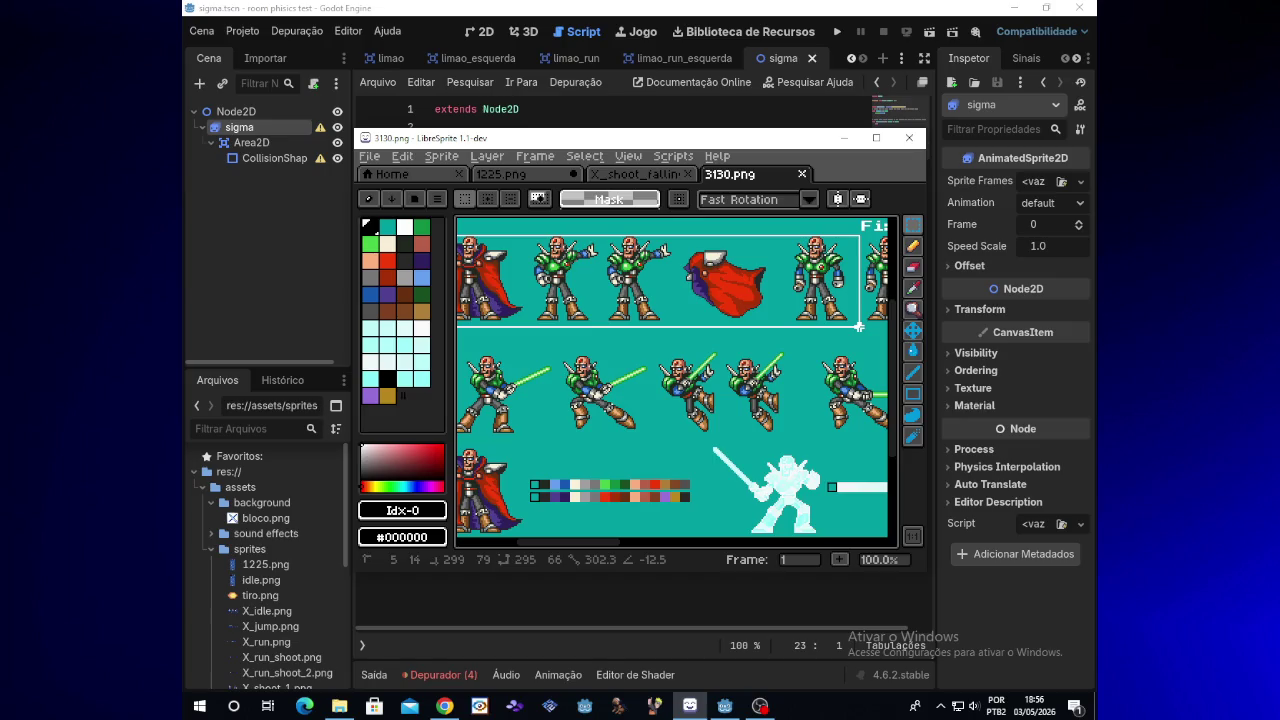
drag(858, 326, 879, 321)
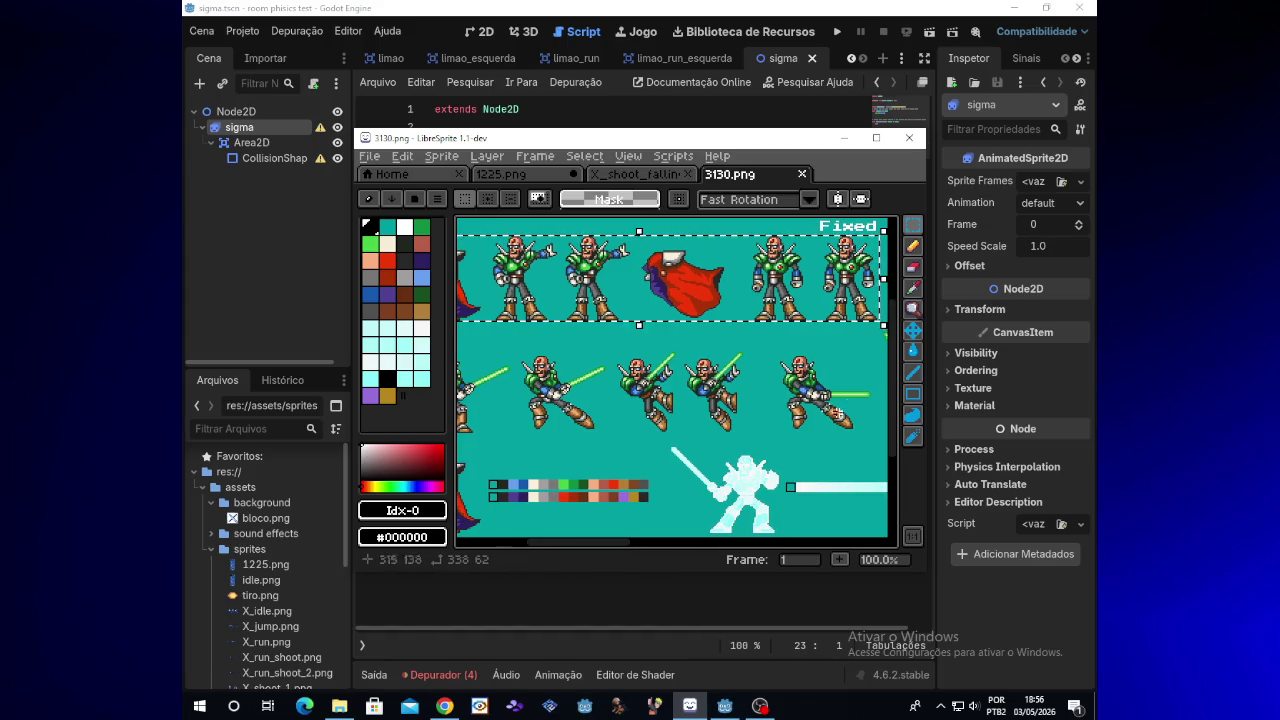
mouse_move(586, 546)
mouse_down()
mouse_move(525, 543)
mouse_move(728, 541)
mouse_move(513, 533)
mouse_move(555, 540)
mouse_up()
key(ctrl+v)
key(Return)
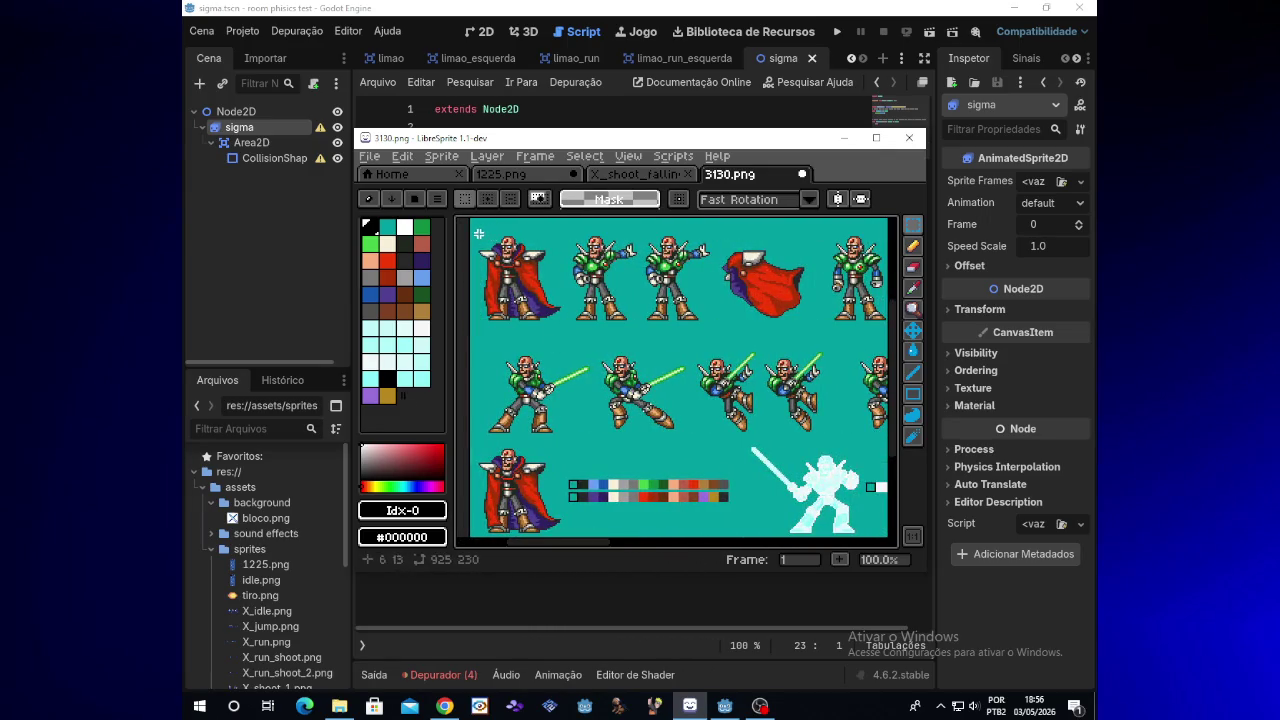
Step: Redo the rectangular selection so it fits the row of sigma sprites
drag(476, 233, 530, 263)
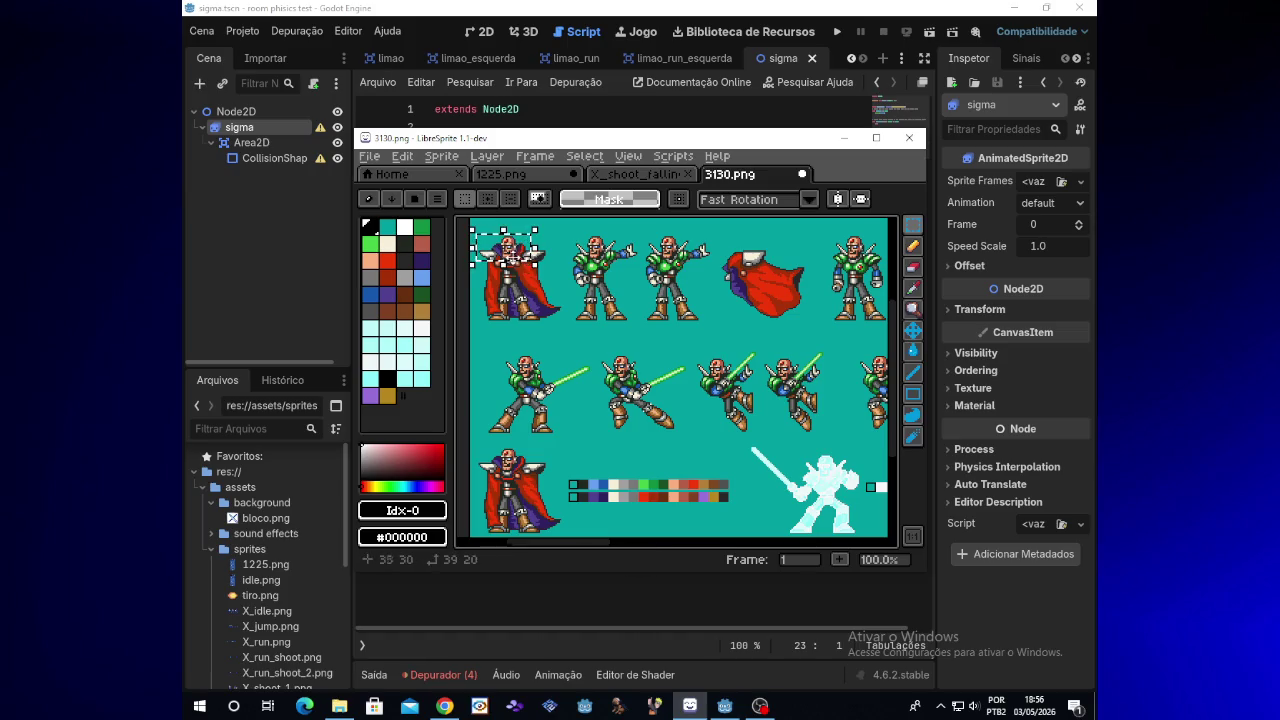
click(478, 231)
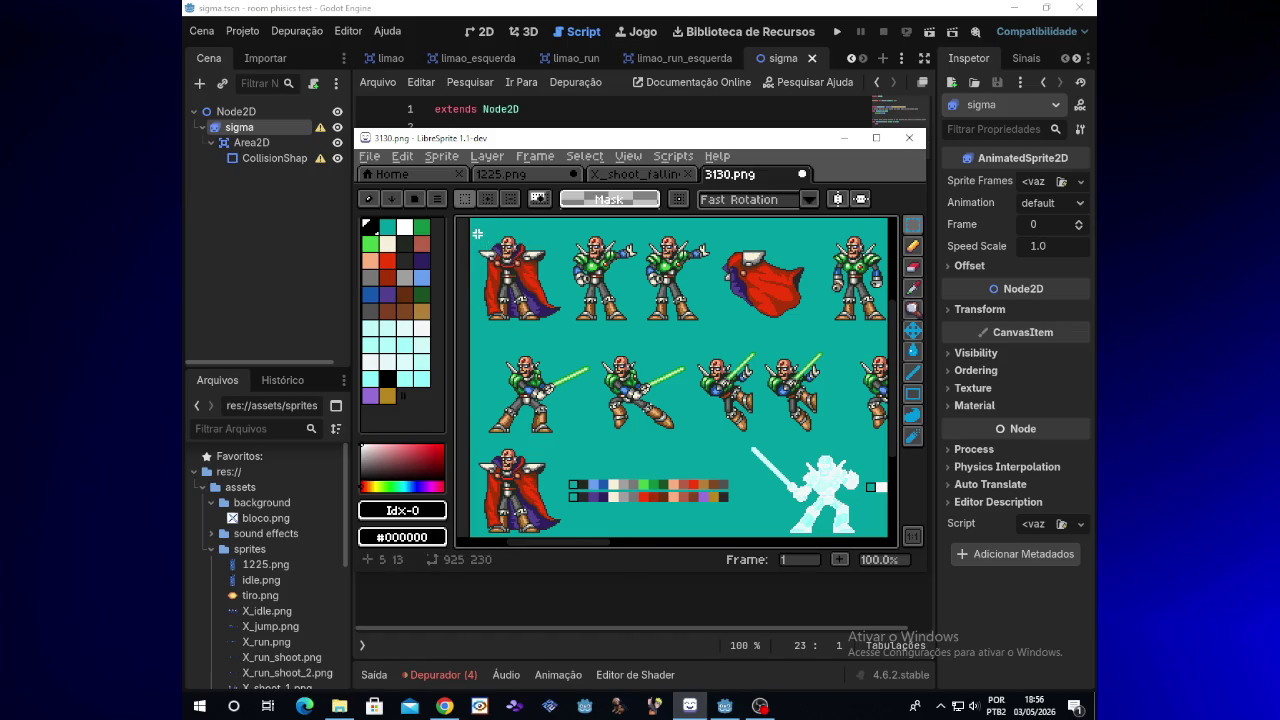
mouse_move(478, 233)
mouse_down()
mouse_move(526, 282)
mouse_move(535, 321)
mouse_move(863, 327)
mouse_move(853, 331)
mouse_move(884, 329)
mouse_move(884, 341)
mouse_move(762, 325)
mouse_up()
click(476, 233)
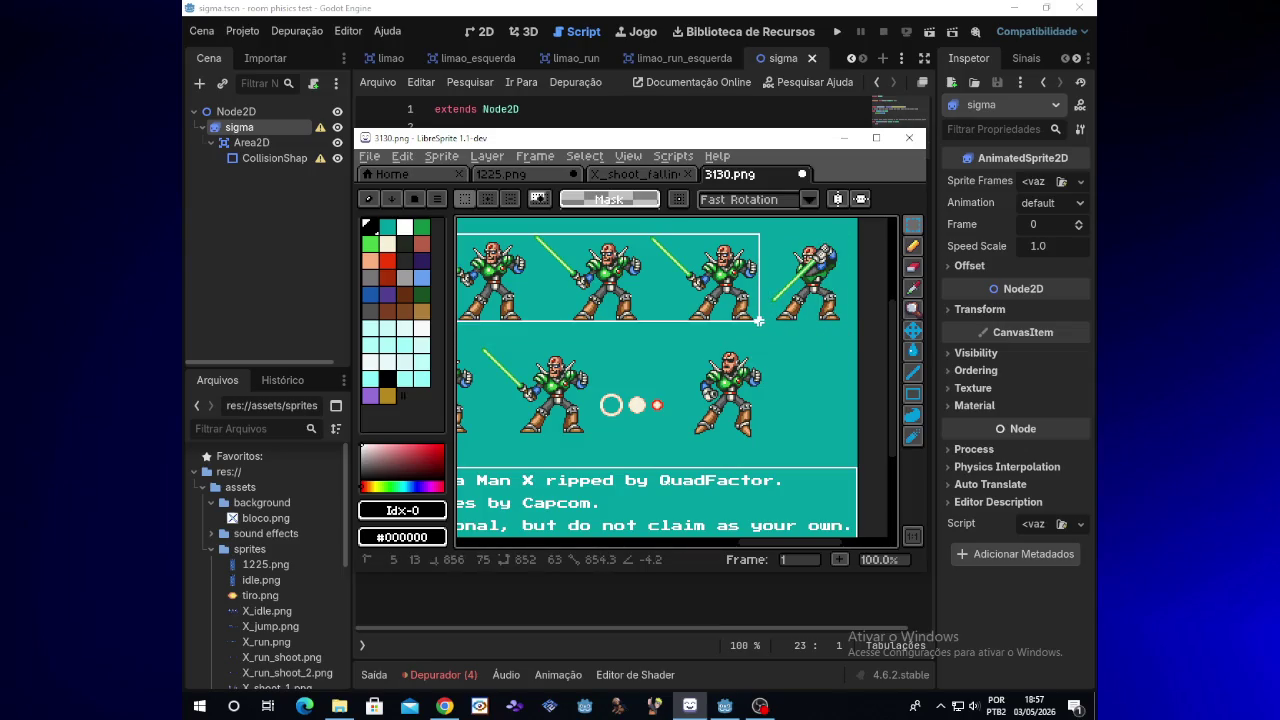
drag(759, 321, 757, 321)
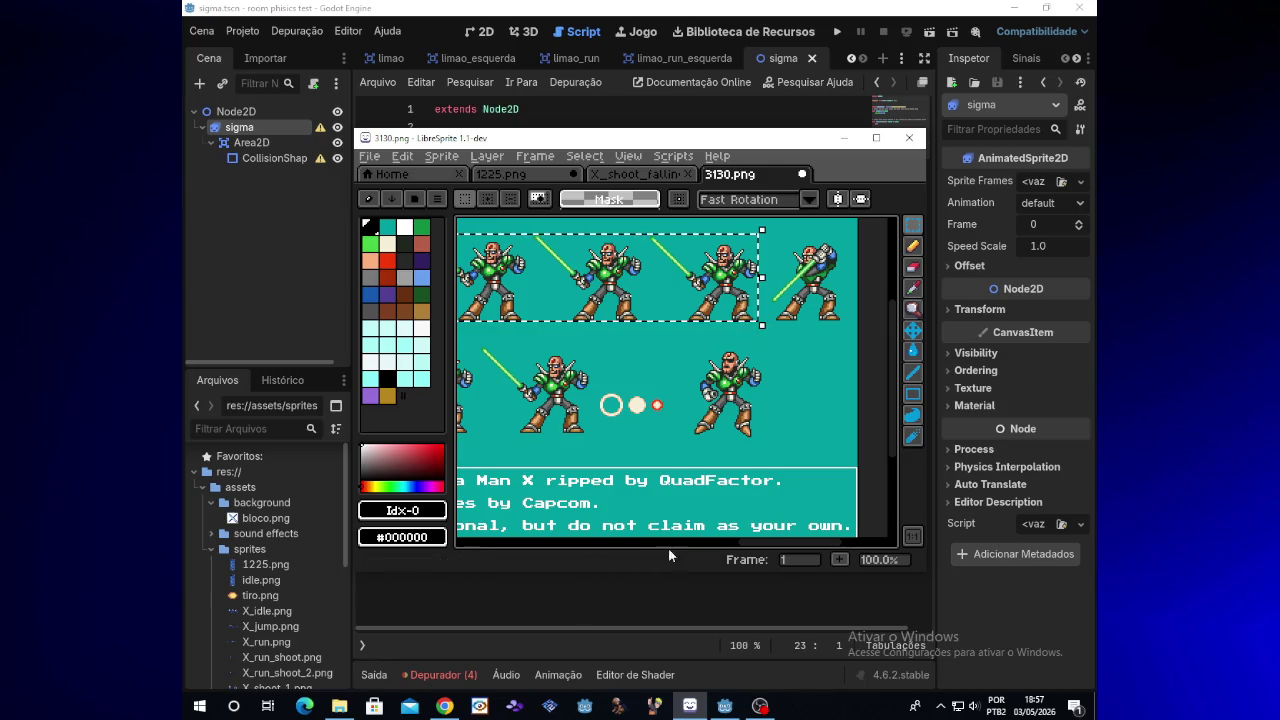
drag(744, 538, 739, 539)
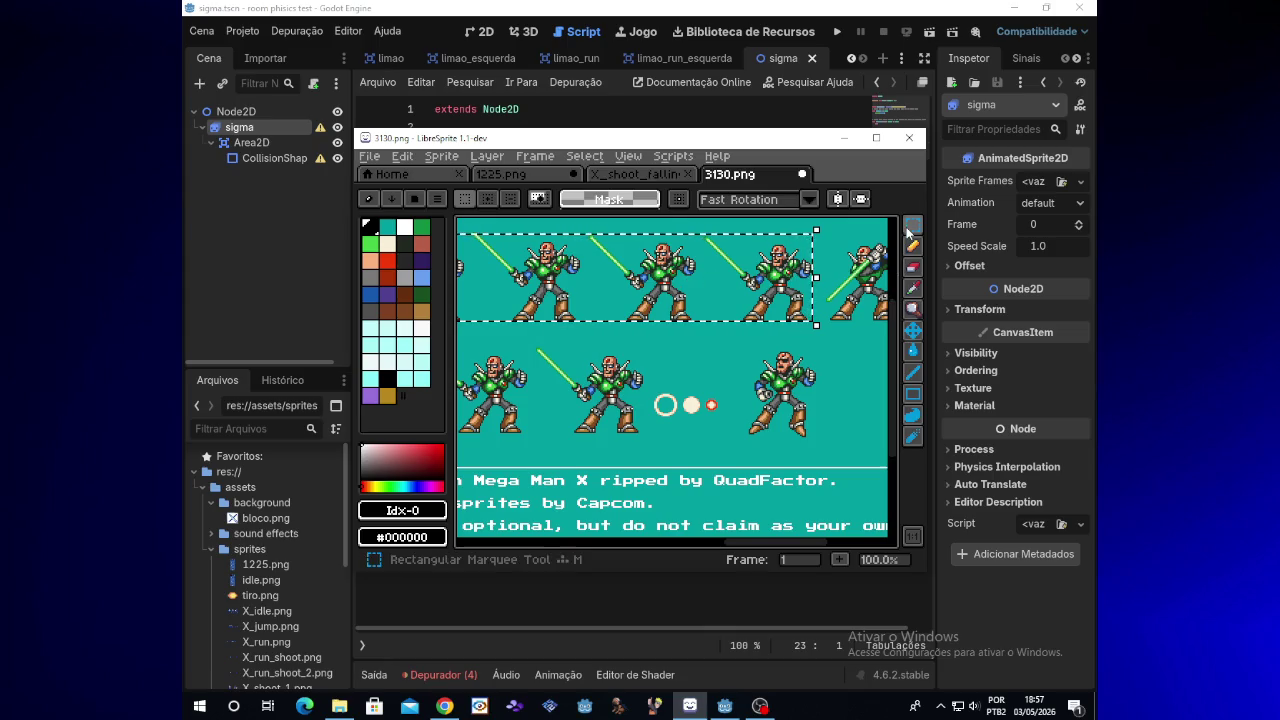
Step: Draw a test straight line across the sigma sprite, then undo it
click(912, 372)
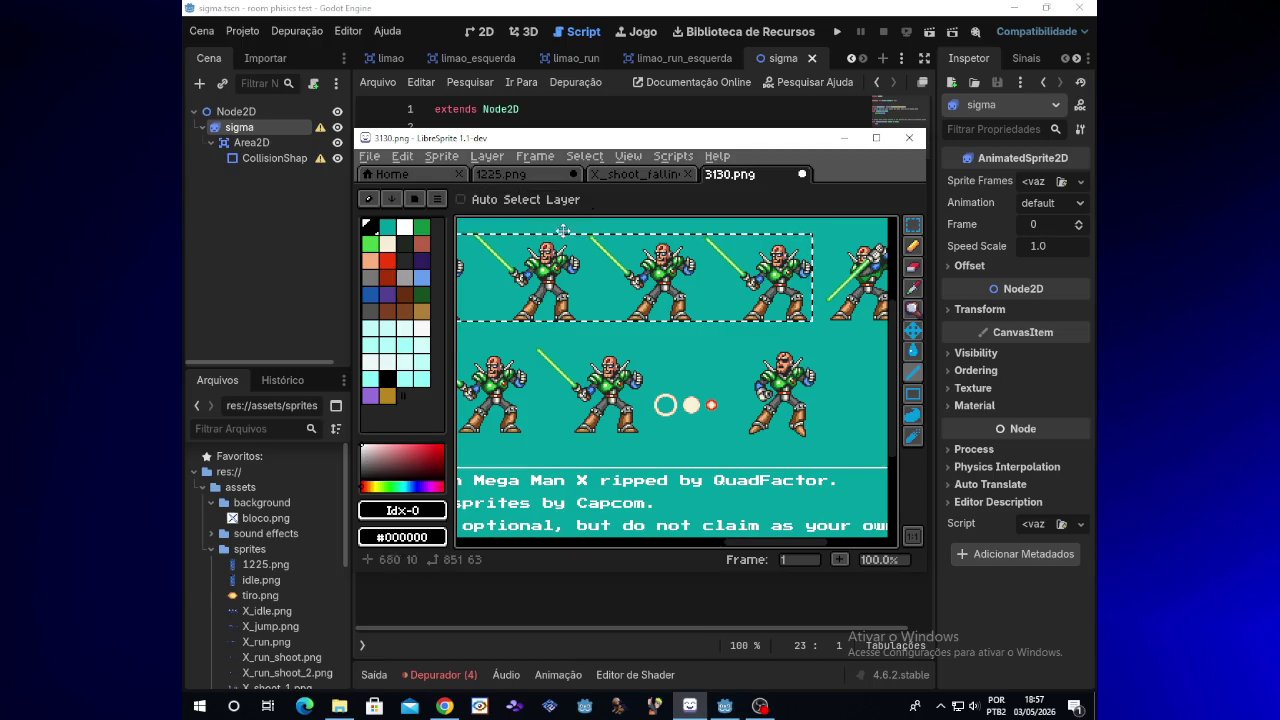
scroll(586, 263, up, 4)
scroll(590, 262, down, 2)
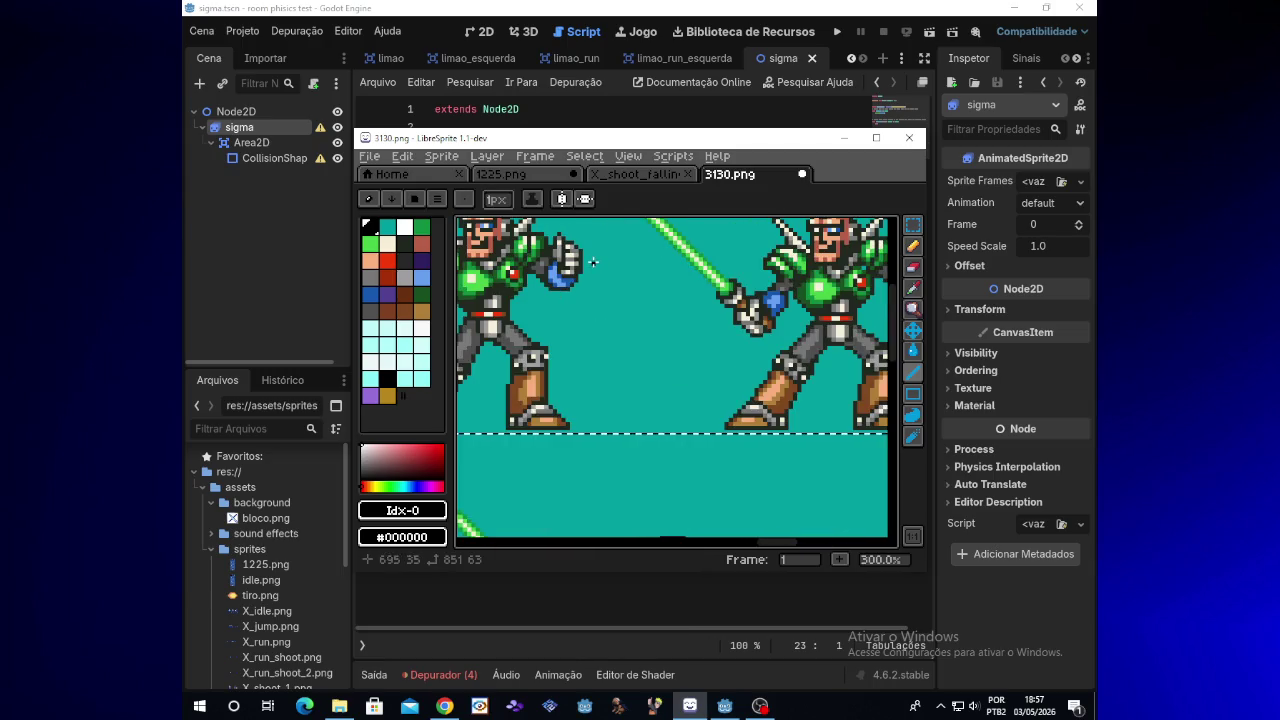
scroll(590, 262, down, 2)
scroll(590, 262, up, 1)
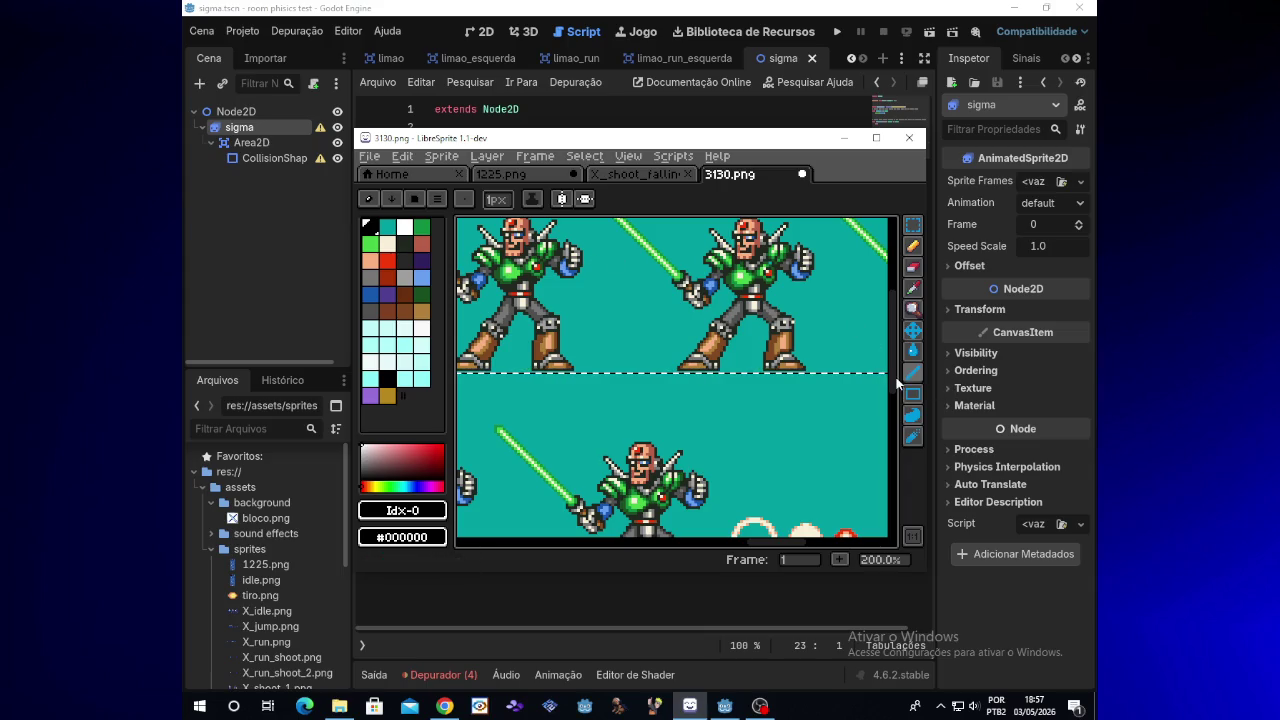
drag(897, 385, 897, 357)
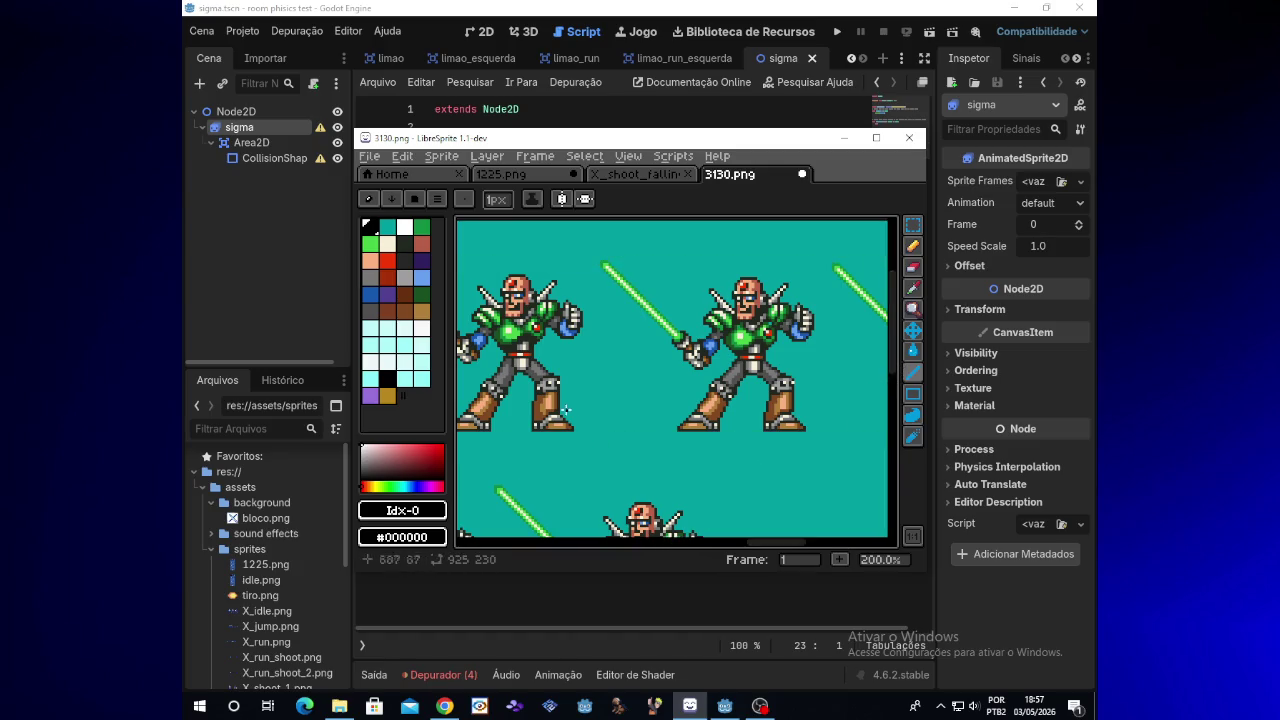
drag(506, 270, 776, 272)
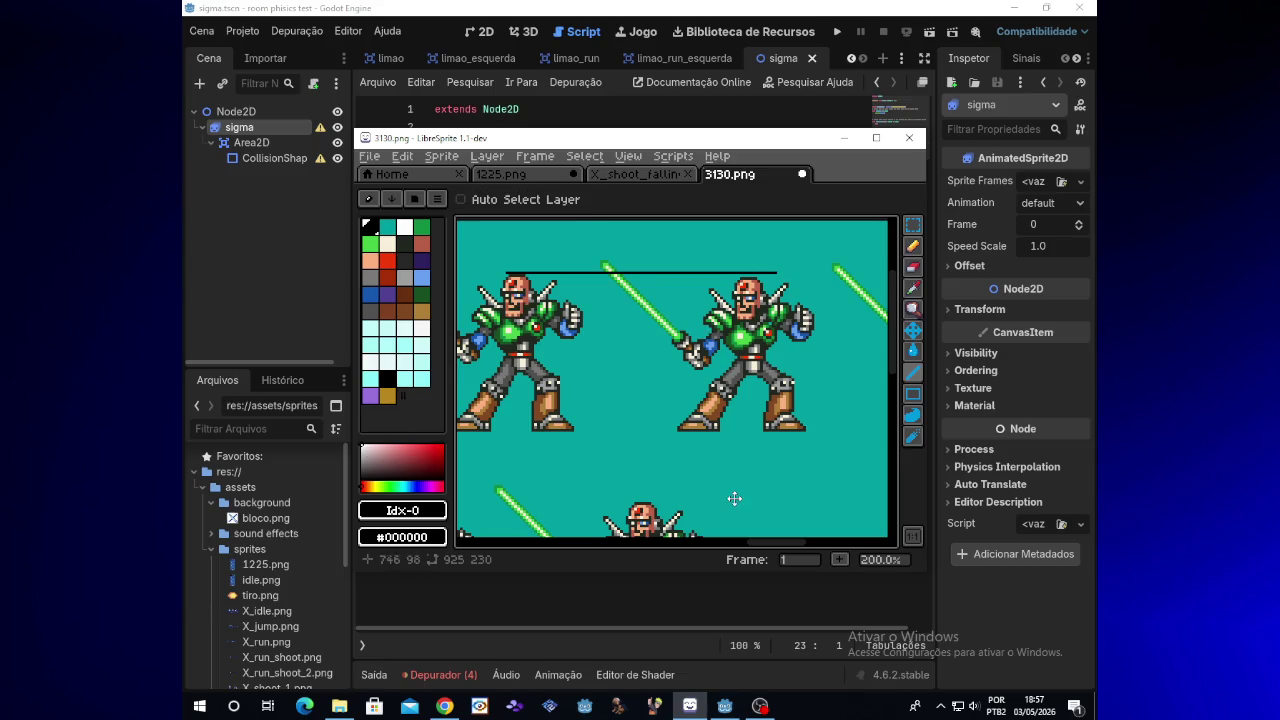
key(ctrl+z)
key(ctrl+z)
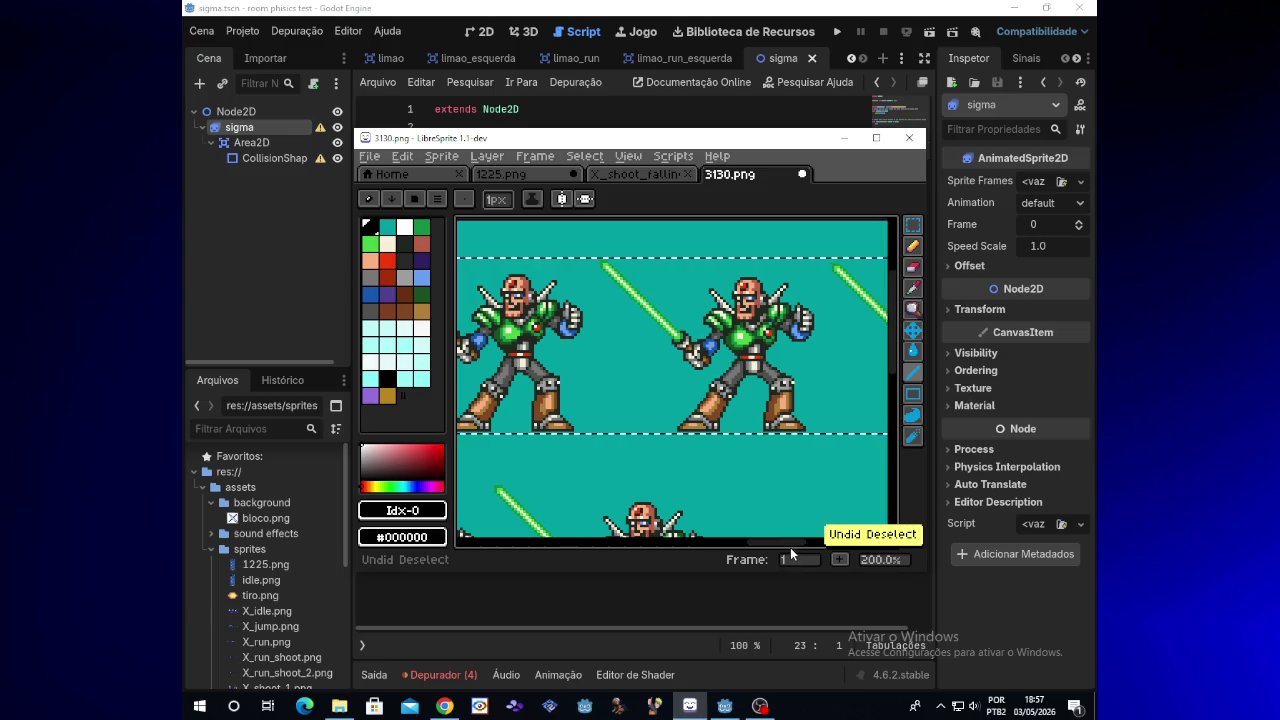
scroll(860, 473, down, 2)
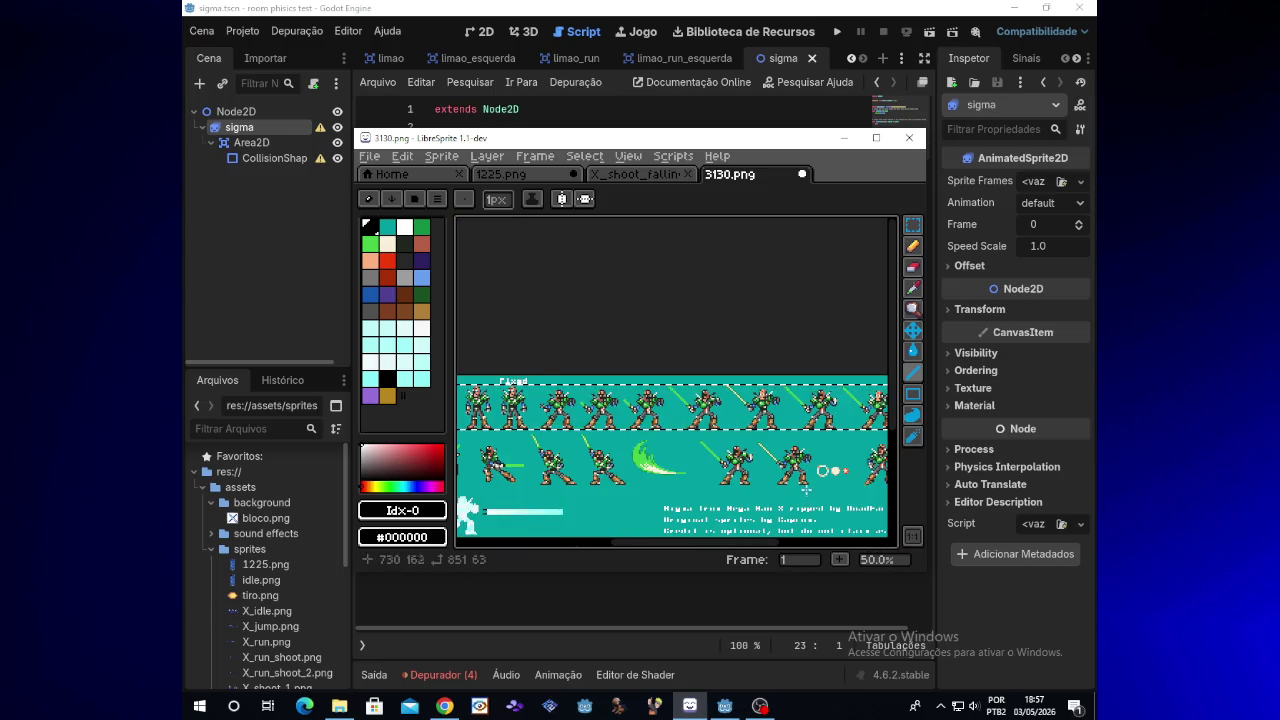
scroll(700, 460, up, 2)
scroll(700, 460, down, 1)
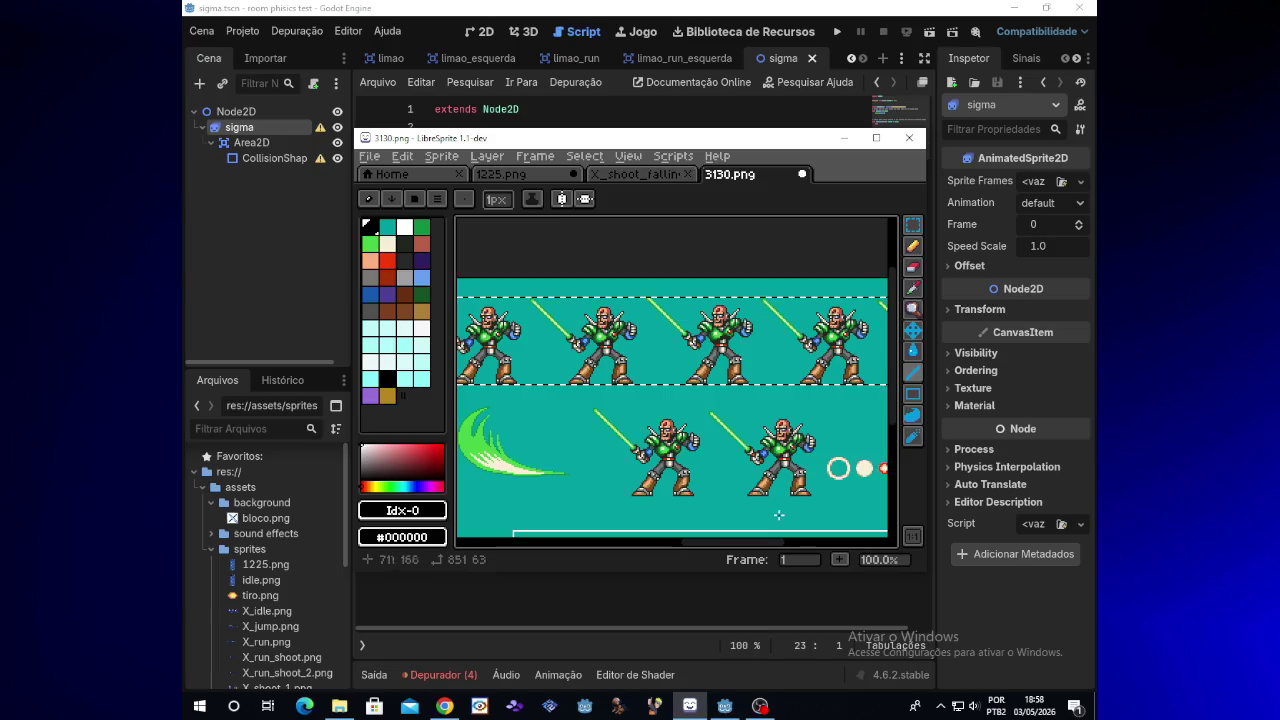
Step: Pan along the Sigma sprite row to check the selection, switch to the Pencil, and open the File menu
mouse_move(768, 547)
mouse_down()
mouse_move(590, 541)
mouse_move(822, 533)
mouse_up()
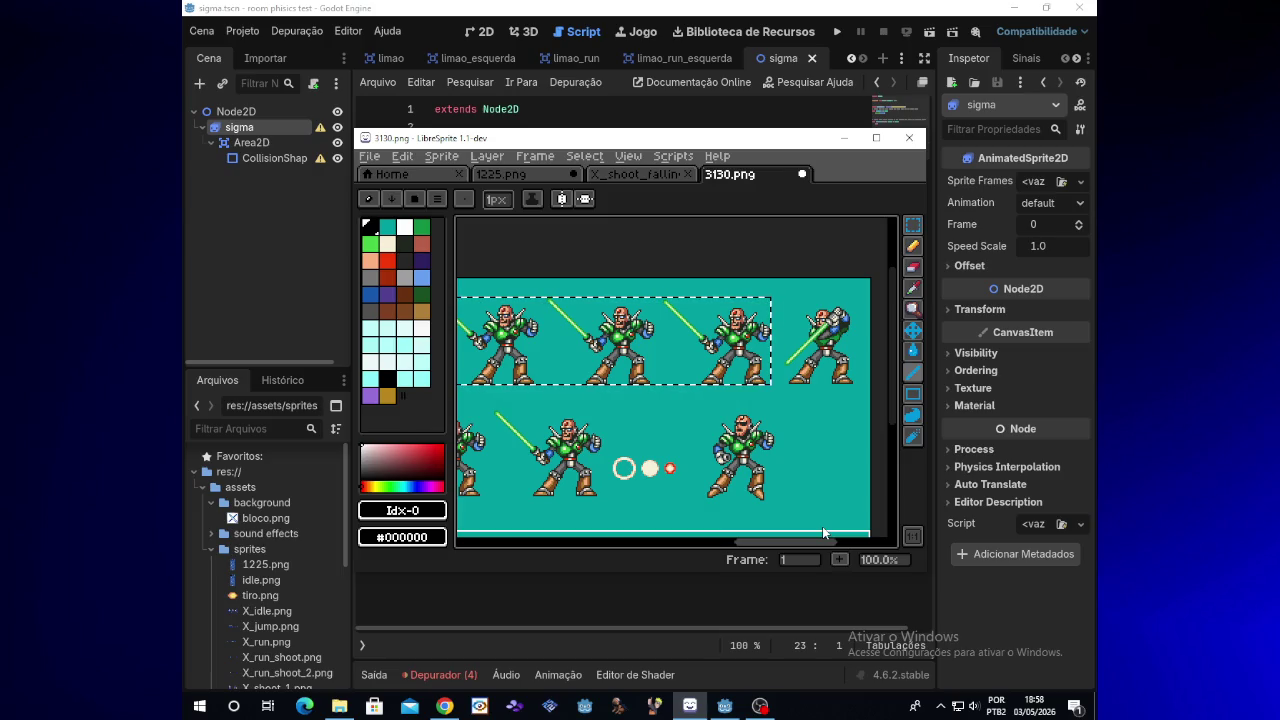
drag(818, 543, 658, 544)
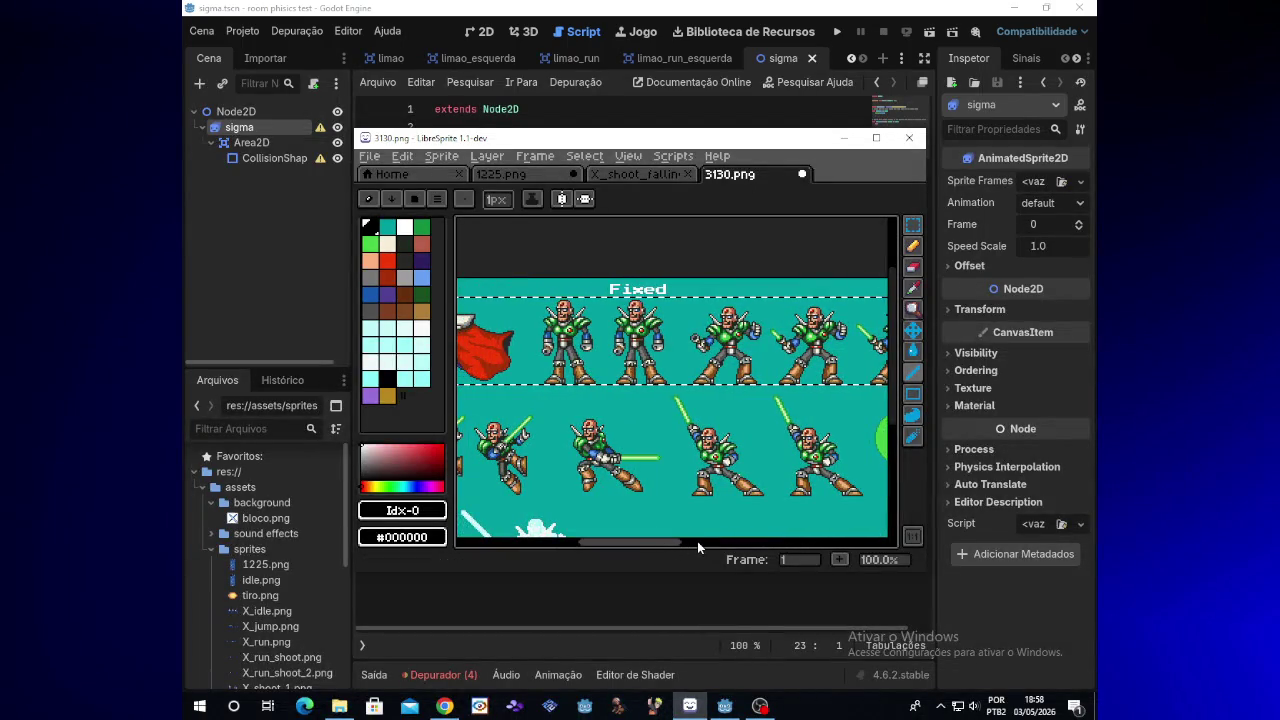
mouse_move(675, 541)
mouse_down()
mouse_move(845, 539)
mouse_move(590, 540)
mouse_up()
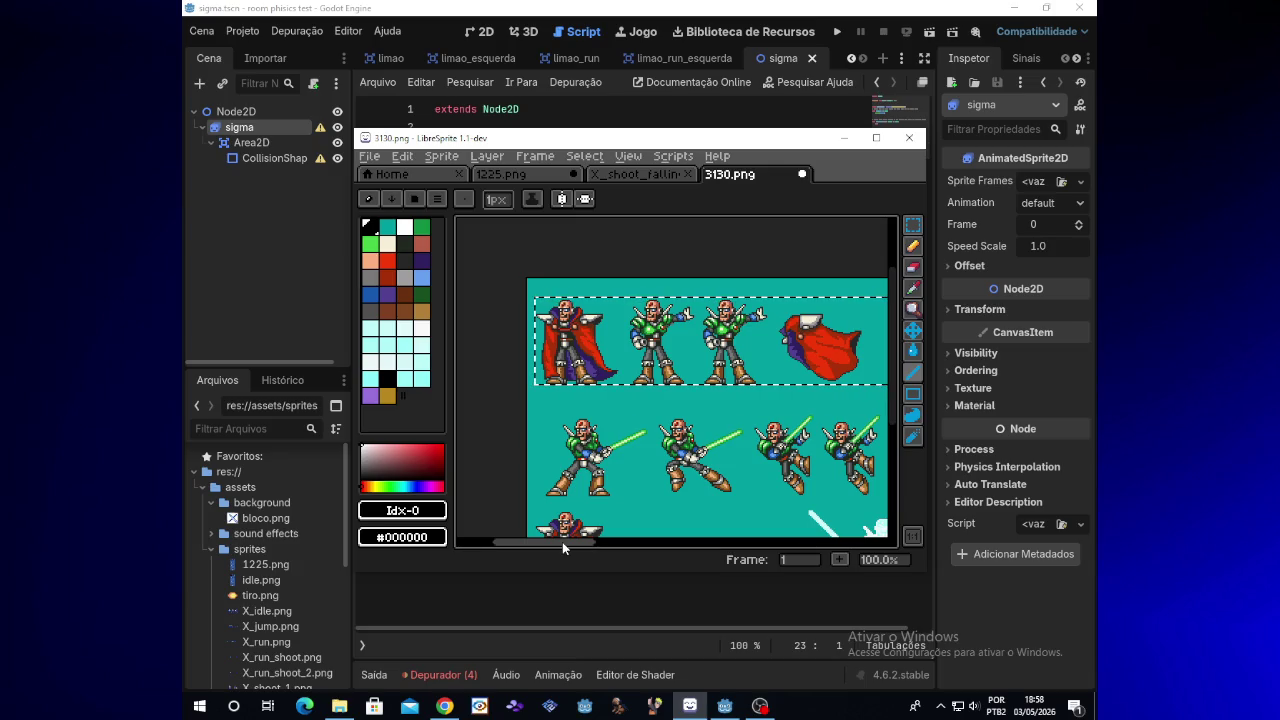
mouse_move(562, 542)
mouse_down()
mouse_move(812, 531)
mouse_move(615, 544)
mouse_move(722, 540)
mouse_up()
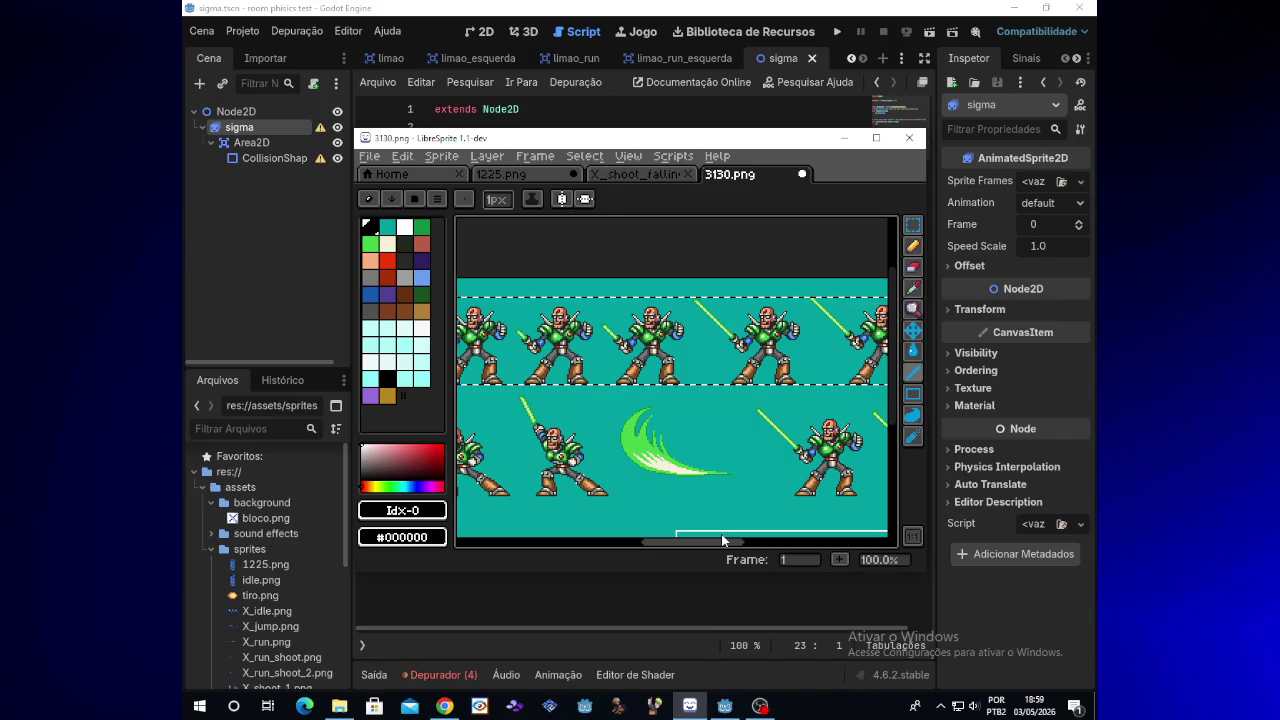
mouse_move(722, 540)
mouse_down()
mouse_move(739, 541)
mouse_move(581, 541)
mouse_up()
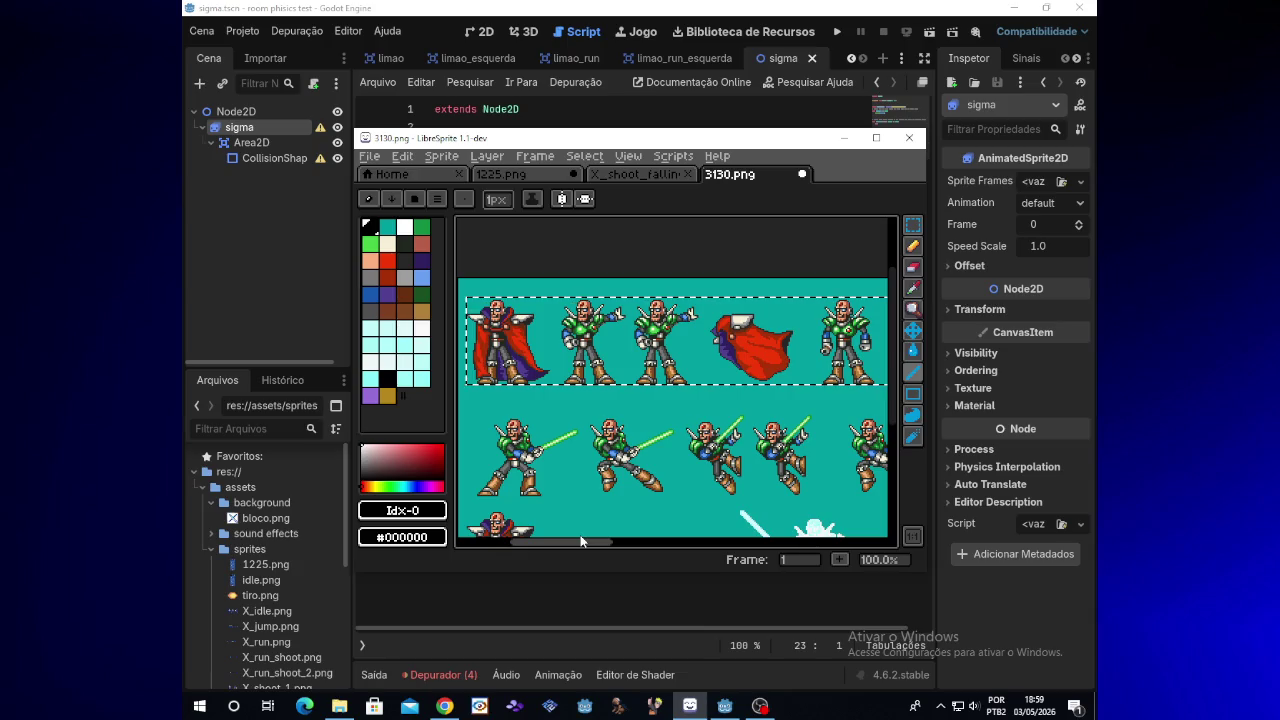
drag(581, 541, 737, 537)
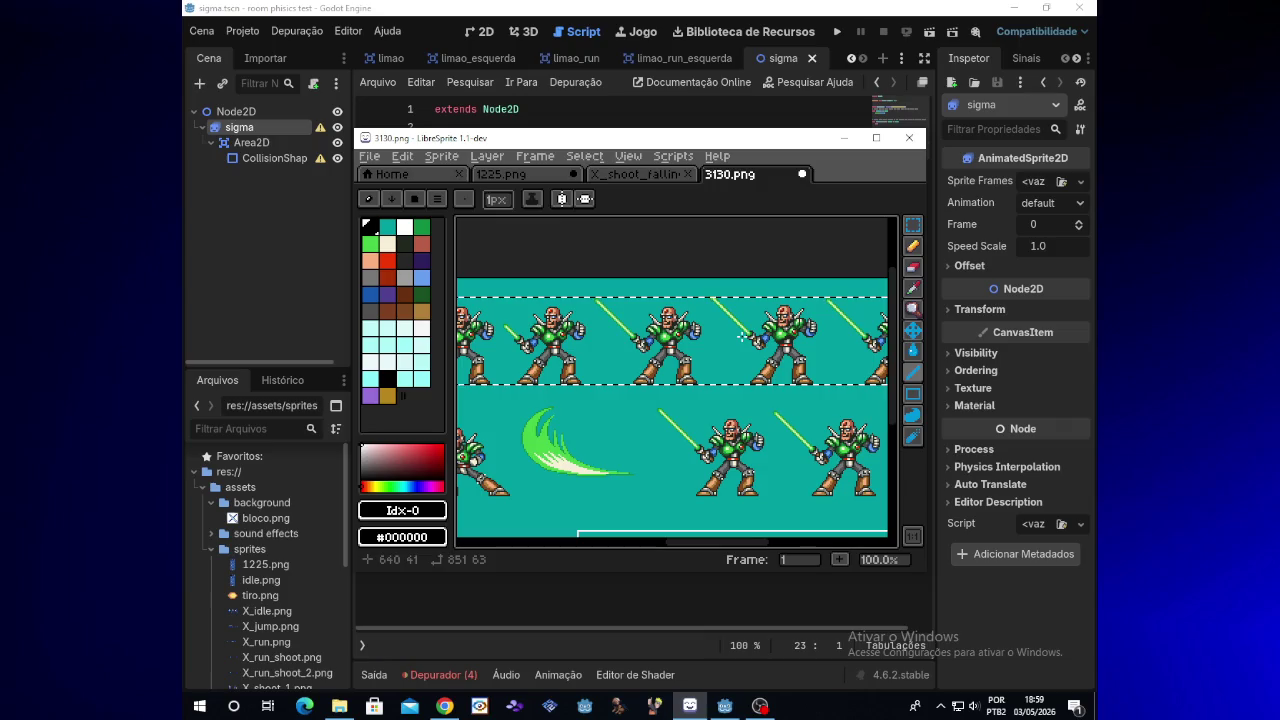
click(913, 245)
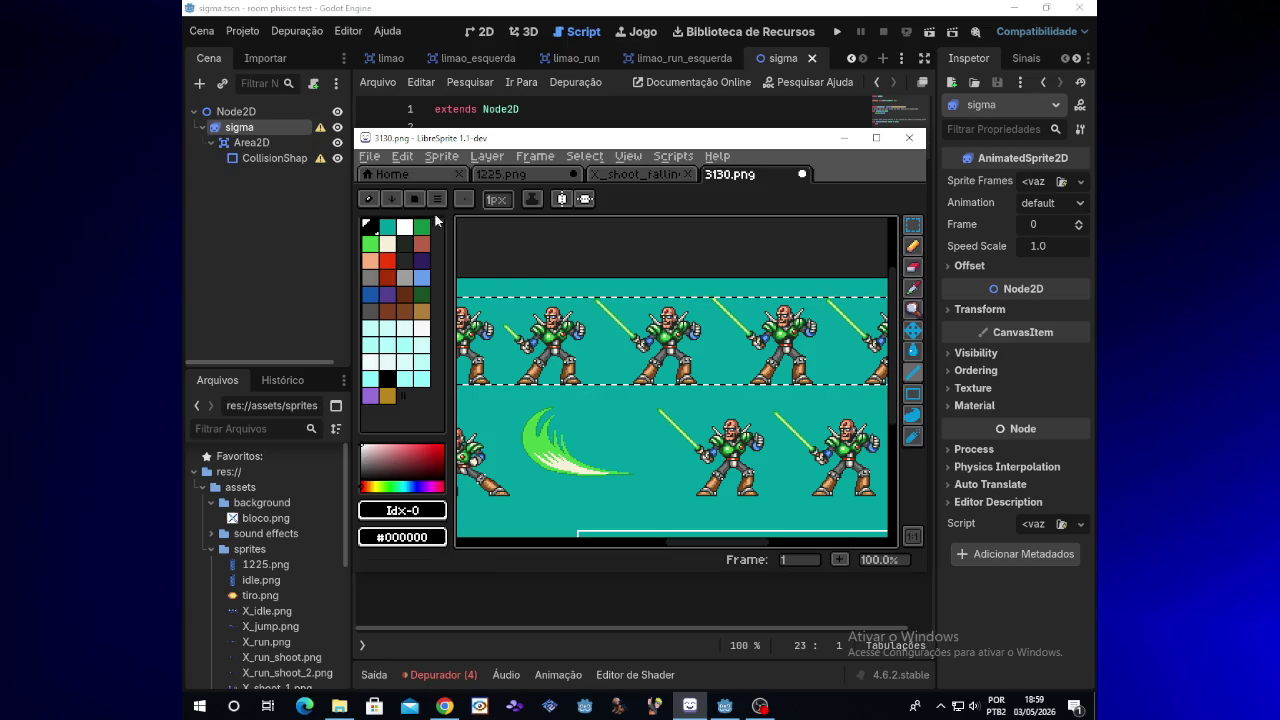
click(378, 158)
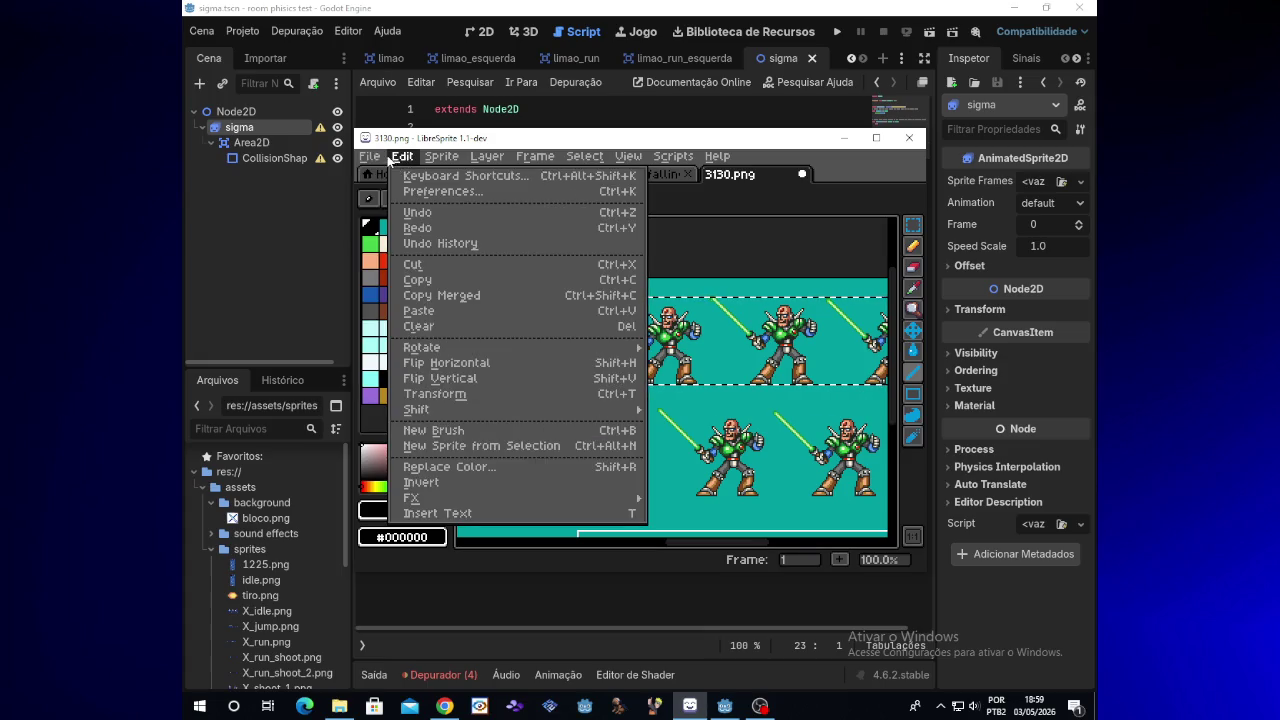
Step: Create a new 851x63 transparent sprite and paste the copied Sigma sprite row into it
click(398, 180)
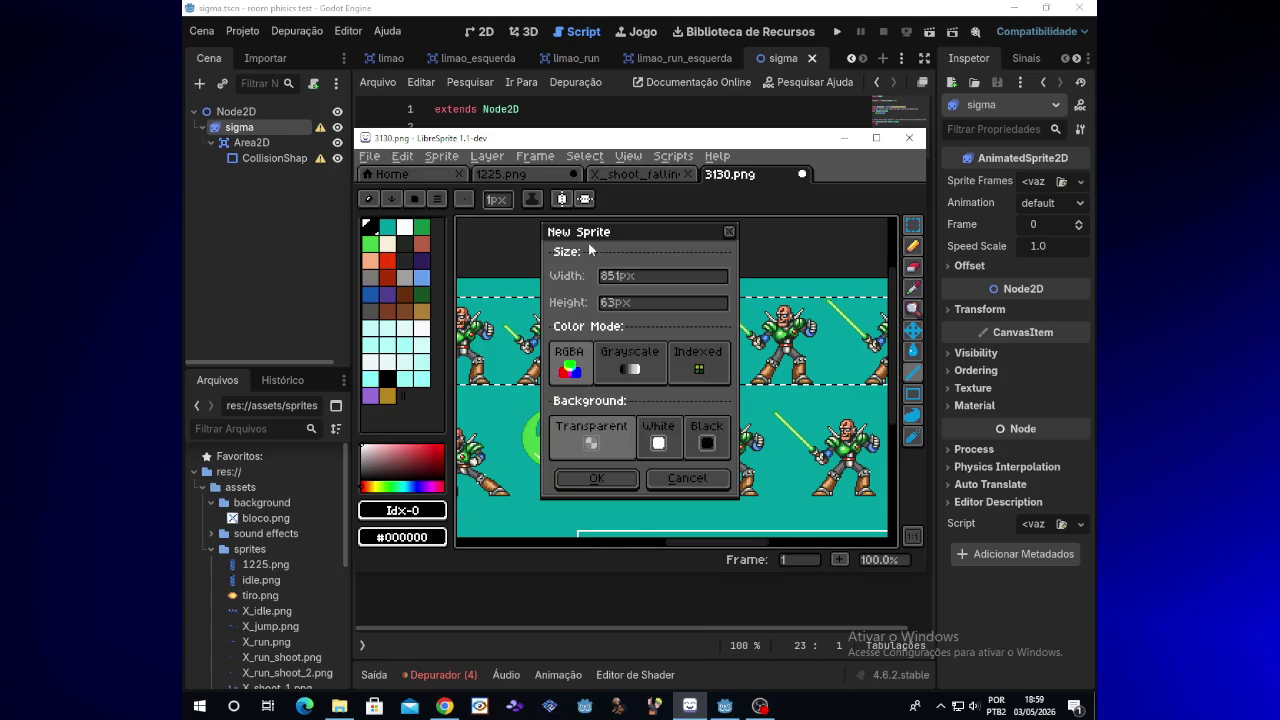
click(598, 478)
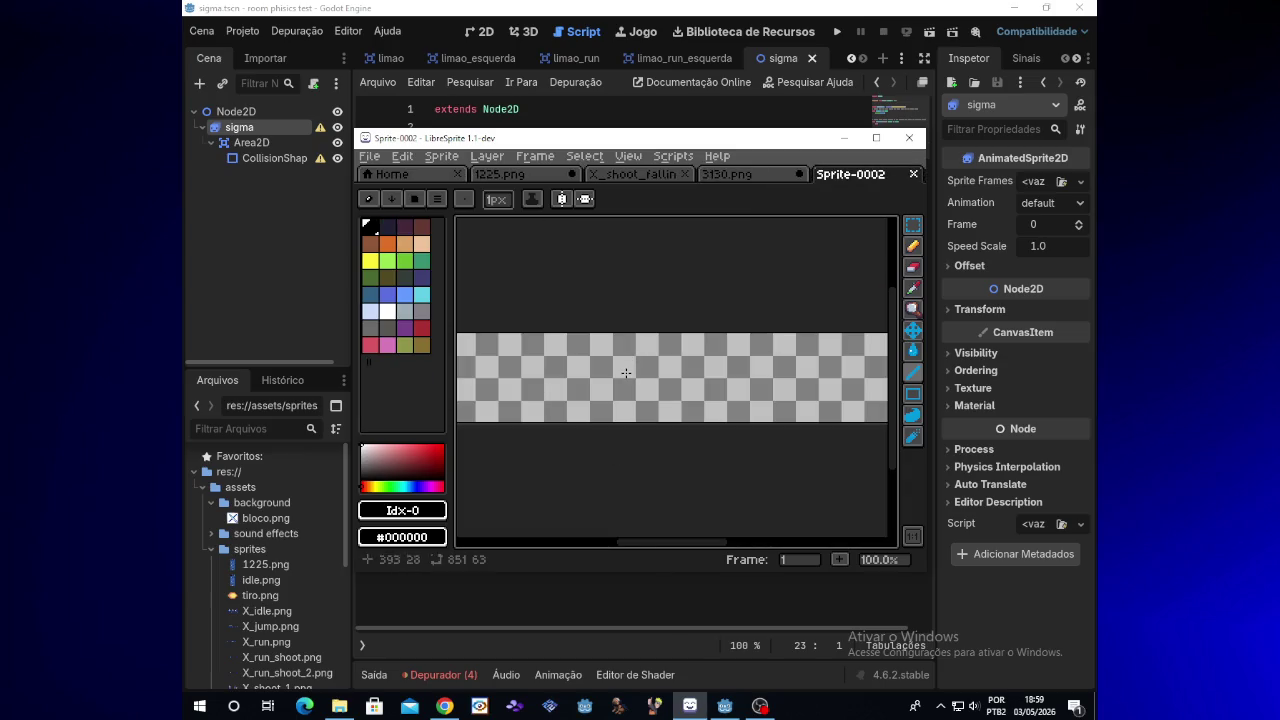
key(ctrl+v)
mouse_move(672, 541)
mouse_down()
mouse_move(483, 538)
mouse_move(817, 527)
mouse_up()
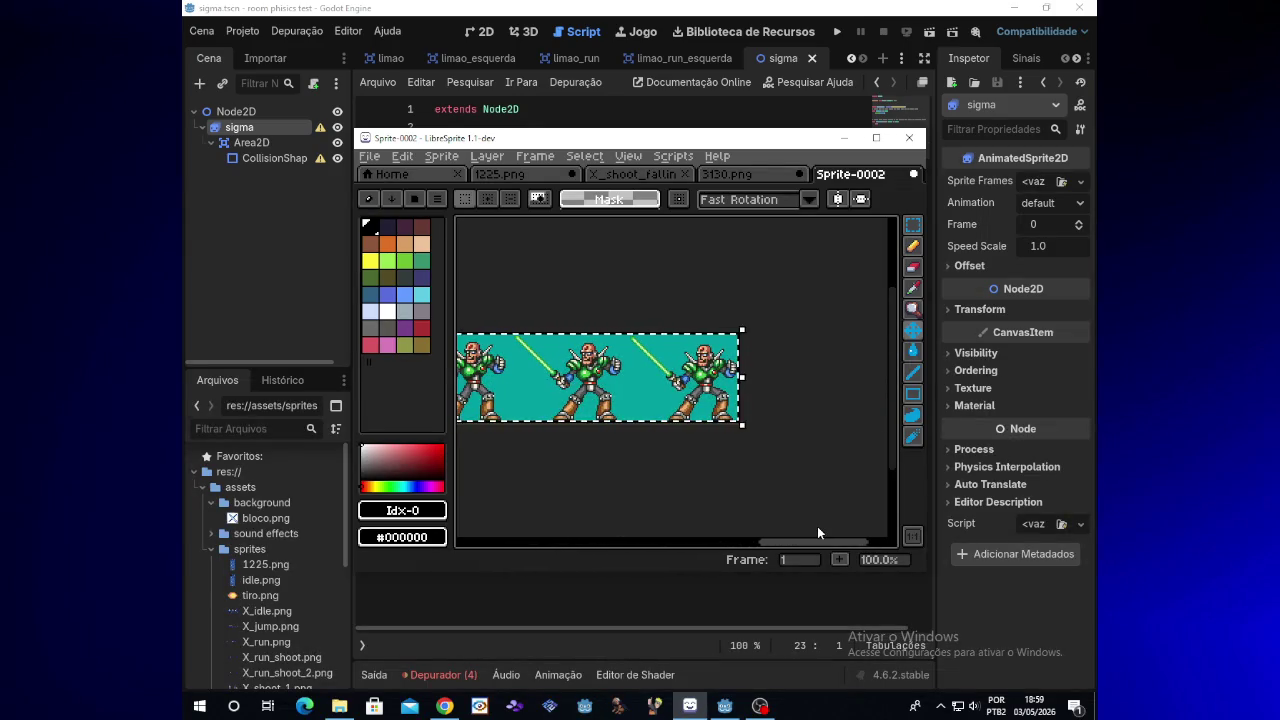
drag(817, 527, 568, 530)
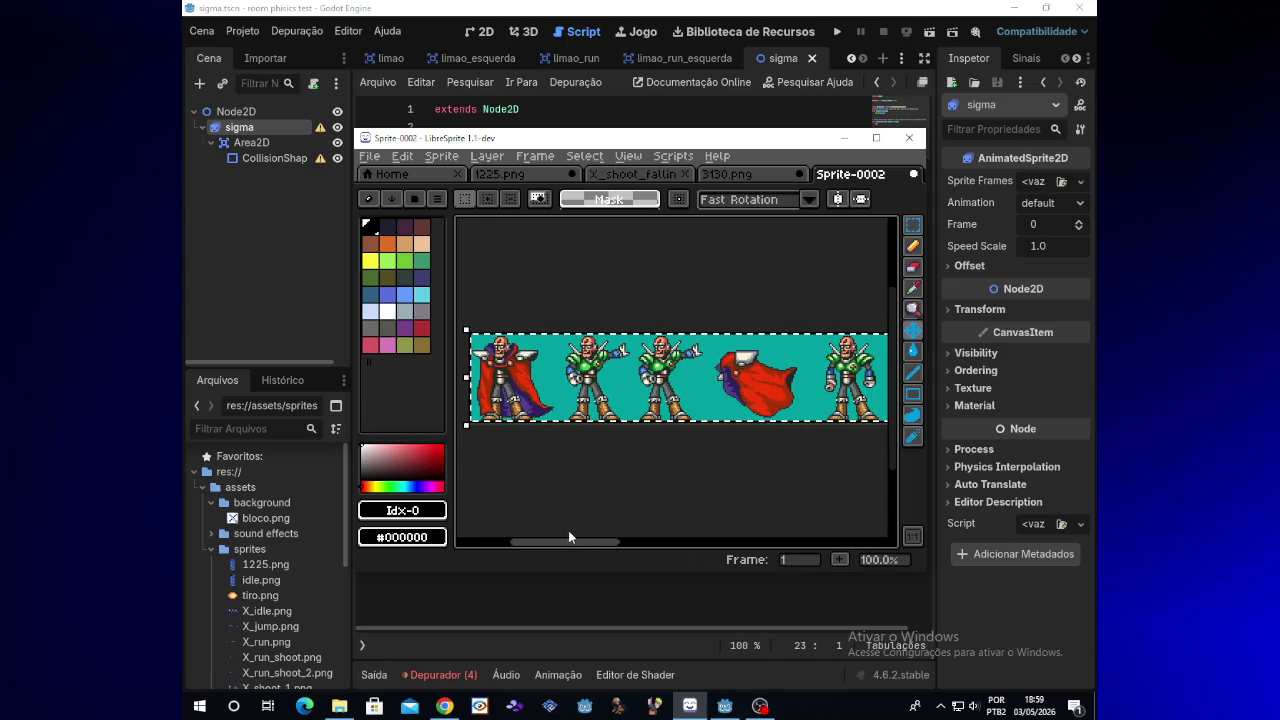
click(707, 508)
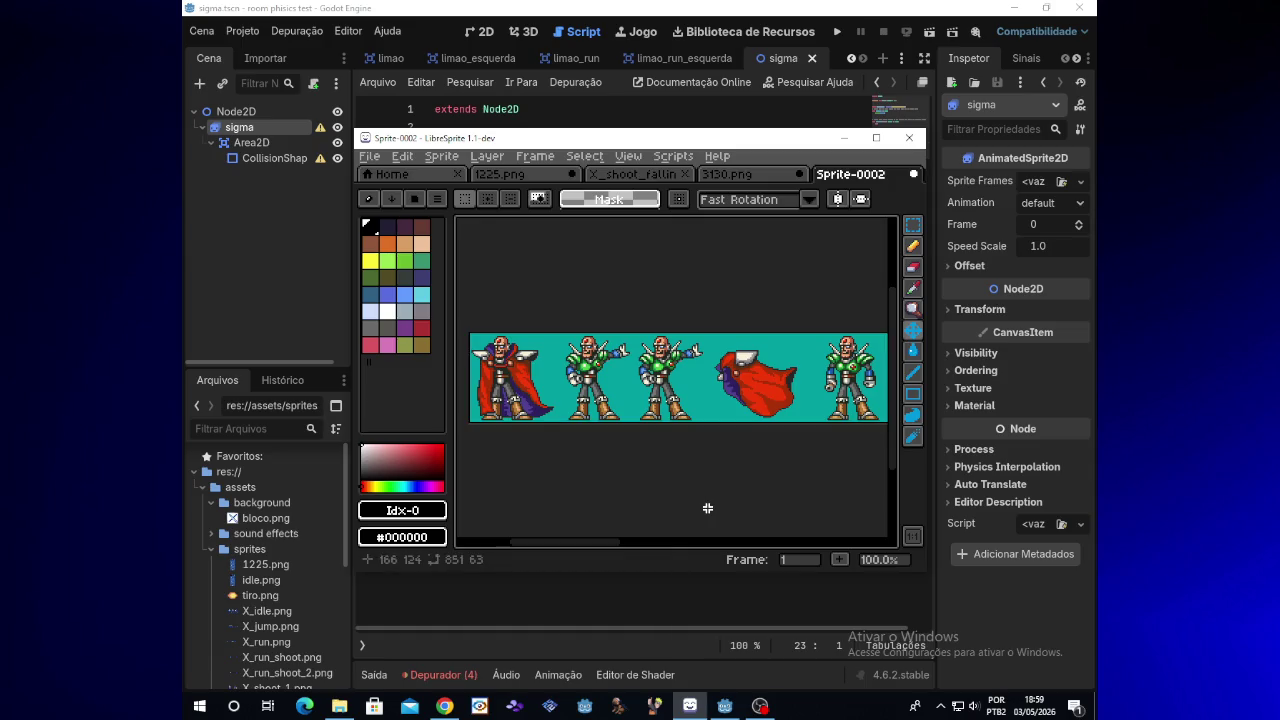
Step: Select the teal background by colour and delete it to make it transparent
click(903, 230)
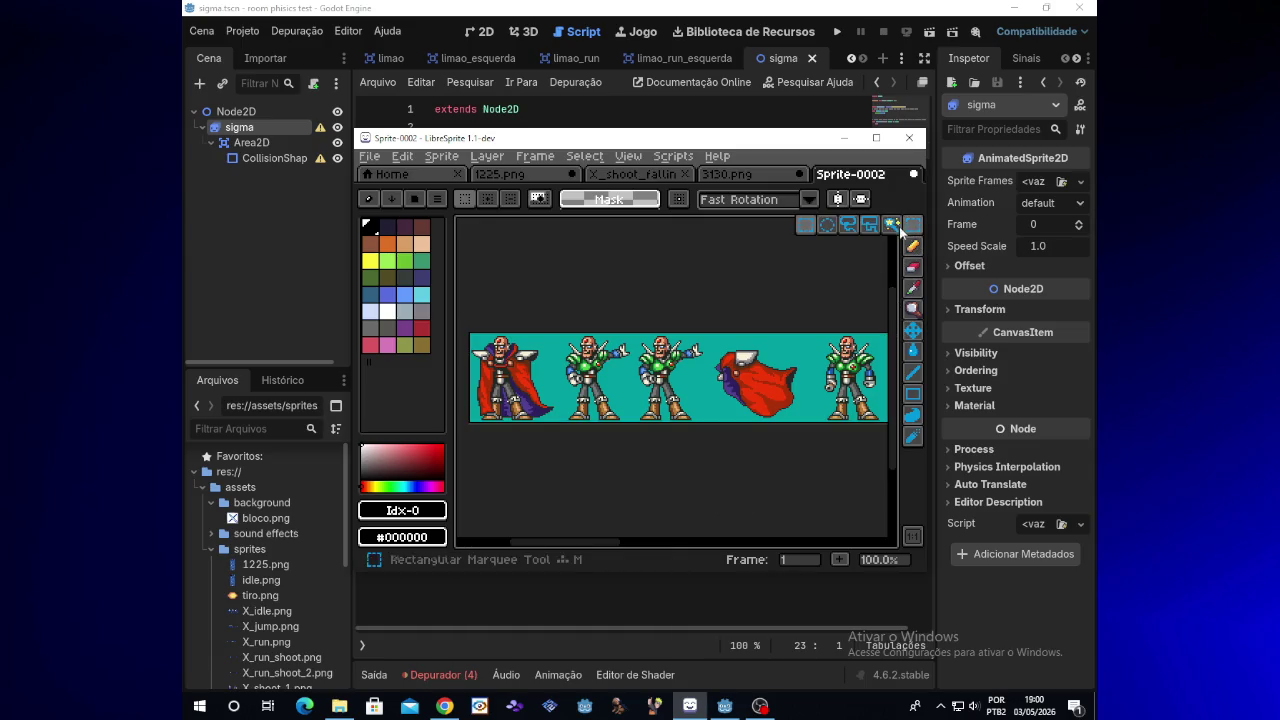
click(891, 224)
click(790, 358)
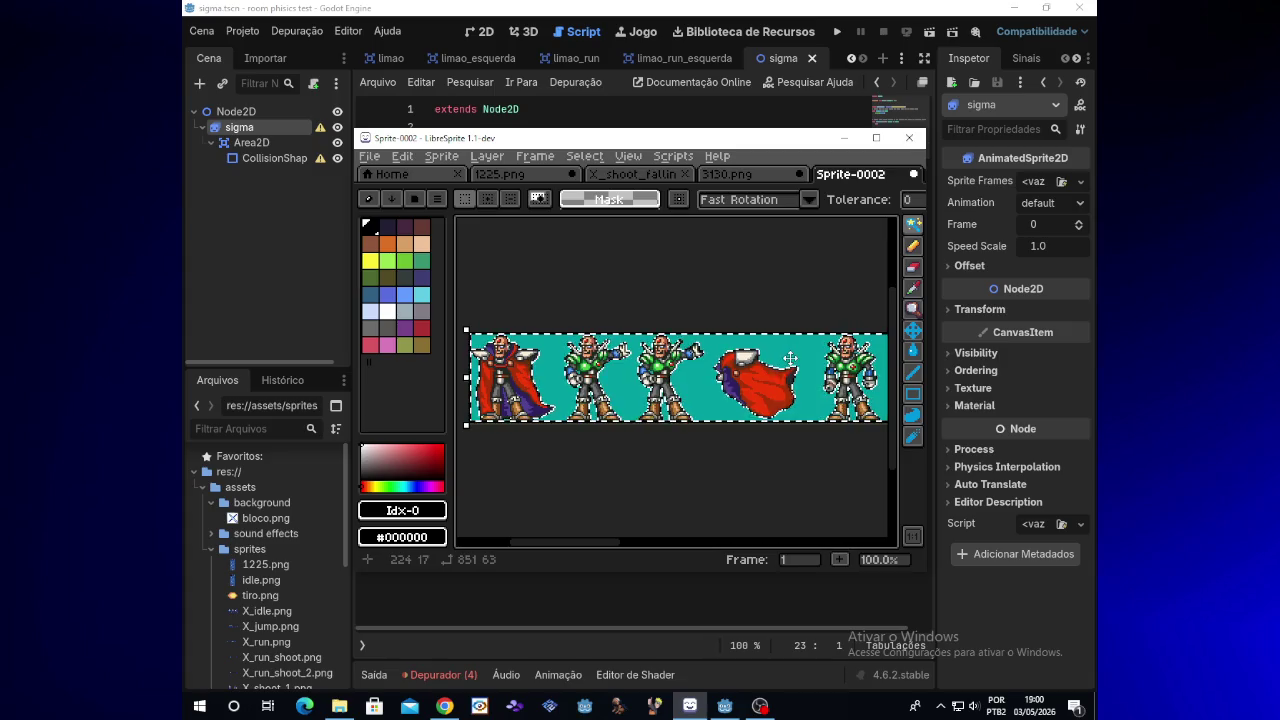
key(Delete)
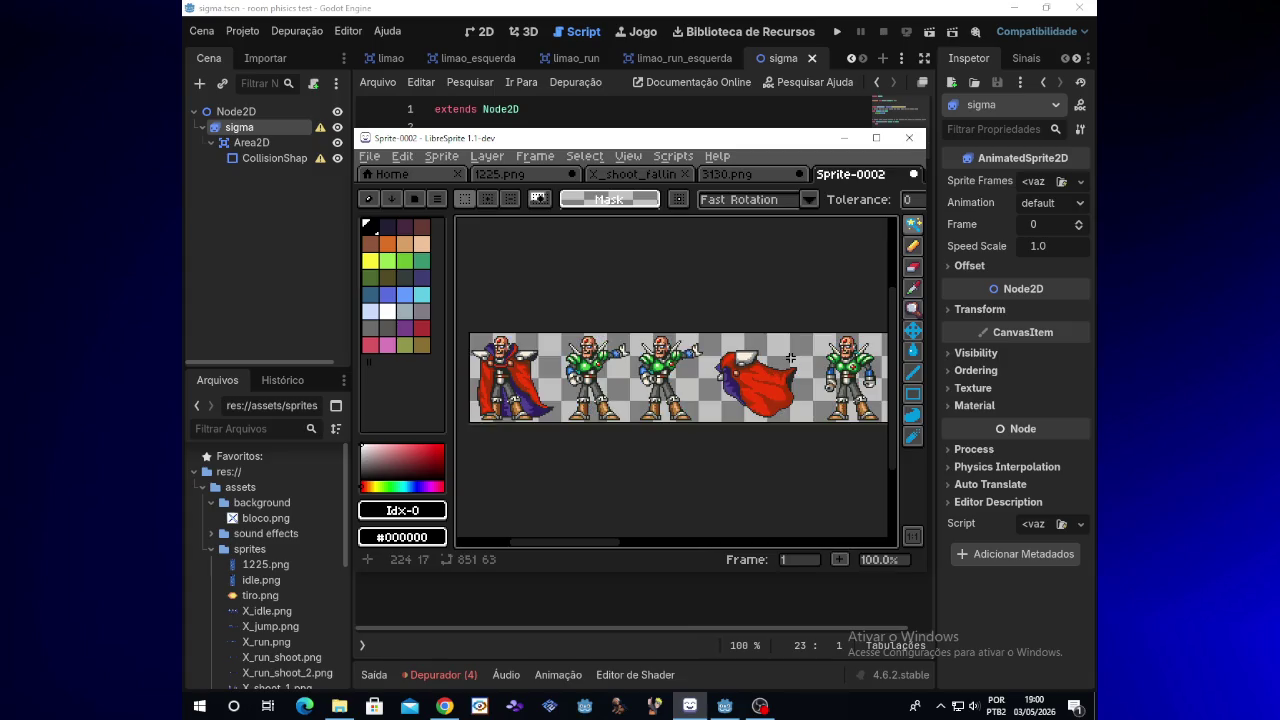
mouse_move(596, 548)
mouse_down()
mouse_move(823, 533)
mouse_move(590, 524)
mouse_up()
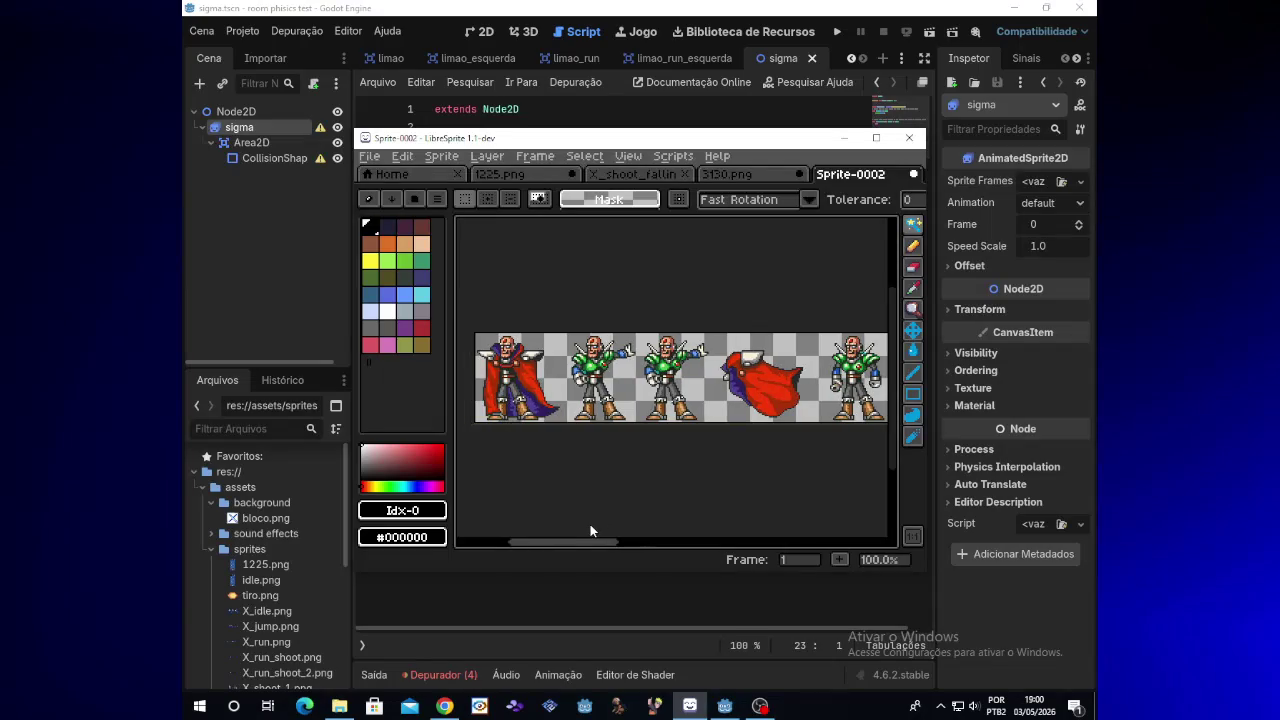
Step: Start exporting the strip and name the file Sigma_idle
click(367, 158)
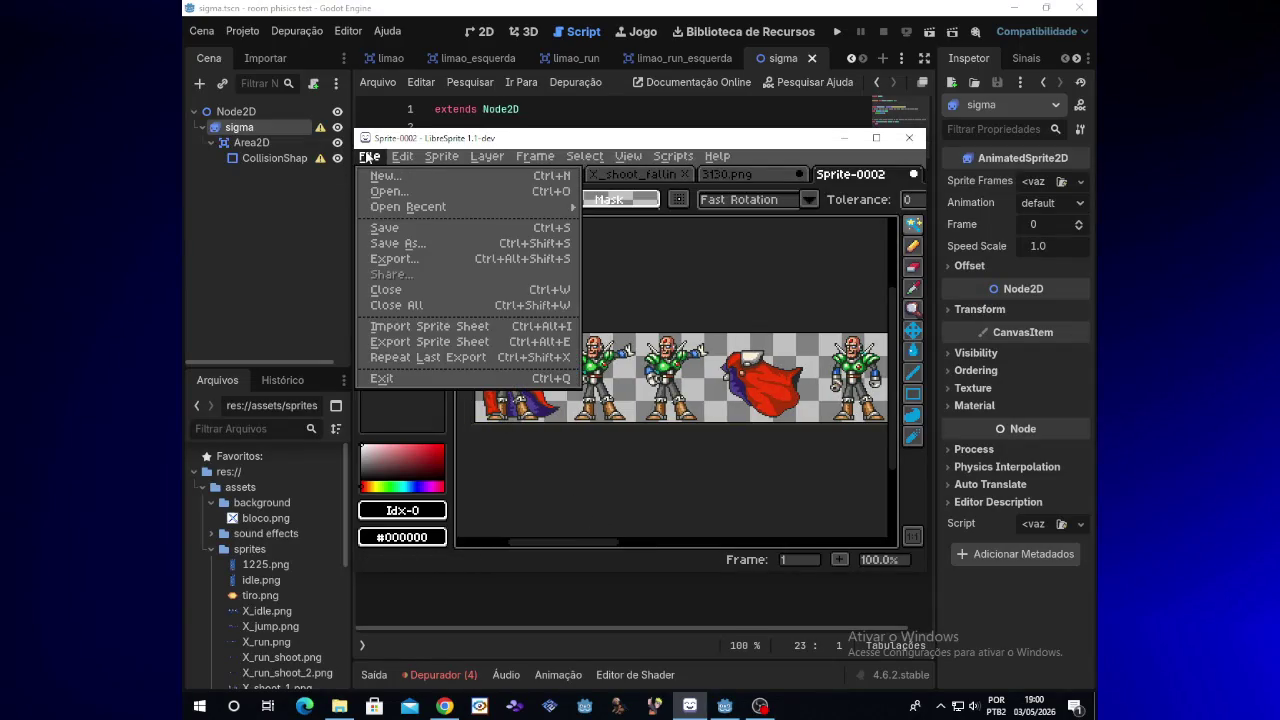
click(406, 244)
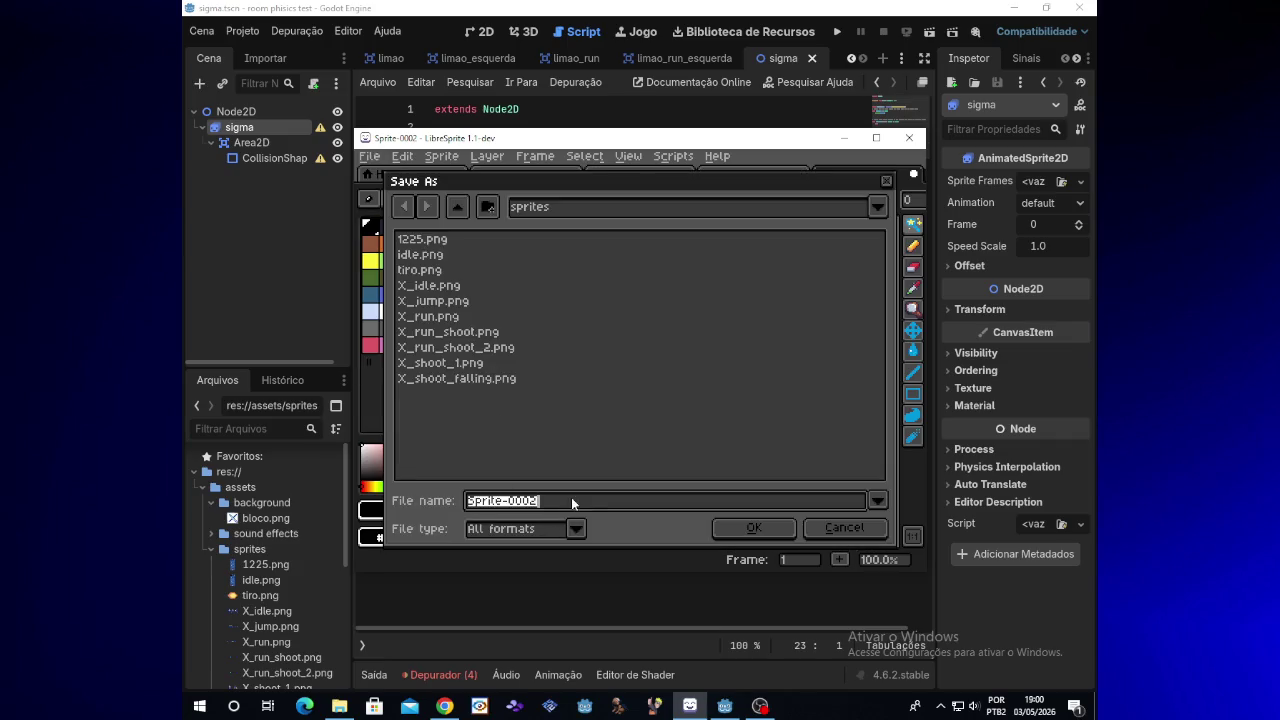
key(BackSpace)
text(sigm)
text(a_)
key(BackSpace)
text(_)
key(Left)
key(Left)
key(Left)
key(Left)
key(Left)
key(BackSpace)
text(S)
key(Right)
key(Right)
key(Right)
key(Right)
key(Right)
text(idle)
Step: Save the export as png files, then minimize LibreSprite to return to Godot
click(577, 528)
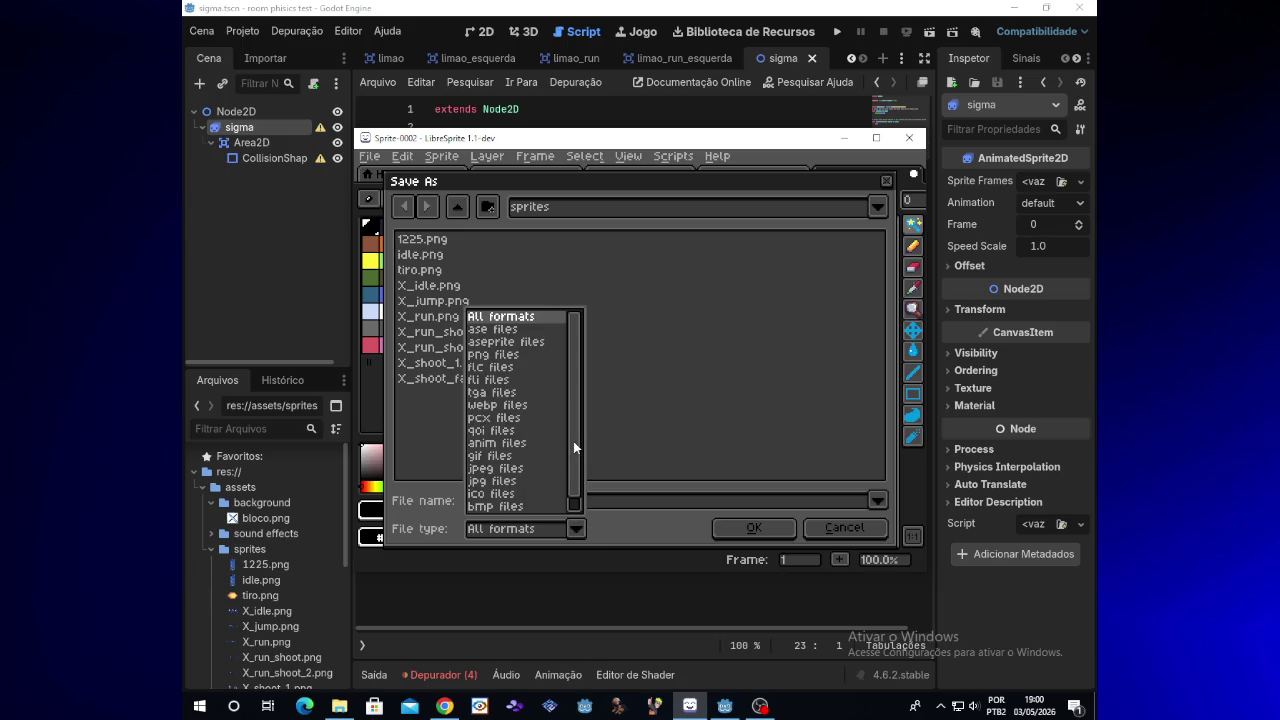
click(501, 355)
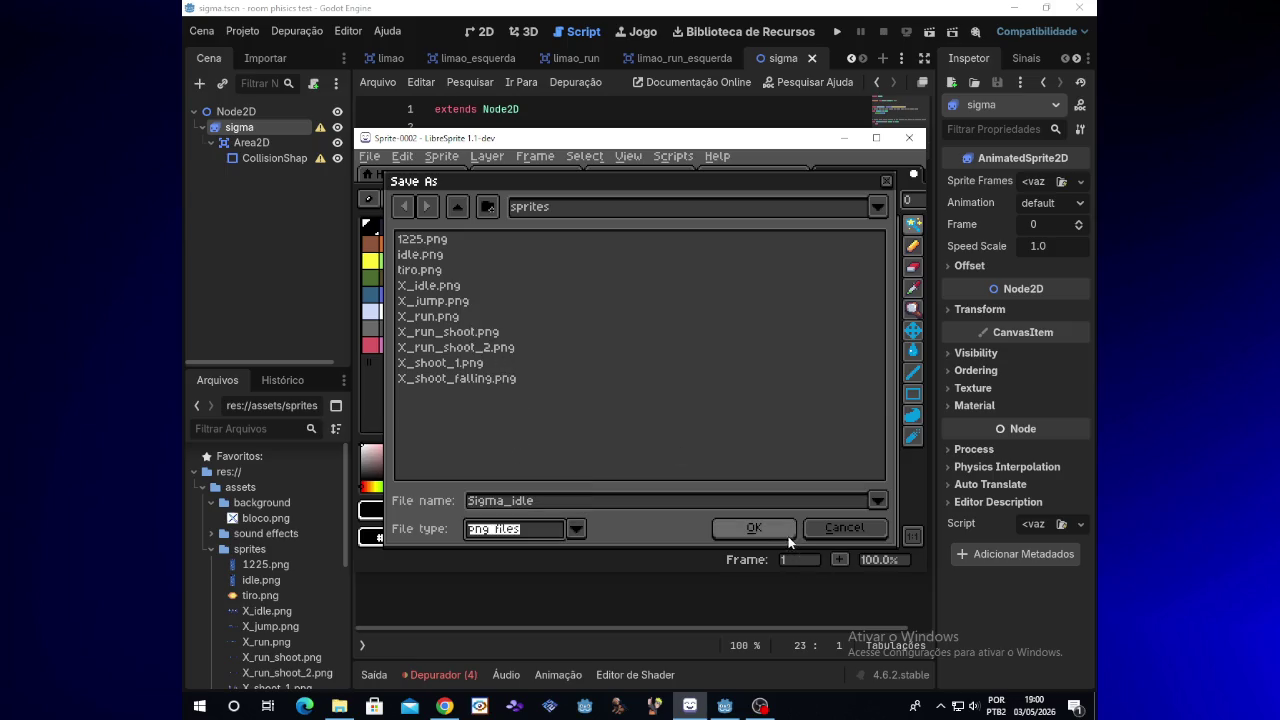
click(756, 529)
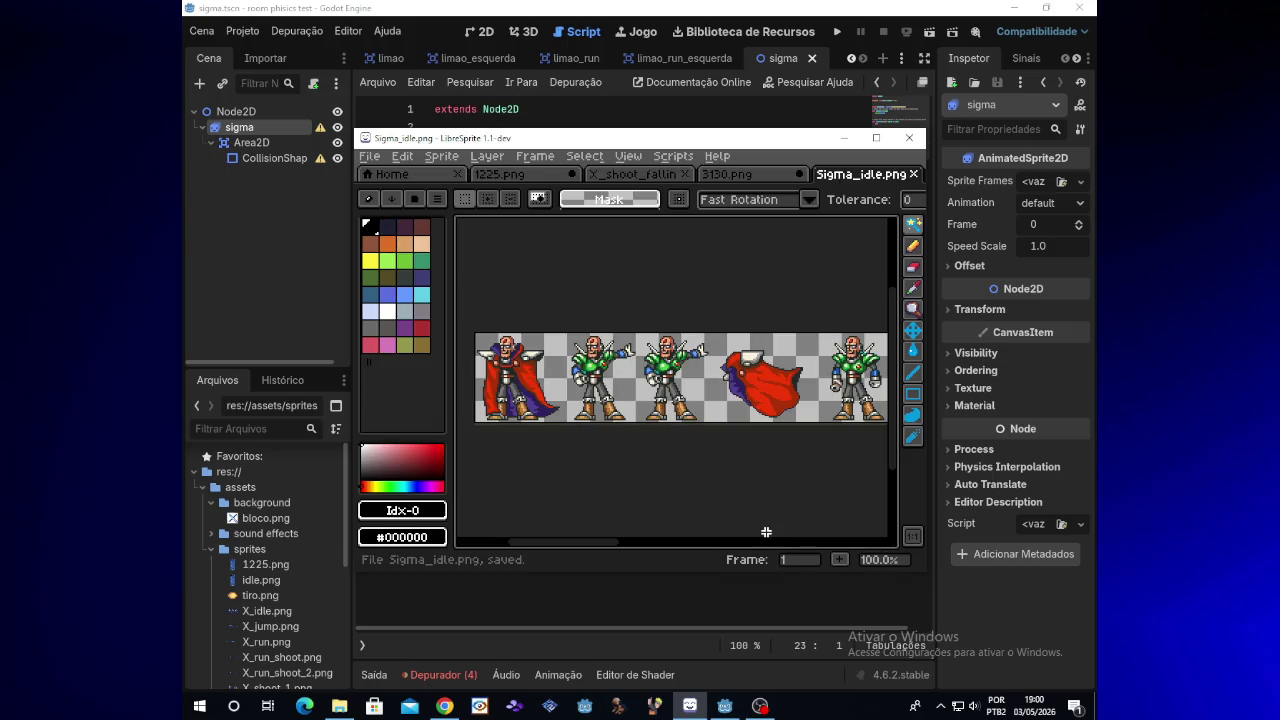
click(845, 138)
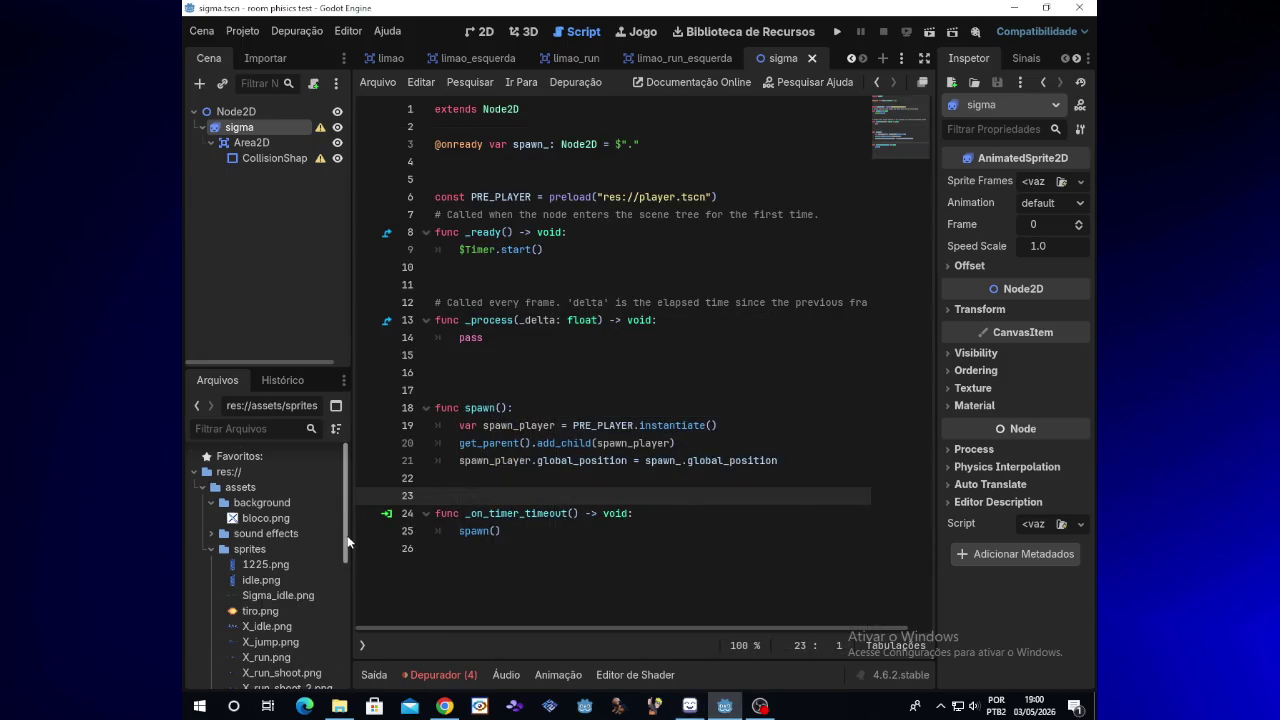
scroll(349, 575, down, 3)
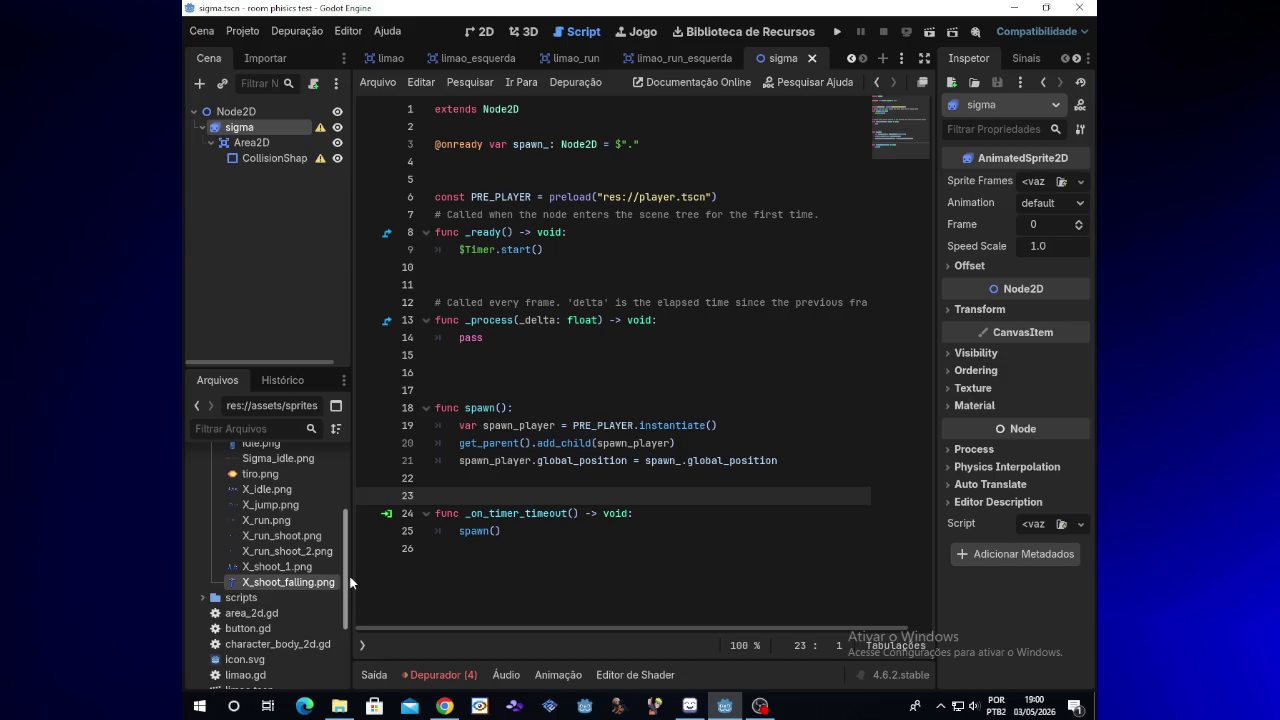
scroll(351, 563, down, 1)
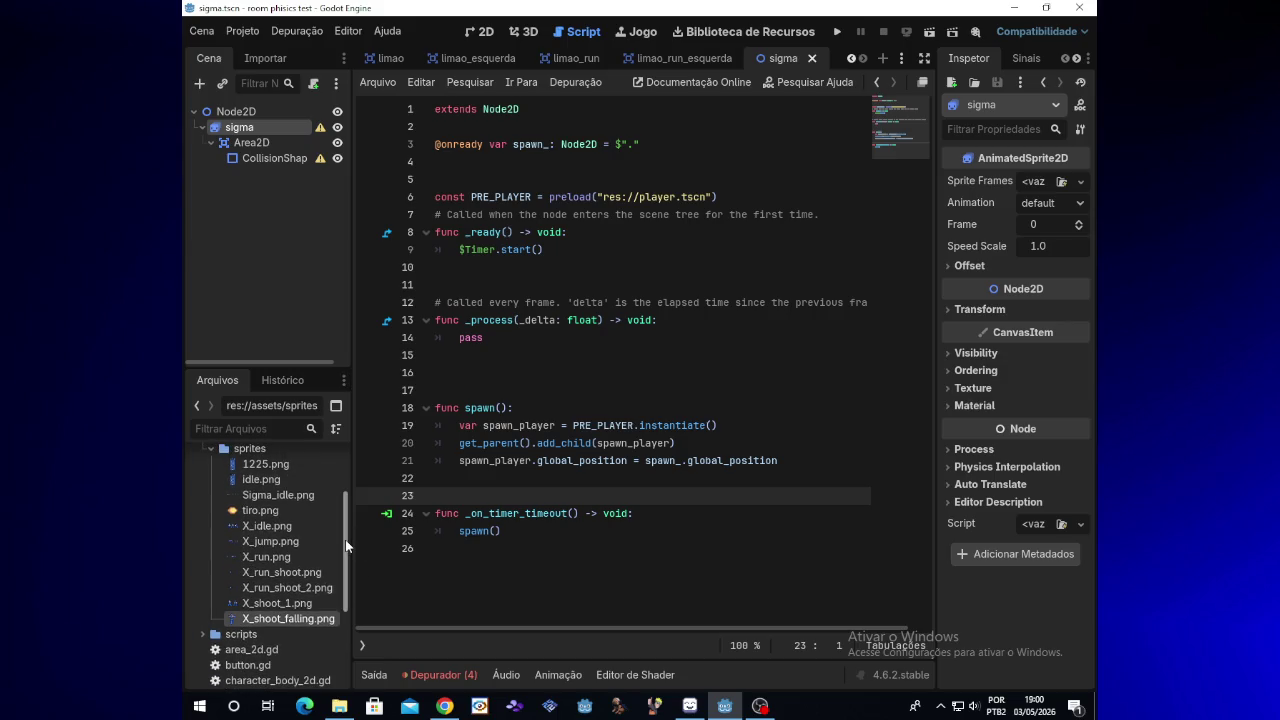
click(339, 706)
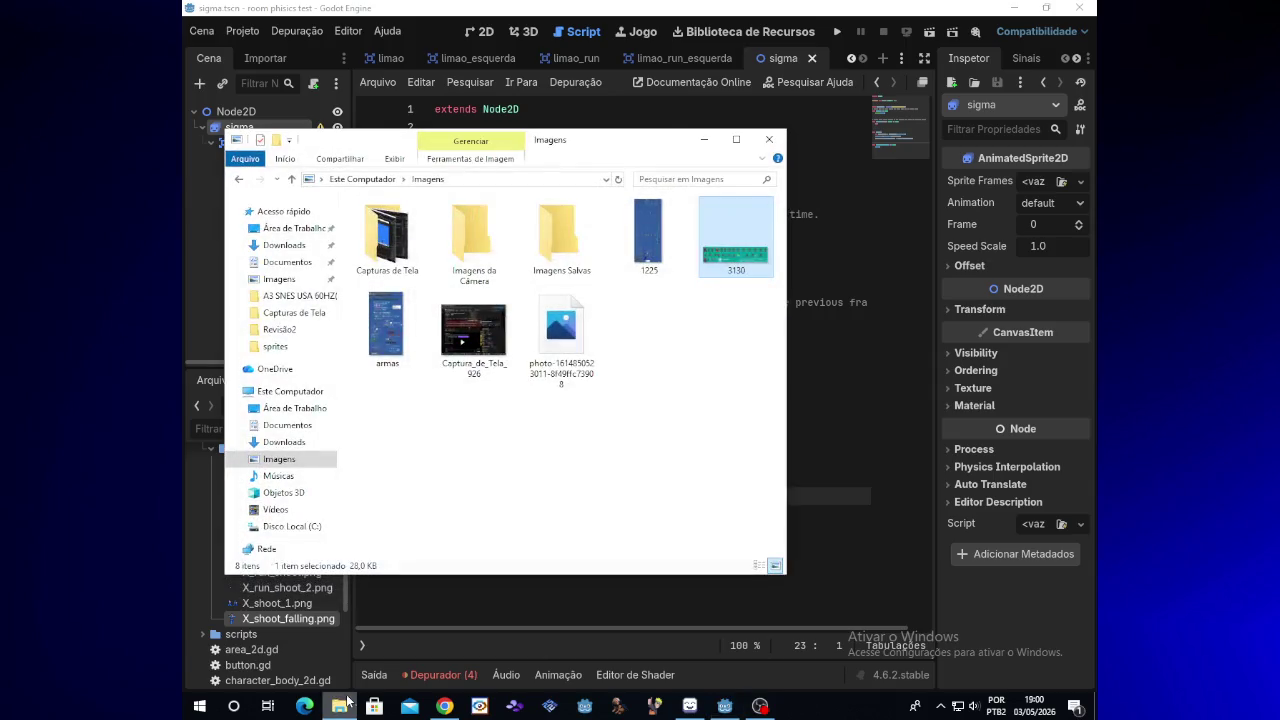
click(284, 442)
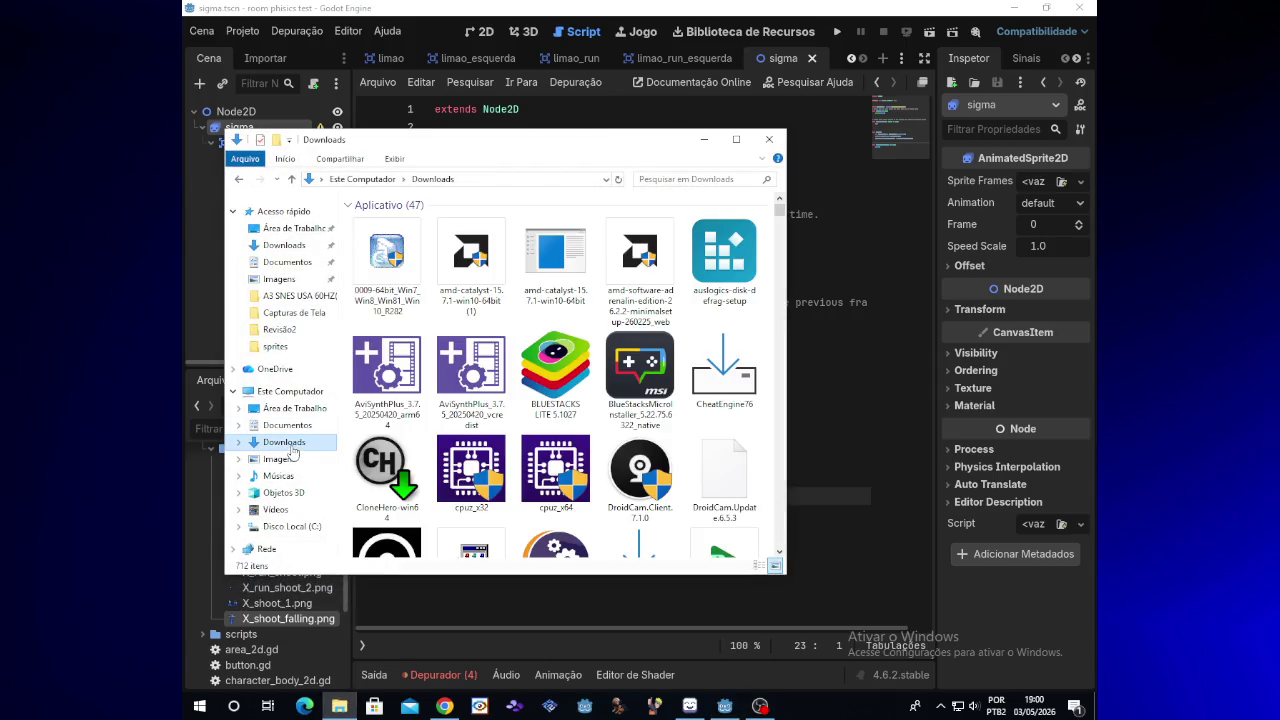
click(296, 428)
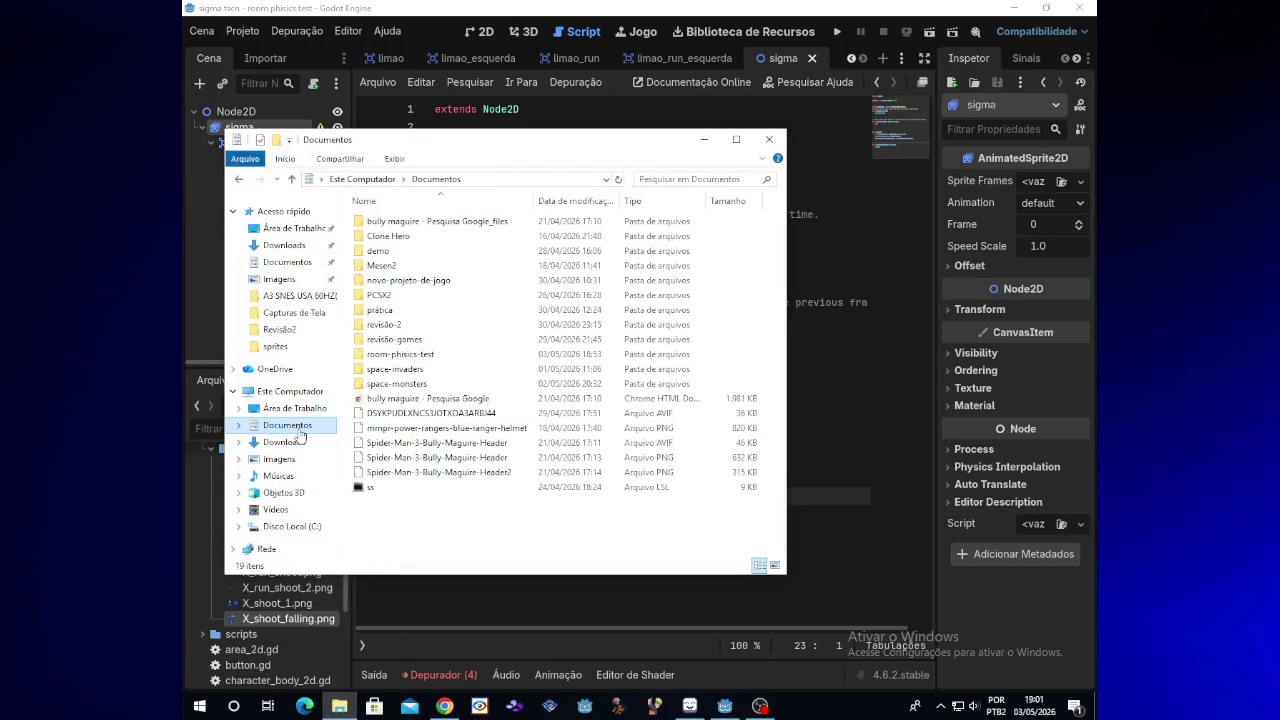
double_click(432, 355)
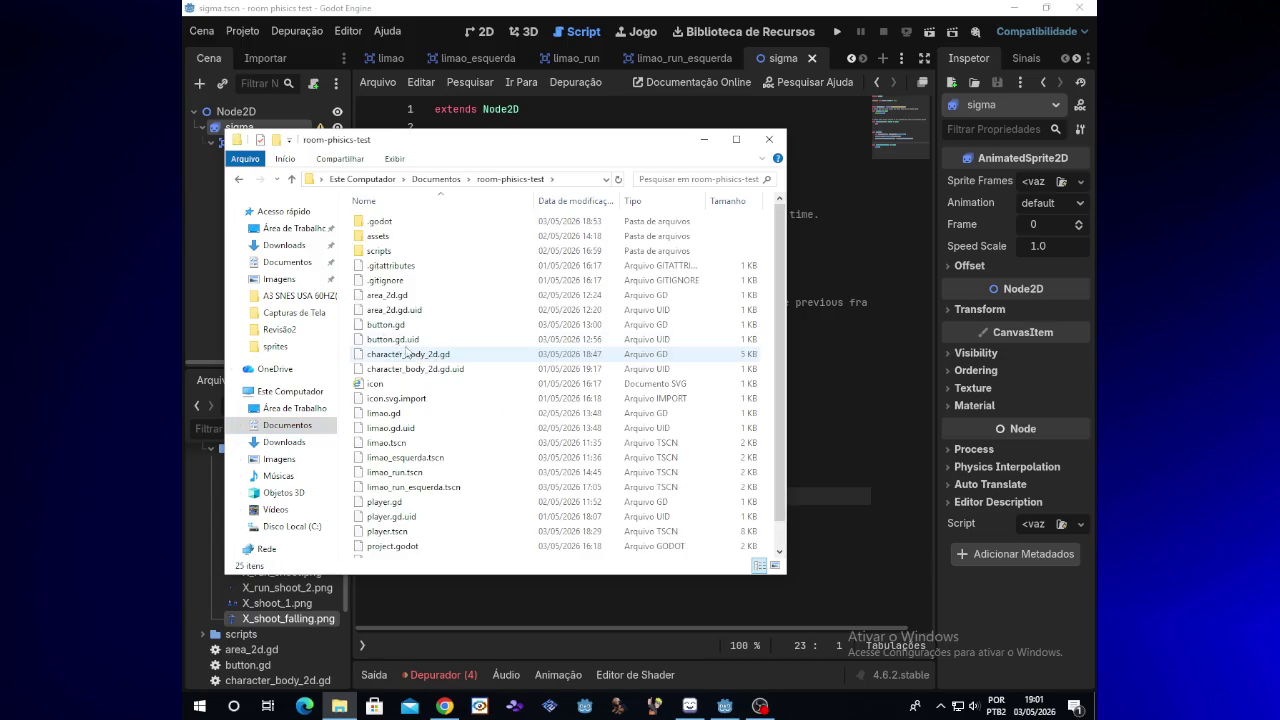
drag(776, 275, 779, 326)
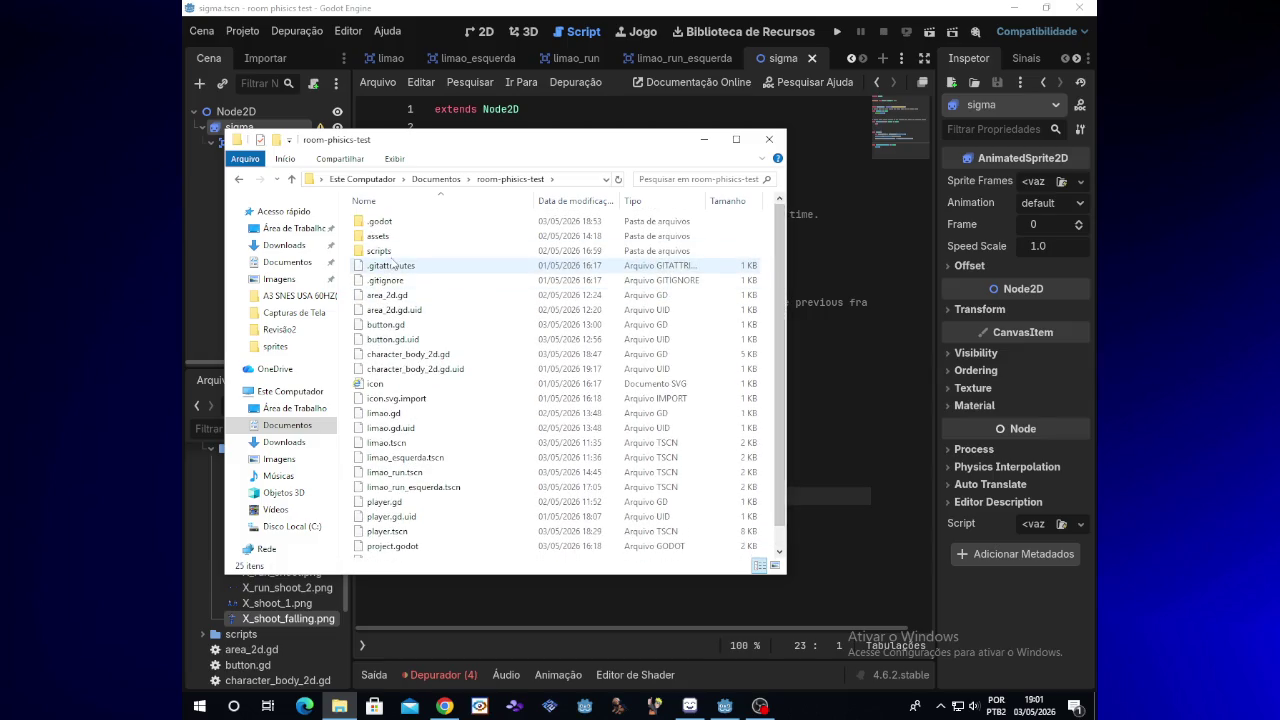
double_click(398, 241)
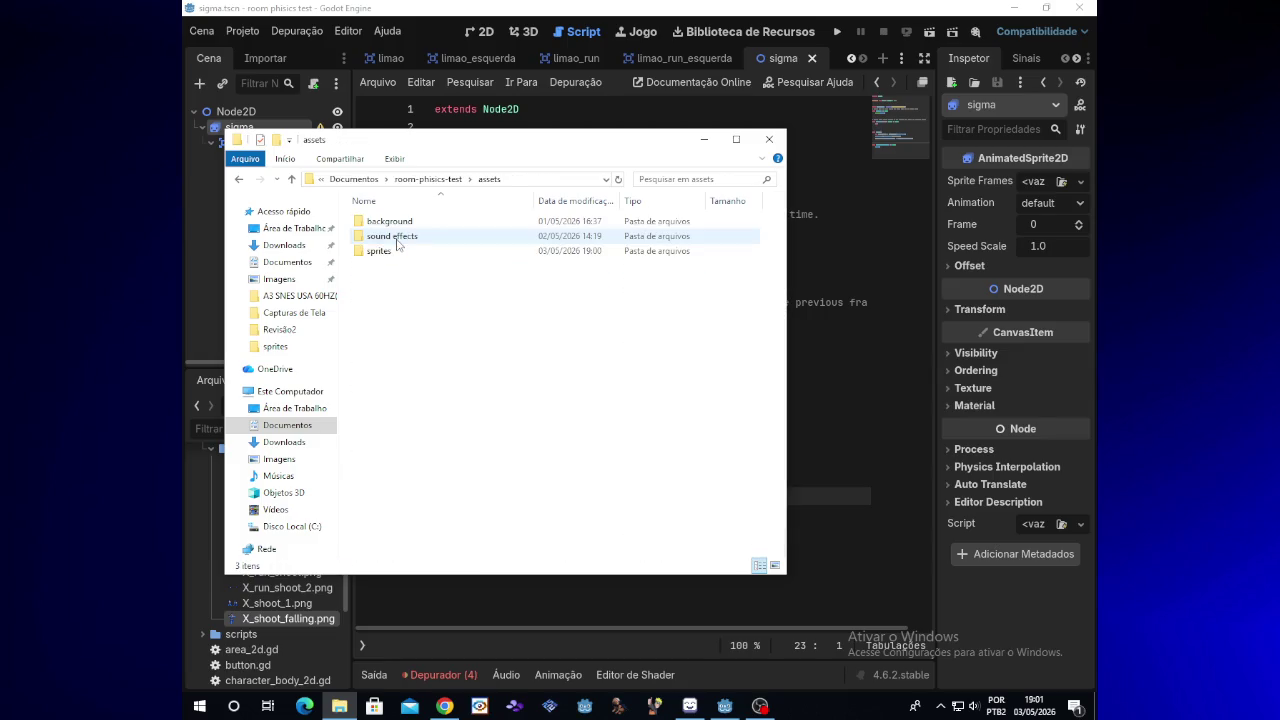
double_click(399, 253)
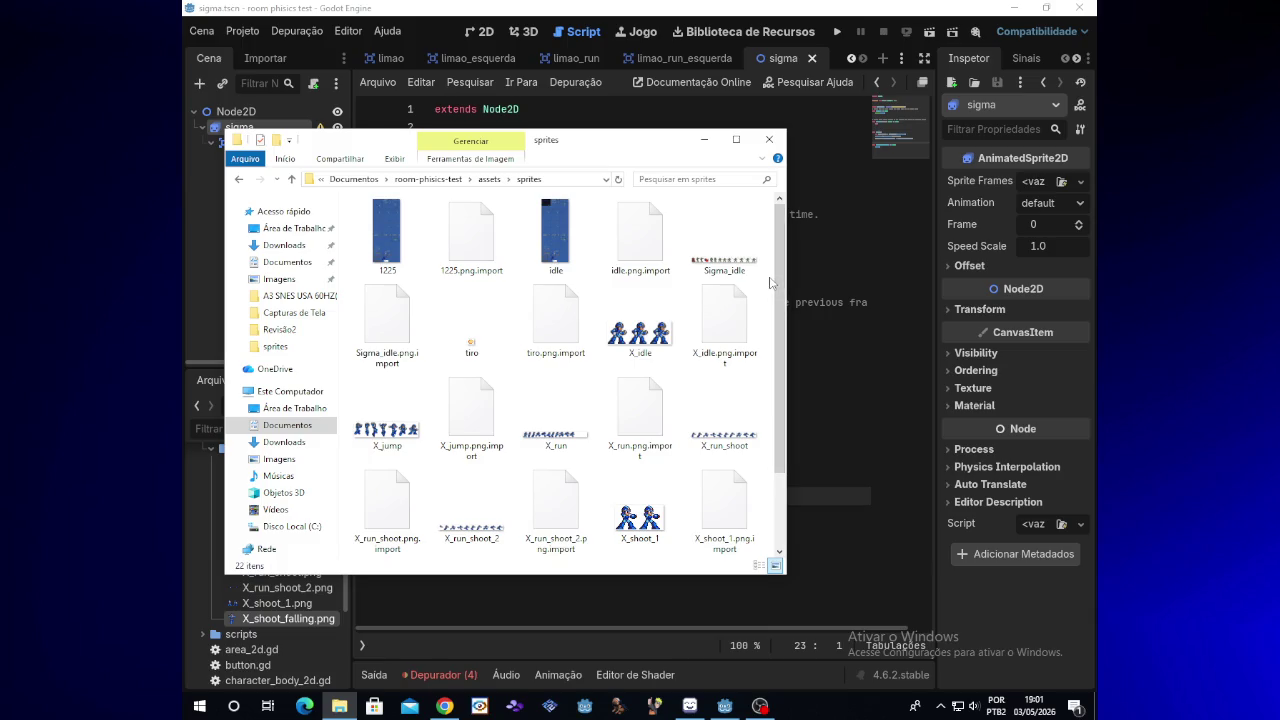
click(769, 139)
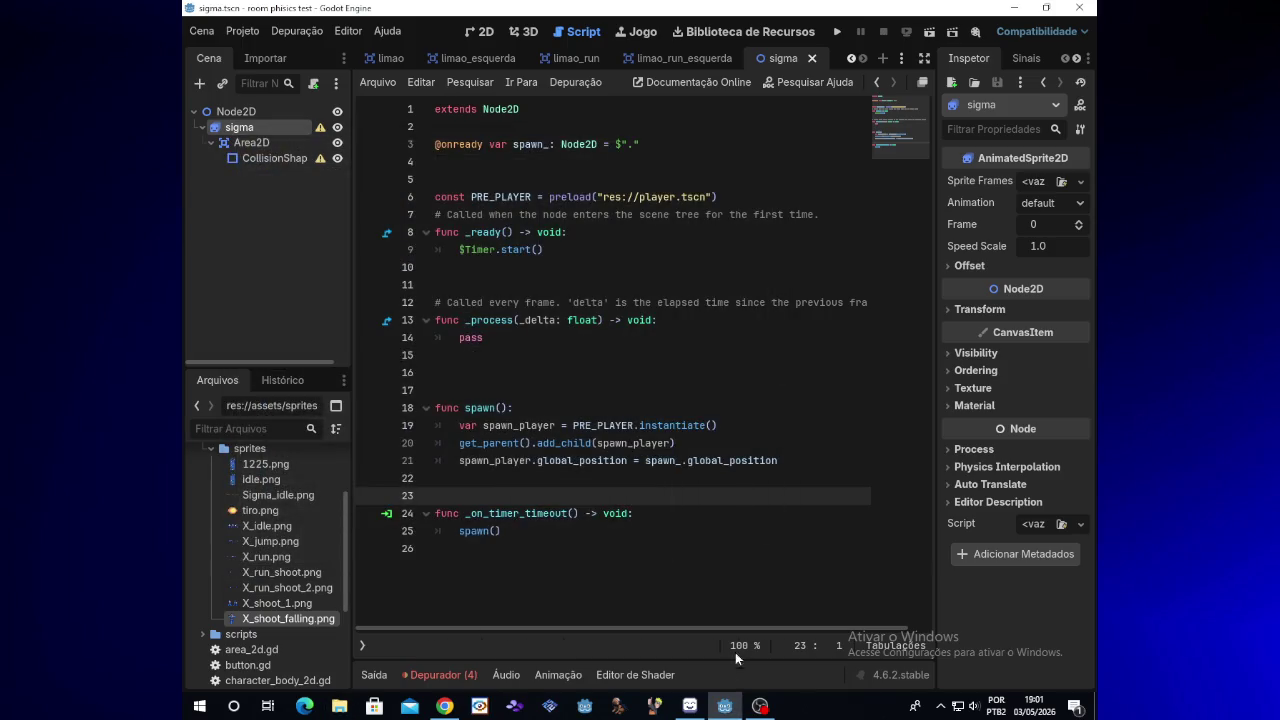
mouse_move(739, 706)
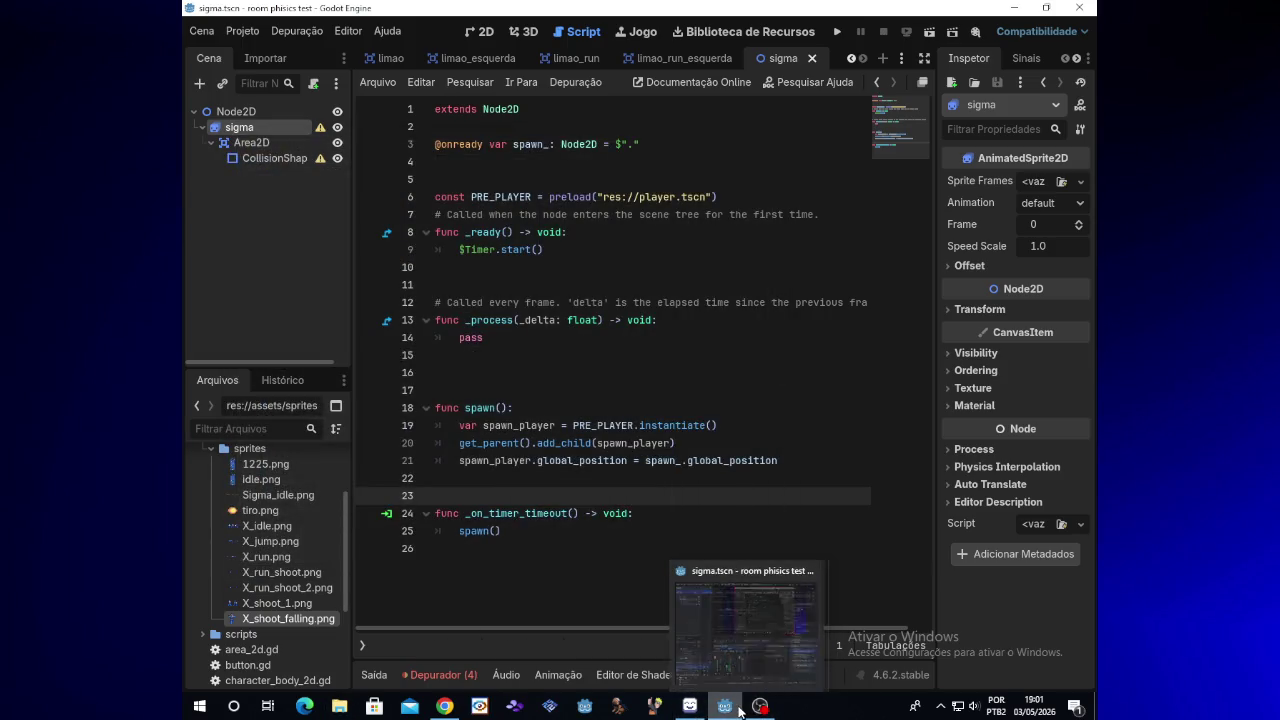
click(739, 706)
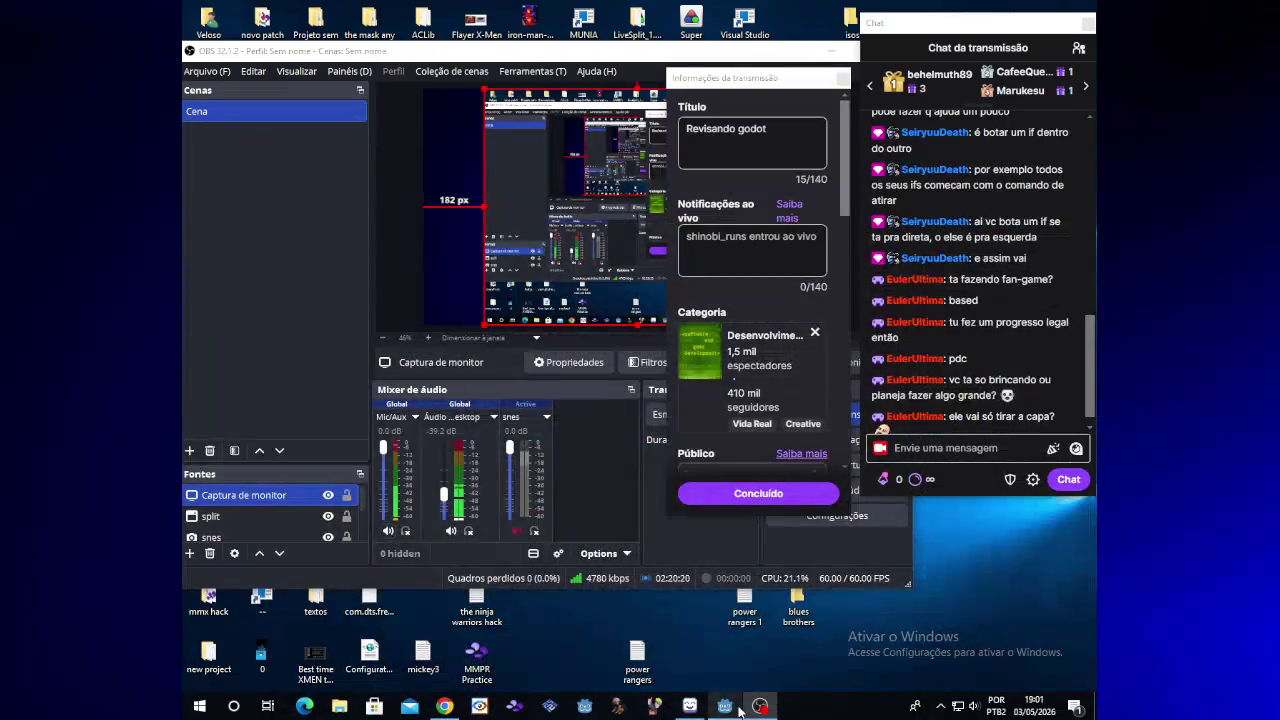
click(739, 706)
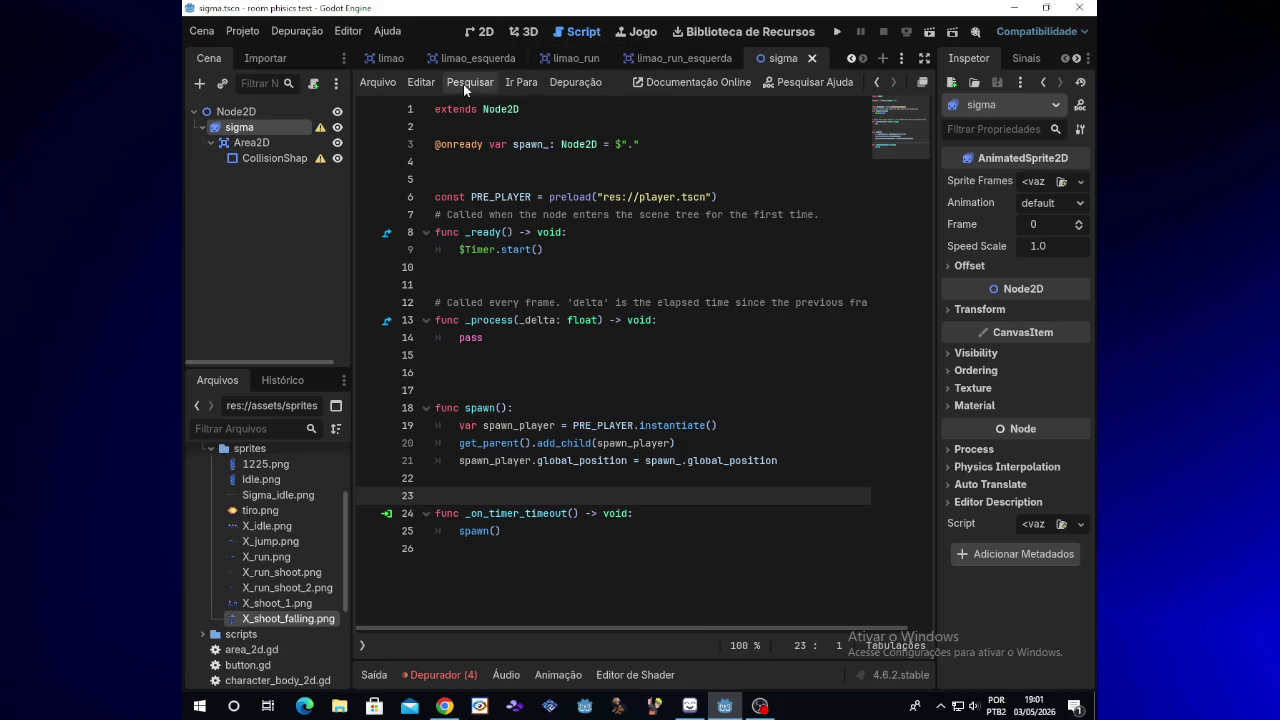
click(291, 145)
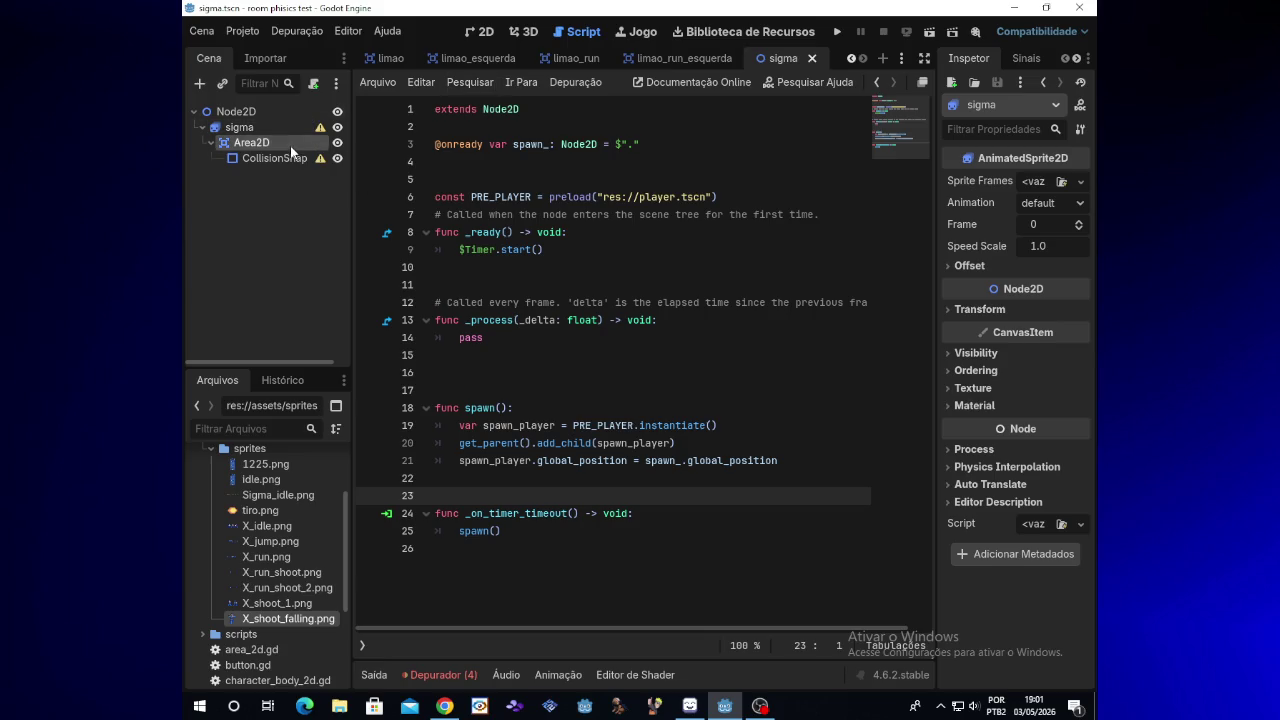
click(273, 127)
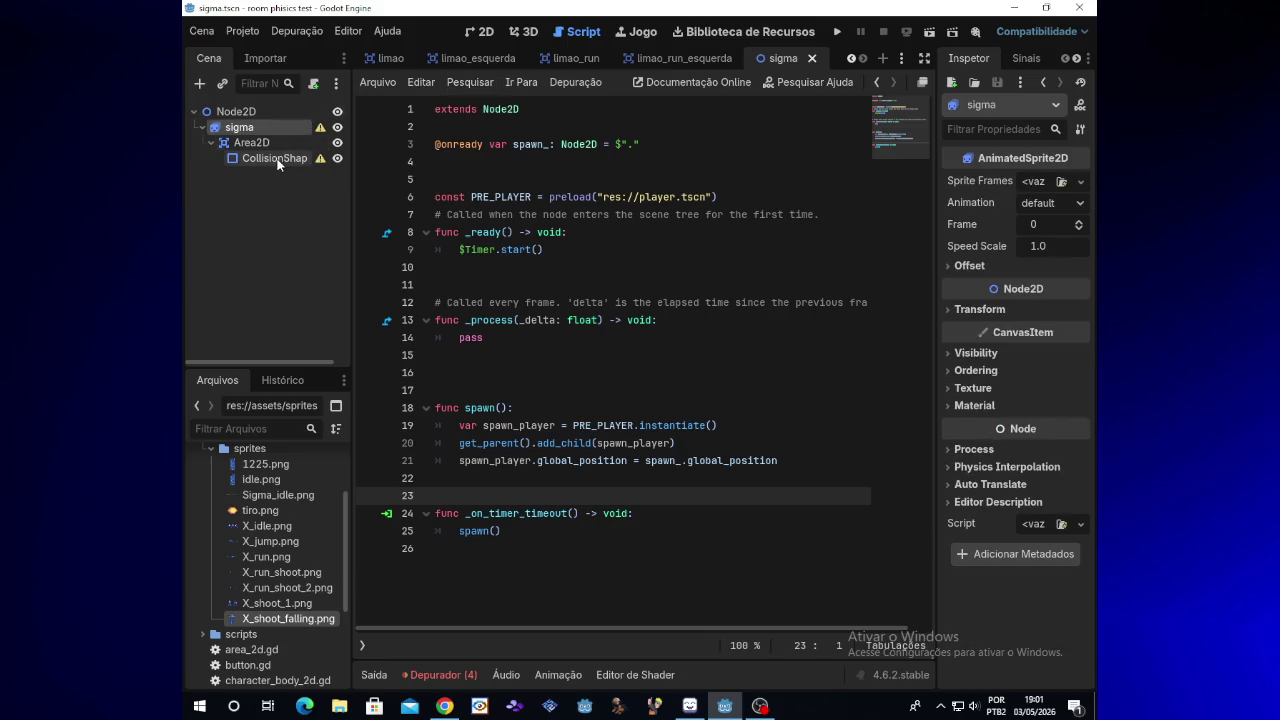
click(262, 143)
click(270, 128)
click(268, 141)
click(269, 128)
click(266, 158)
click(262, 143)
click(250, 128)
click(255, 142)
click(259, 156)
click(258, 143)
click(250, 128)
click(262, 143)
click(266, 160)
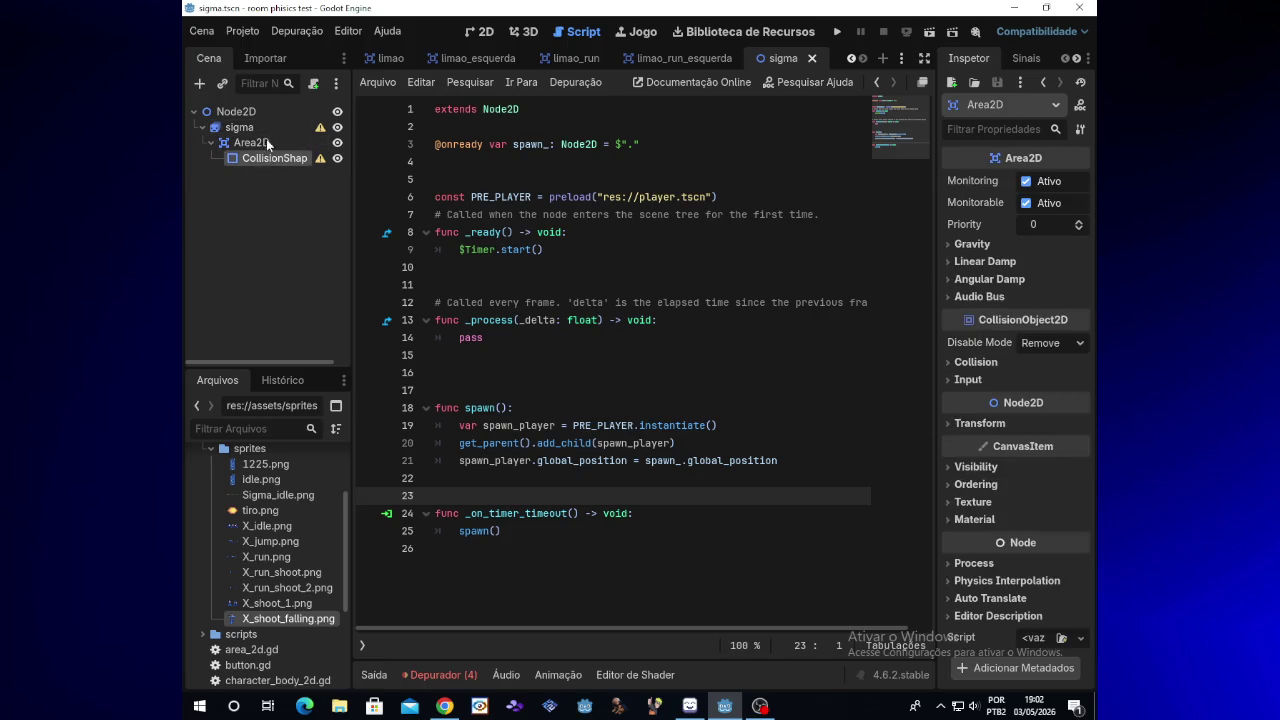
click(255, 128)
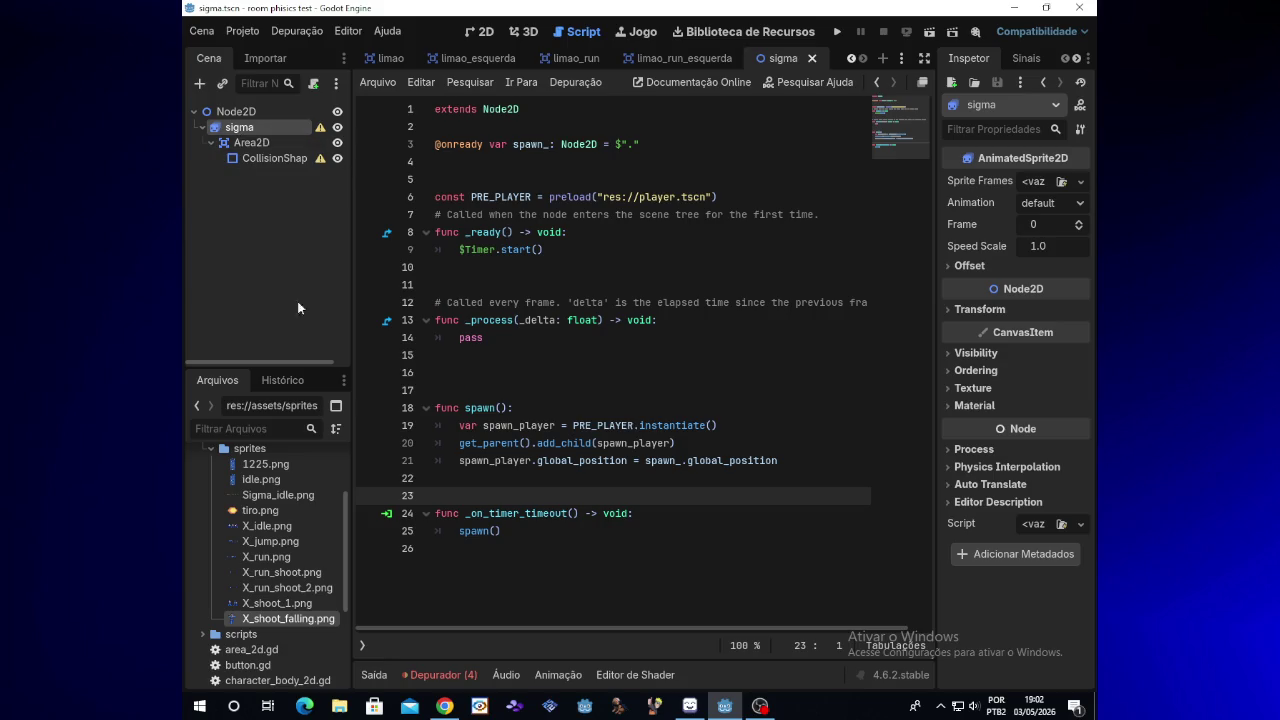
Step: Give sigma's Sprite Frames a New SpriteFrames resource and open it in the 2D view
click(1080, 181)
click(1048, 226)
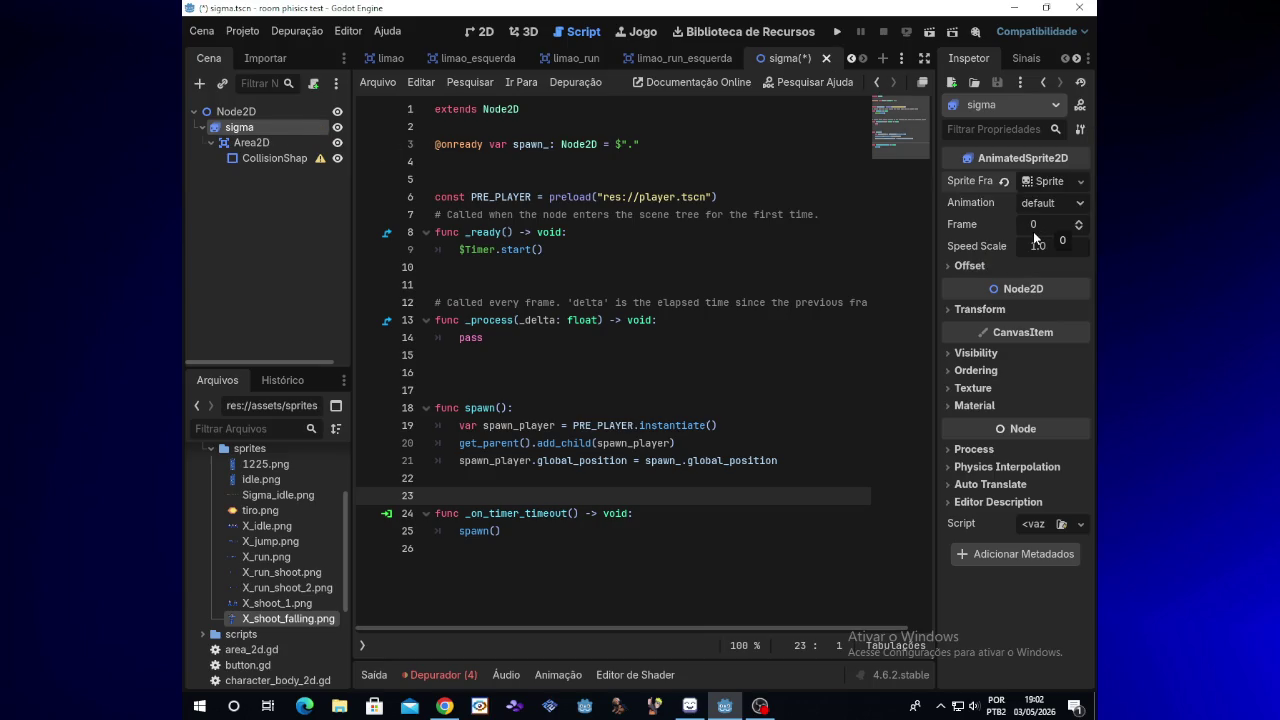
click(1045, 182)
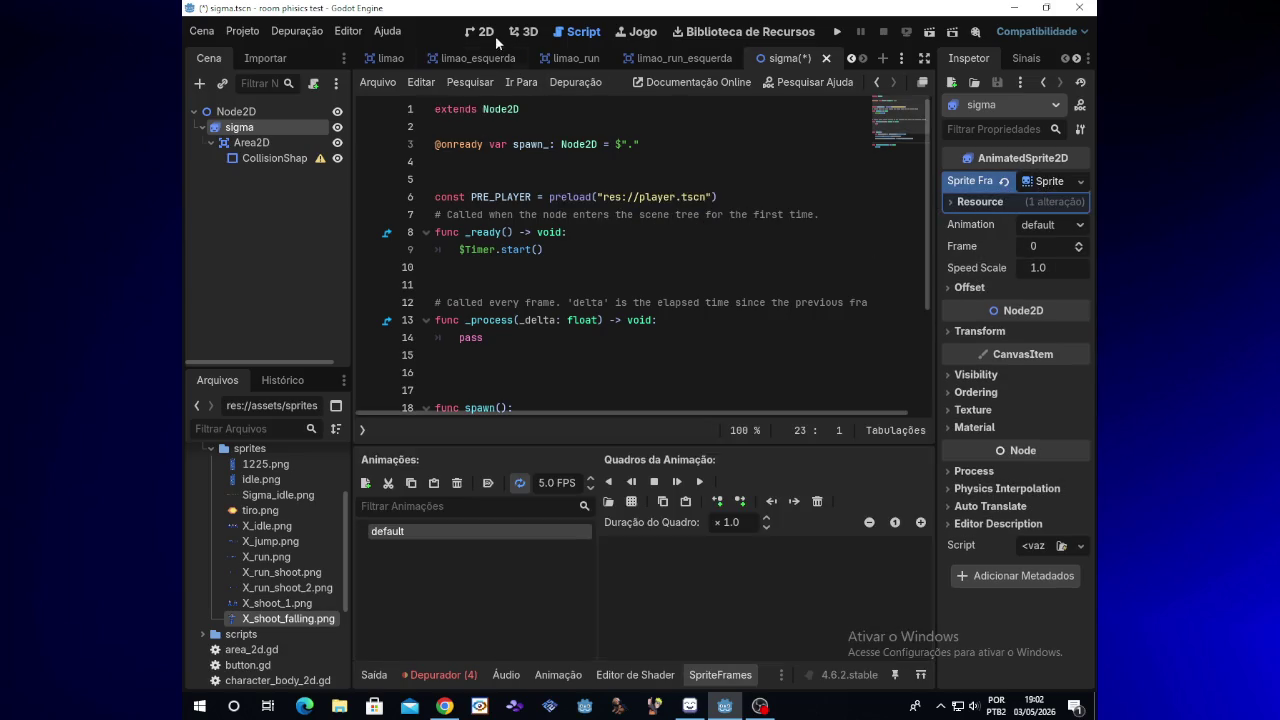
click(494, 38)
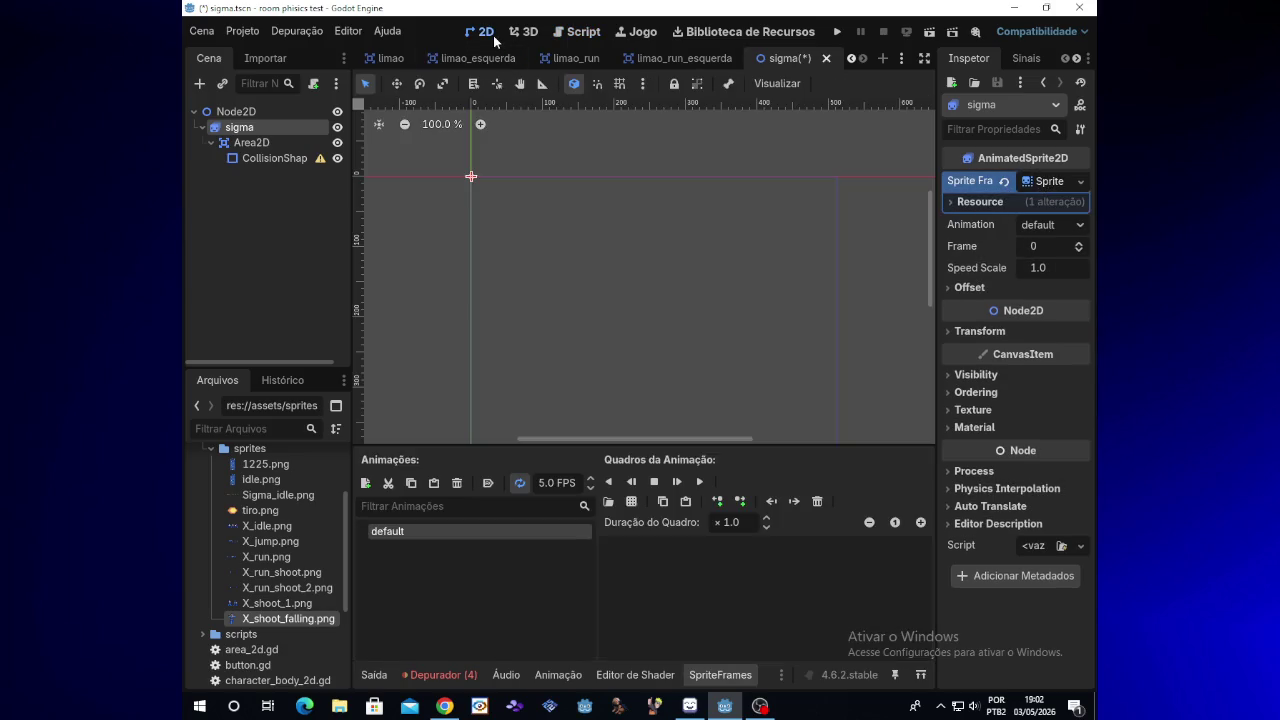
Step: Rename the 'default' animation to sigma_idle
double_click(412, 534)
key(BackSpace)
text(sigma_idle)
key(Return)
Step: Load Sigma_idle.png as a sprite sheet and zoom into its preview
click(682, 595)
click(636, 500)
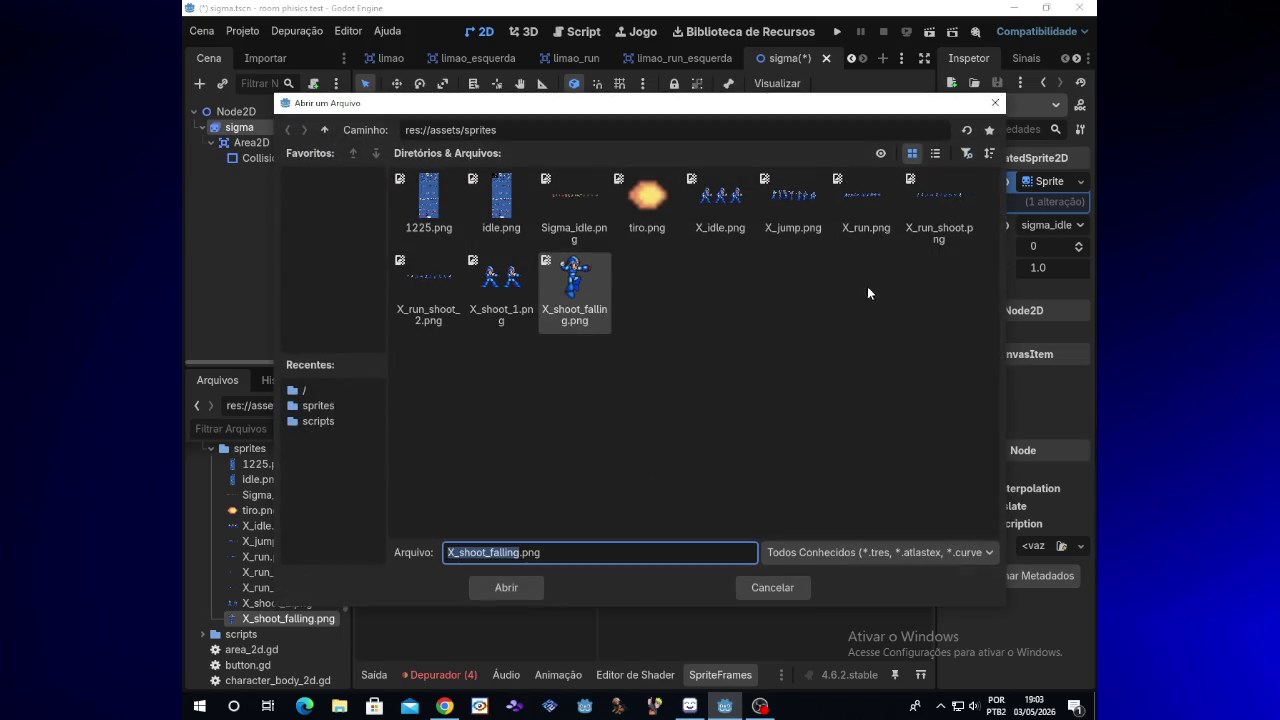
double_click(567, 196)
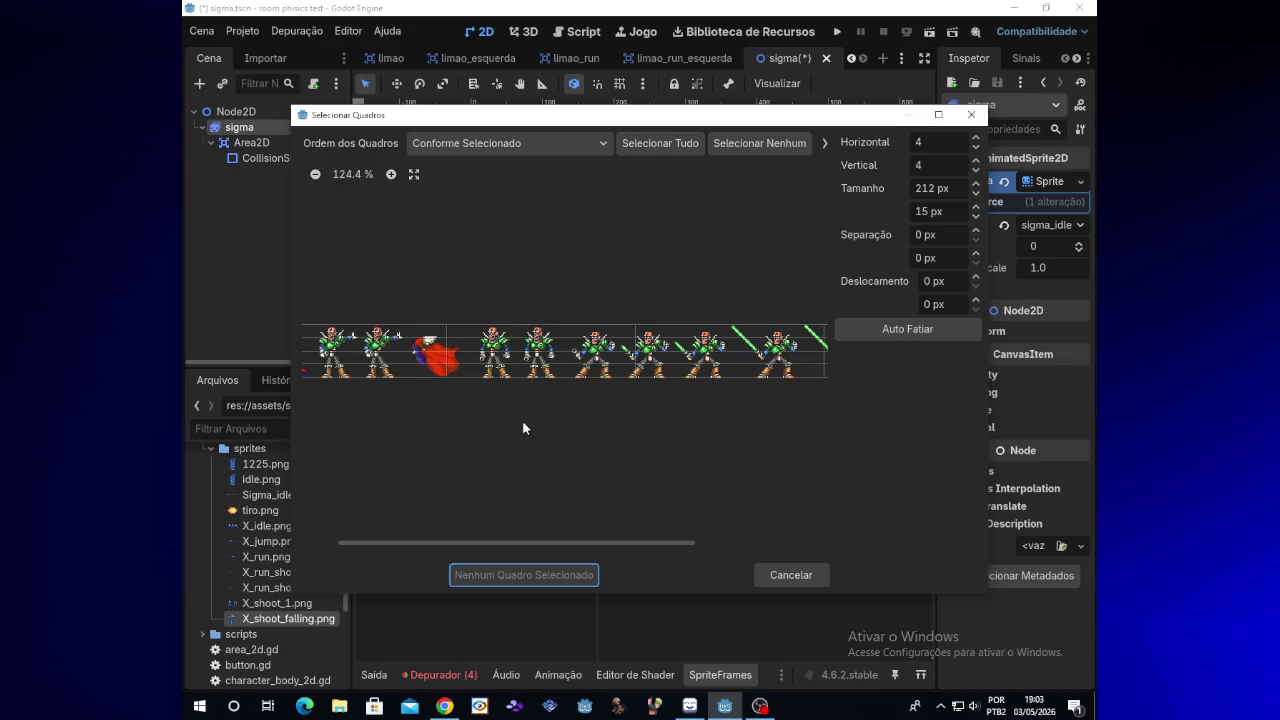
drag(617, 546, 517, 540)
scroll(399, 420, up, 3)
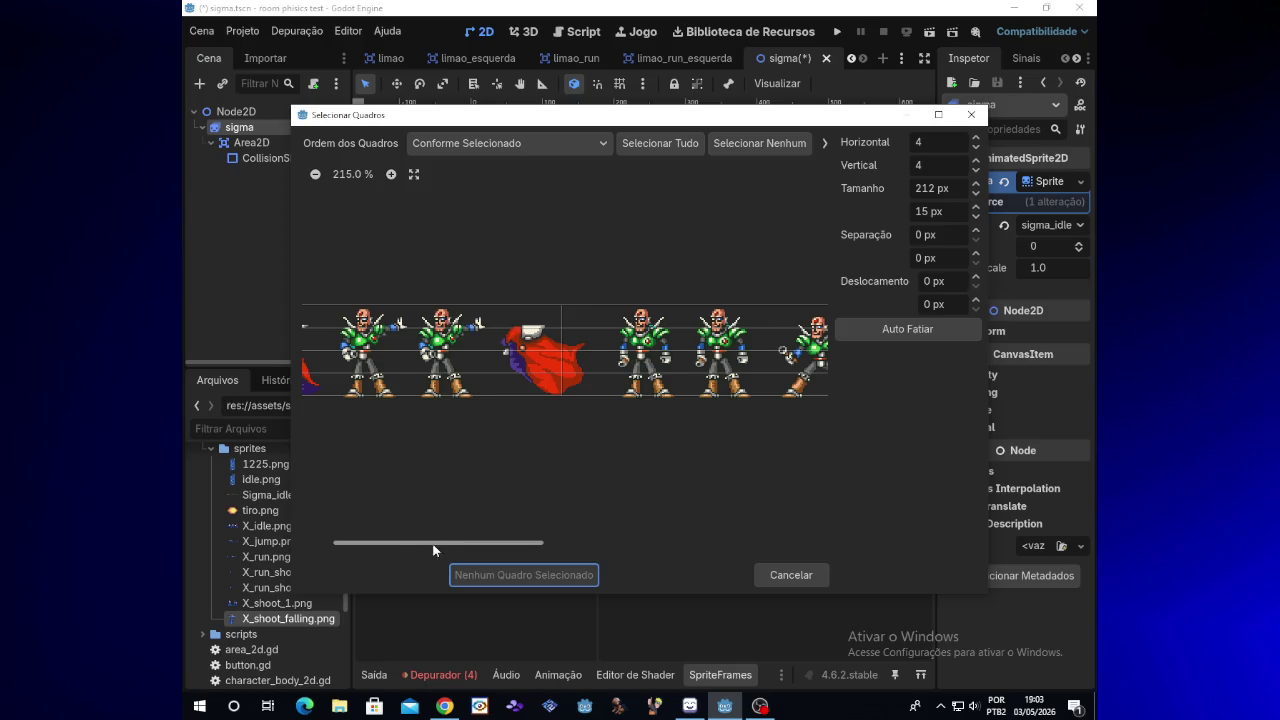
drag(434, 543, 407, 541)
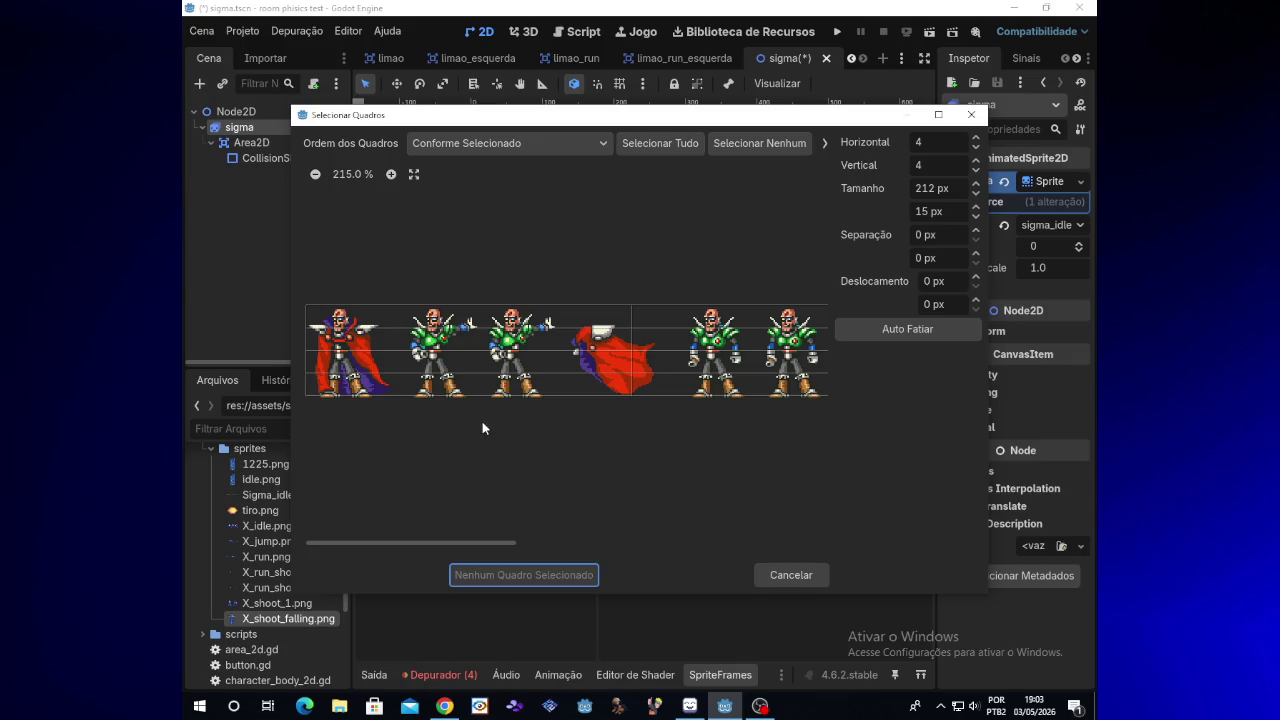
scroll(491, 456, up, 2)
scroll(492, 416, up, 1)
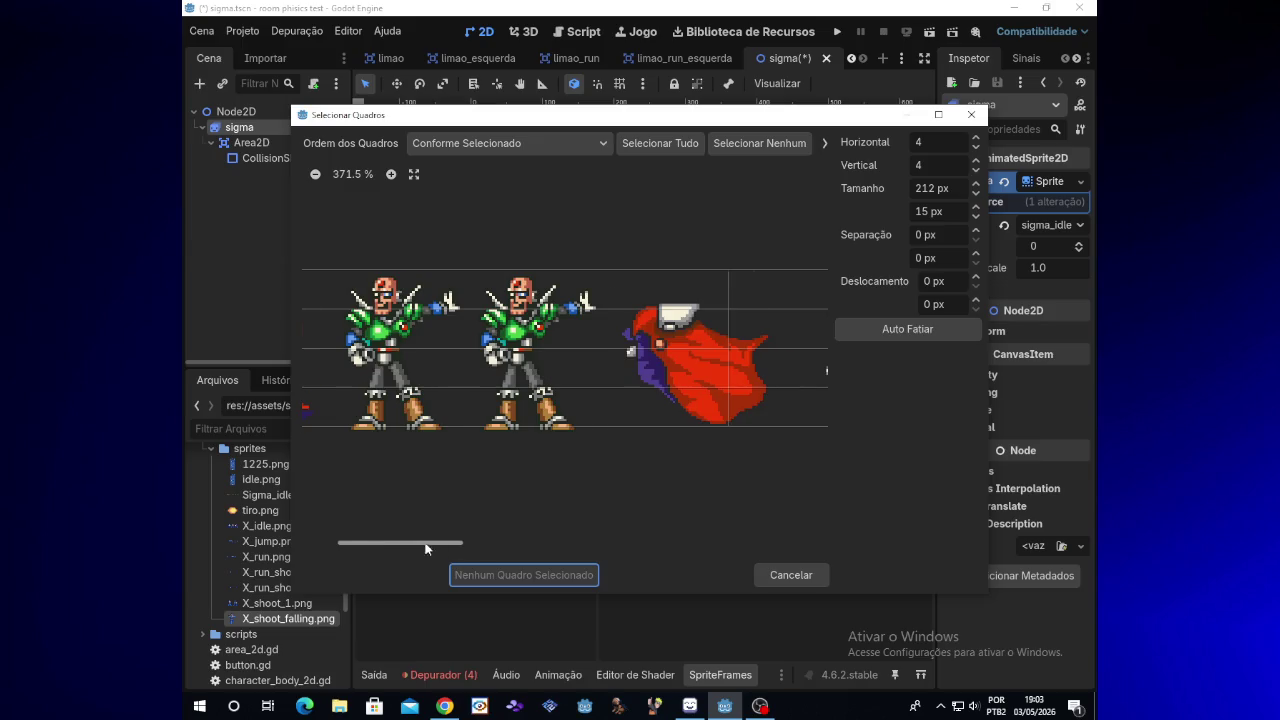
drag(423, 543, 391, 543)
Step: Set the slicing grid to 1 vertical row and 1 horizontal column
click(946, 165)
text(1)
key(Return)
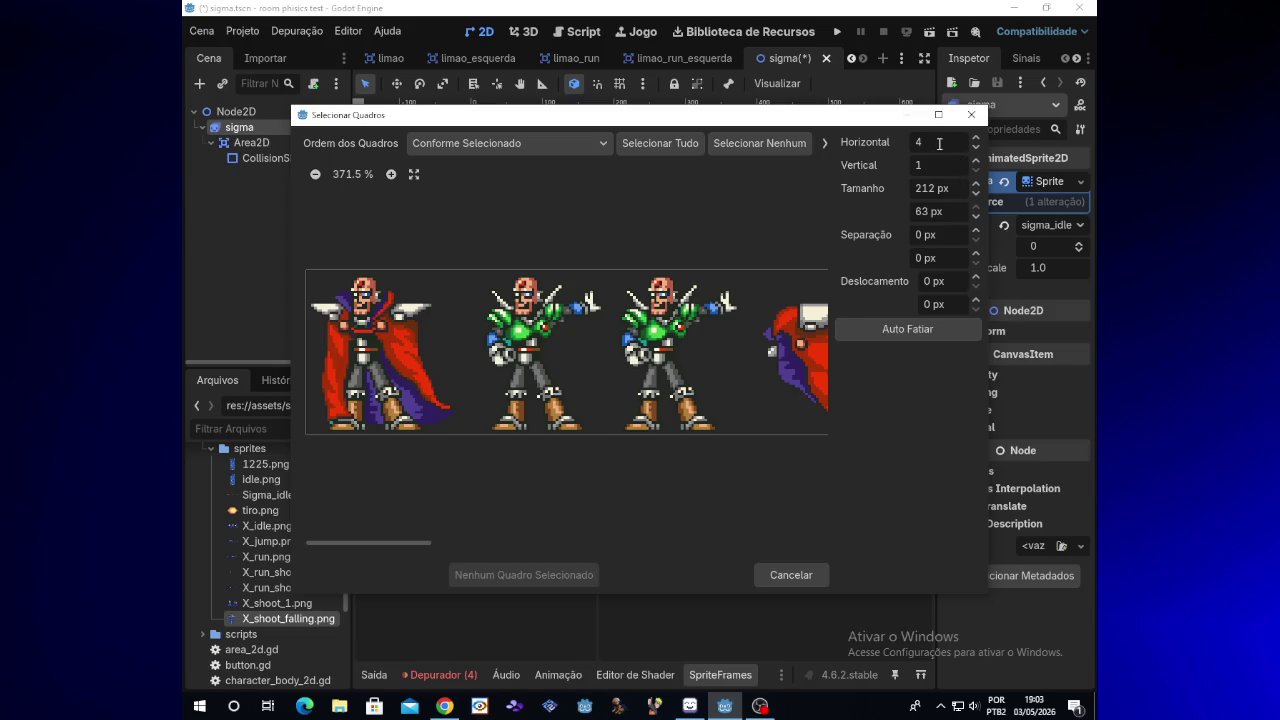
double_click(939, 143)
text(1)
key(Return)
Step: Try 50 and then 30 horizontal columns across the sheet
double_click(944, 150)
key(BackSpace)
text(50)
key(Return)
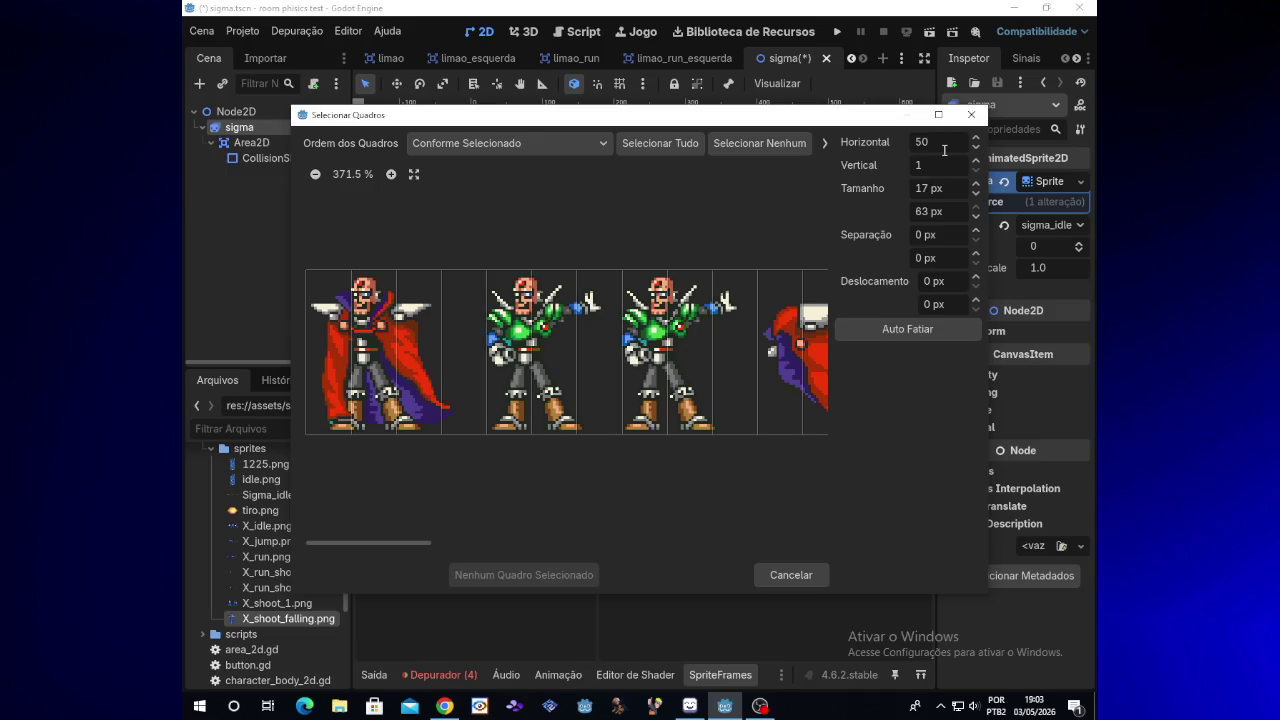
double_click(944, 150)
text(30)
key(Return)
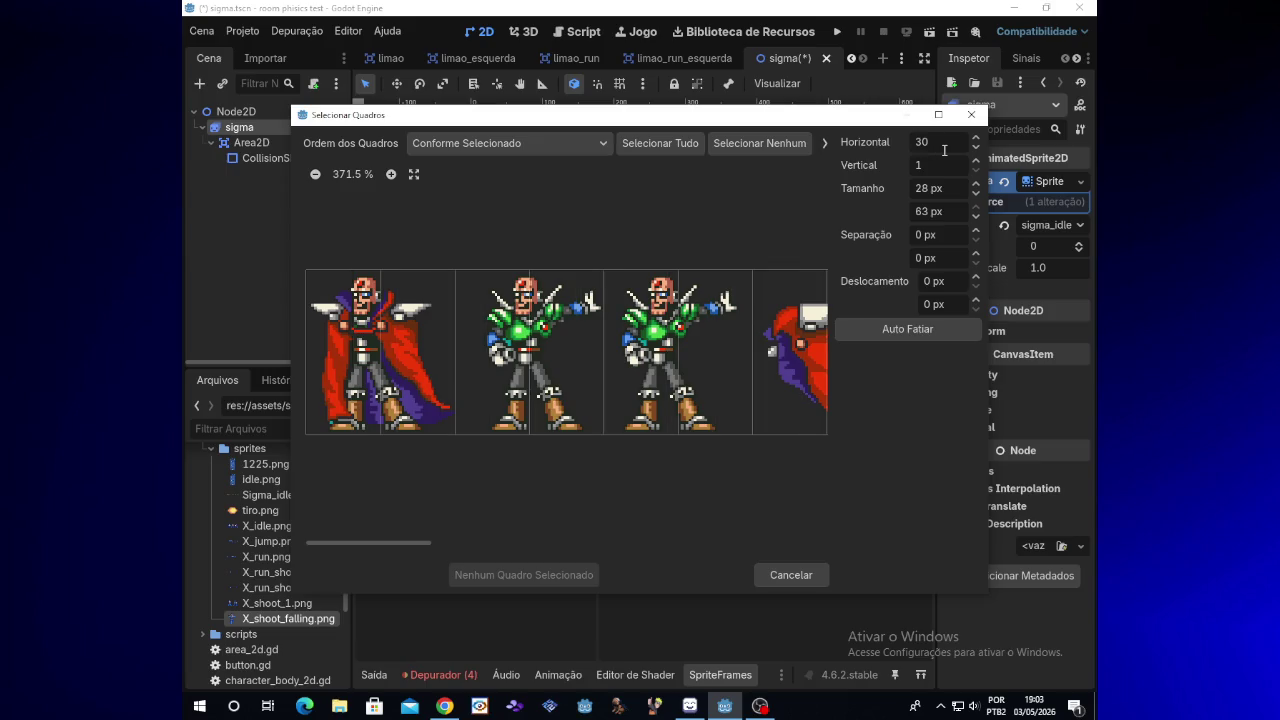
Step: Try 45 columns, then settle on 20 columns of roughly 42×63 px frames
double_click(944, 150)
text(45)
key(Return)
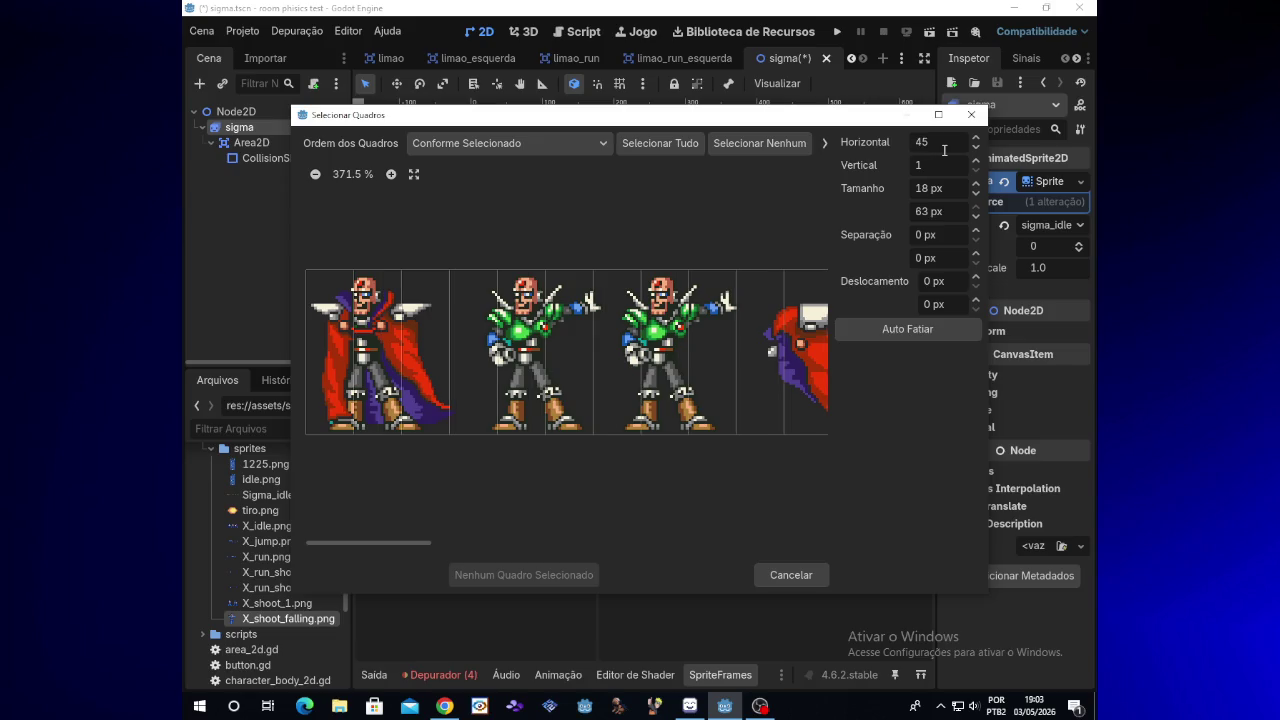
double_click(944, 150)
key(BackSpace)
text(20)
key(Return)
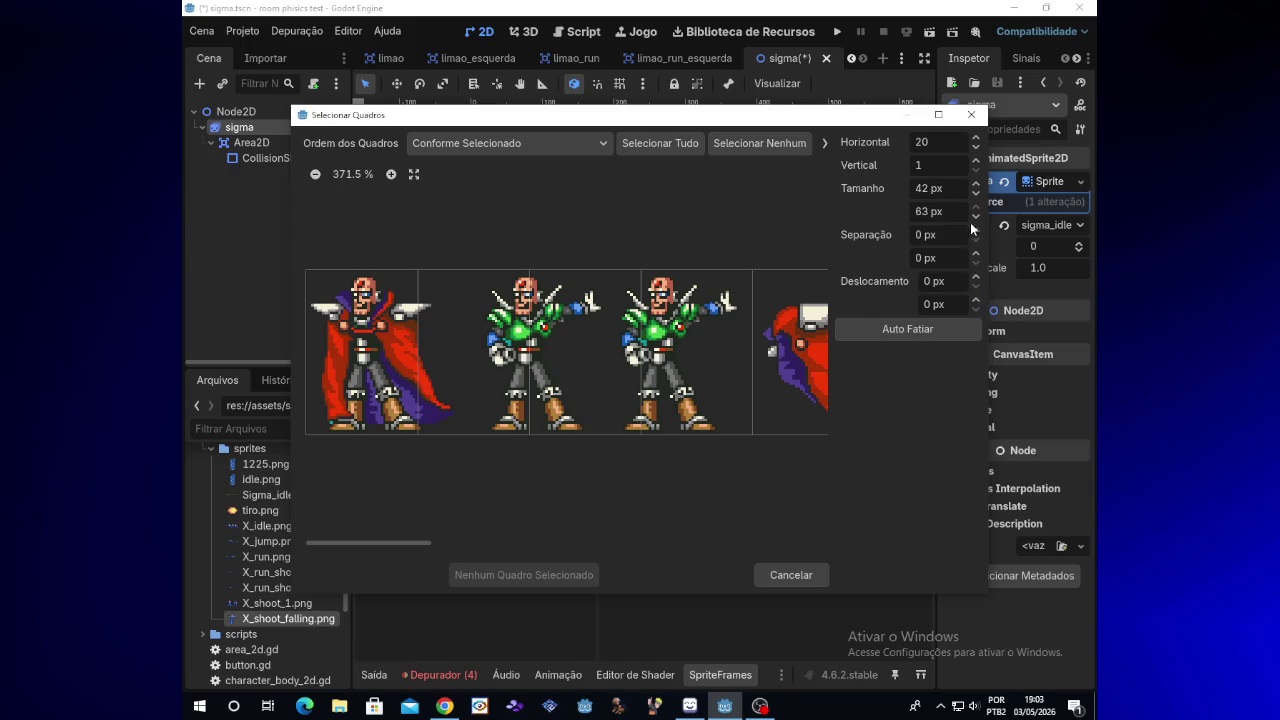
click(977, 193)
Step: Try 42×61 px frames with 2 px horizontal and vertical offsets, zooming the preview
click(977, 187)
click(978, 277)
click(978, 278)
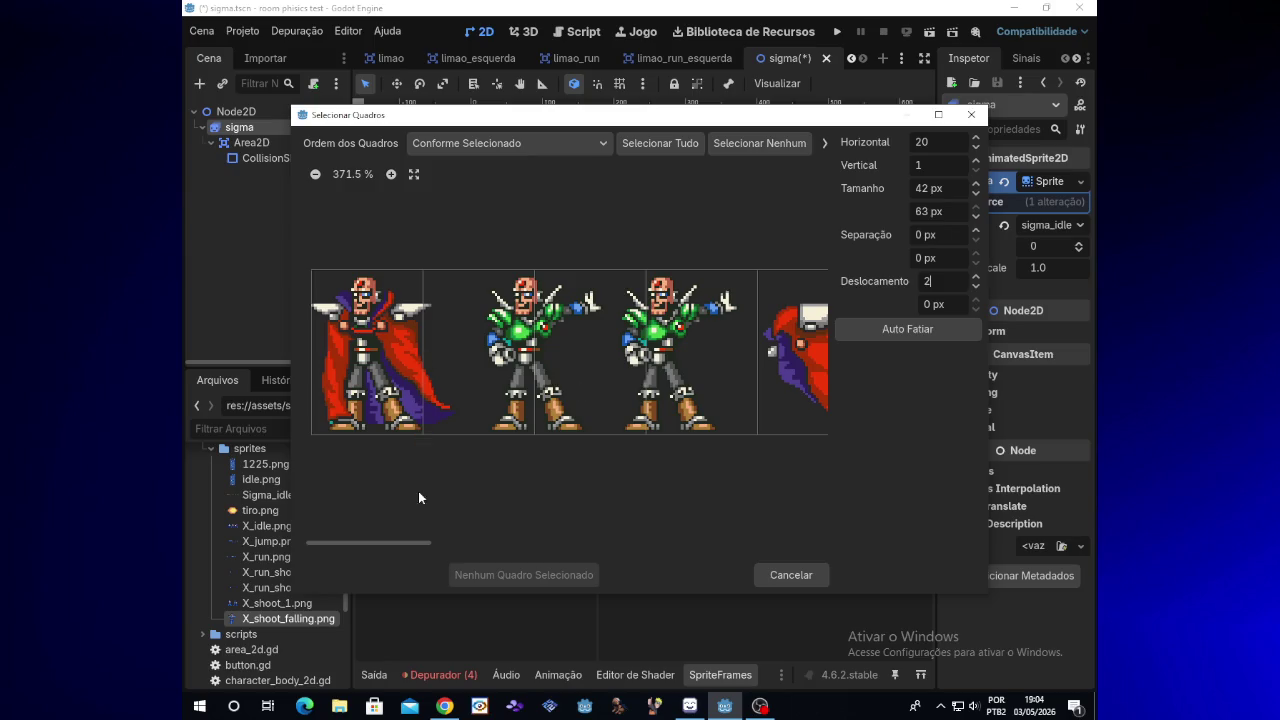
mouse_move(414, 537)
mouse_down()
mouse_move(581, 527)
mouse_move(375, 515)
mouse_up()
click(976, 217)
click(976, 217)
click(976, 299)
click(976, 299)
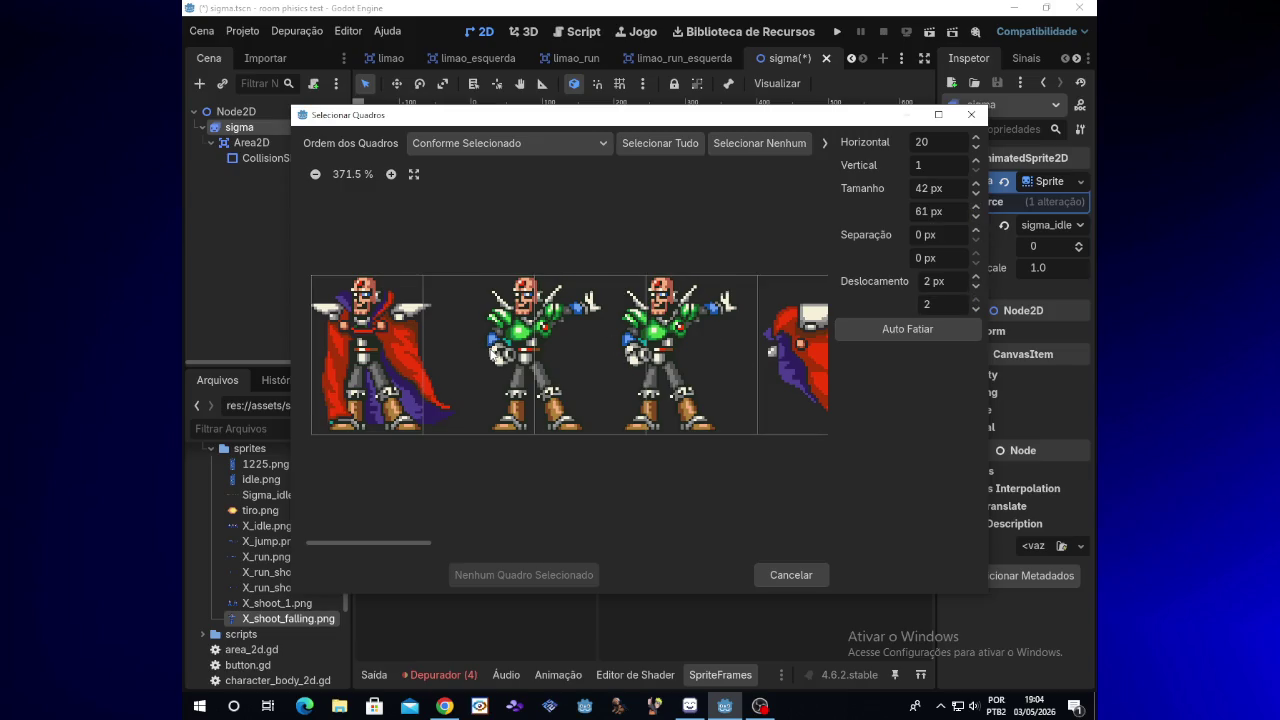
scroll(708, 328, up, 4)
drag(383, 543, 311, 545)
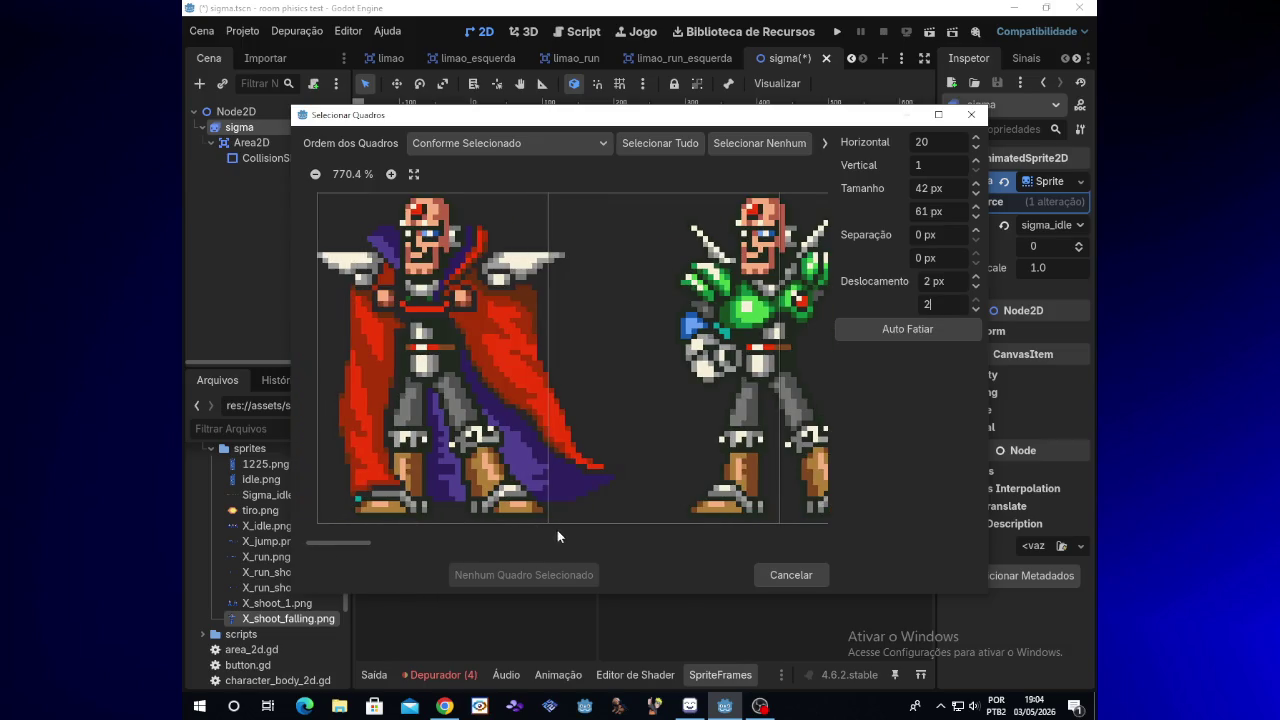
Step: Widen the frames to 55 px at 61 px tall with a 1 px vertical offset
click(979, 190)
click(977, 308)
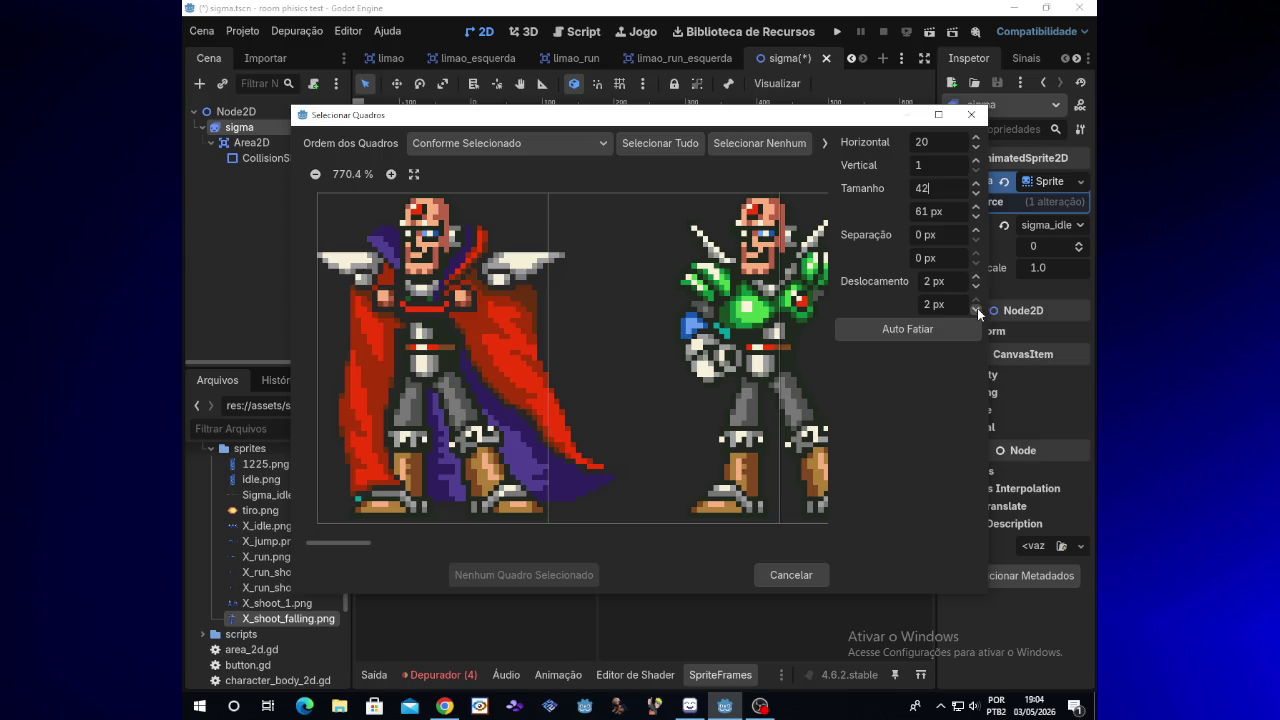
click(975, 208)
click(975, 217)
click(977, 187)
click(977, 187)
click(977, 187)
click(977, 187)
click(975, 181)
click(975, 181)
click(975, 181)
click(975, 181)
click(975, 181)
click(975, 181)
click(975, 181)
click(975, 181)
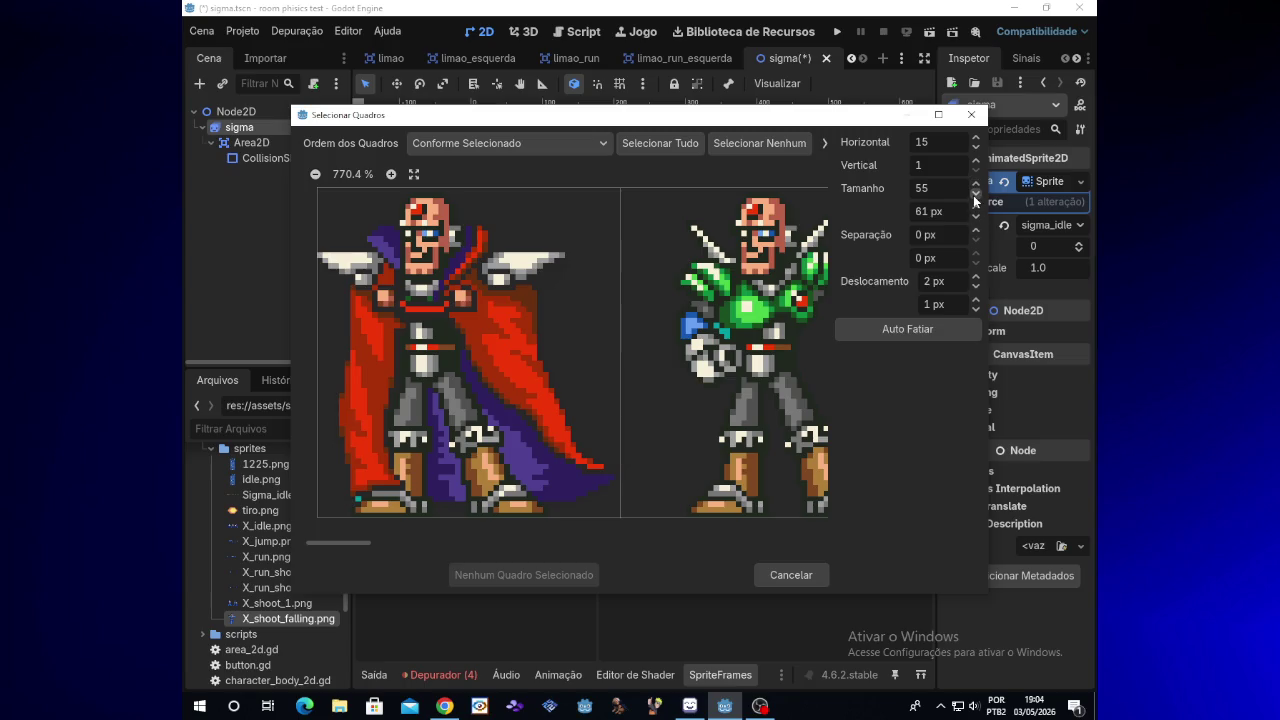
Step: Finalize 56×60 px frames with offsets 1 and 2 px, then pick the caped first frame
click(975, 215)
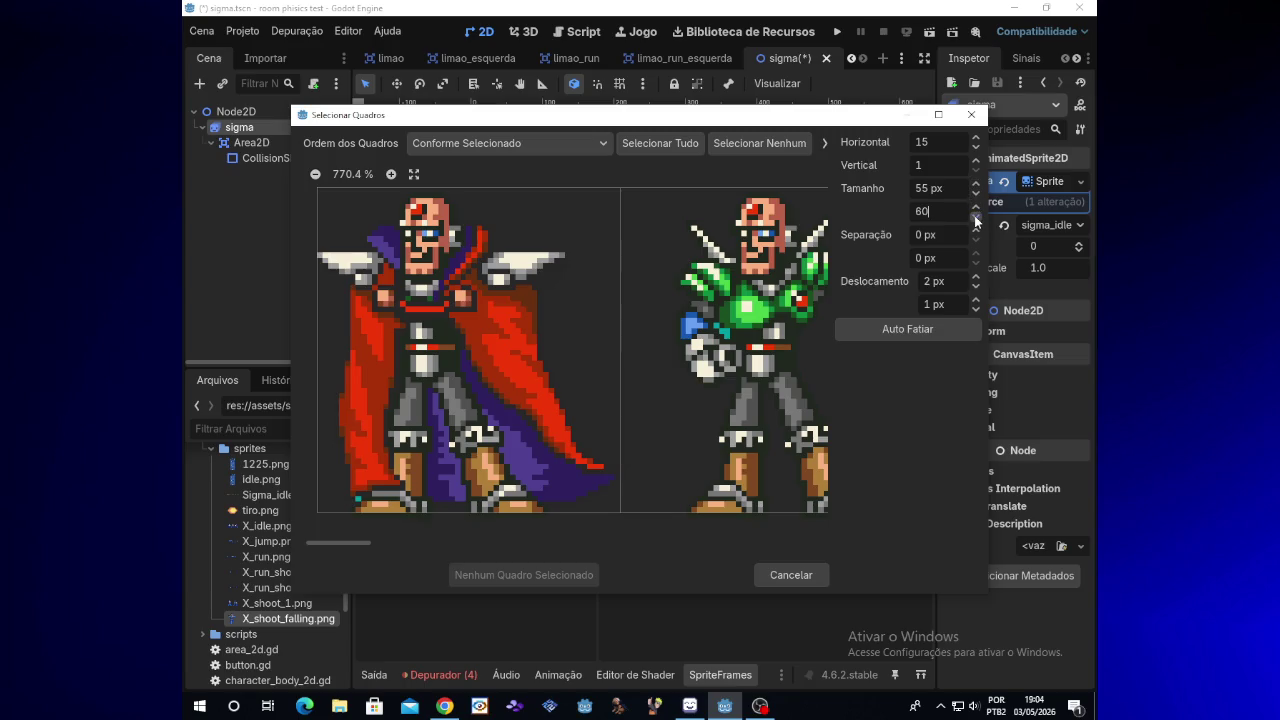
click(977, 298)
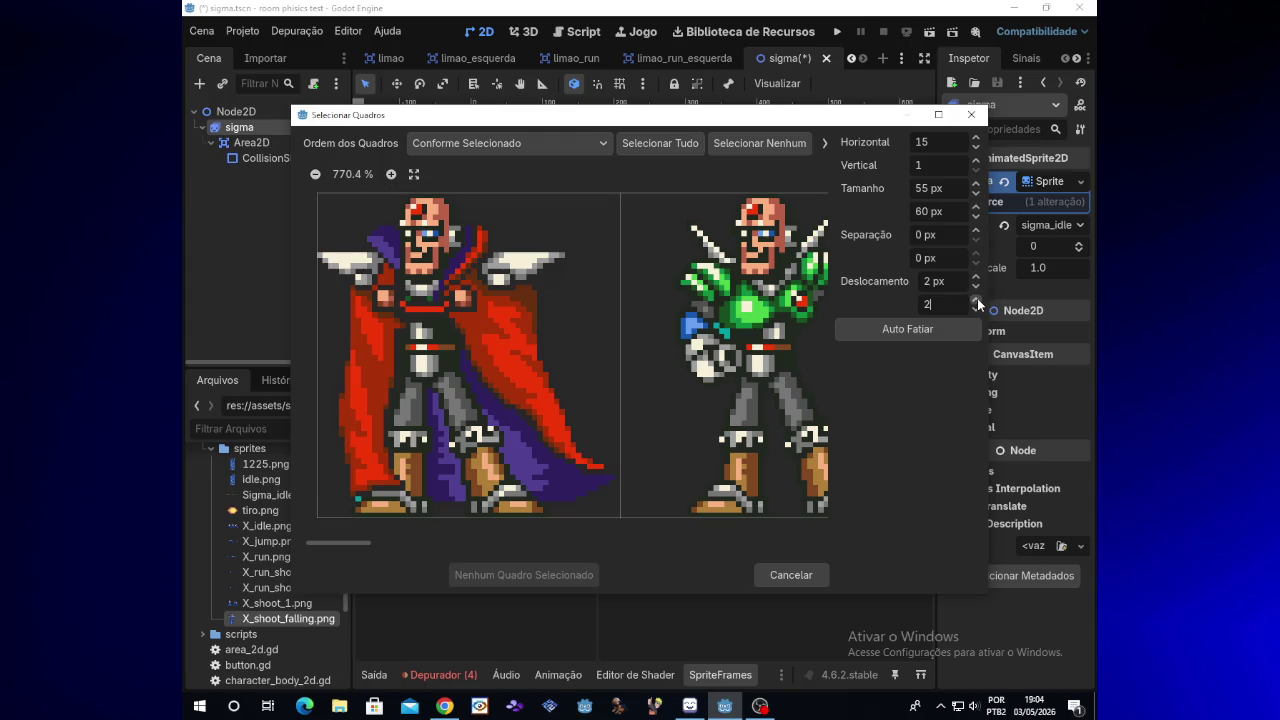
click(976, 186)
click(976, 309)
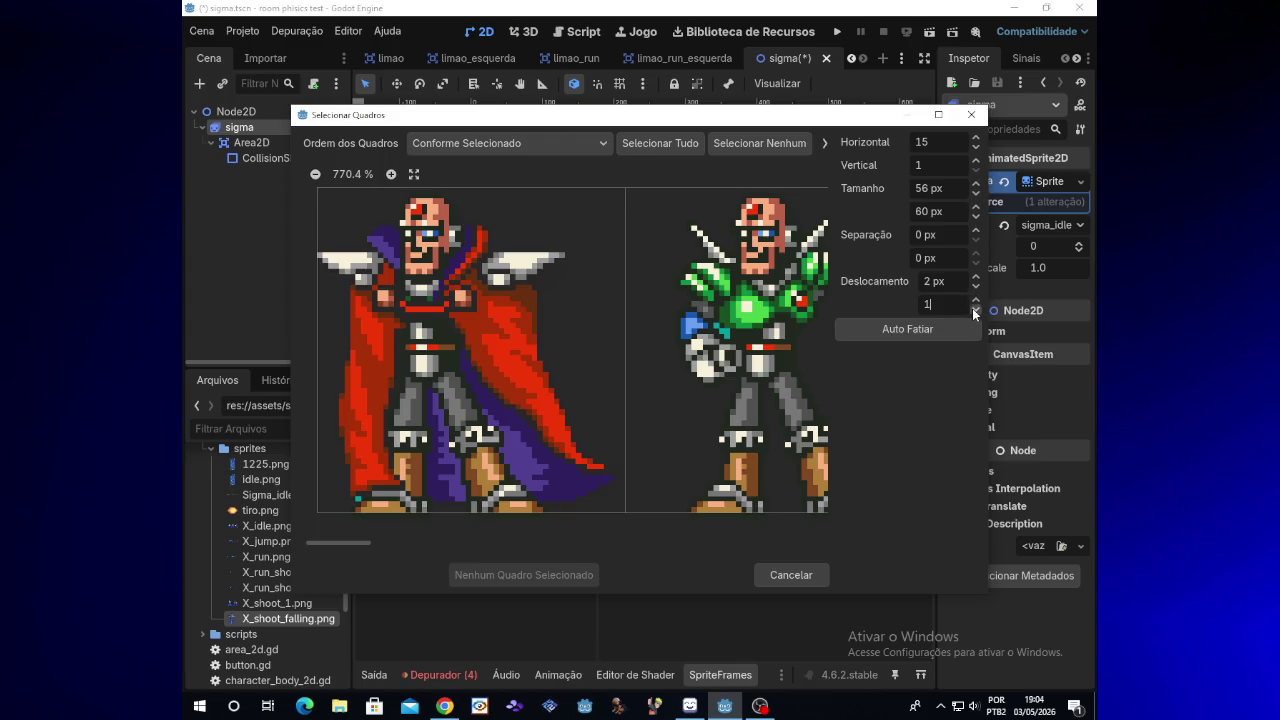
click(975, 290)
click(976, 277)
click(977, 286)
click(977, 287)
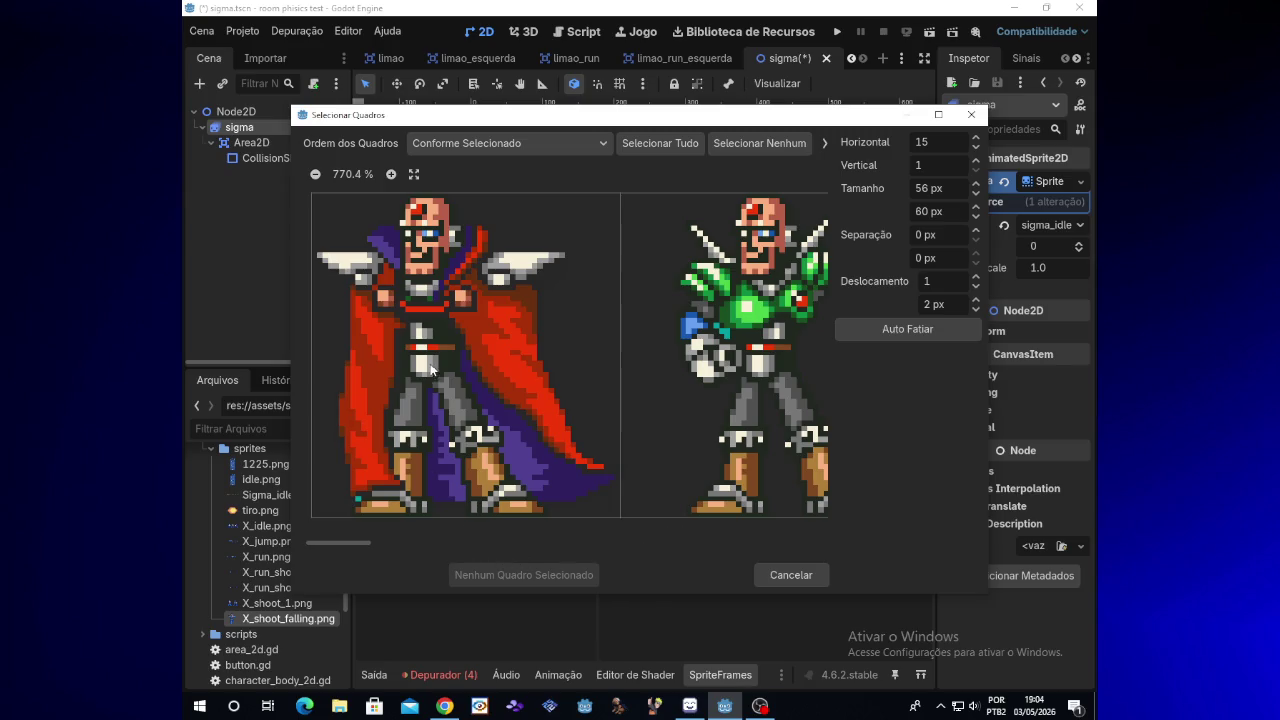
click(481, 420)
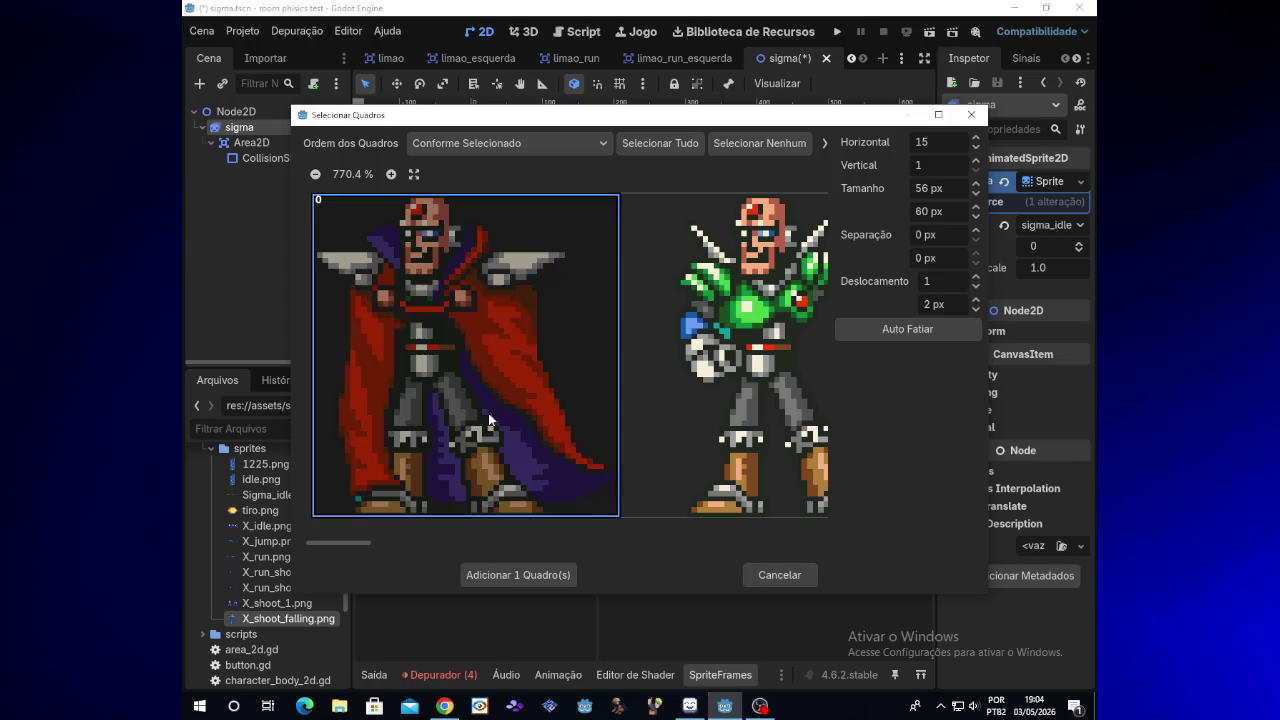
Step: Add the caped Sigma frame to sigma_idle and zoom the canvas to view it
click(518, 573)
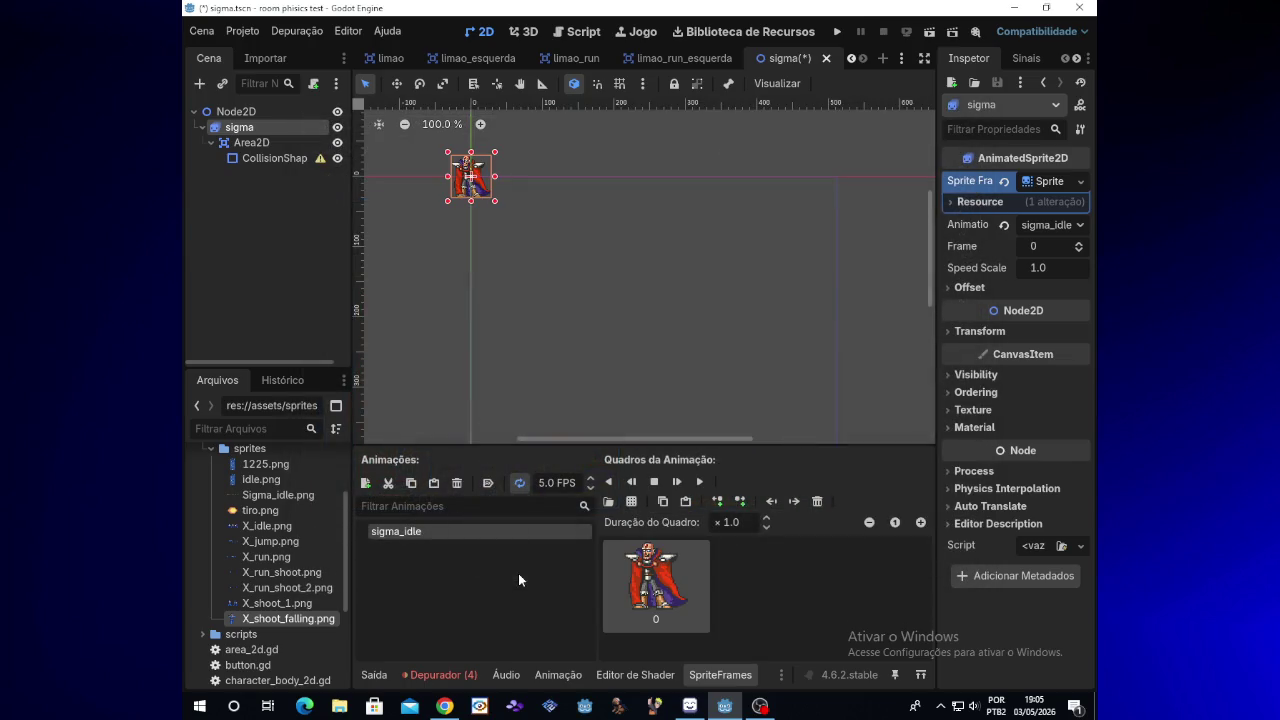
scroll(470, 328, up, 4)
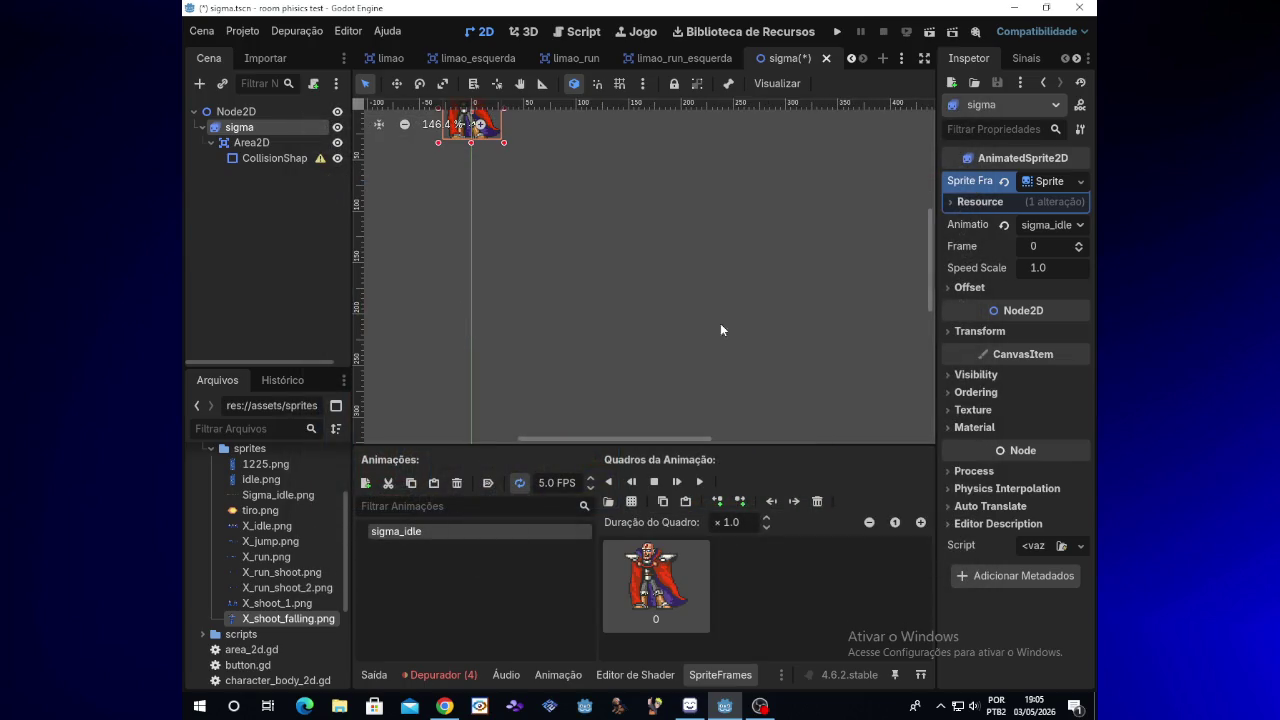
scroll(930, 267, up, 2)
scroll(458, 334, up, 4)
scroll(458, 340, up, 4)
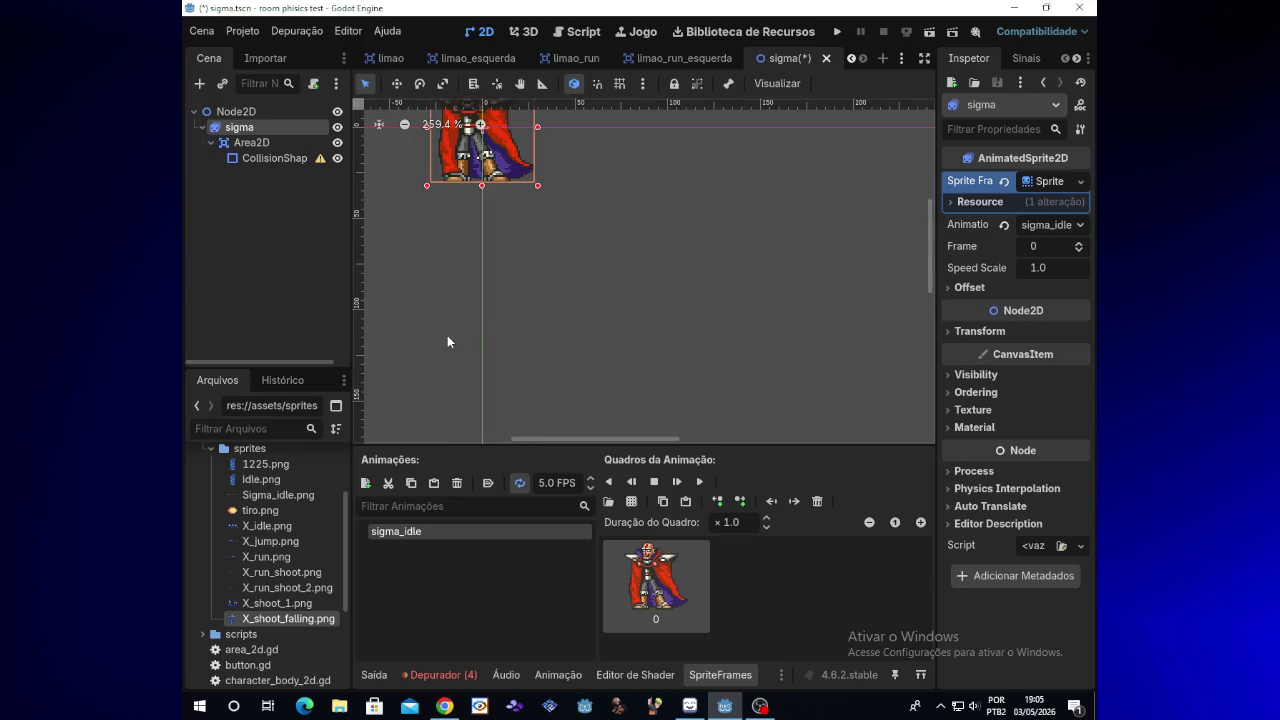
drag(930, 286, 927, 270)
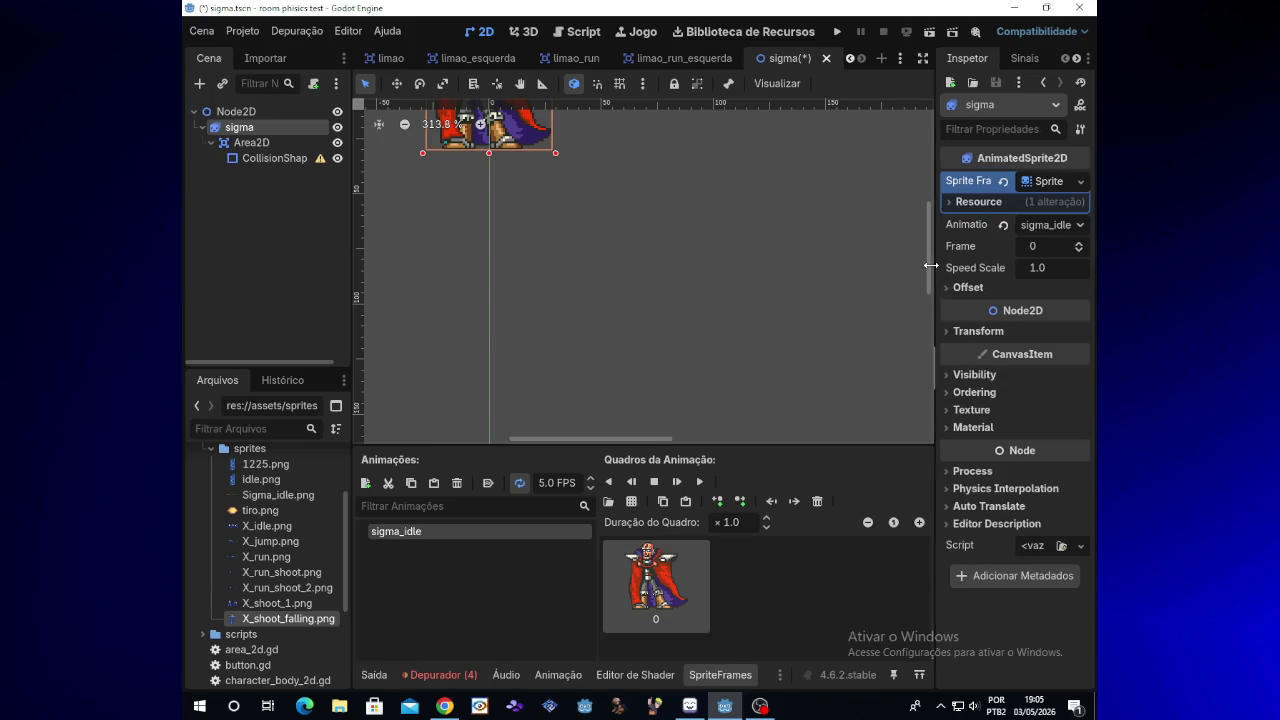
scroll(928, 253, up, 3)
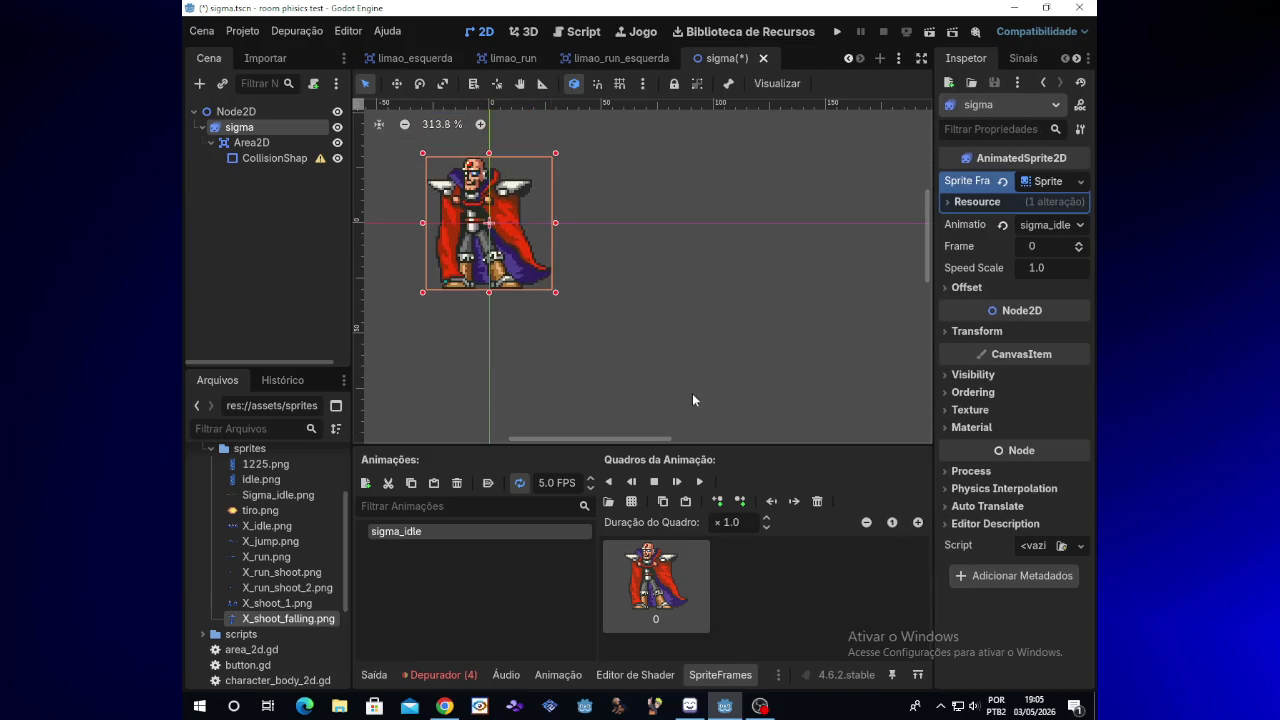
Step: Reselect the sigma sprite and open Add Frames from Sprite Sheet's file picker
click(655, 372)
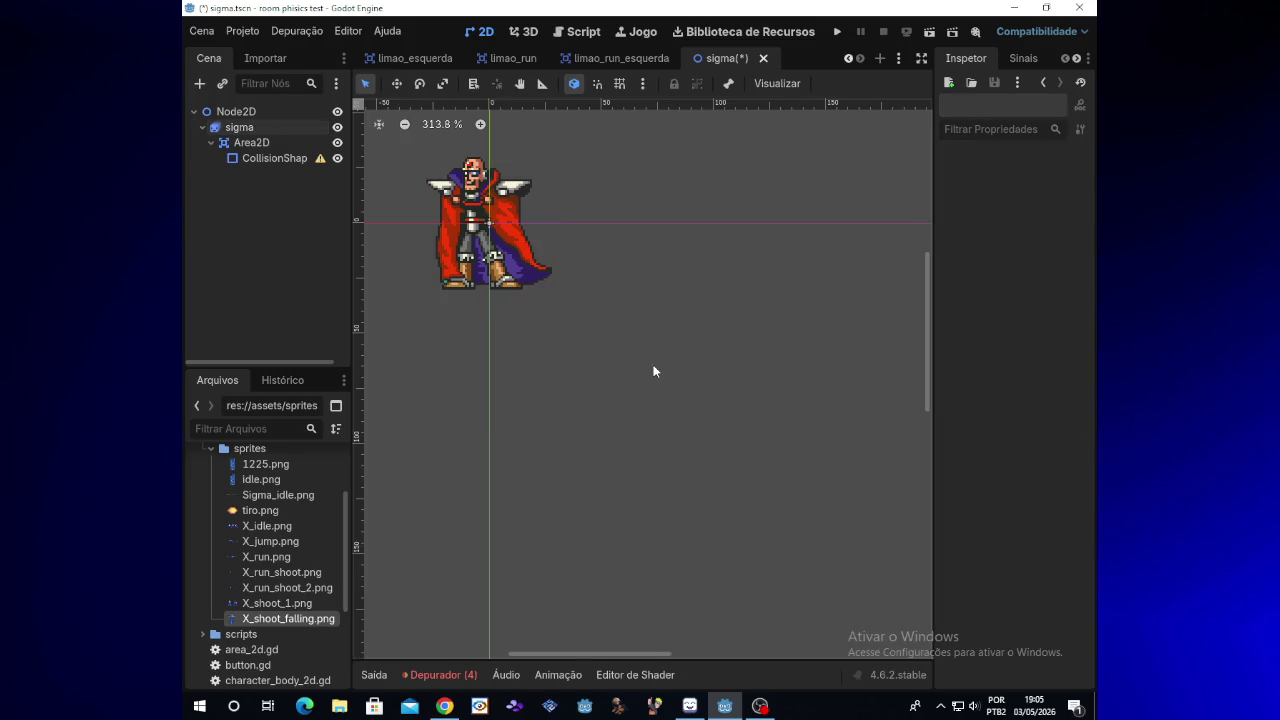
click(520, 258)
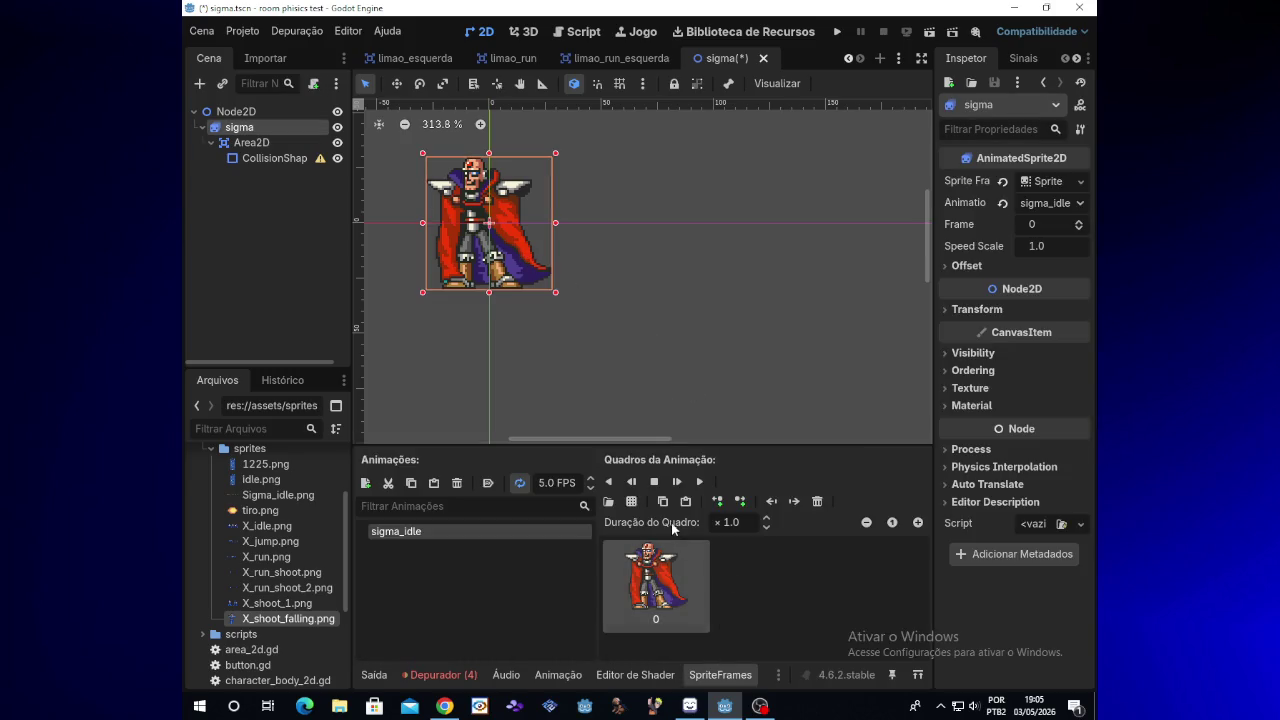
click(631, 503)
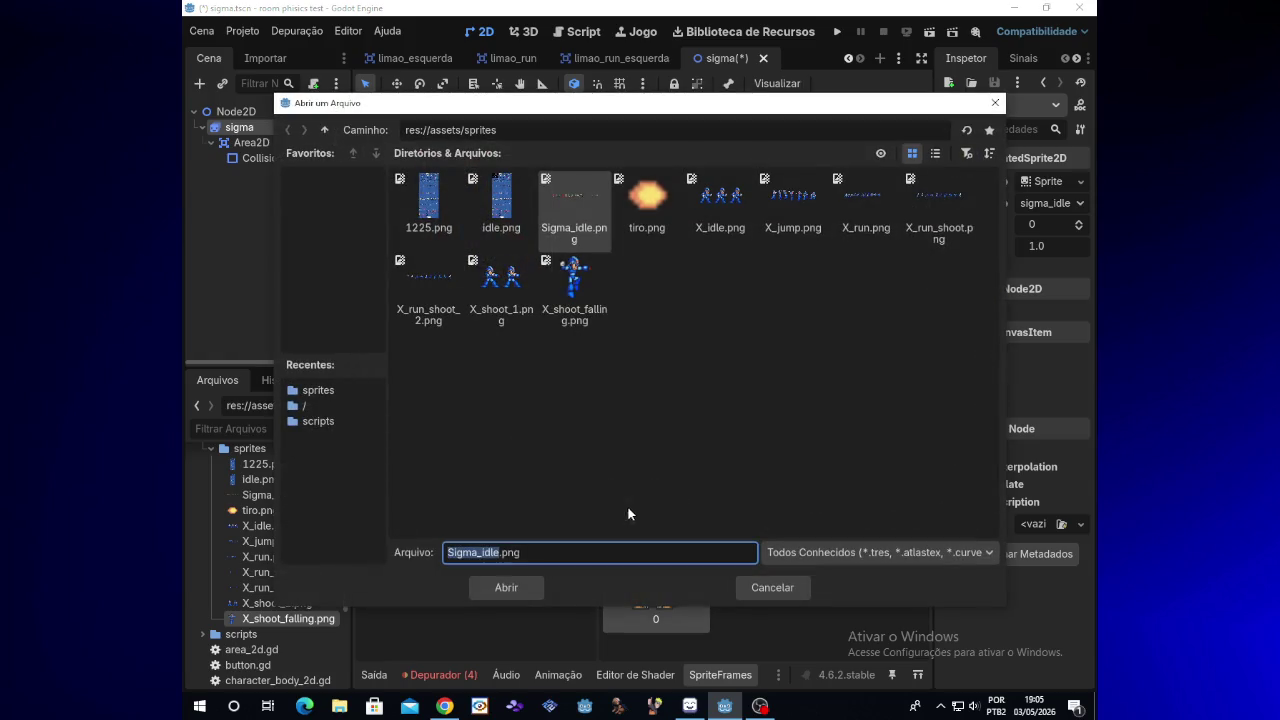
Step: Open Sigma_idle.png in the sprite-sheet slicer and scroll the preview into view
double_click(577, 288)
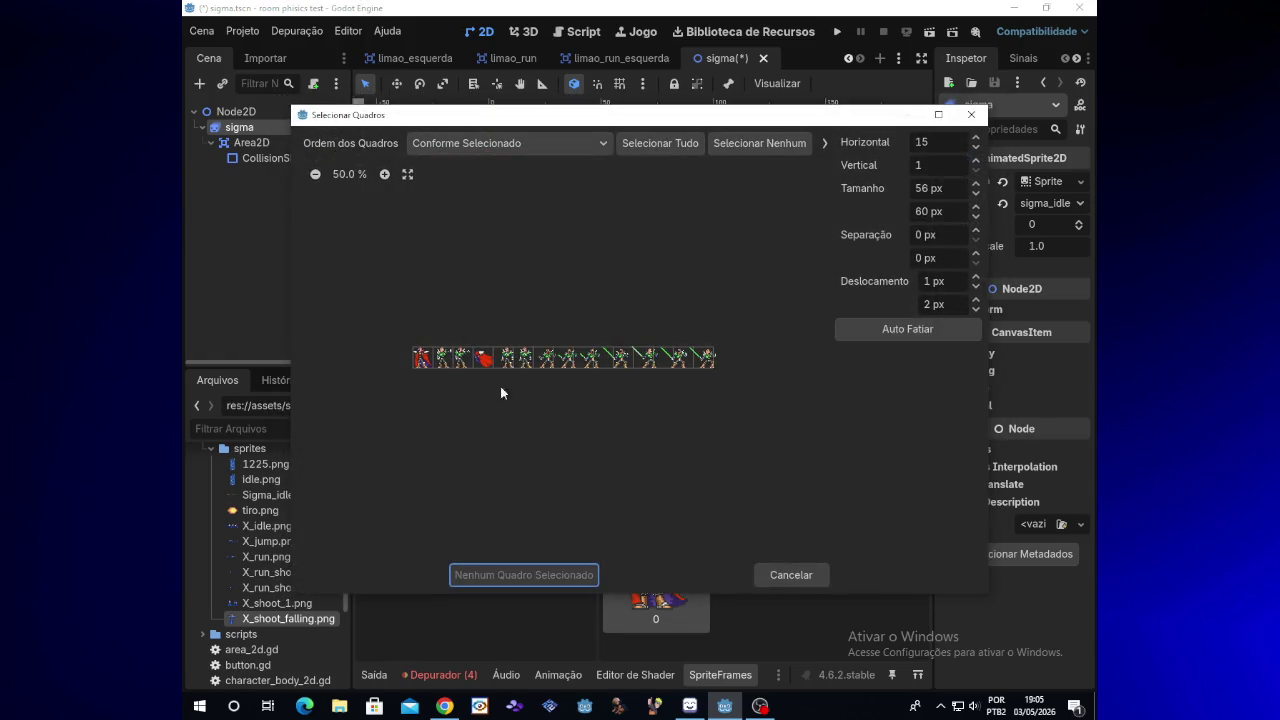
scroll(491, 404, up, 8)
scroll(490, 405, up, 2)
drag(516, 541, 406, 542)
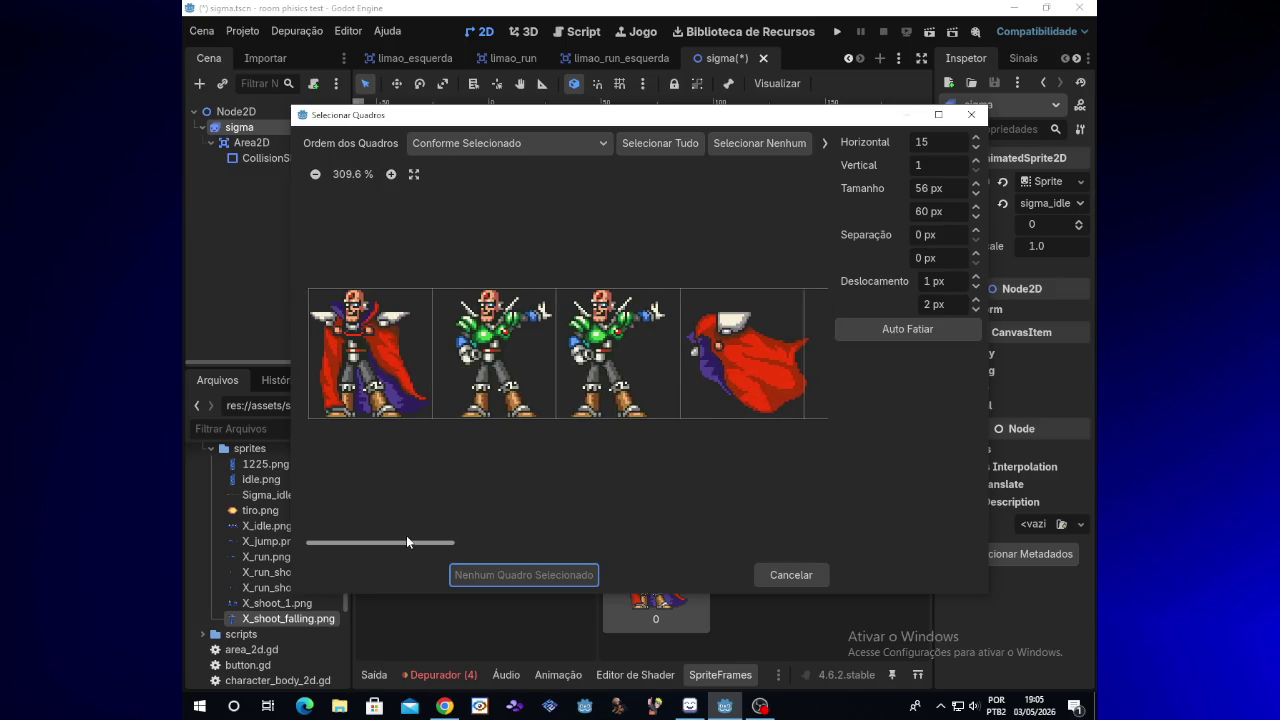
scroll(520, 396, up, 4)
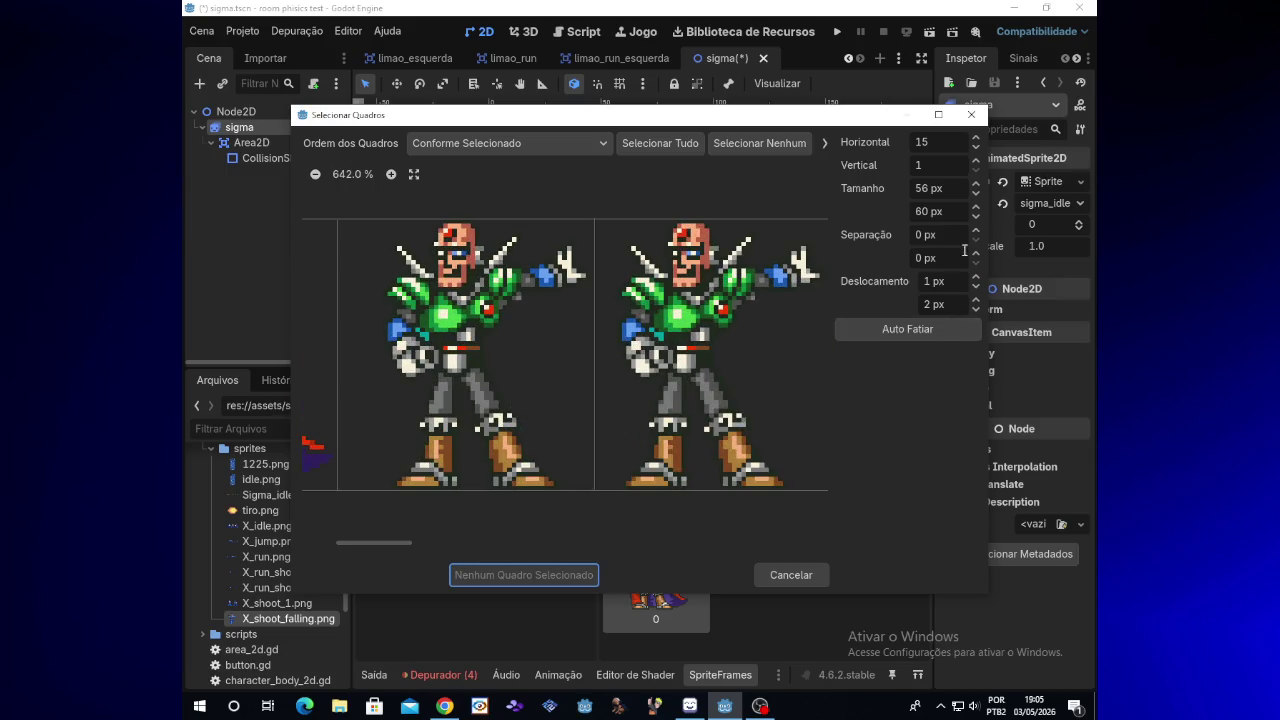
Step: Narrow the slices to 50 px with a 13 px horizontal and 2 px vertical offset
click(976, 194)
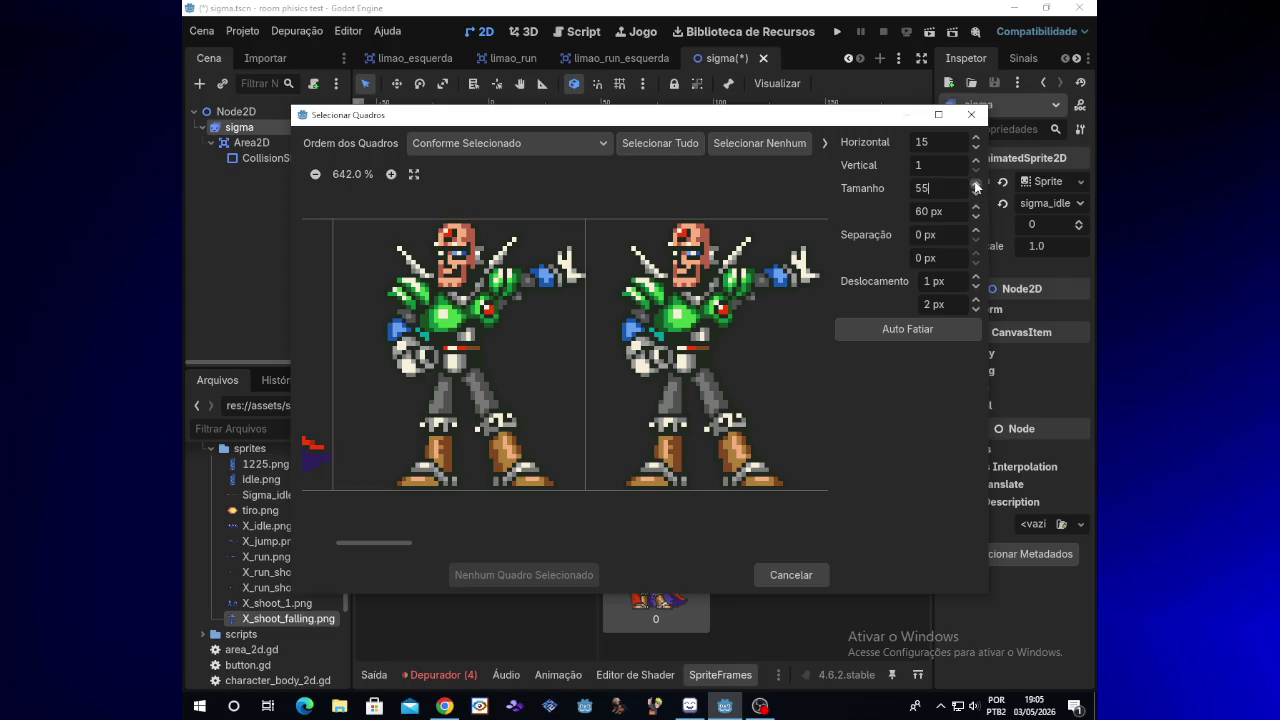
click(976, 194)
click(976, 196)
click(976, 196)
click(976, 196)
click(976, 196)
click(975, 277)
click(975, 277)
click(975, 276)
click(975, 276)
click(975, 276)
click(975, 276)
click(975, 276)
click(975, 276)
click(975, 276)
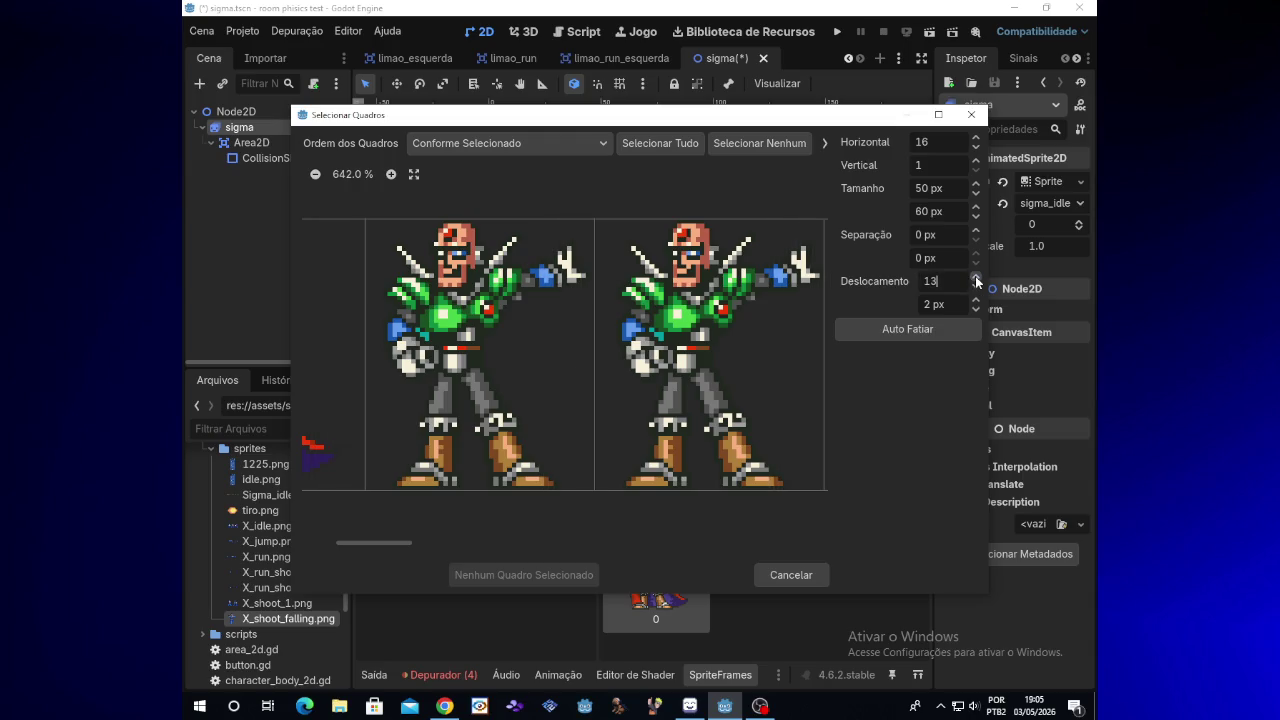
click(976, 215)
click(976, 215)
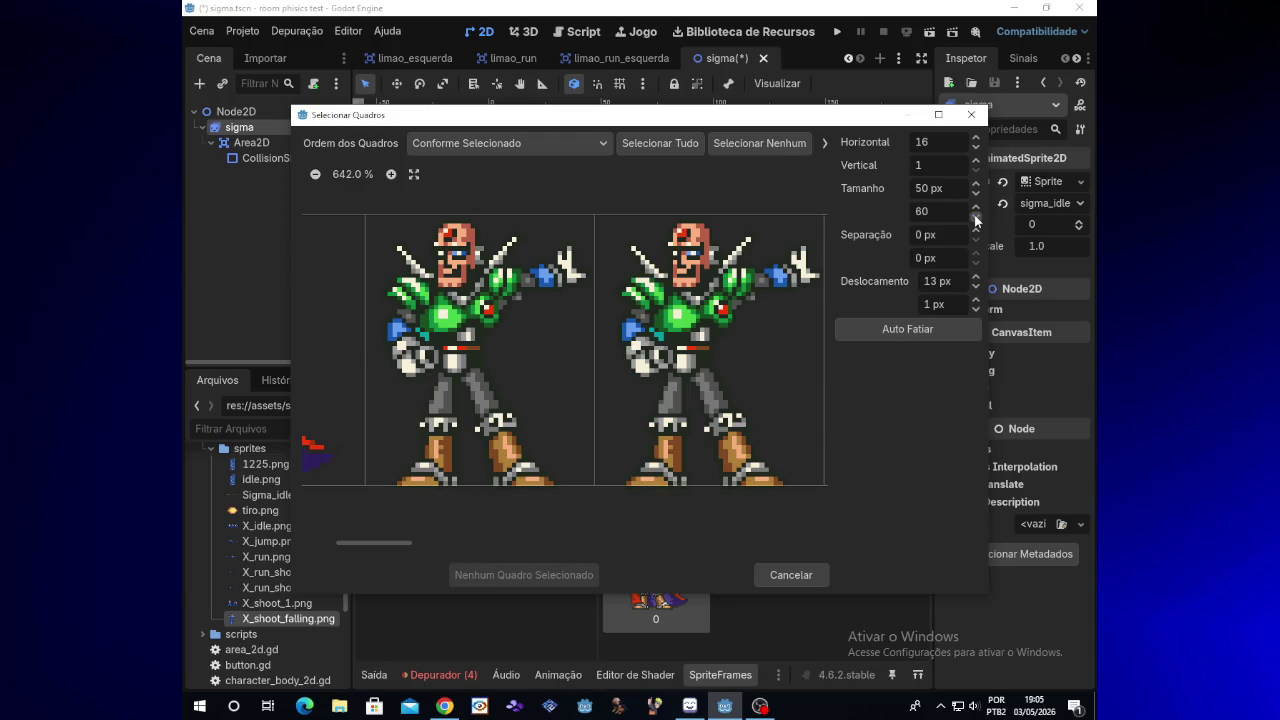
click(977, 297)
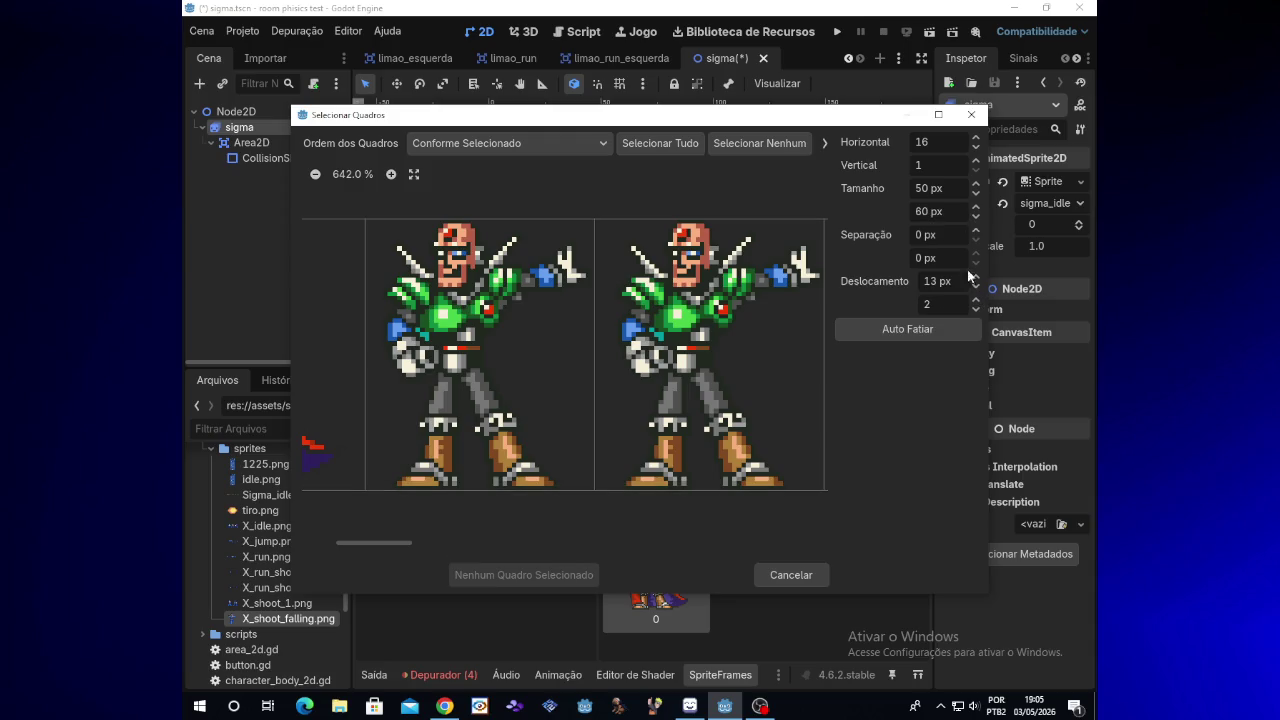
Step: Fine-tune the slices to 45 px wide with a 22 px horizontal offset
click(975, 194)
click(975, 194)
click(975, 194)
click(975, 194)
click(976, 277)
click(976, 277)
click(976, 277)
click(976, 277)
click(976, 277)
click(977, 277)
click(977, 277)
click(977, 277)
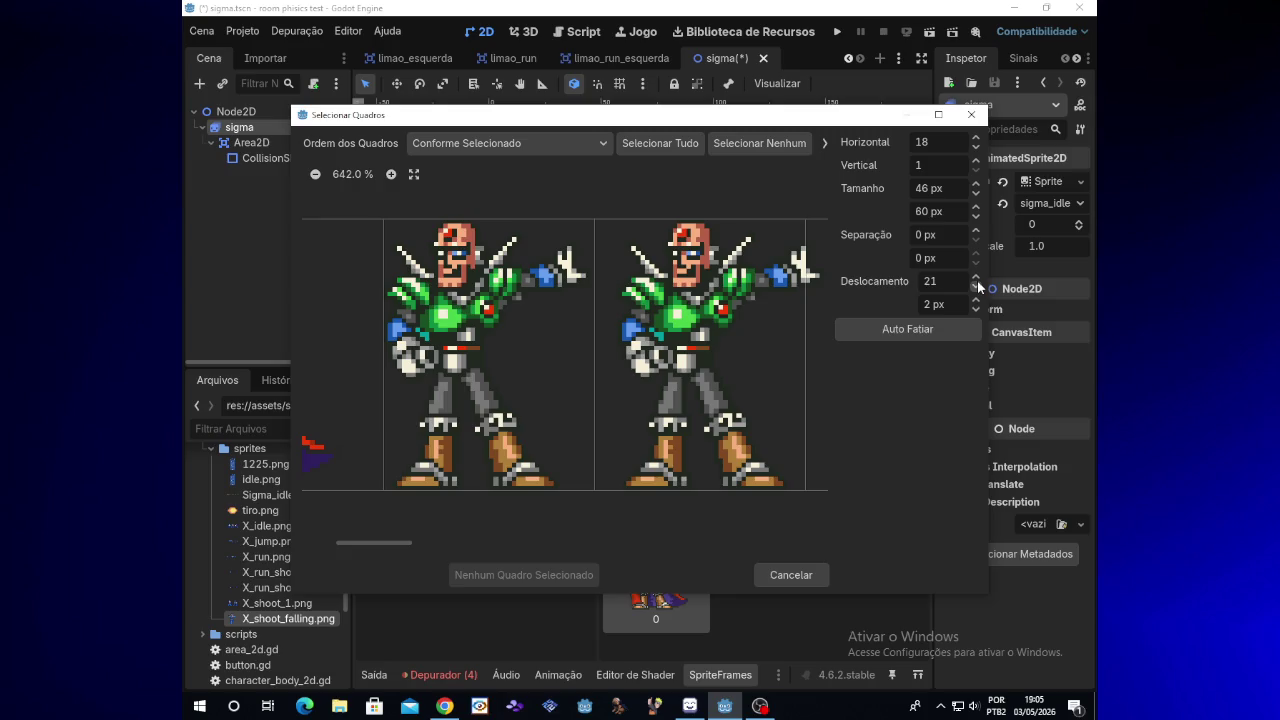
click(975, 195)
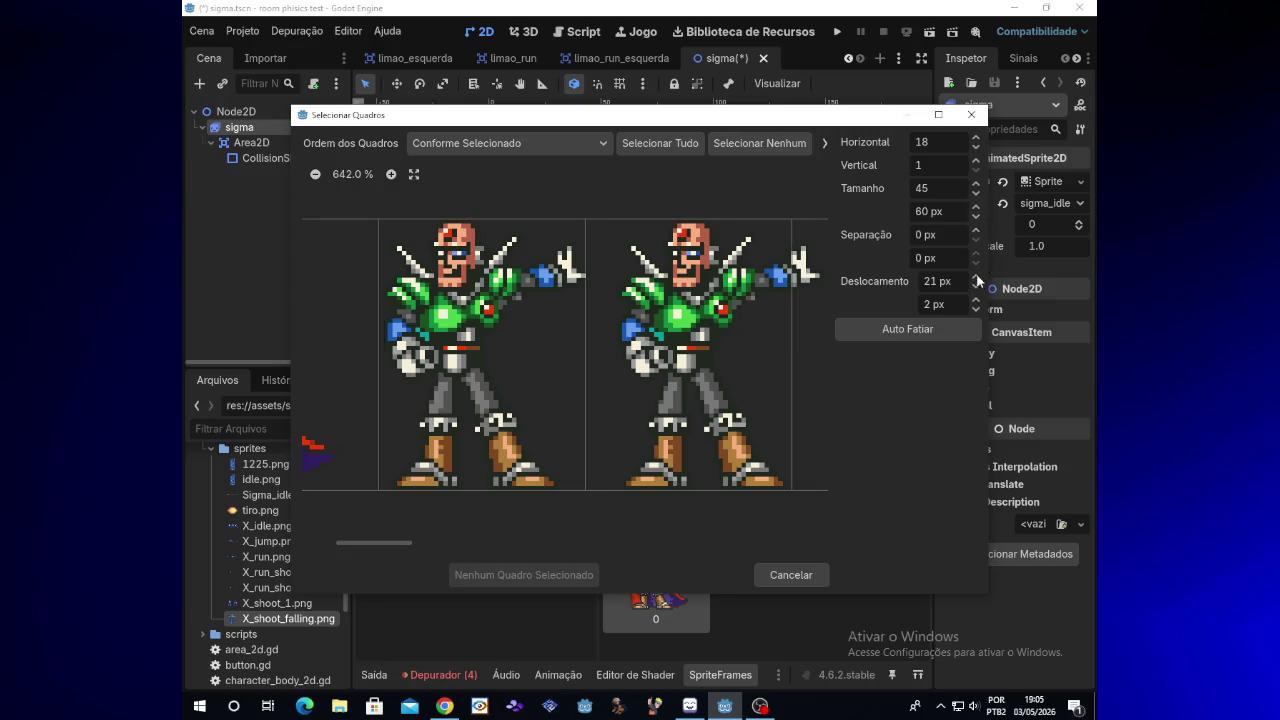
click(975, 301)
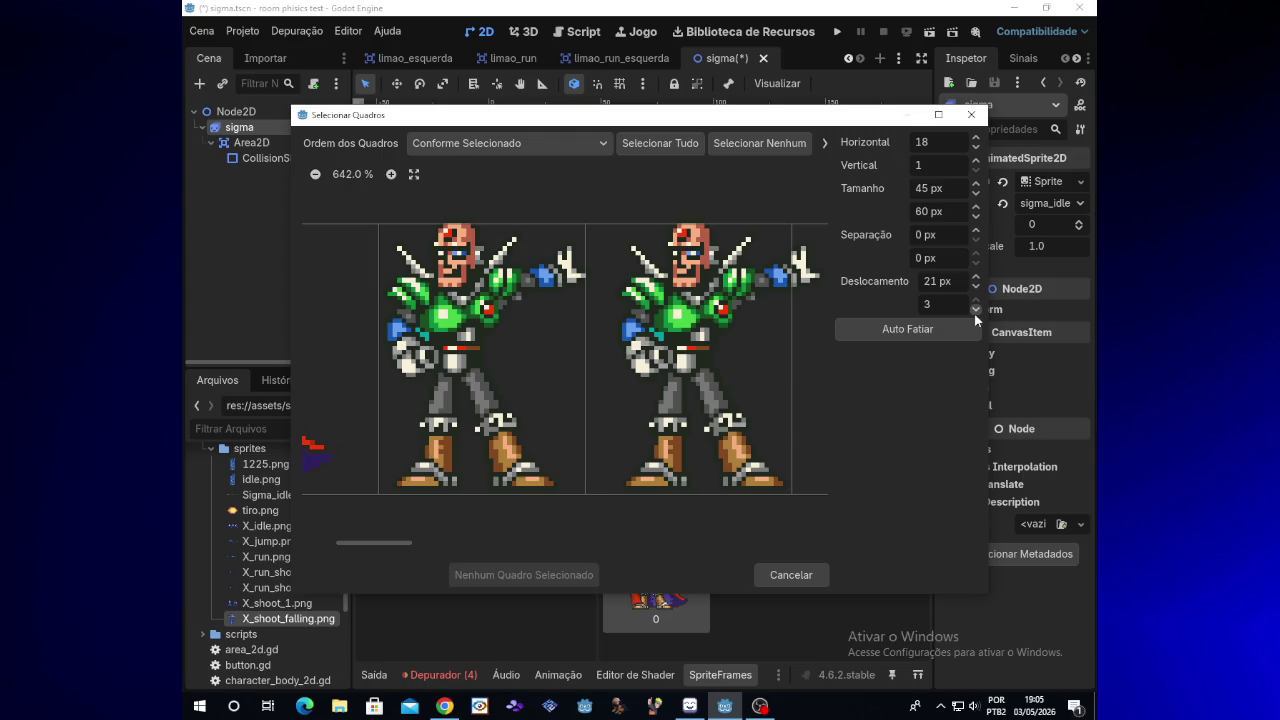
click(975, 310)
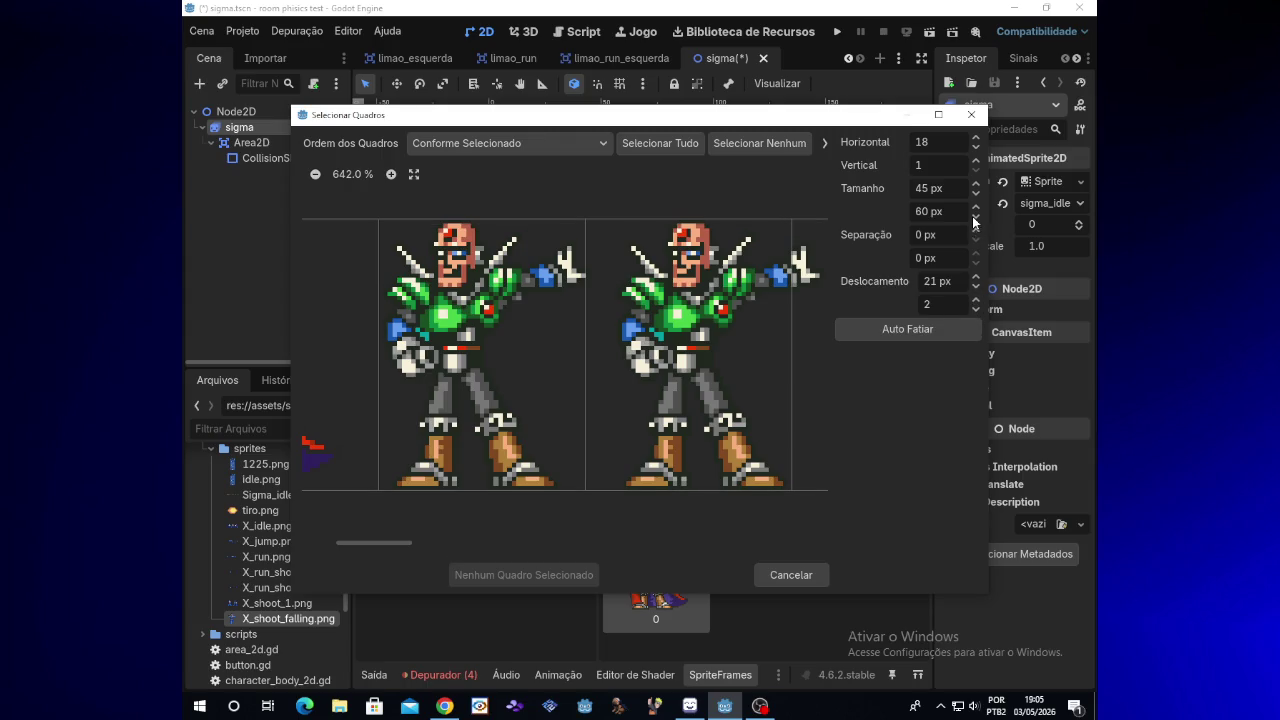
click(975, 309)
click(975, 301)
click(975, 287)
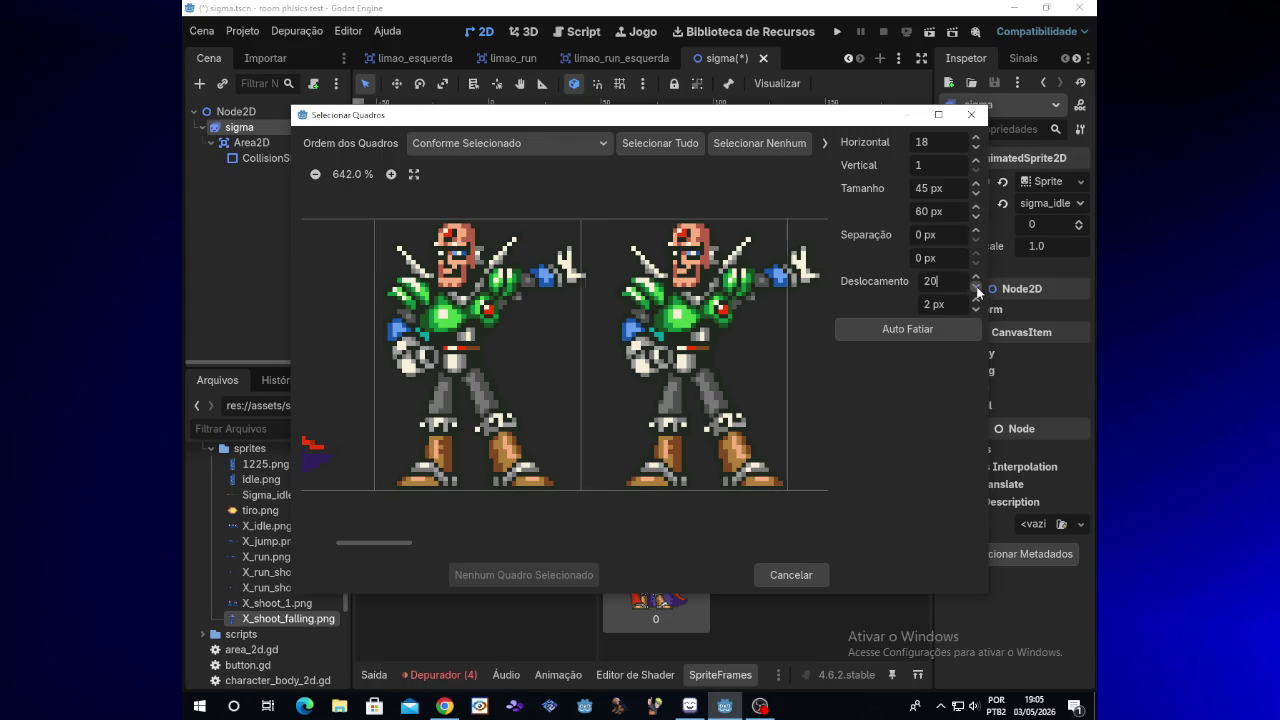
click(976, 279)
click(976, 279)
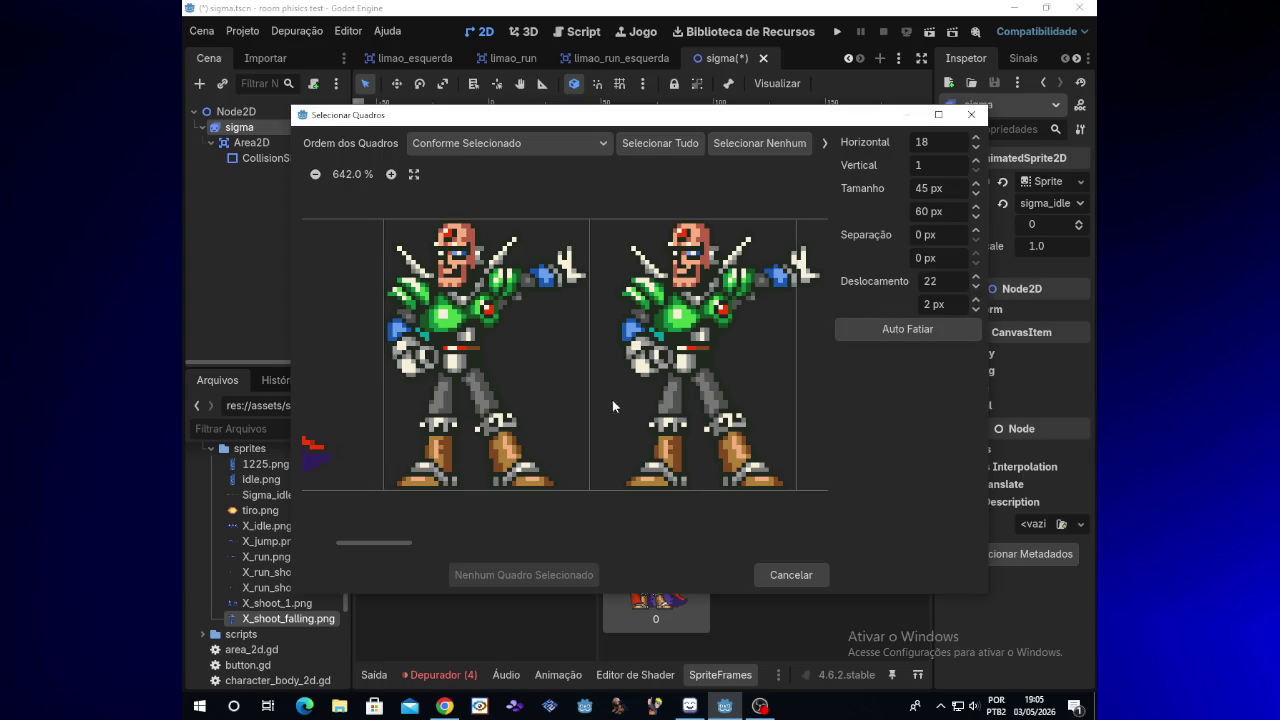
Step: Add the green-armoured Sigma slice as frame 1 and check it in the animation
click(547, 352)
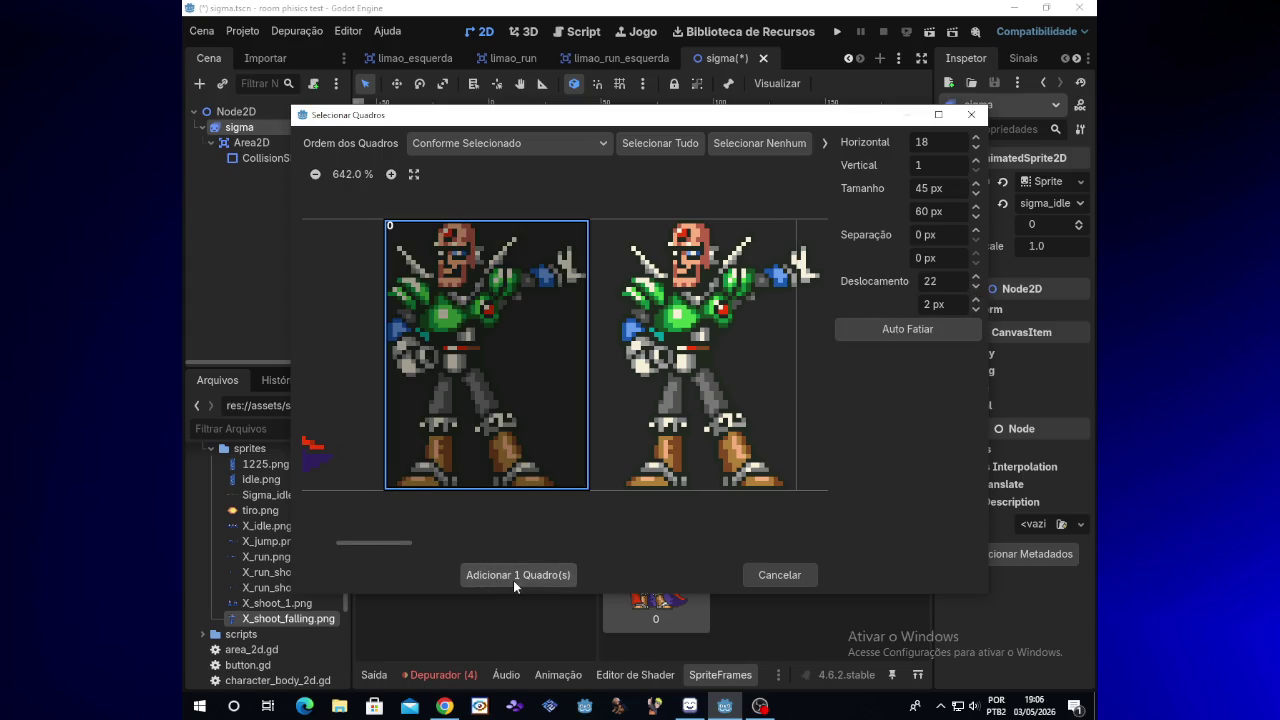
click(556, 573)
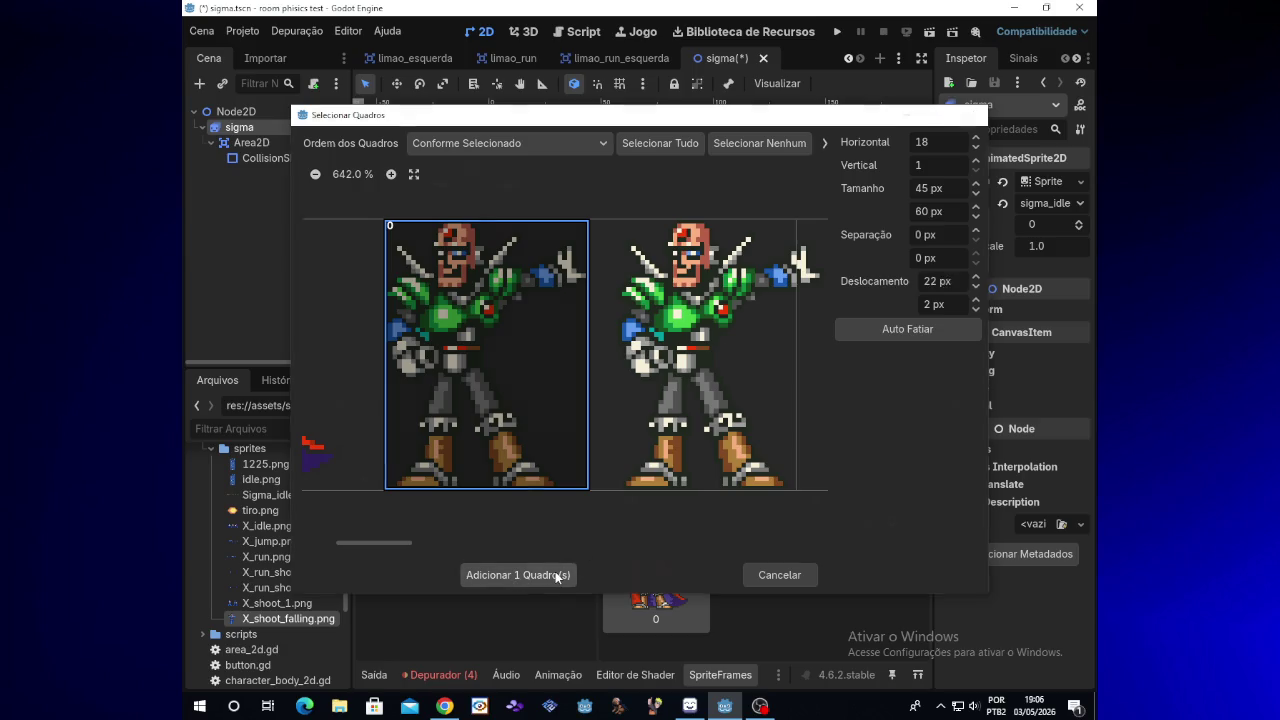
click(814, 570)
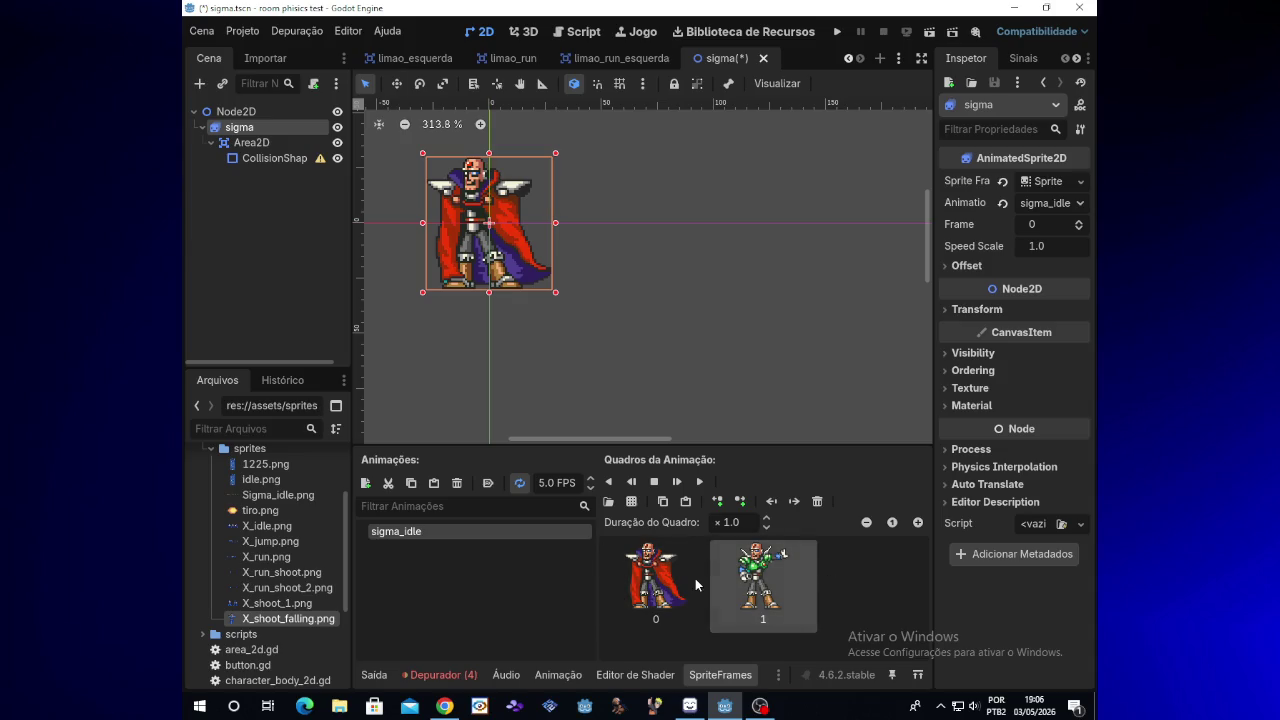
click(670, 580)
click(803, 598)
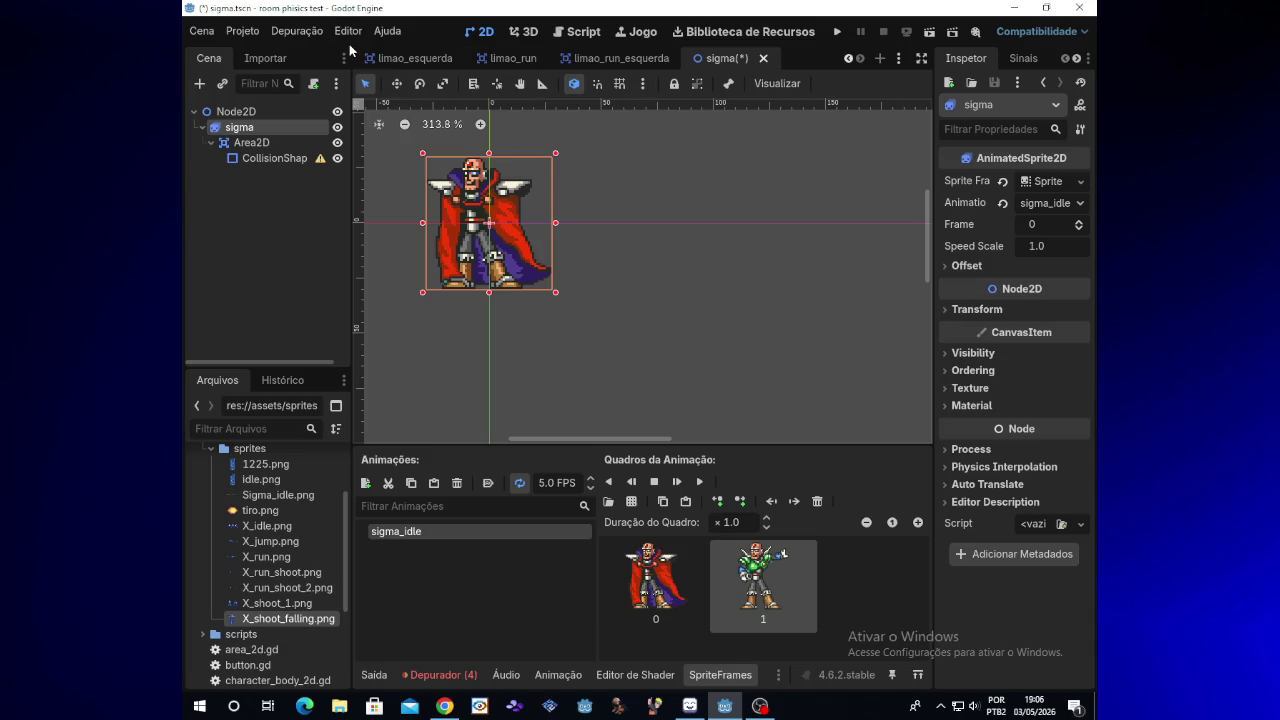
Step: Reopen Sigma_idle.png in the sprite-sheet slicer and pan the preview
click(632, 502)
double_click(575, 205)
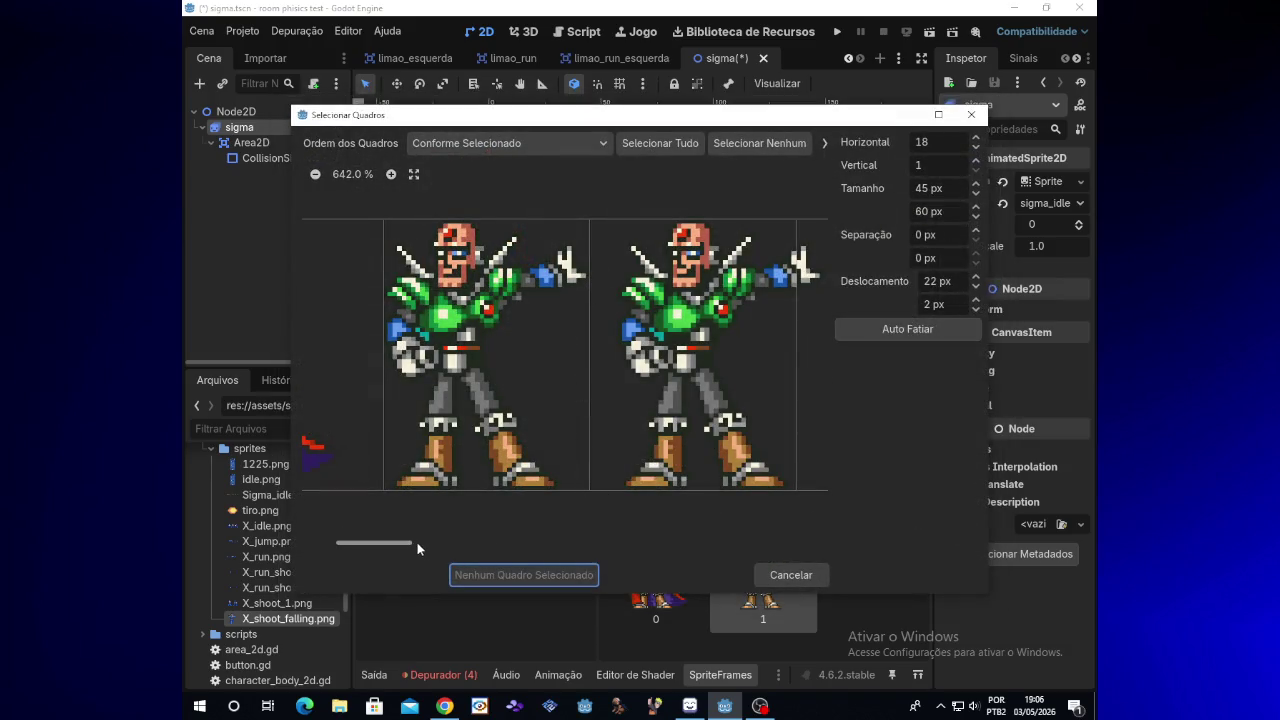
drag(407, 547, 449, 533)
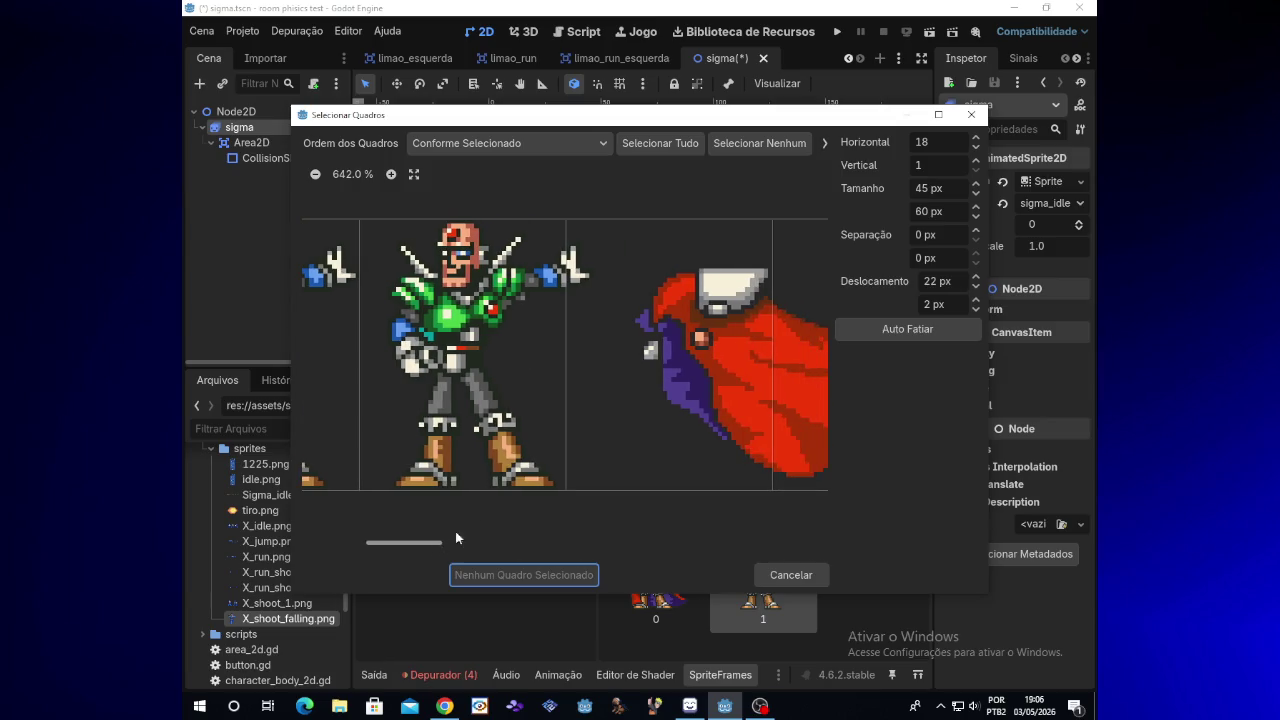
Step: Shift the horizontal offset to 28 px and add the green-armoured Sigma slice as frame 2
click(976, 287)
click(976, 278)
click(976, 278)
click(976, 278)
click(976, 278)
click(976, 278)
click(976, 278)
click(976, 278)
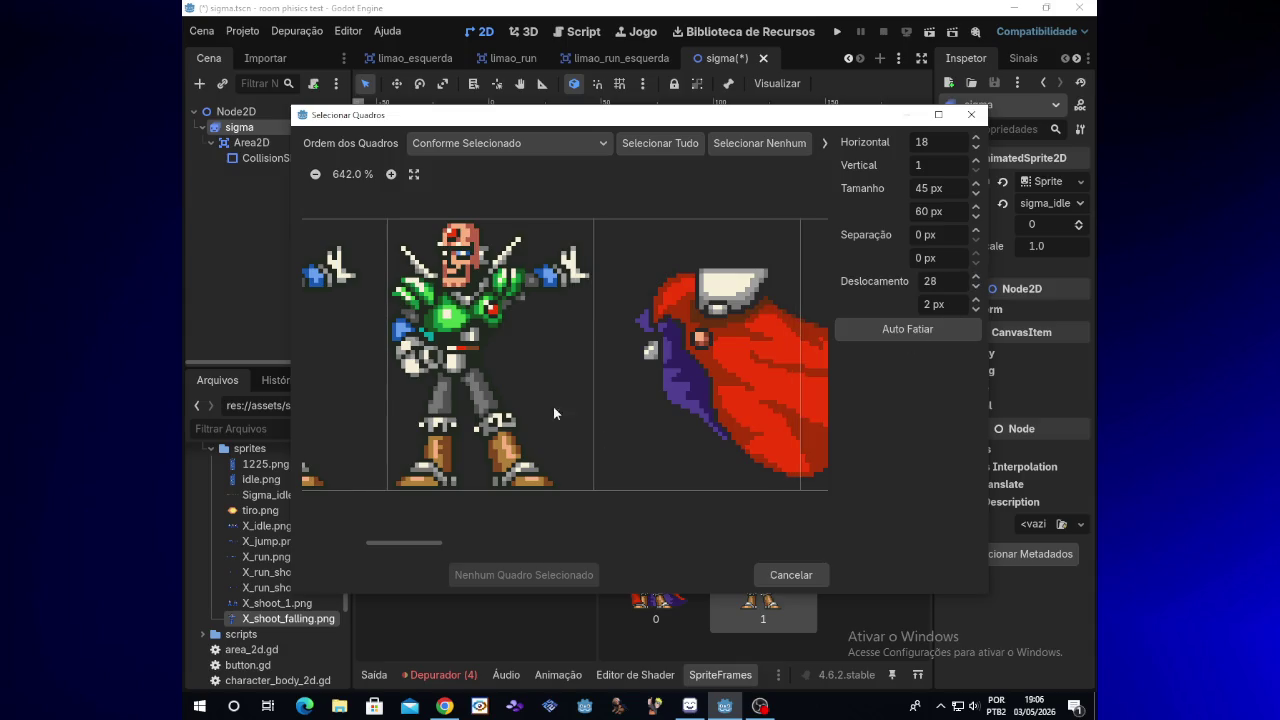
click(517, 313)
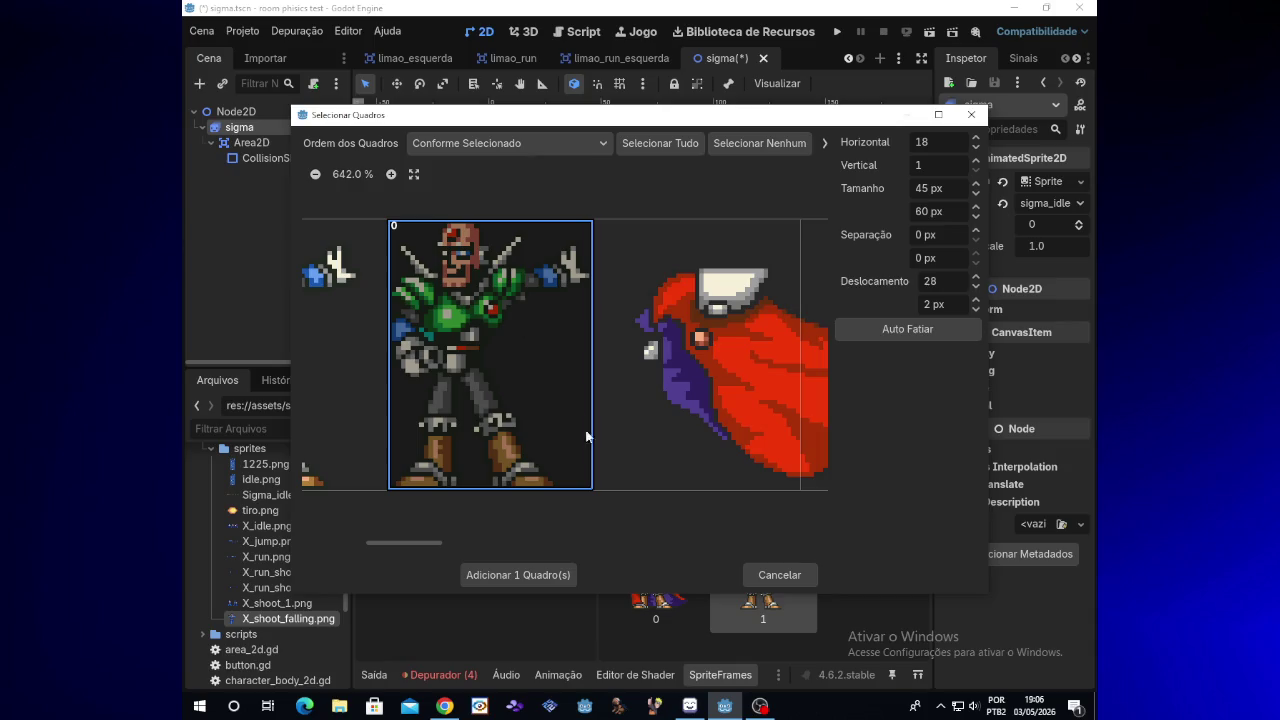
click(542, 575)
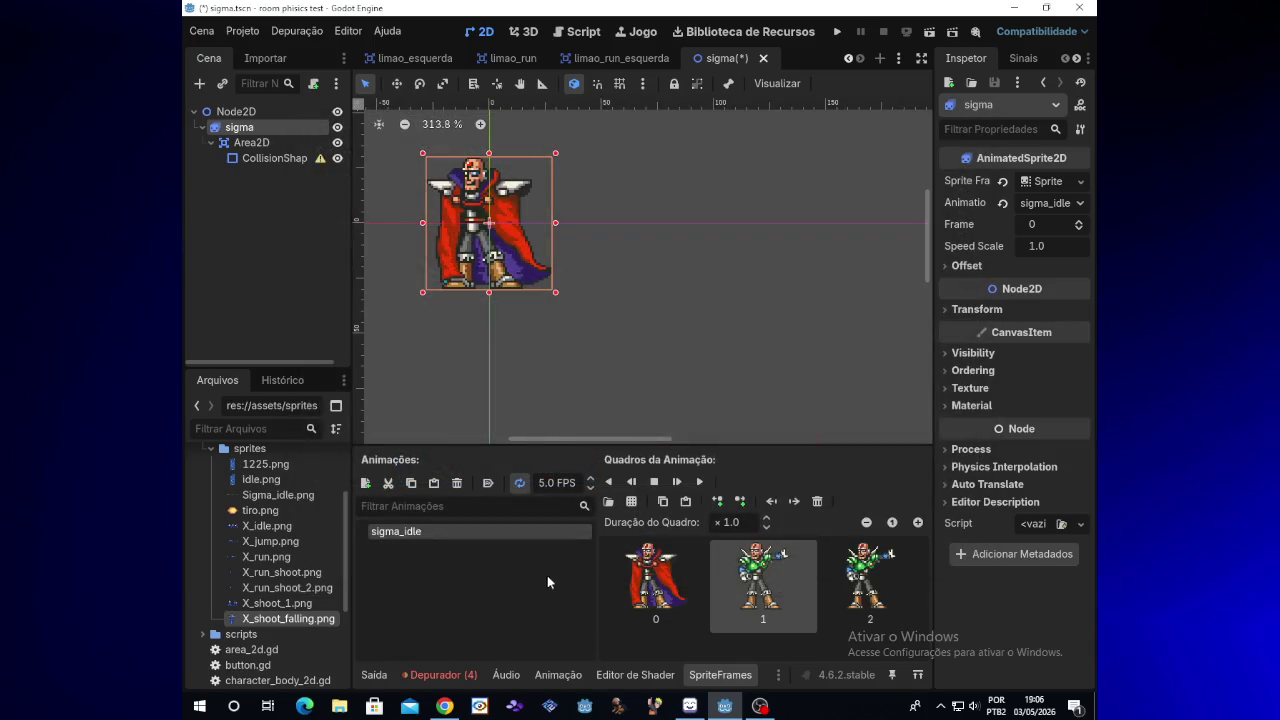
click(632, 503)
Step: Reopen Sigma_idle.png for slicing and pan across the sheet preview
double_click(612, 297)
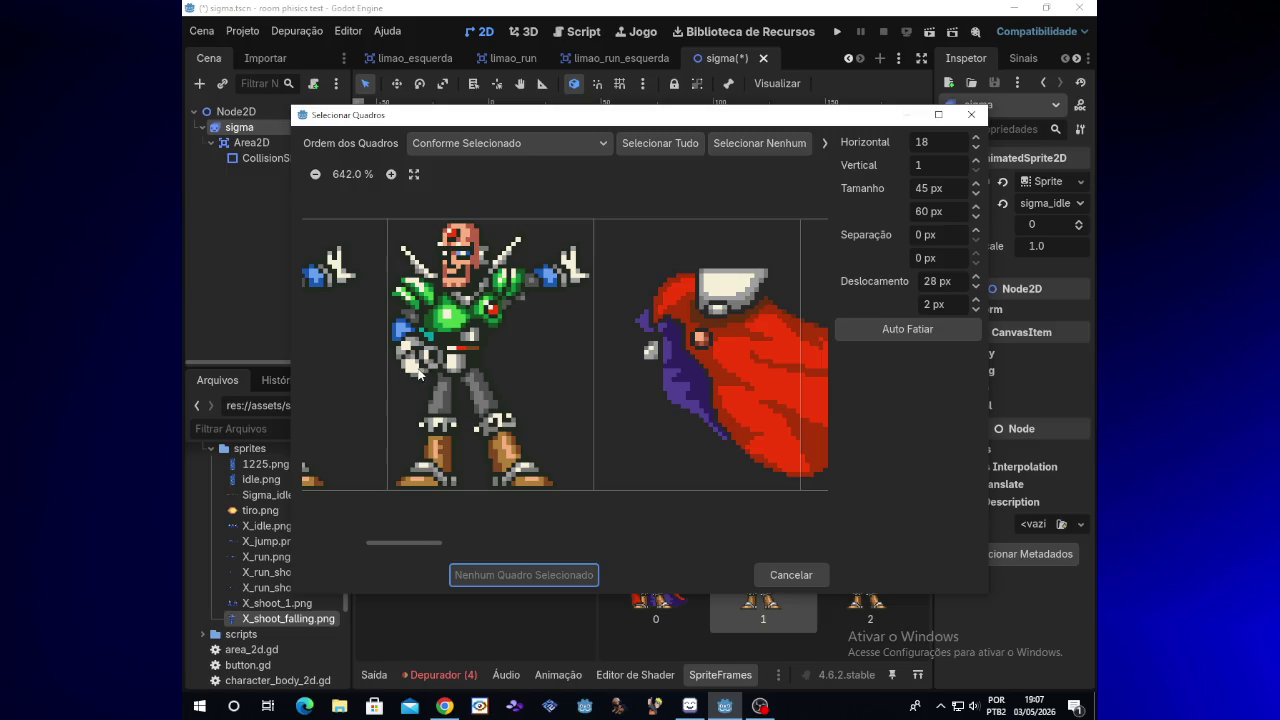
drag(434, 544, 455, 544)
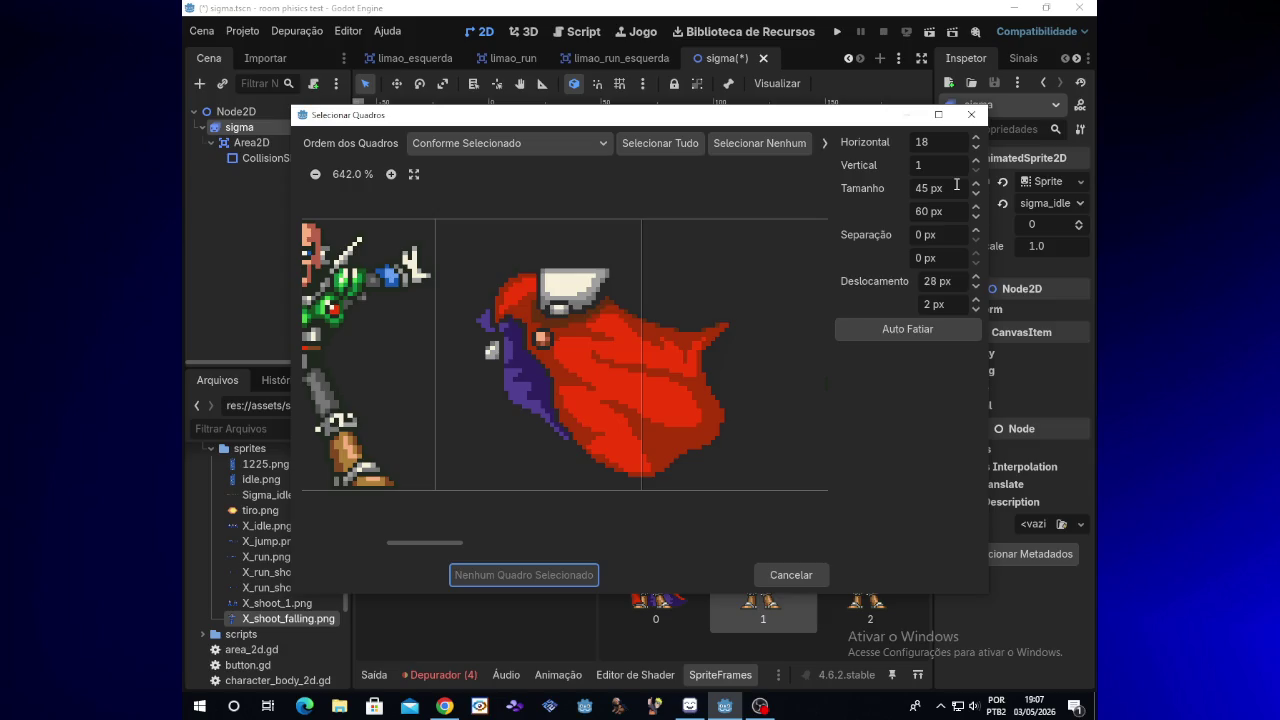
drag(462, 541, 373, 541)
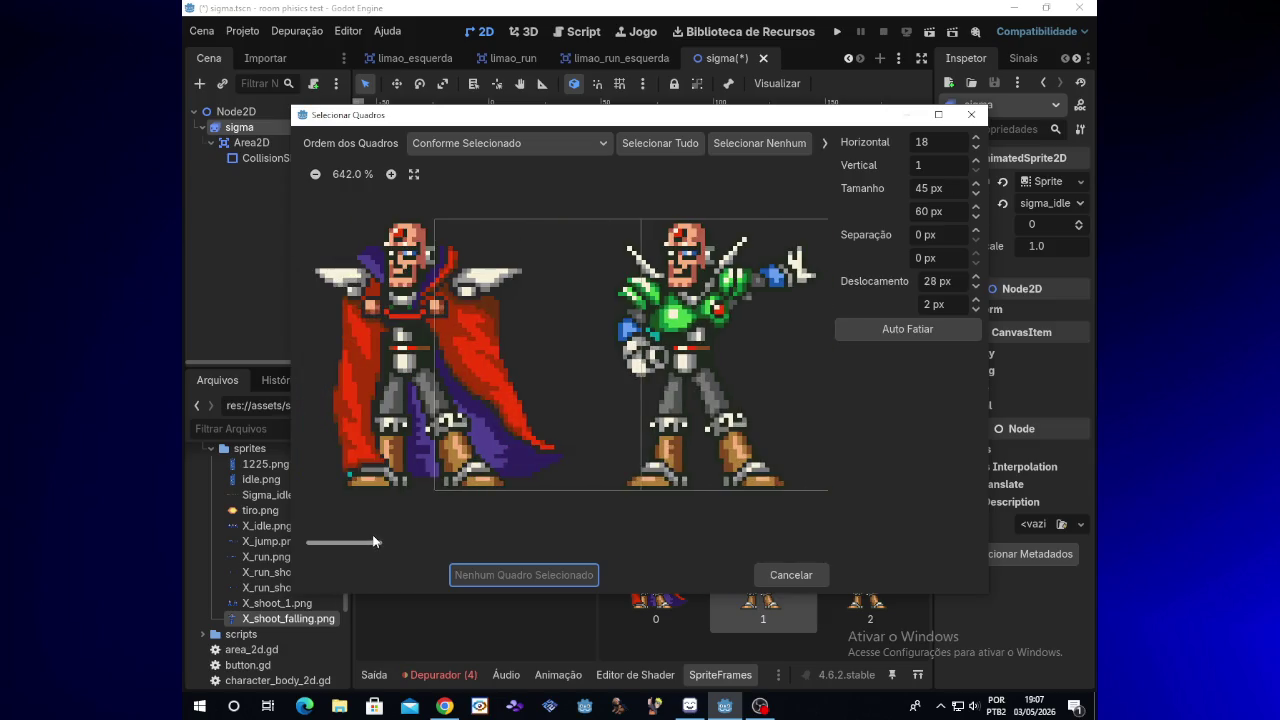
drag(373, 541, 451, 536)
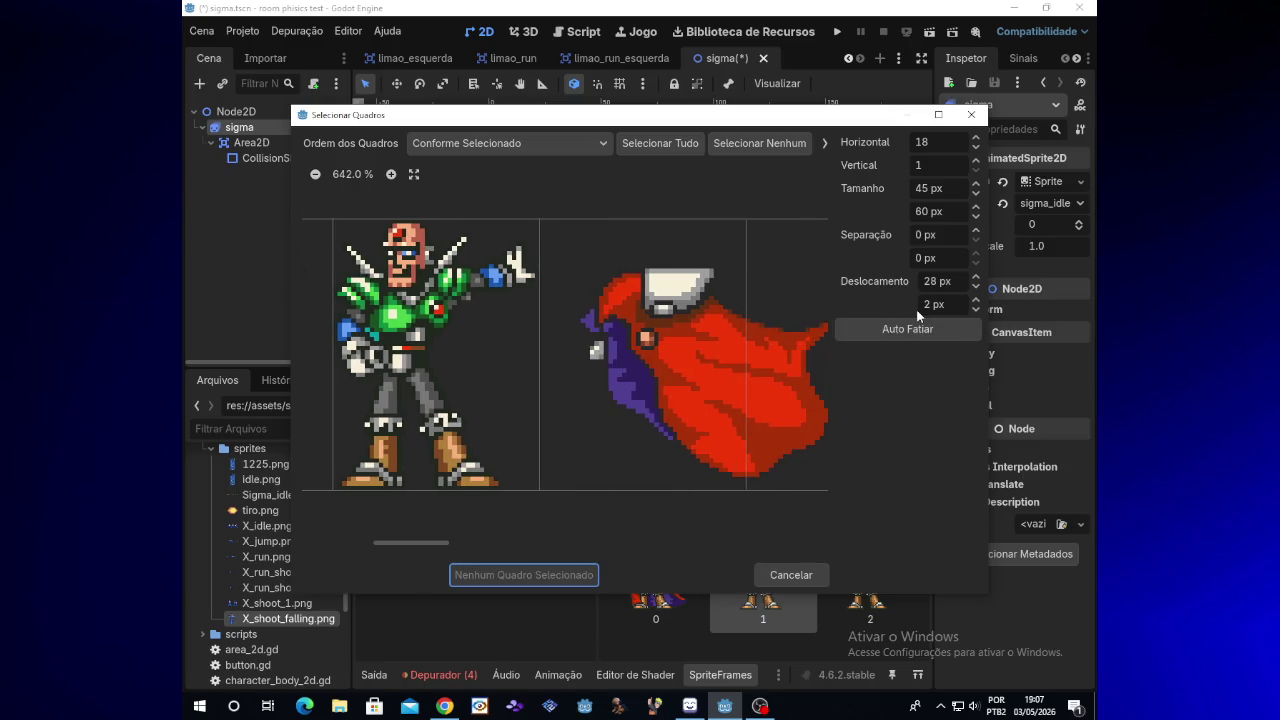
drag(432, 548, 451, 542)
Step: Try a 36 px horizontal offset and widen the slices to 50 px
click(976, 278)
click(976, 278)
click(976, 278)
click(976, 278)
click(976, 279)
click(976, 279)
click(976, 279)
click(976, 279)
click(975, 184)
click(975, 184)
click(975, 184)
click(975, 184)
click(975, 184)
Step: Lower the horizontal offset to 19 px and widen the slices to 54 px
click(975, 286)
click(975, 286)
click(975, 286)
click(975, 286)
click(975, 286)
click(975, 286)
click(976, 287)
click(976, 287)
click(976, 287)
click(976, 287)
click(976, 287)
click(976, 287)
click(976, 287)
click(976, 287)
click(976, 287)
click(976, 287)
click(976, 287)
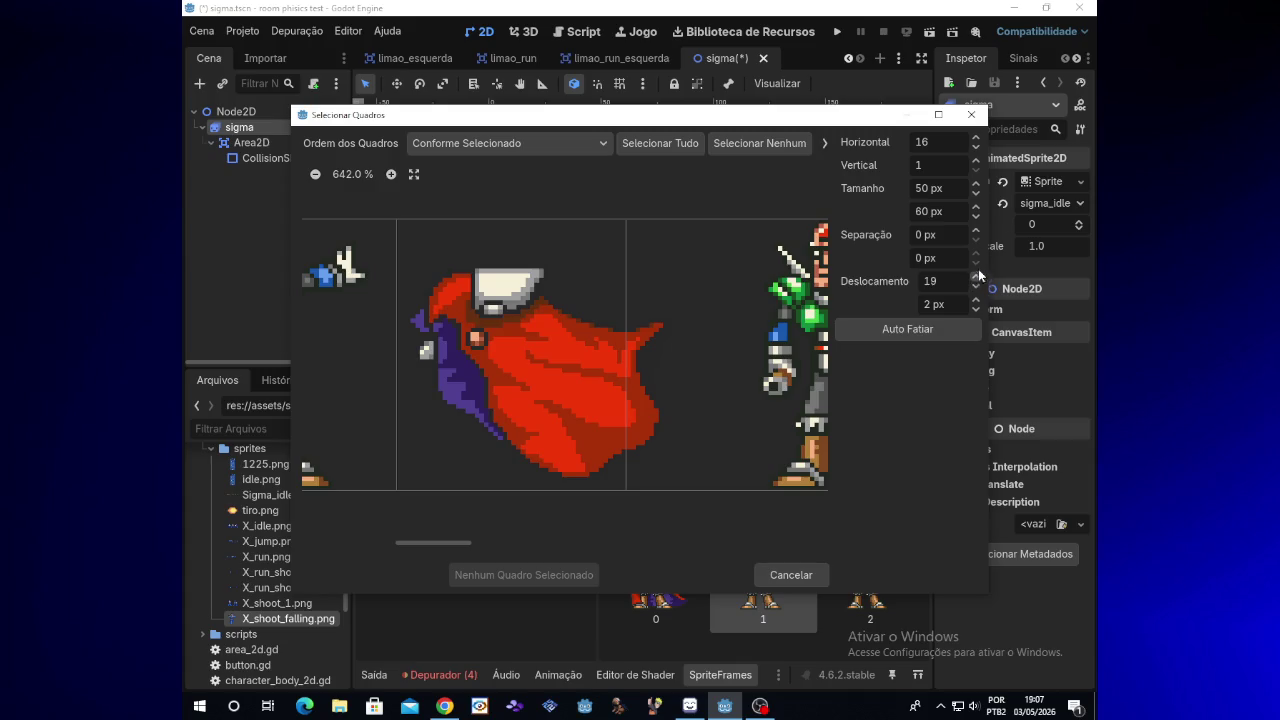
click(976, 185)
click(976, 185)
click(976, 185)
click(976, 185)
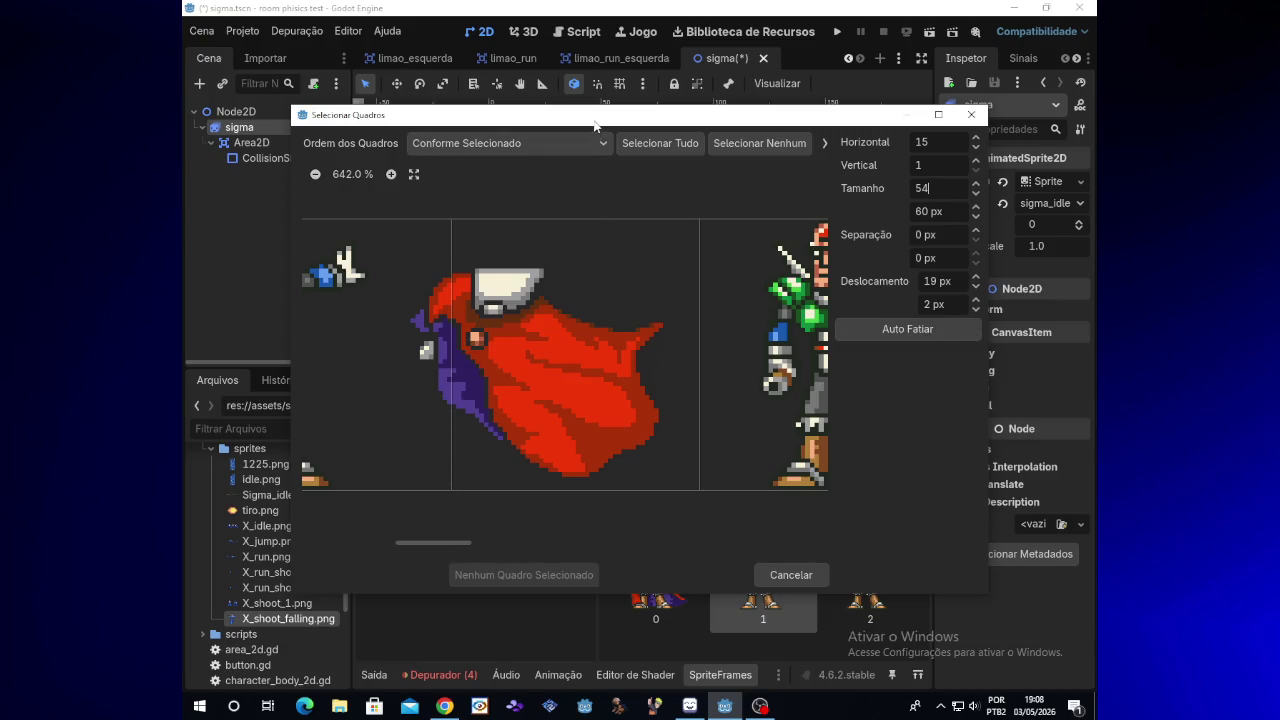
Step: Check the animation frames and the 15-column, 54×60 px slicing grid of Sigma_idle.png
drag(594, 118, 612, 28)
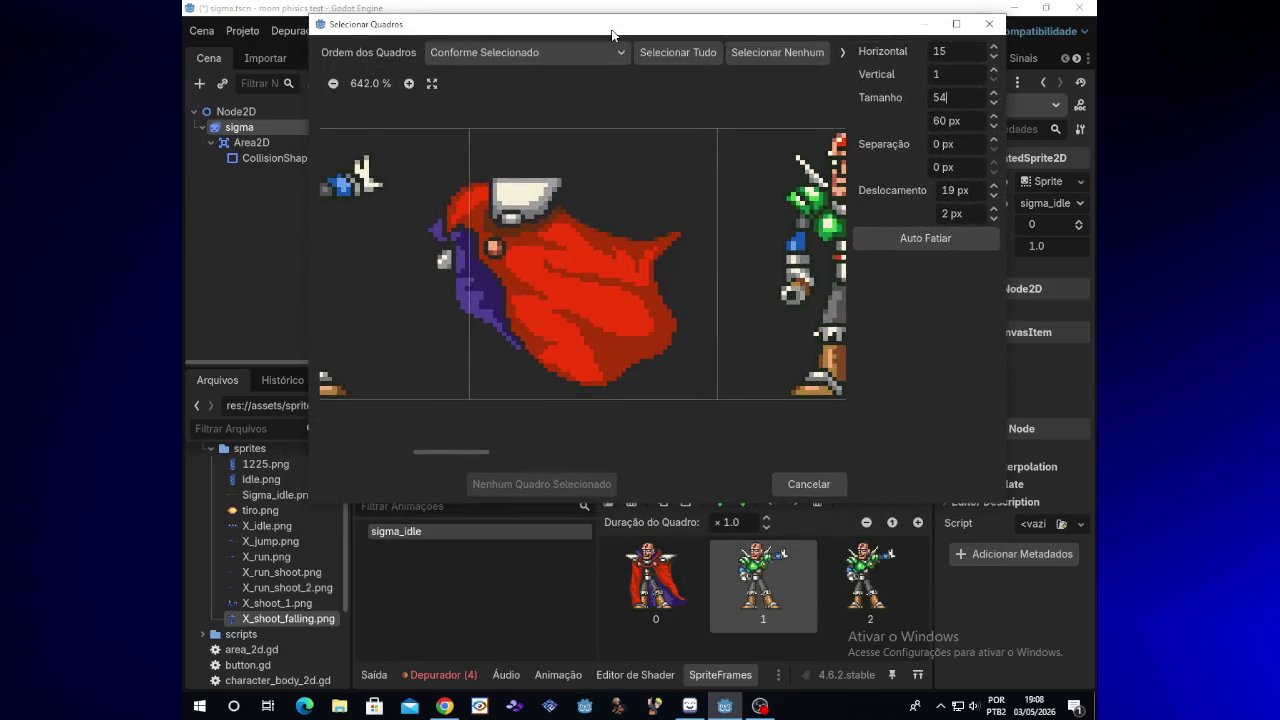
mouse_move(612, 36)
mouse_down()
mouse_move(612, 173)
mouse_move(612, 106)
mouse_up()
drag(483, 522, 448, 522)
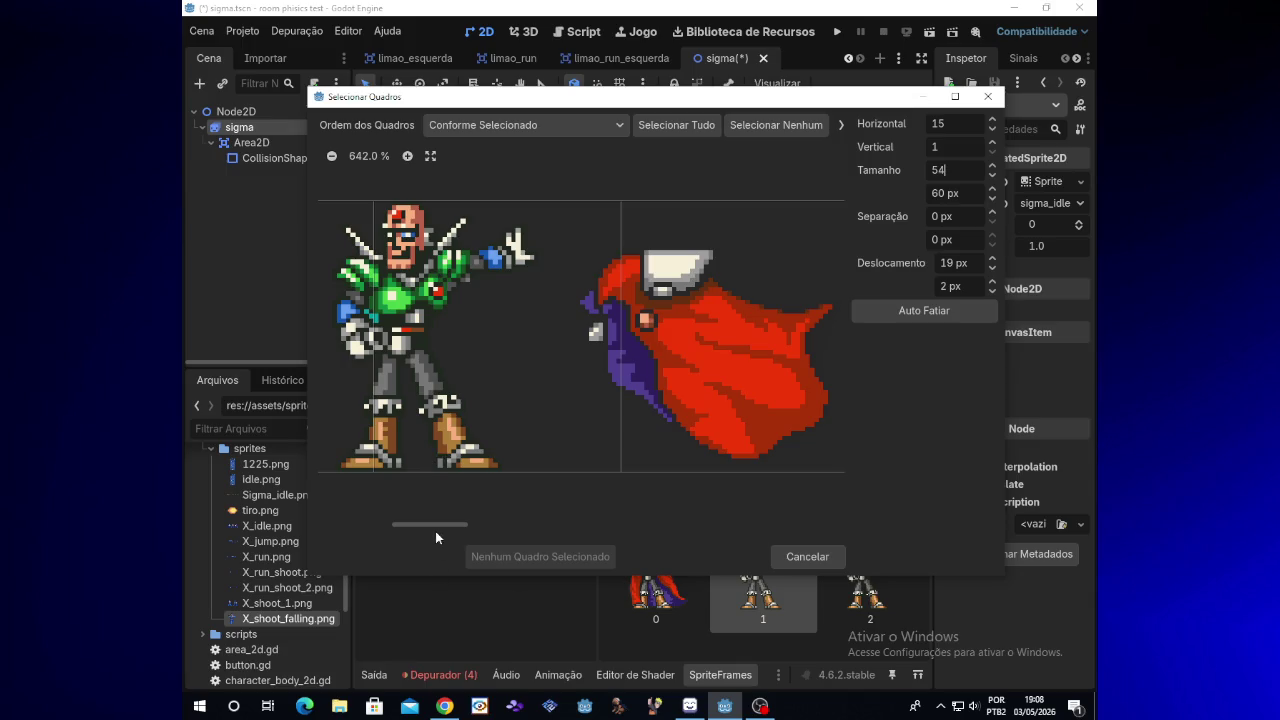
drag(444, 527, 464, 527)
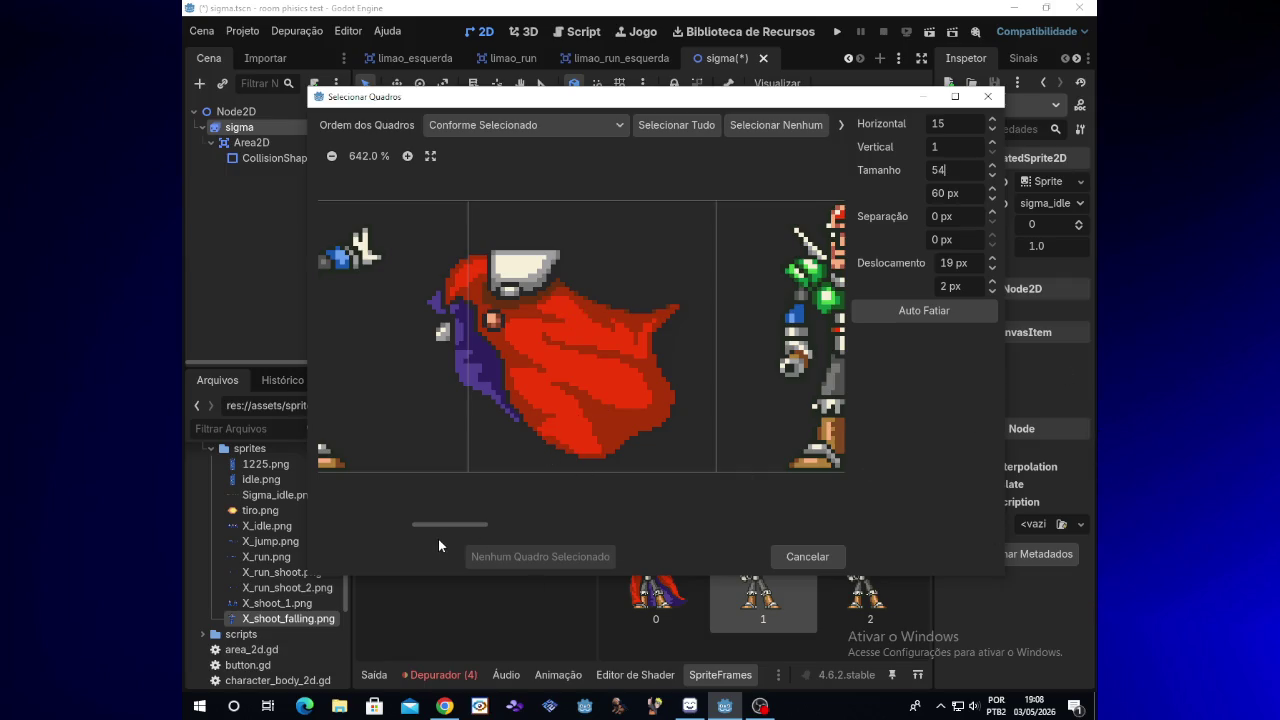
drag(454, 527, 493, 530)
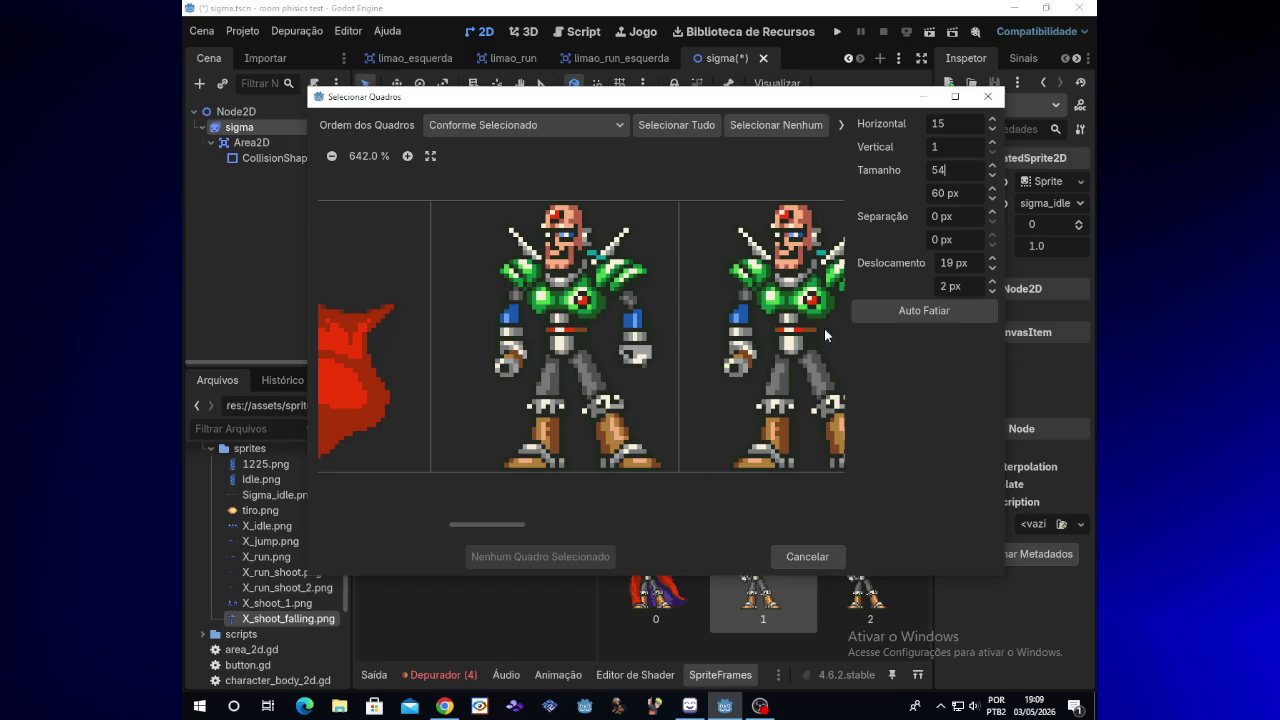
Step: Experiment with slice widths from 56 to 44 px and horizontal offsets around 28–33 px
click(993, 167)
click(993, 167)
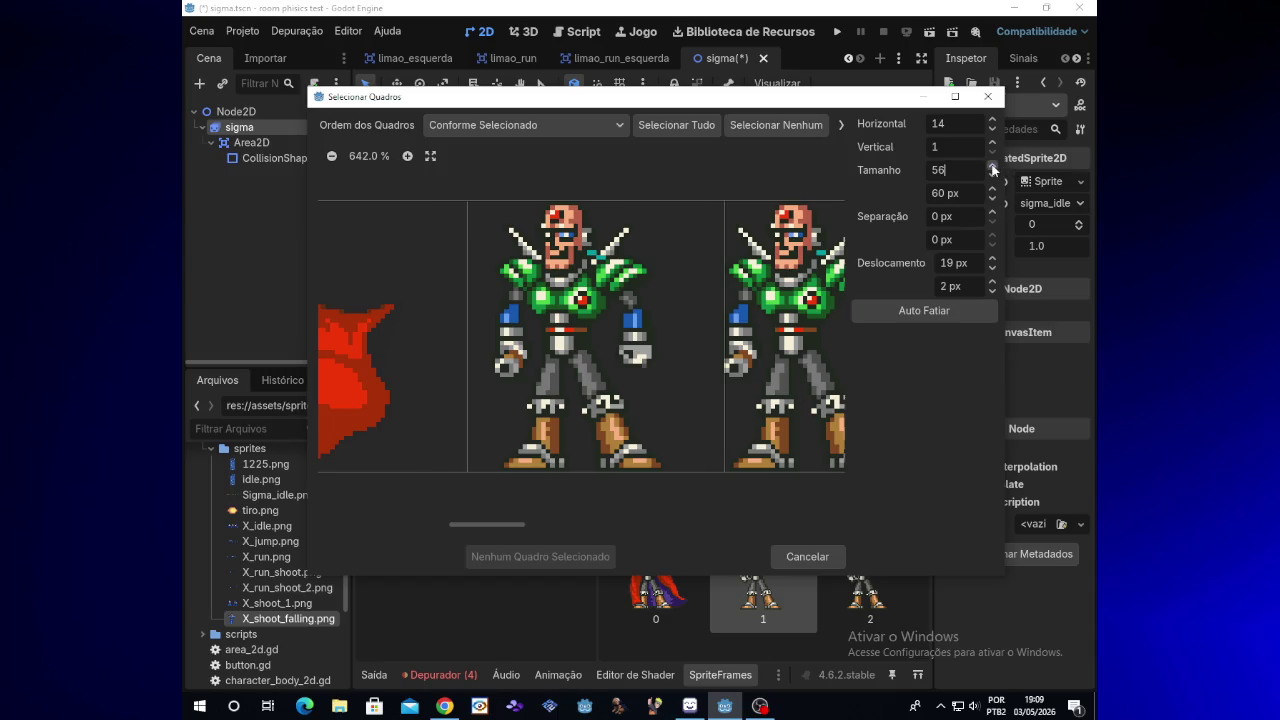
click(993, 178)
click(993, 178)
click(993, 178)
click(993, 178)
click(993, 178)
click(993, 178)
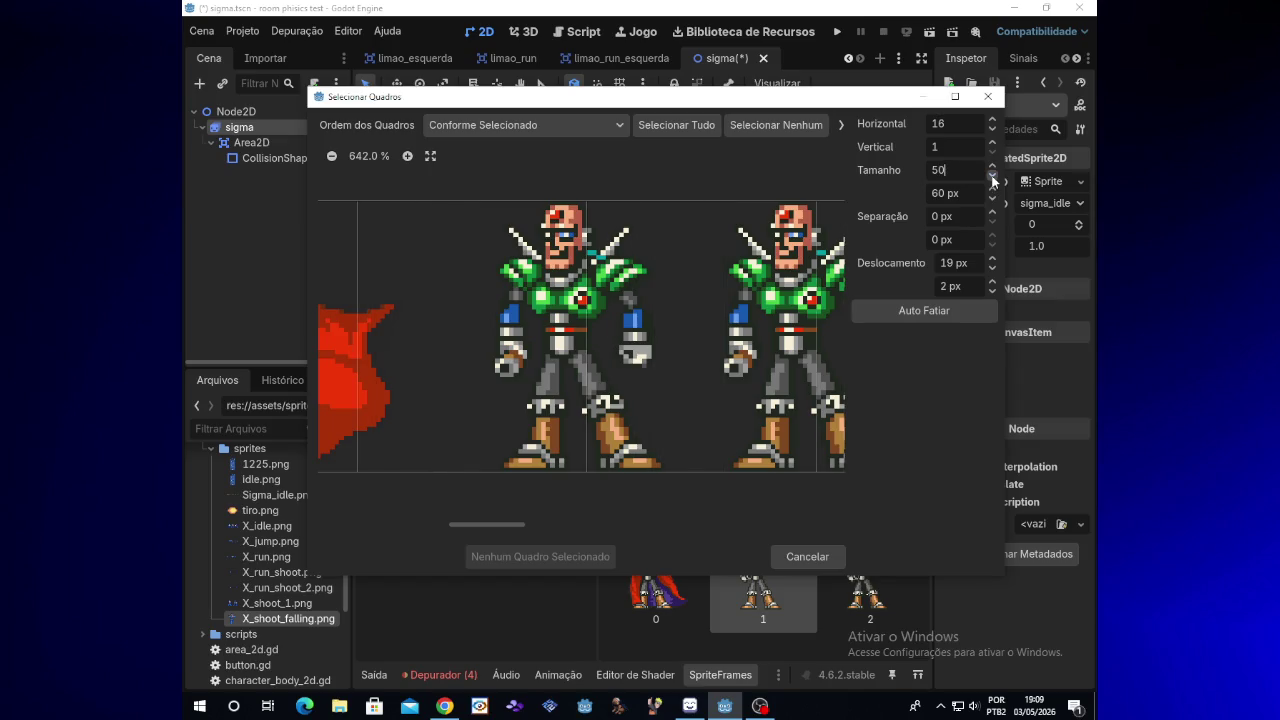
click(991, 259)
click(991, 259)
click(991, 259)
click(991, 259)
click(991, 259)
double_click(991, 259)
double_click(991, 259)
click(991, 259)
double_click(993, 178)
double_click(993, 178)
double_click(993, 178)
Step: Frame the next pose with 38 px wide slices at a 96 px horizontal offset
click(993, 260)
drag(993, 263, 993, 263)
drag(993, 176, 993, 176)
click(993, 261)
click(993, 261)
drag(993, 263, 993, 263)
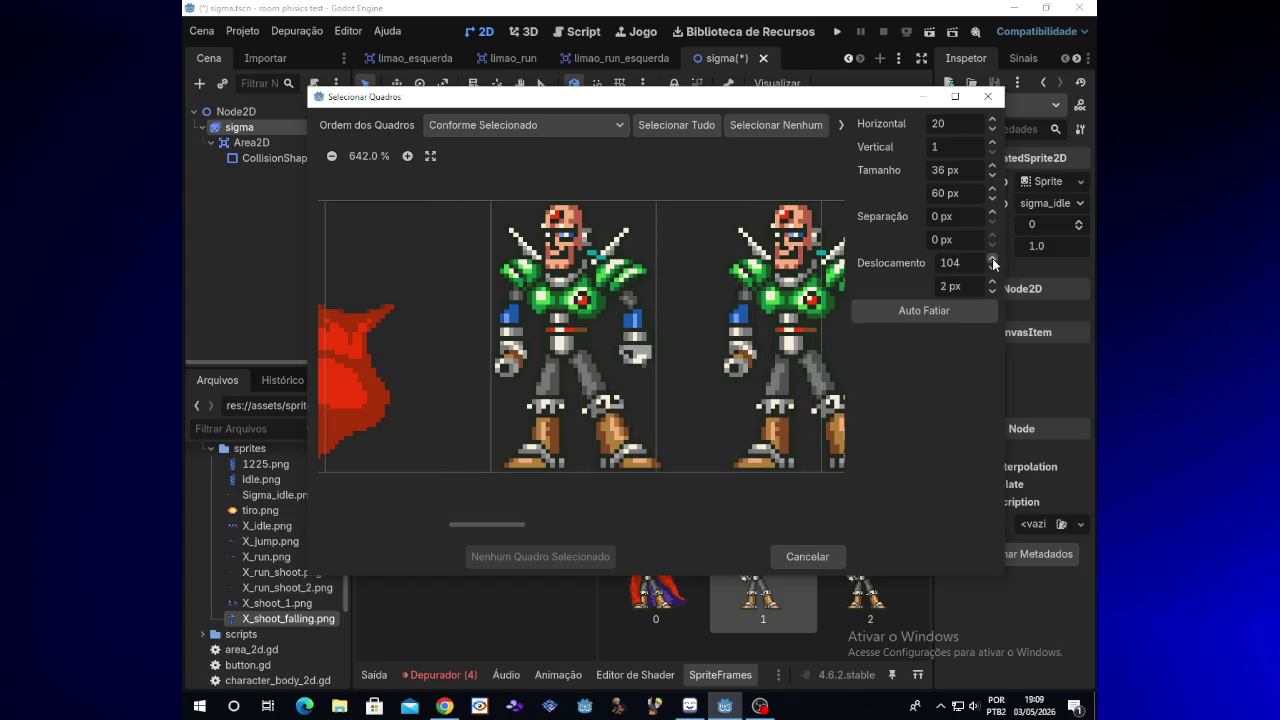
click(993, 165)
click(993, 165)
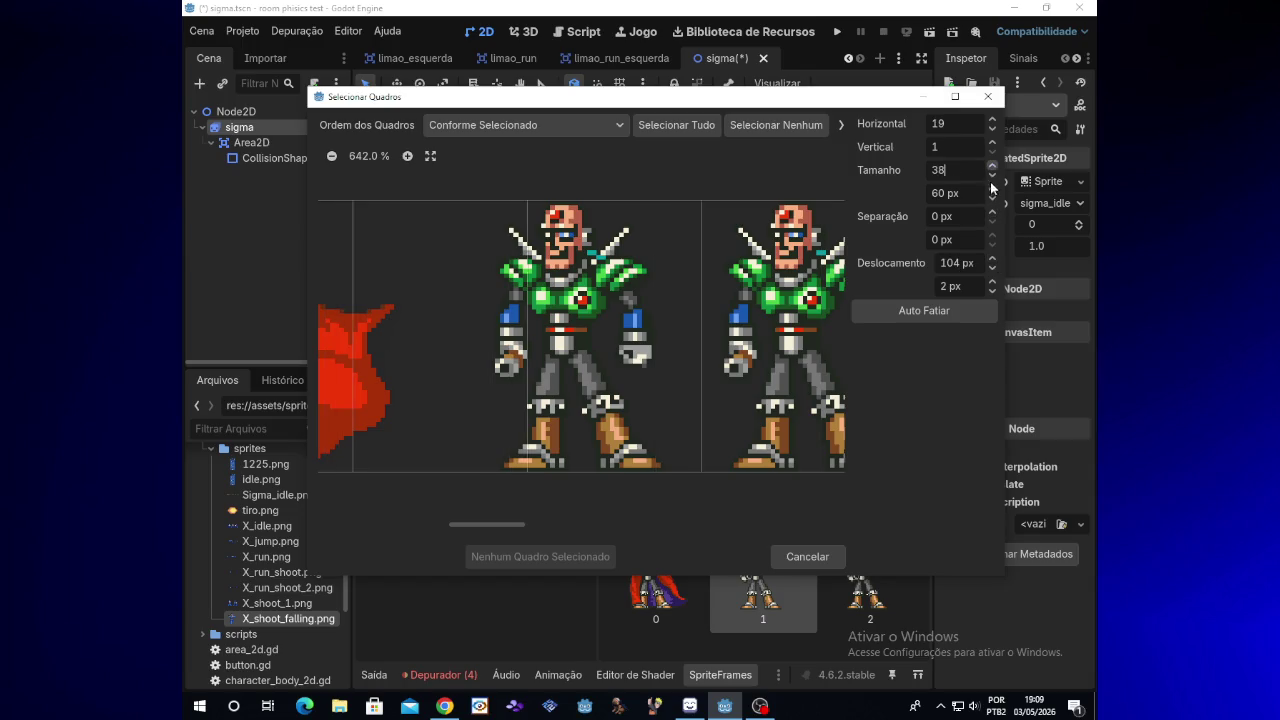
click(993, 268)
click(993, 268)
click(993, 268)
click(993, 269)
click(993, 269)
click(993, 270)
click(993, 269)
click(993, 269)
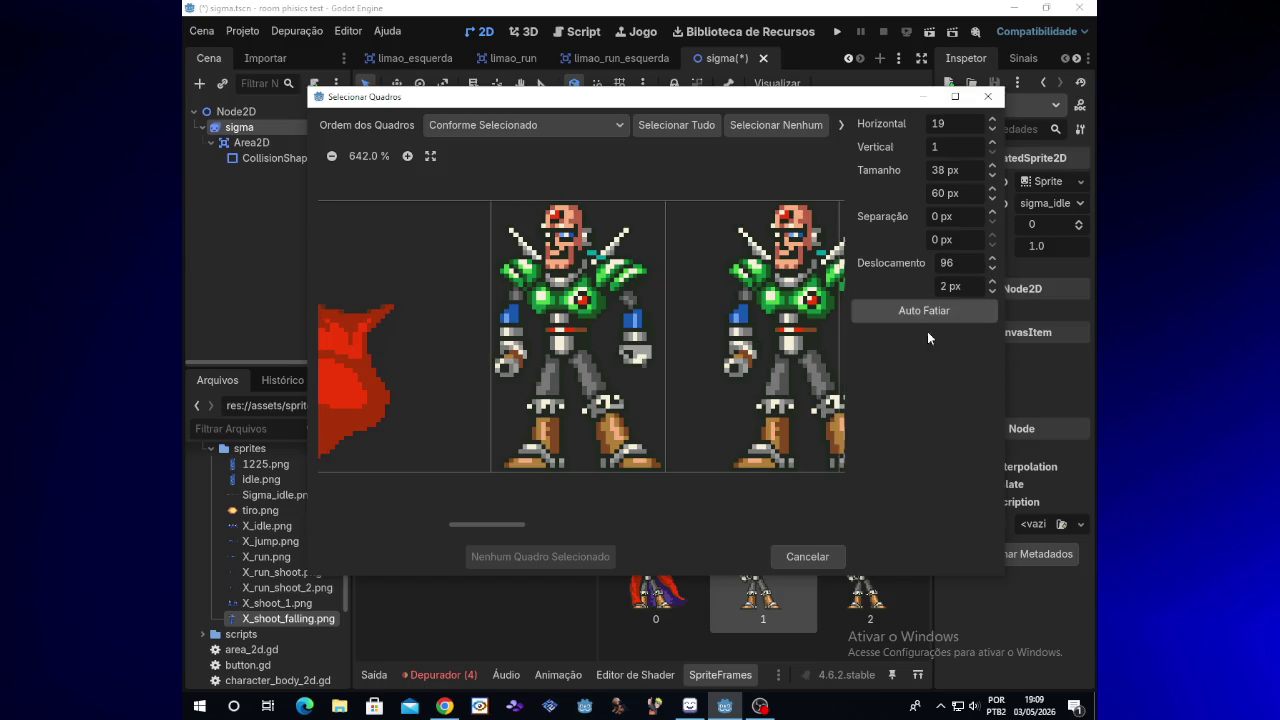
Step: Add the framed Sigma pose as frame 3 of sigma_idle
click(607, 344)
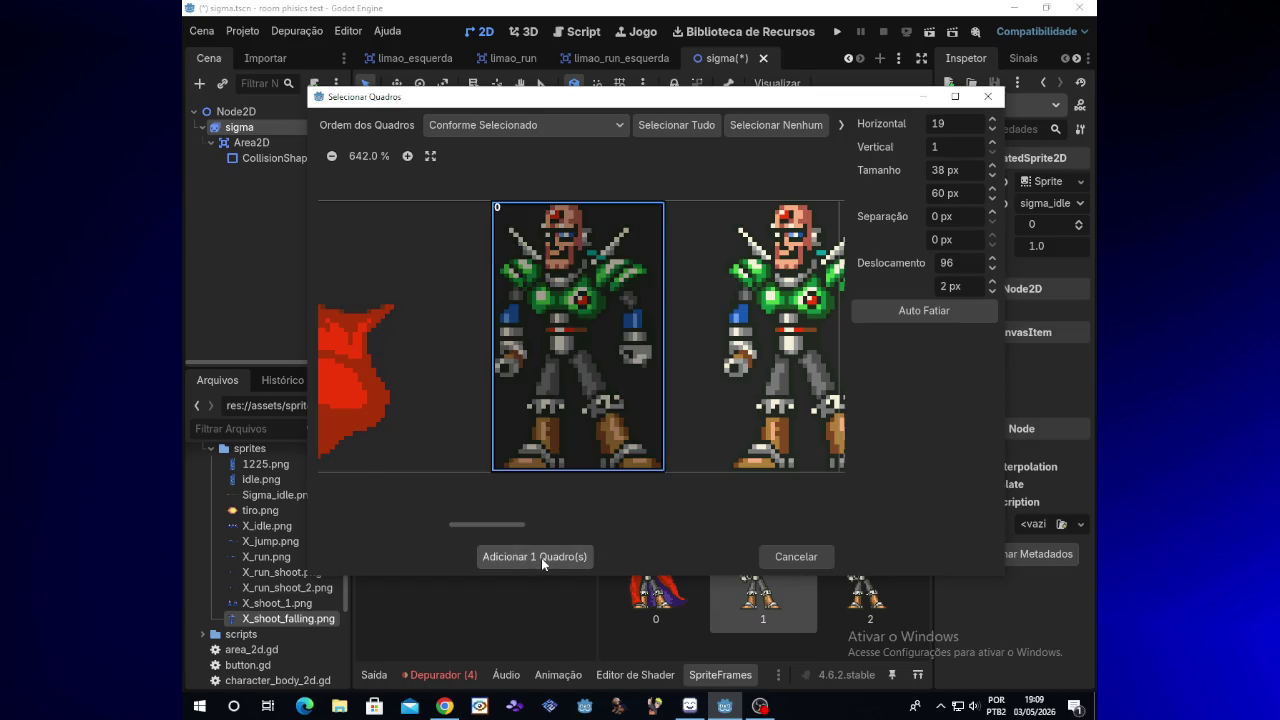
click(541, 558)
drag(921, 592, 922, 632)
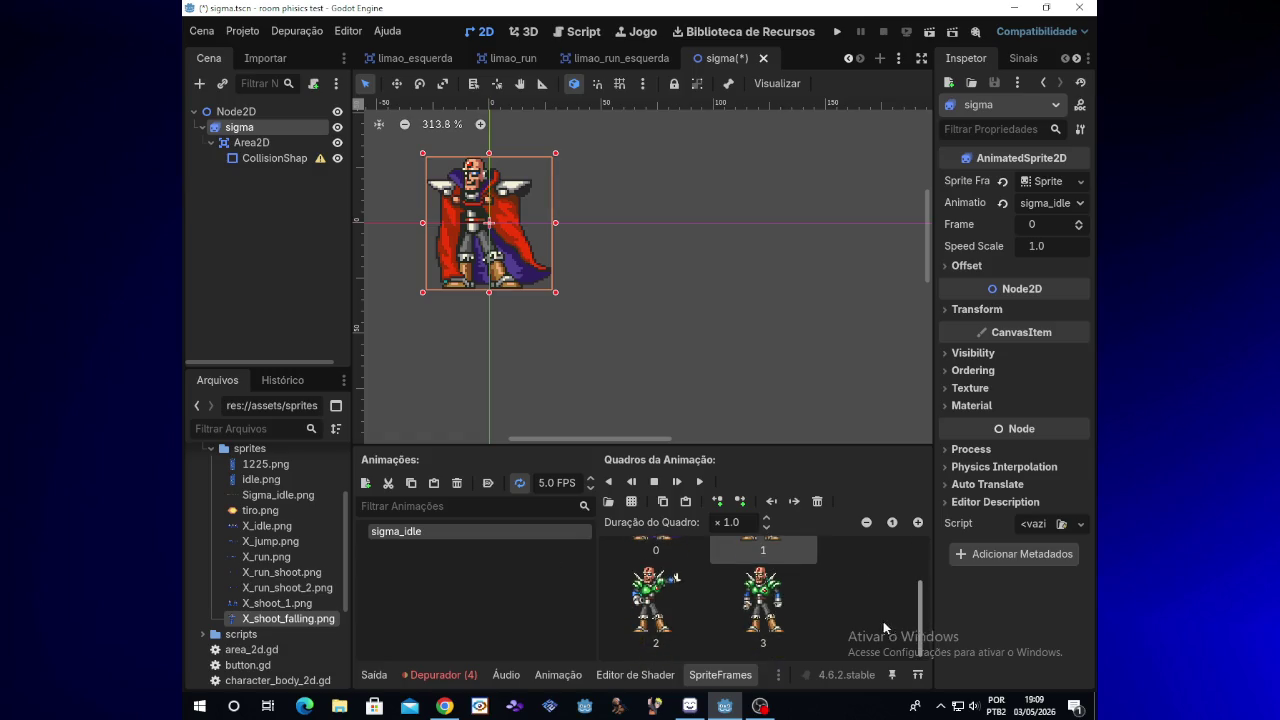
Step: Reopen Sigma_idle.png in the sprite-sheet slicer and pan right
click(630, 502)
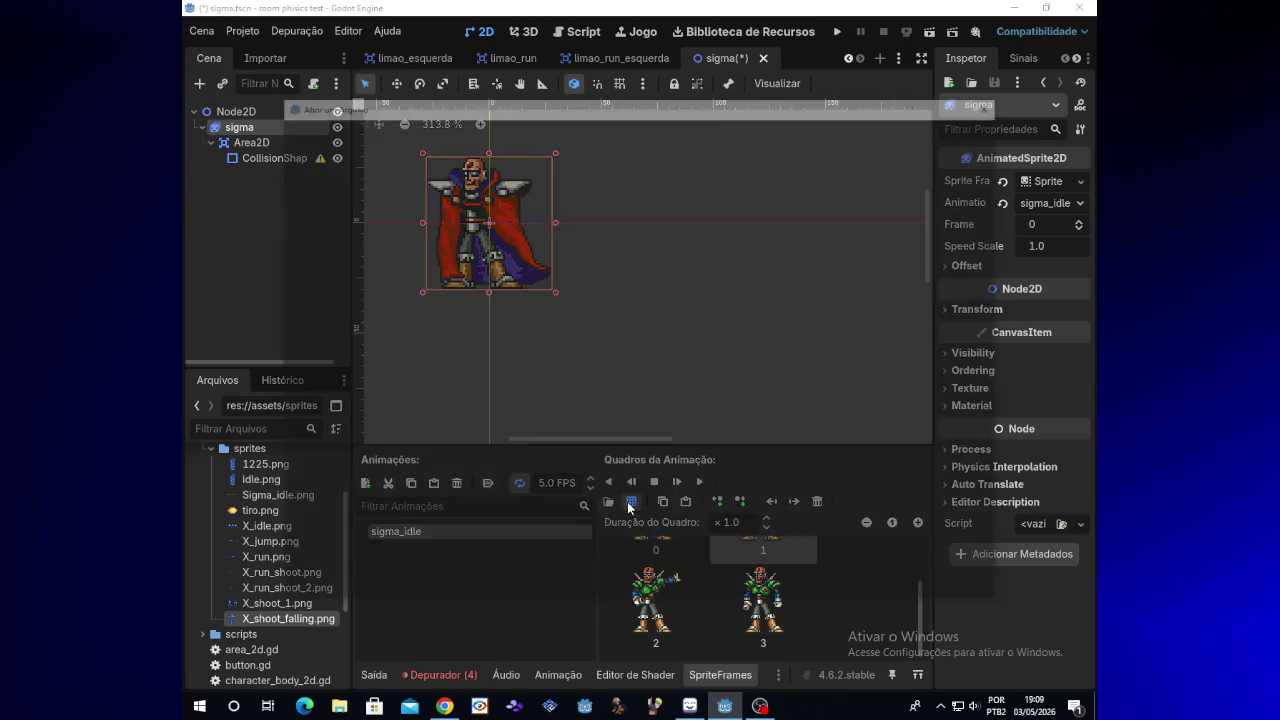
double_click(573, 229)
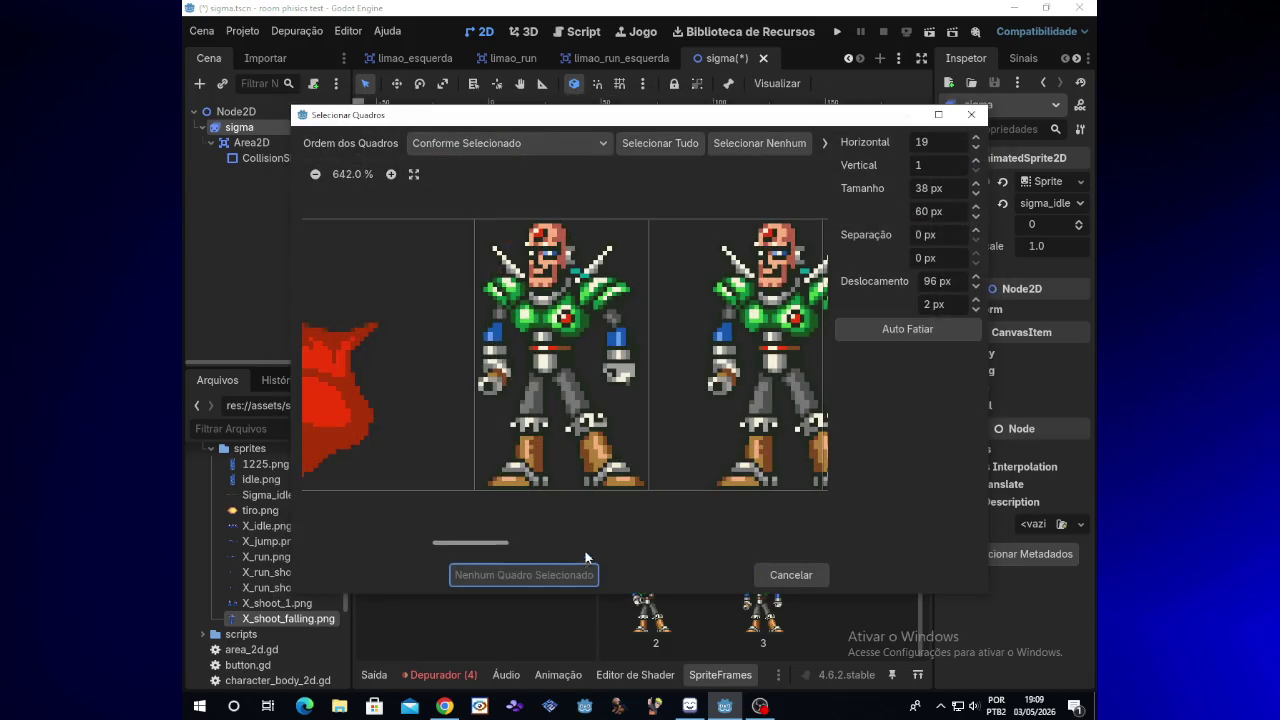
drag(497, 545, 530, 545)
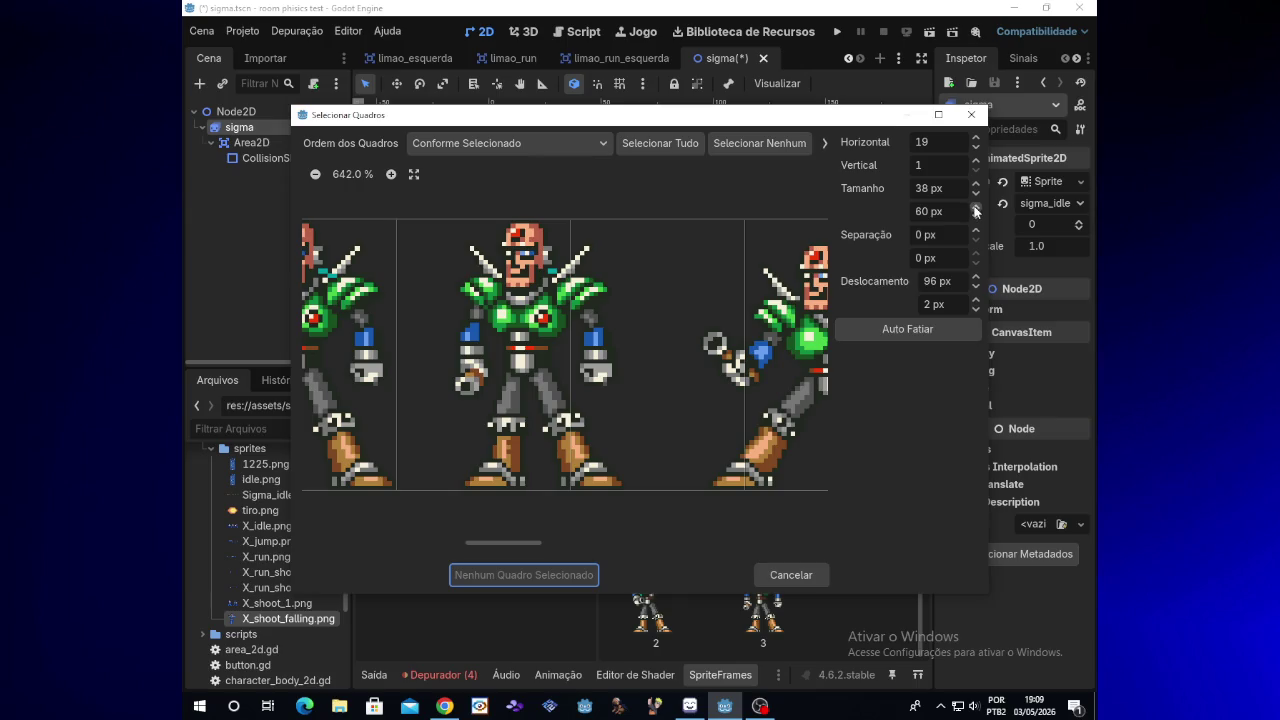
Step: Try slice widths of 36–39 px with the horizontal offset pushed to 118 px
click(976, 286)
click(976, 277)
click(976, 277)
click(976, 277)
click(976, 277)
click(976, 193)
click(976, 193)
click(976, 277)
click(976, 277)
click(976, 277)
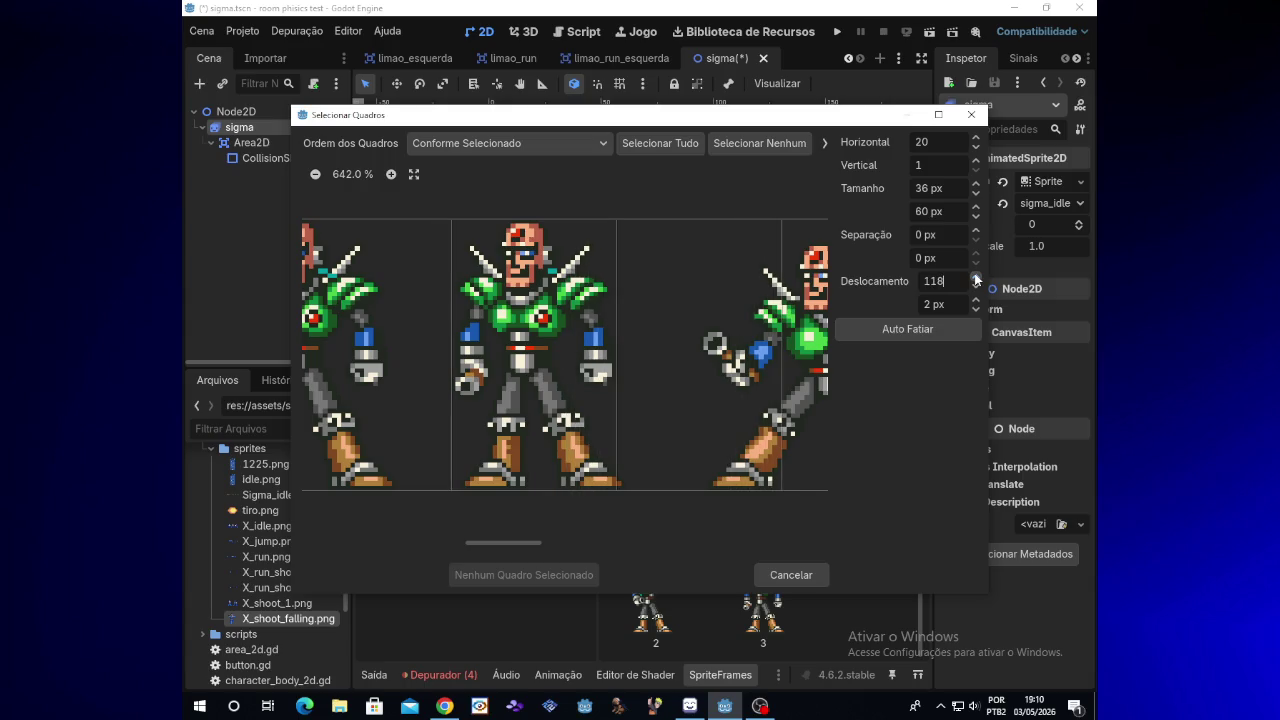
click(976, 185)
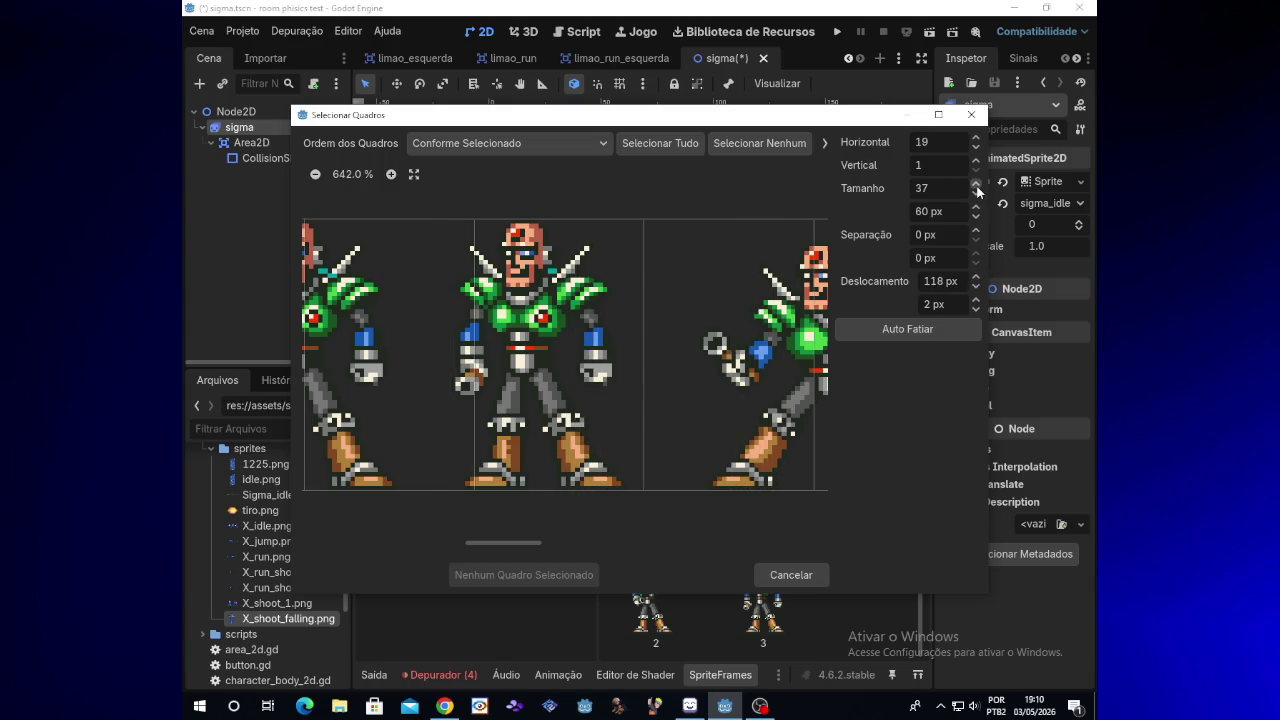
click(976, 186)
click(976, 186)
Step: Settle on 38 px slices at a 108 px offset and add the middle Sigma pose as frame 4
click(977, 289)
click(977, 289)
click(977, 289)
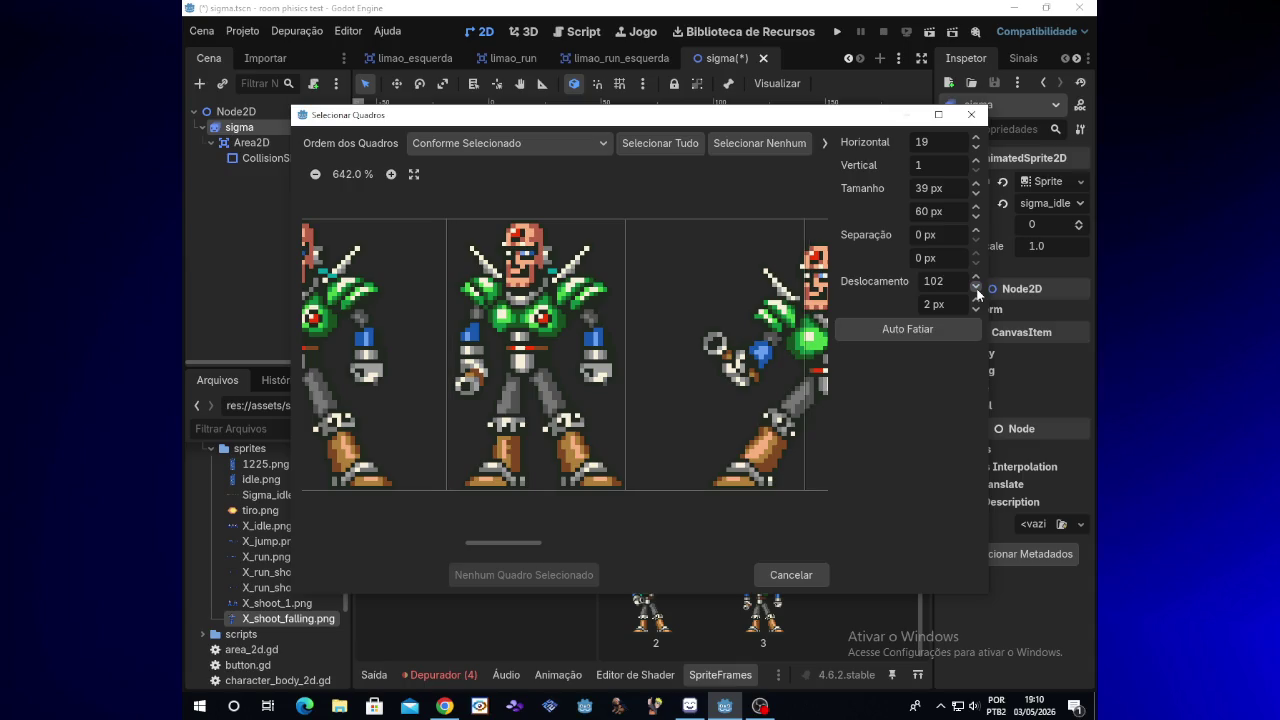
click(976, 193)
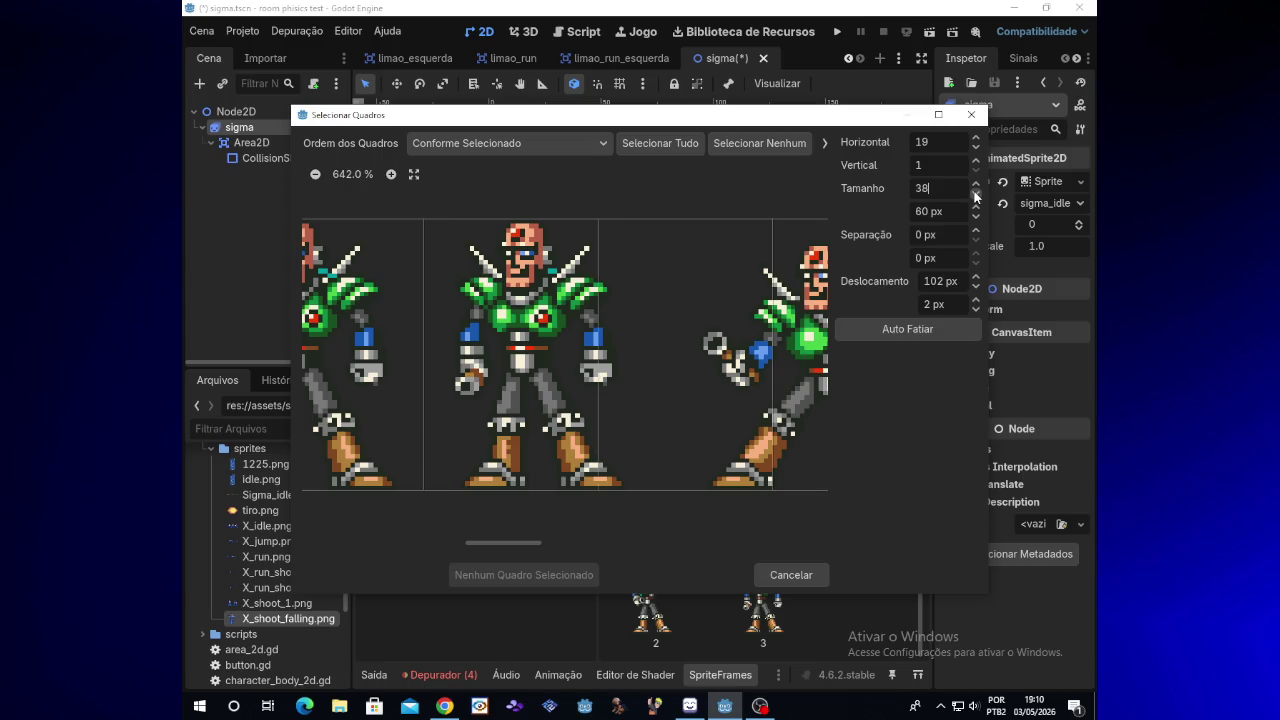
click(976, 285)
click(976, 278)
click(976, 278)
click(976, 278)
click(976, 278)
click(976, 278)
click(976, 278)
click(976, 278)
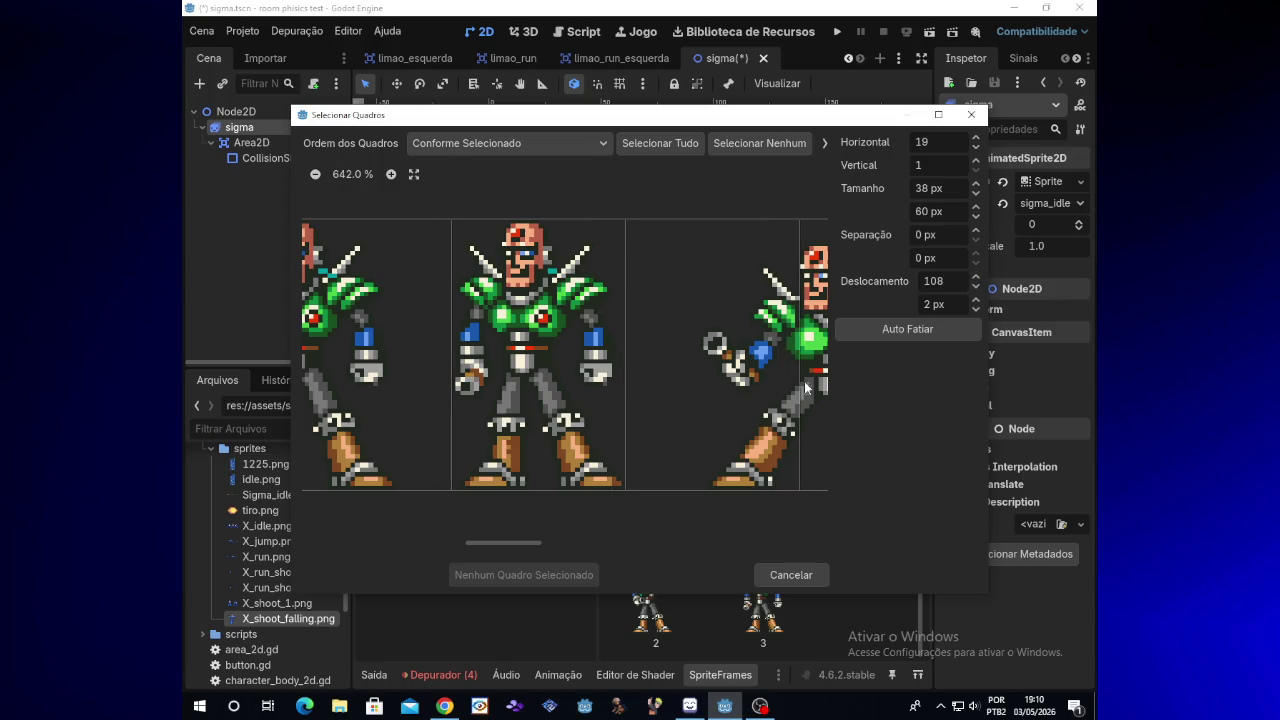
click(539, 379)
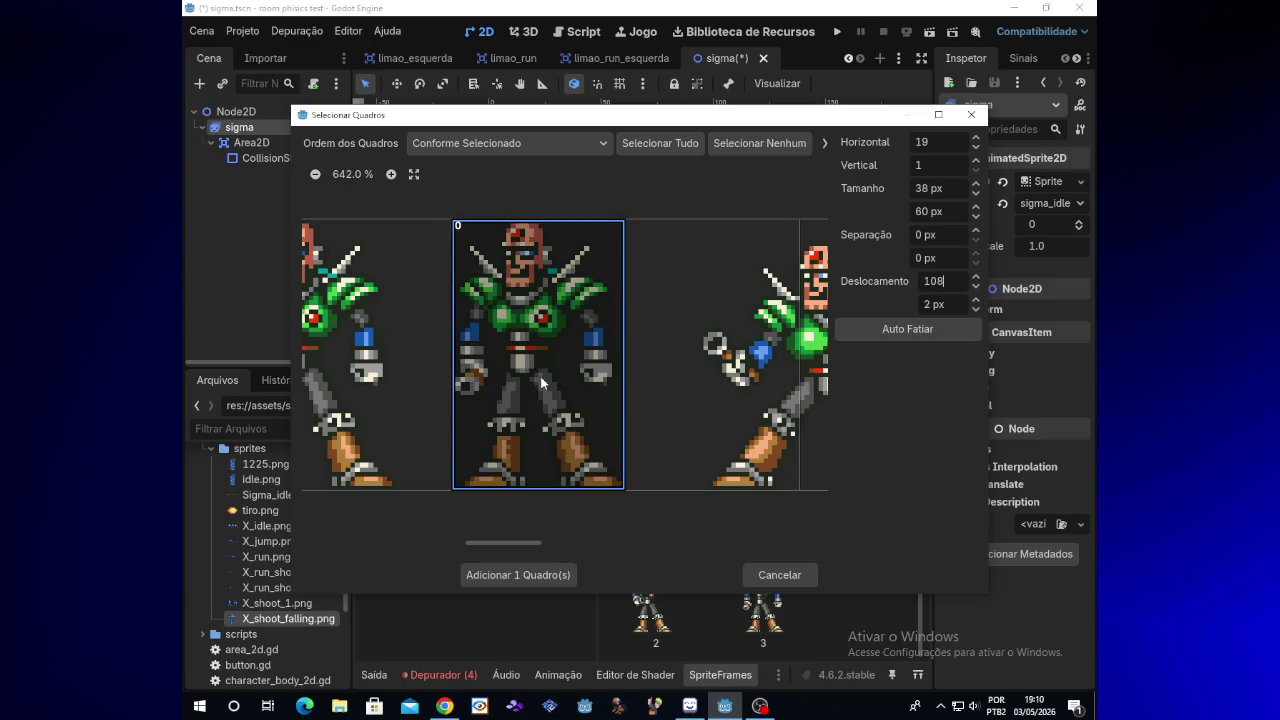
click(526, 578)
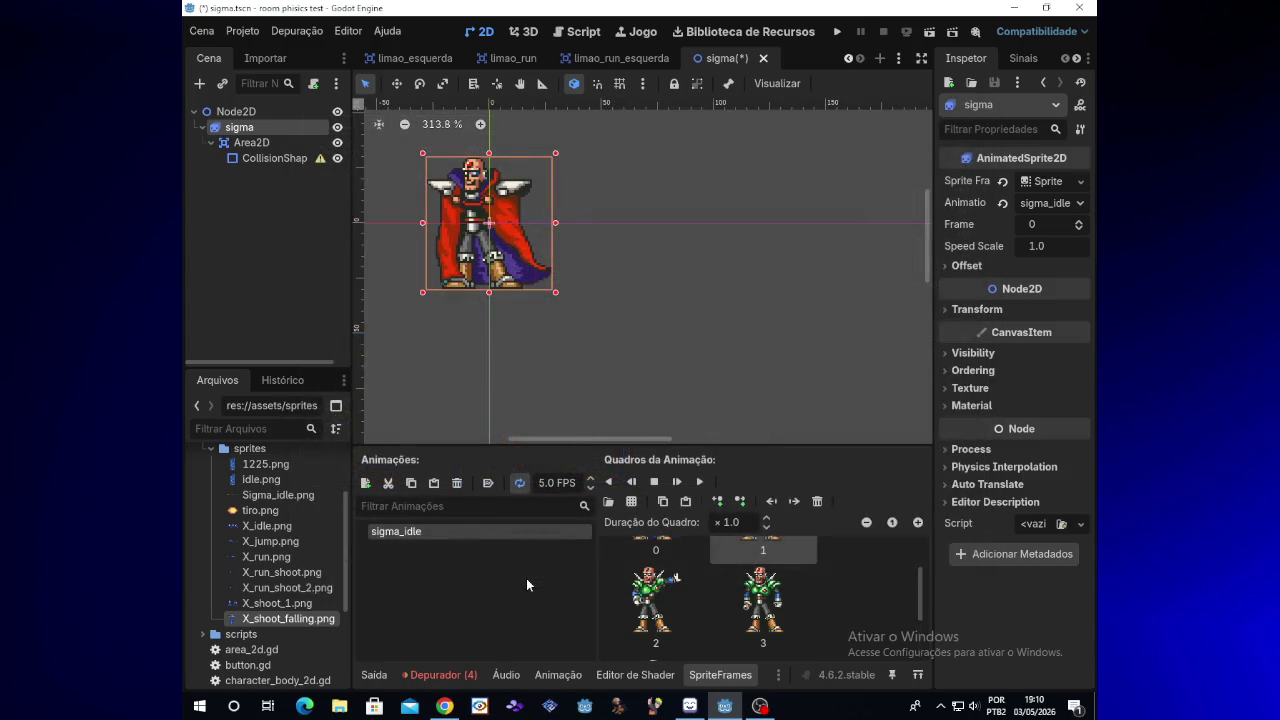
Step: Reopen Sigma_idle.png in the Add Frames from Sprite Sheet dialog and pan the preview right
drag(921, 598, 922, 628)
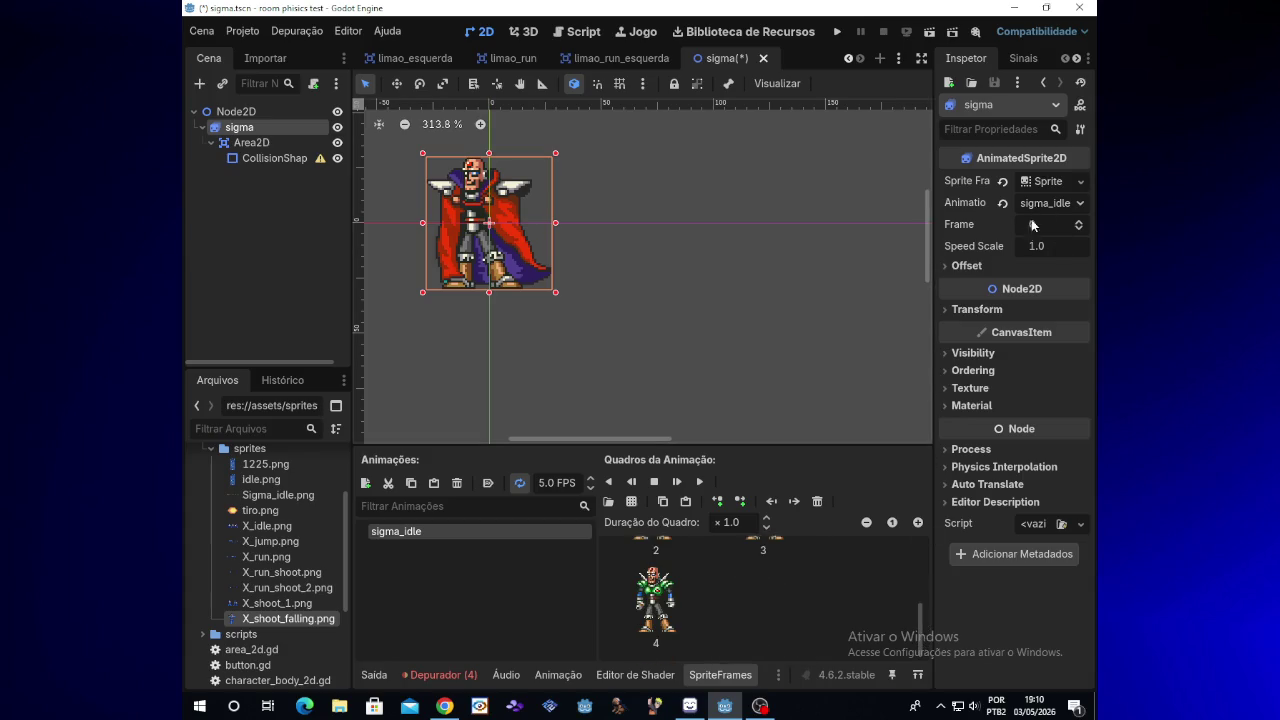
click(631, 502)
double_click(577, 253)
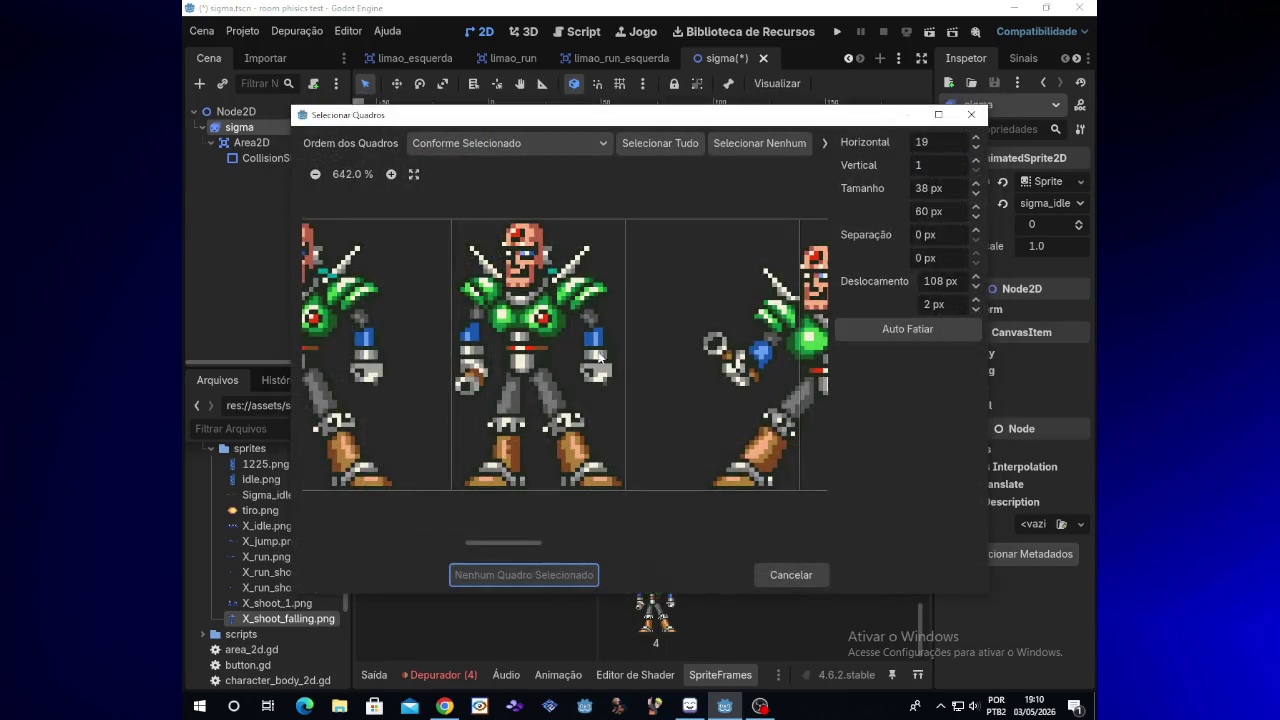
drag(531, 544, 569, 548)
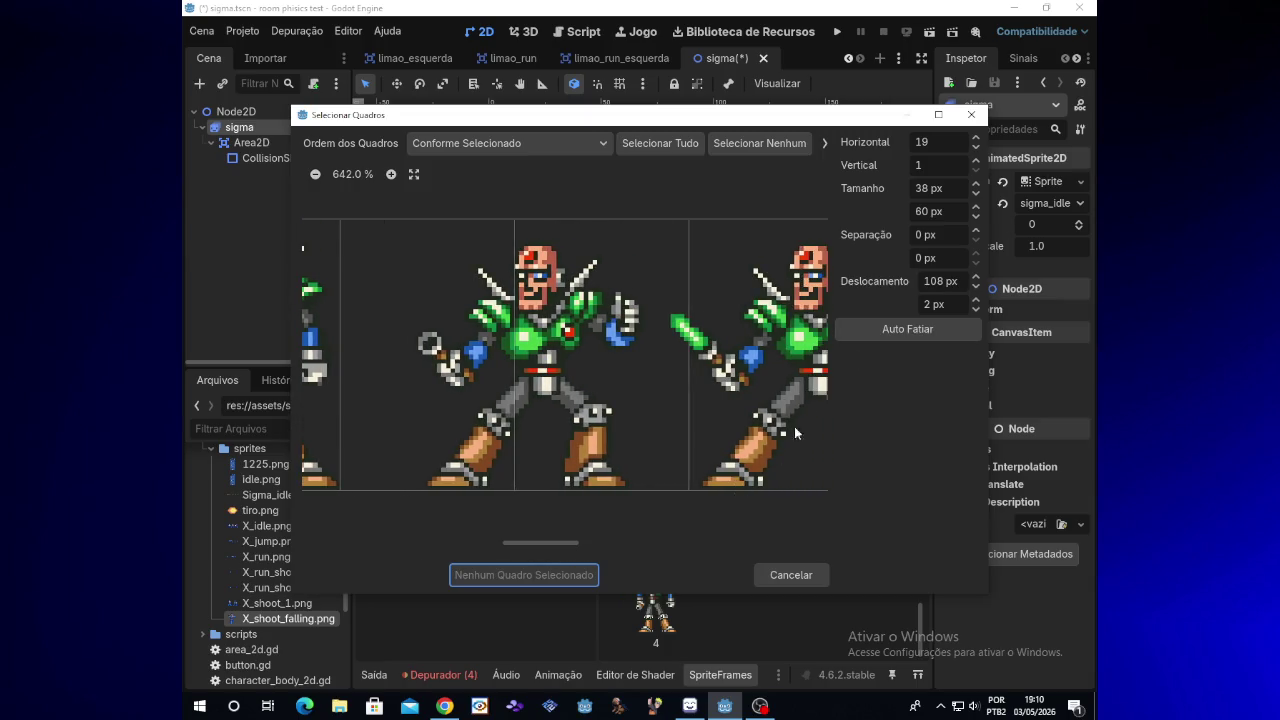
Step: Widen the Tamanho X slice width step by step to 47 px
click(976, 187)
click(976, 187)
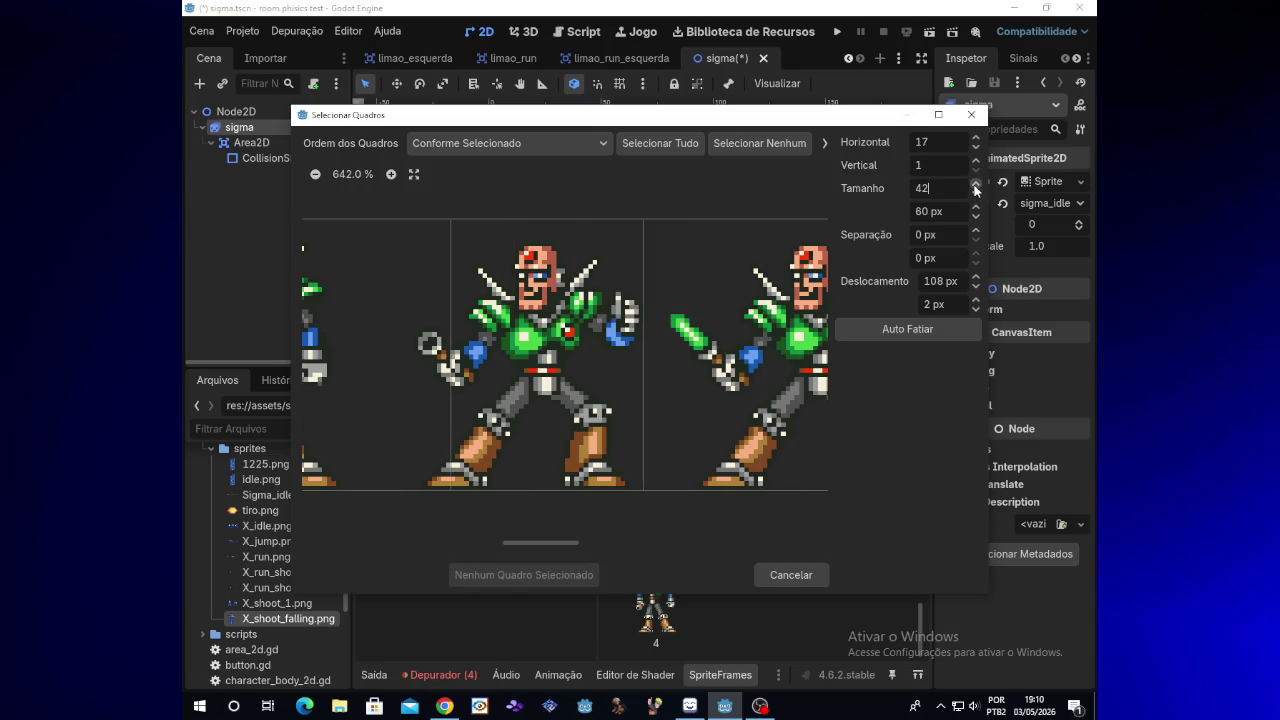
click(976, 185)
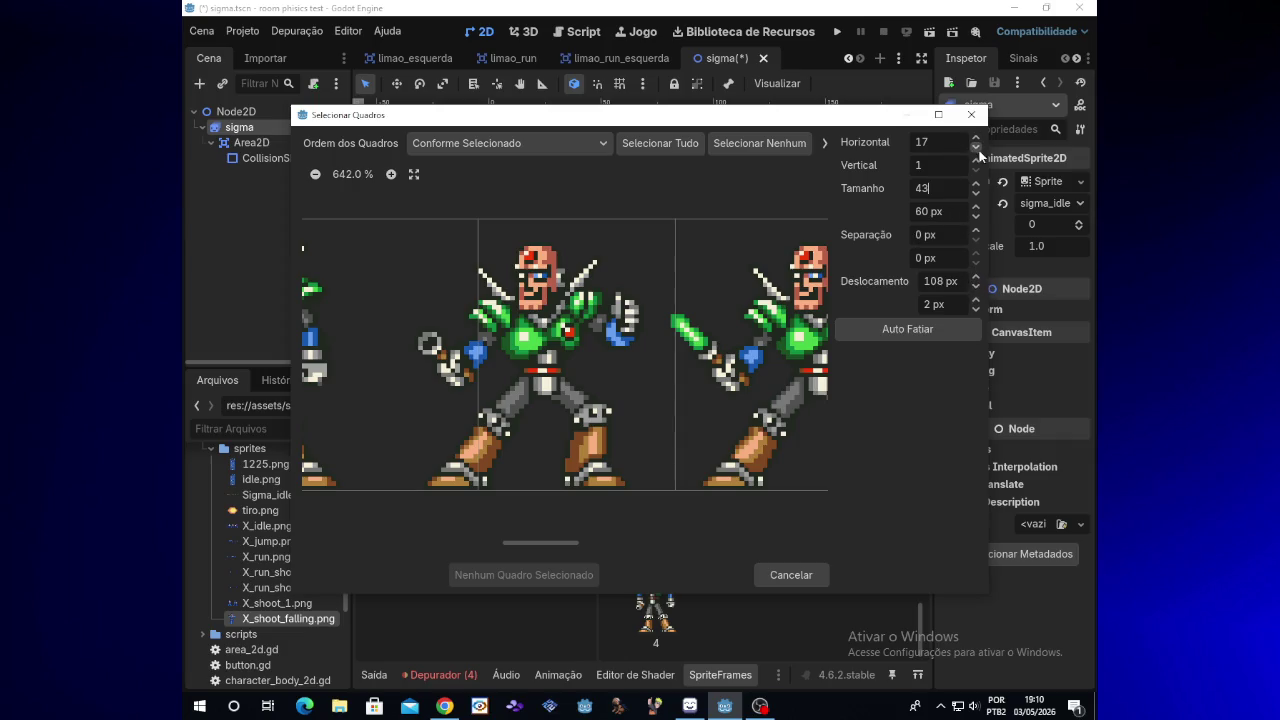
click(976, 184)
click(976, 186)
click(976, 186)
click(976, 186)
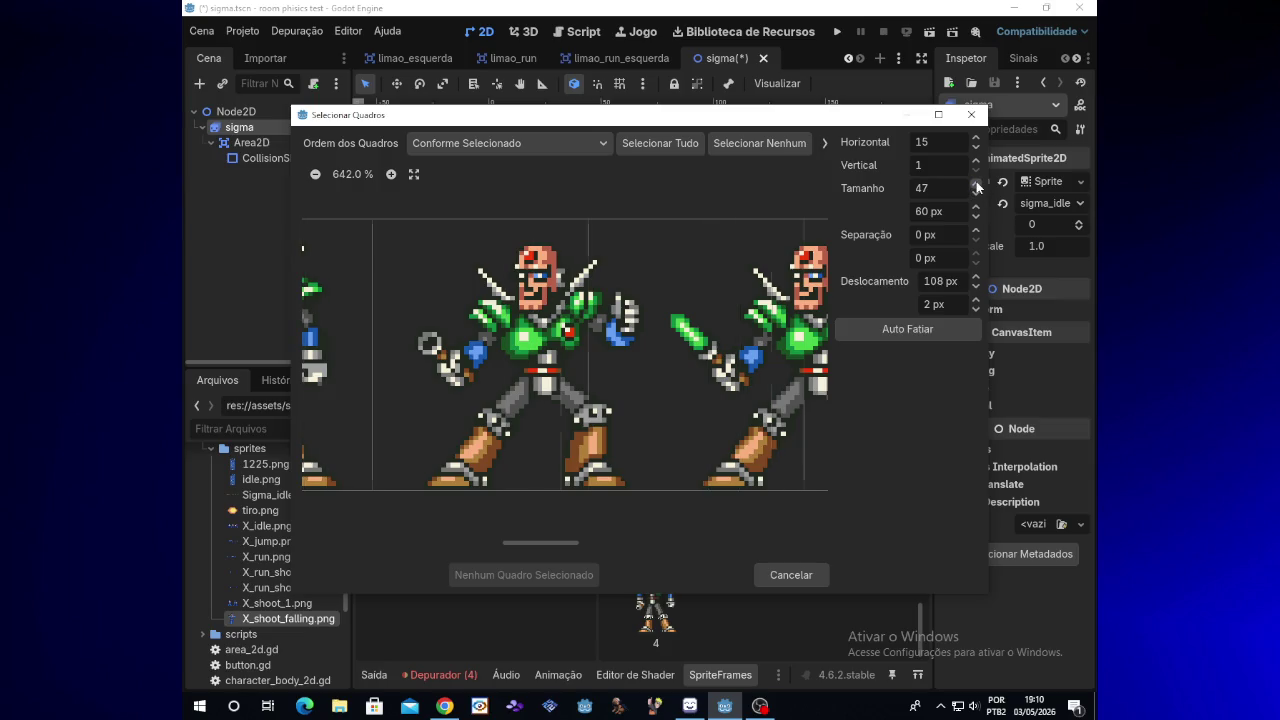
Step: Shift the Deslocamento X offset from 107 px up toward 127 px
click(975, 286)
click(975, 281)
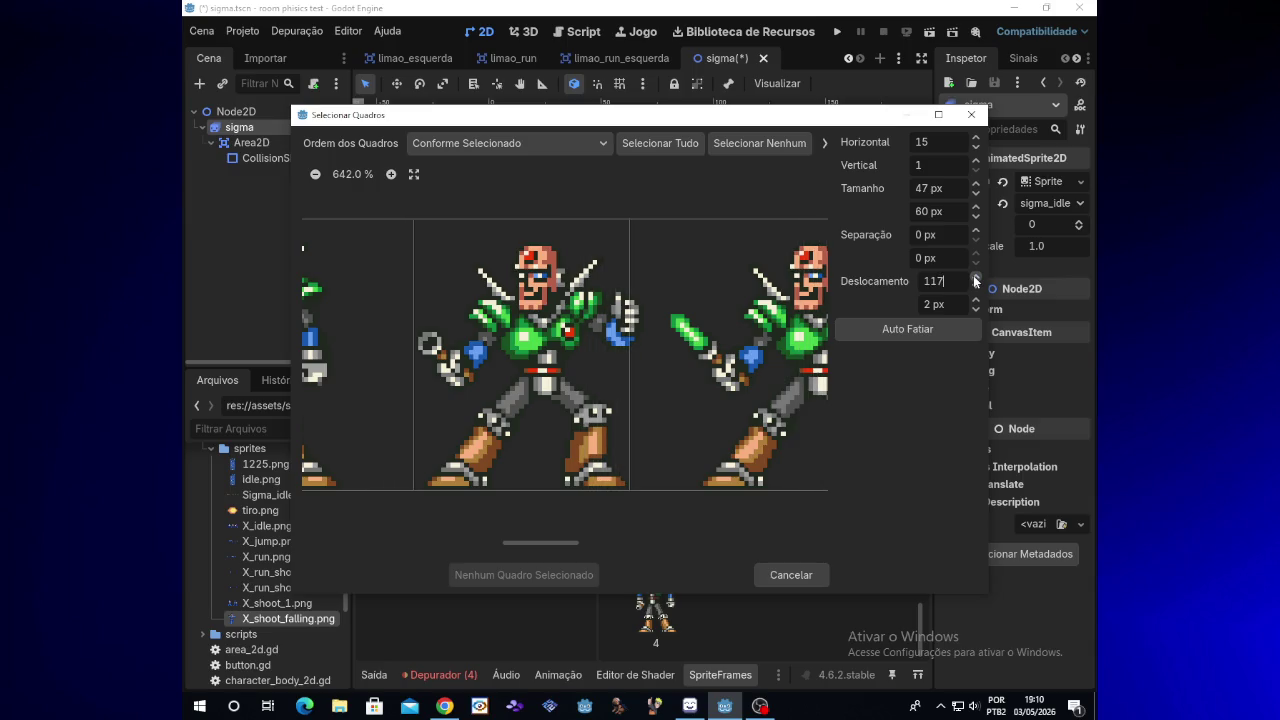
click(975, 279)
click(975, 279)
click(975, 279)
click(975, 279)
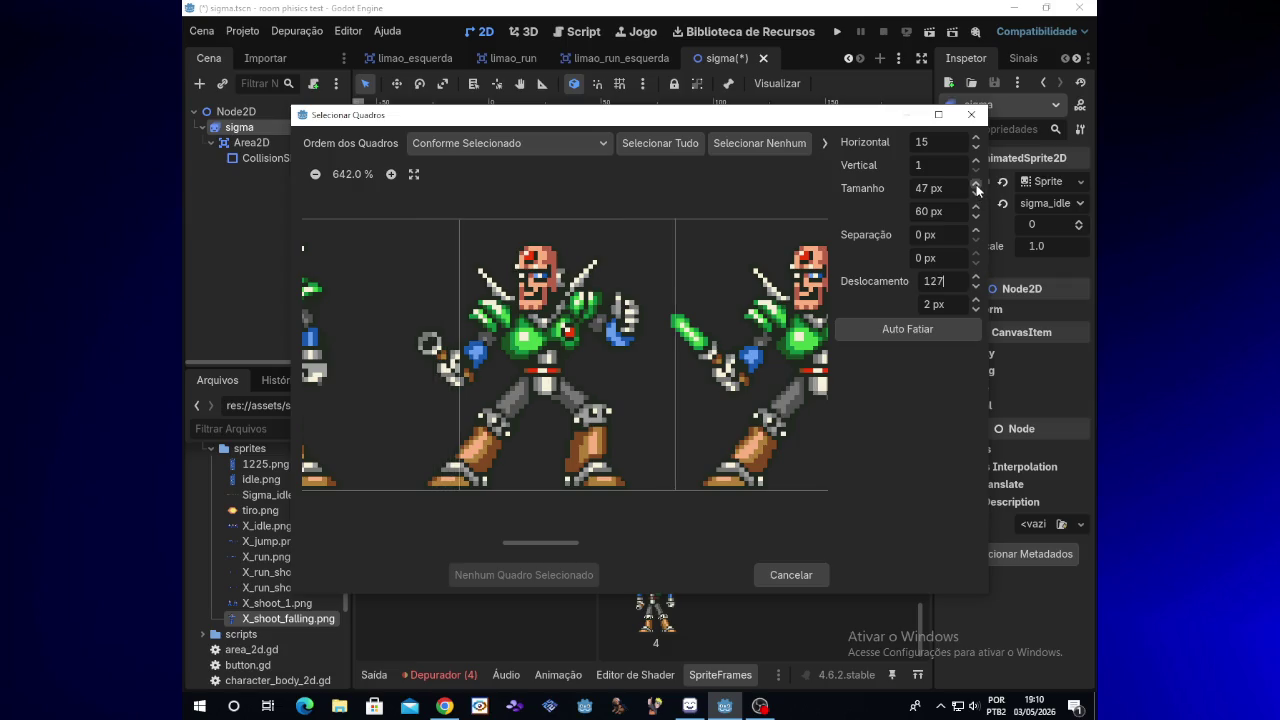
Step: Set the slice width to 50 px and bring the horizontal offset back to 107 px
click(975, 186)
click(975, 186)
click(975, 186)
click(975, 287)
click(975, 287)
click(975, 287)
click(975, 287)
click(975, 287)
drag(975, 291, 975, 291)
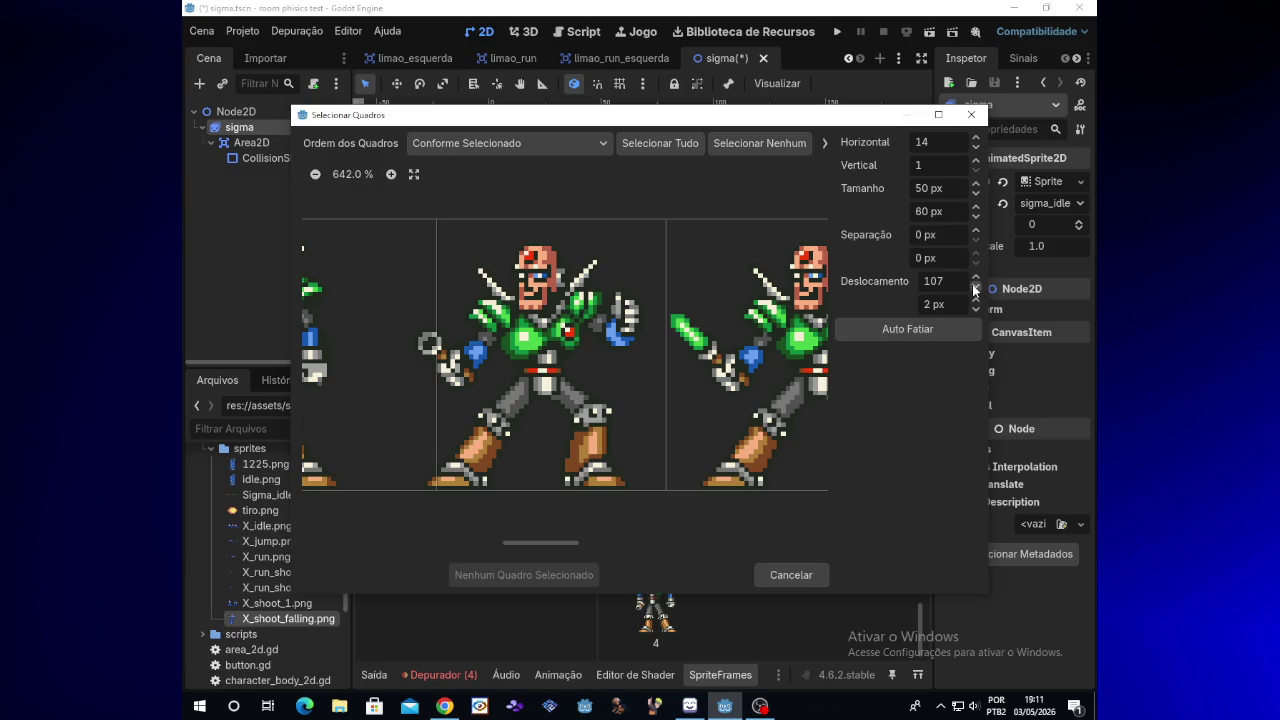
Step: Auto-slice the sheet with Auto Fatiar, then set the frame width to 39 px
click(944, 329)
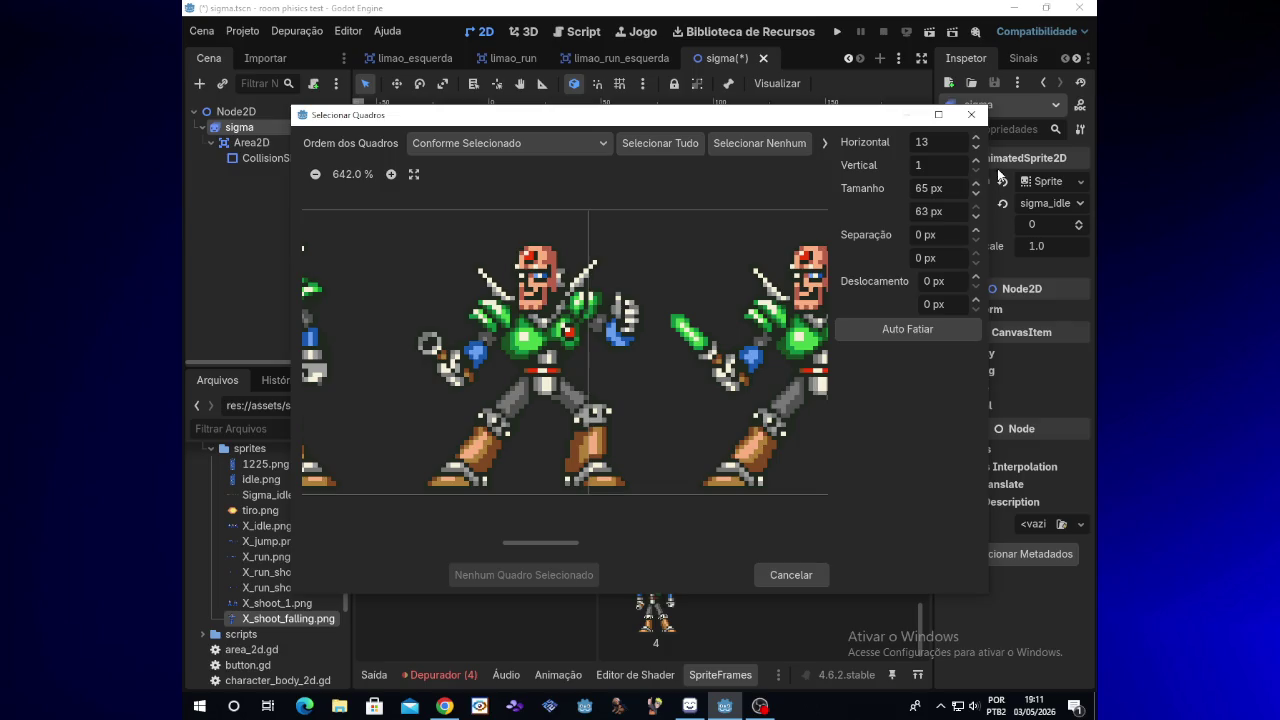
click(932, 188)
key(BackSpace)
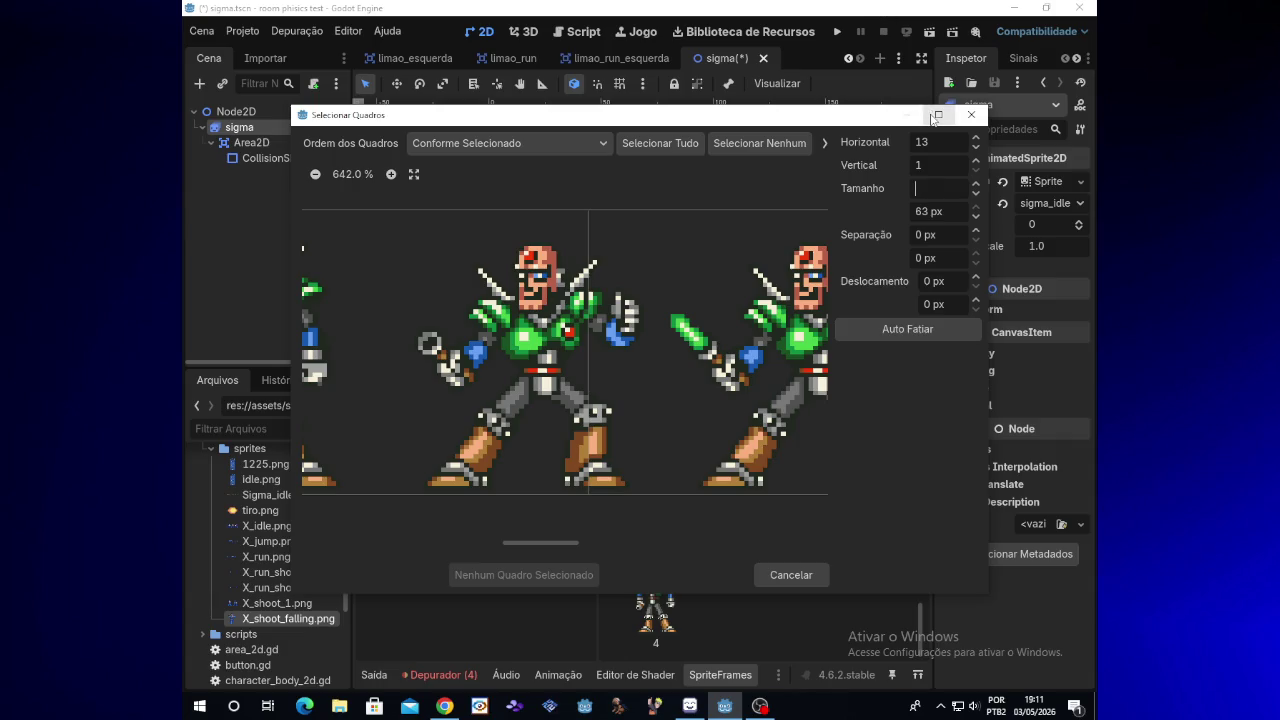
text(39)
key(Return)
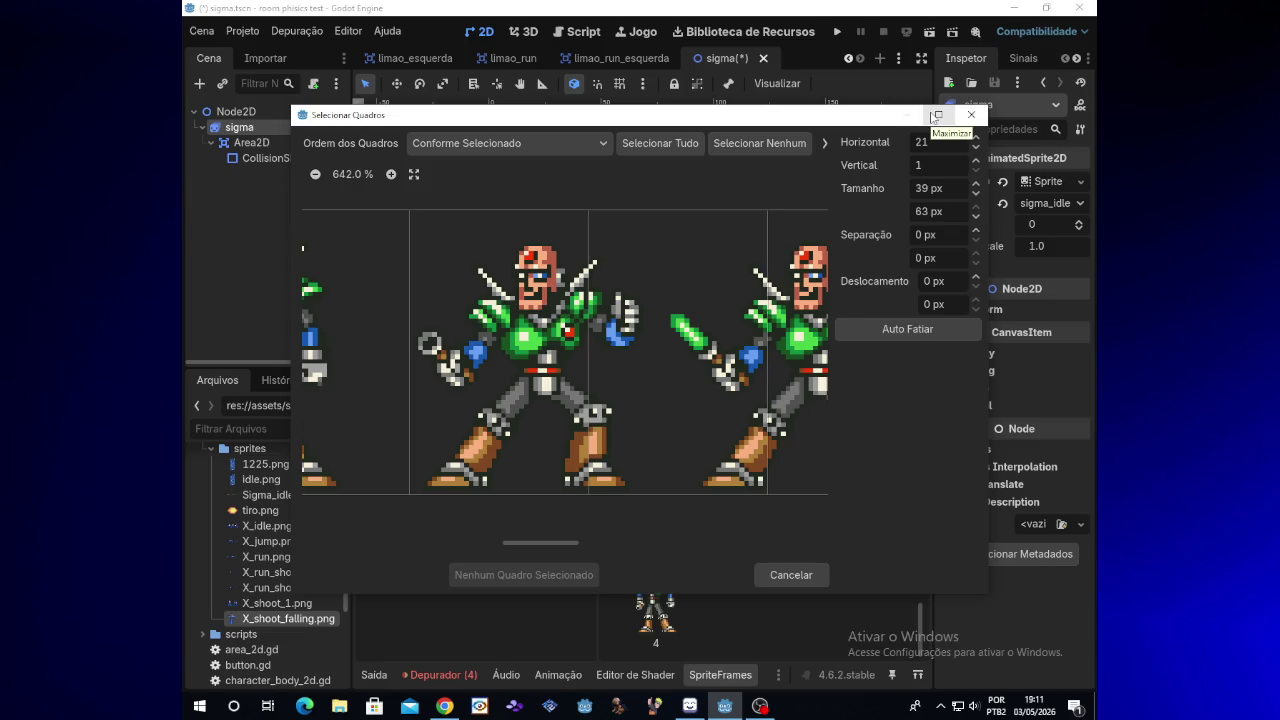
Step: Change the frame width to 50 px and settle the horizontal offset at 2 px
click(977, 277)
click(977, 277)
click(977, 277)
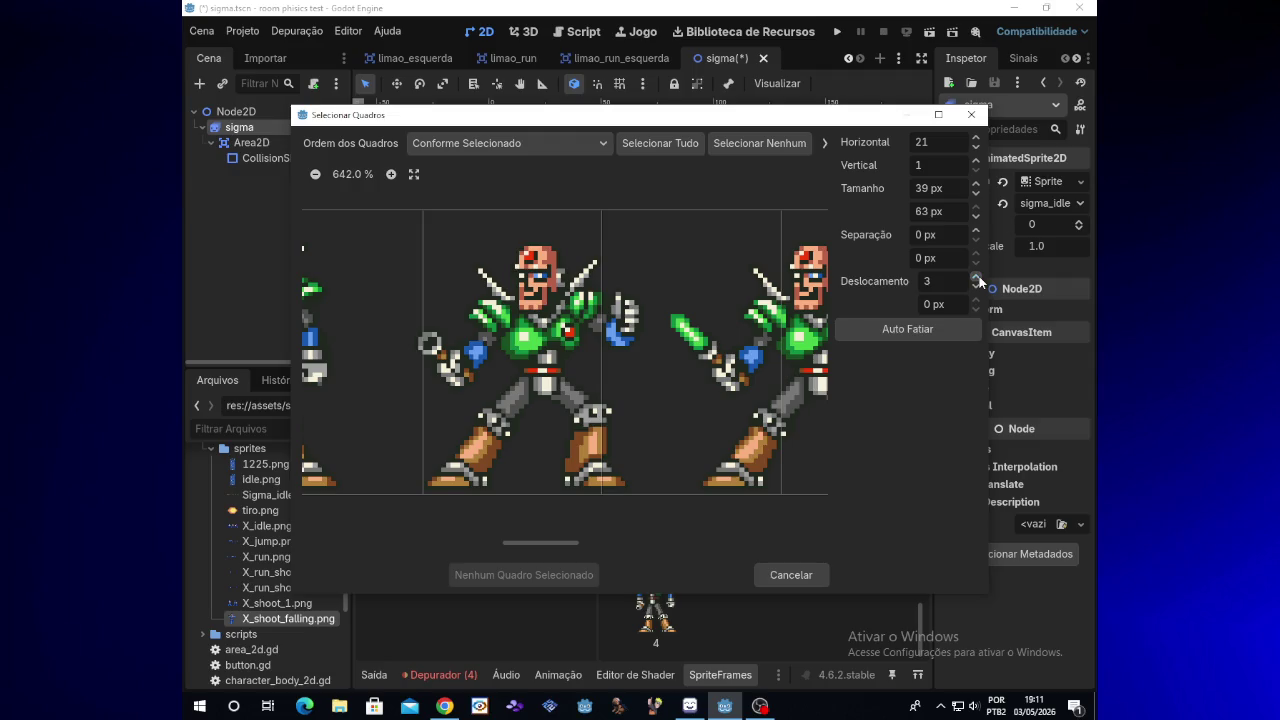
click(929, 186)
text(50)
key(Return)
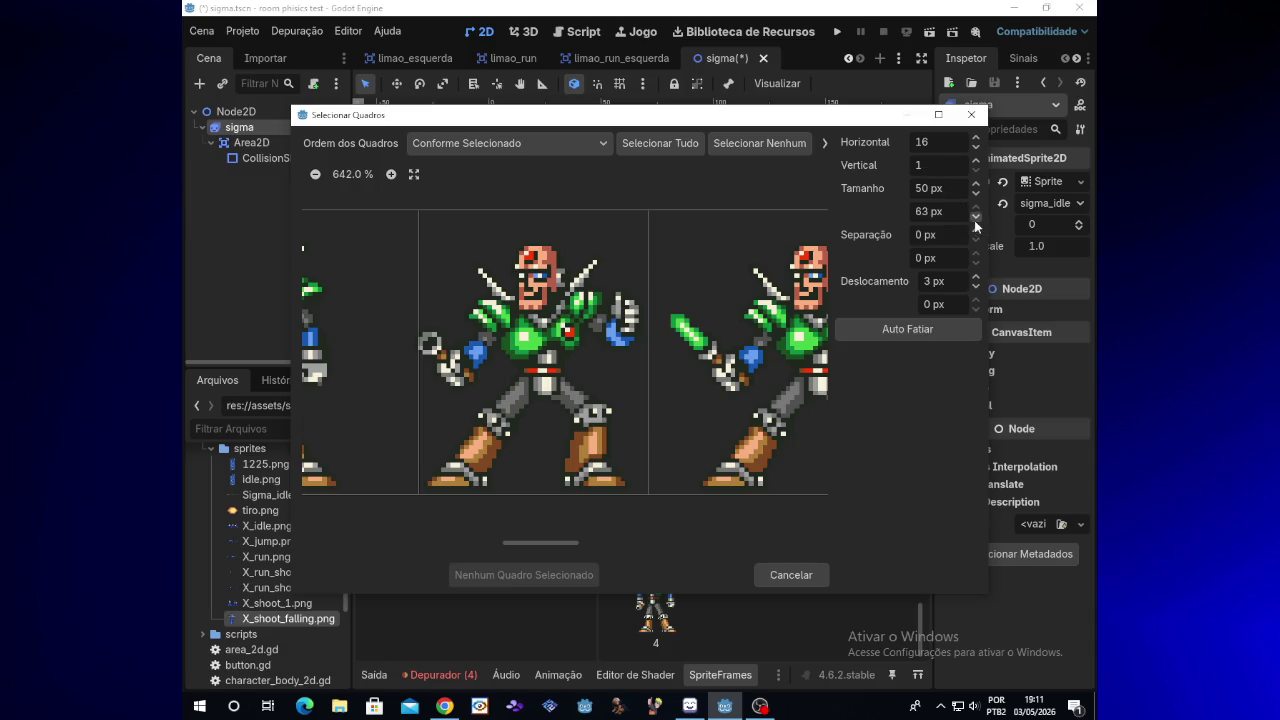
click(977, 307)
click(976, 287)
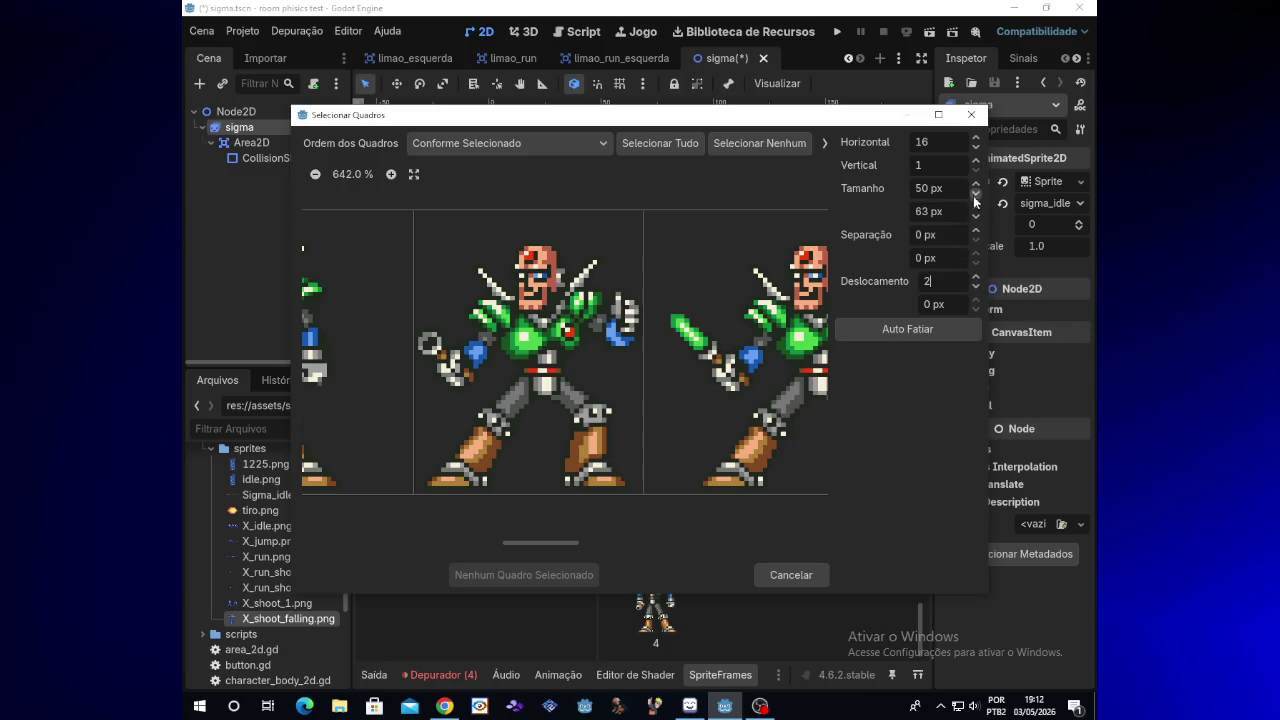
Step: Set the Sigma idle slice width back to 50 px with a 2 px horizontal offset
click(960, 280)
click(976, 193)
click(976, 183)
click(976, 194)
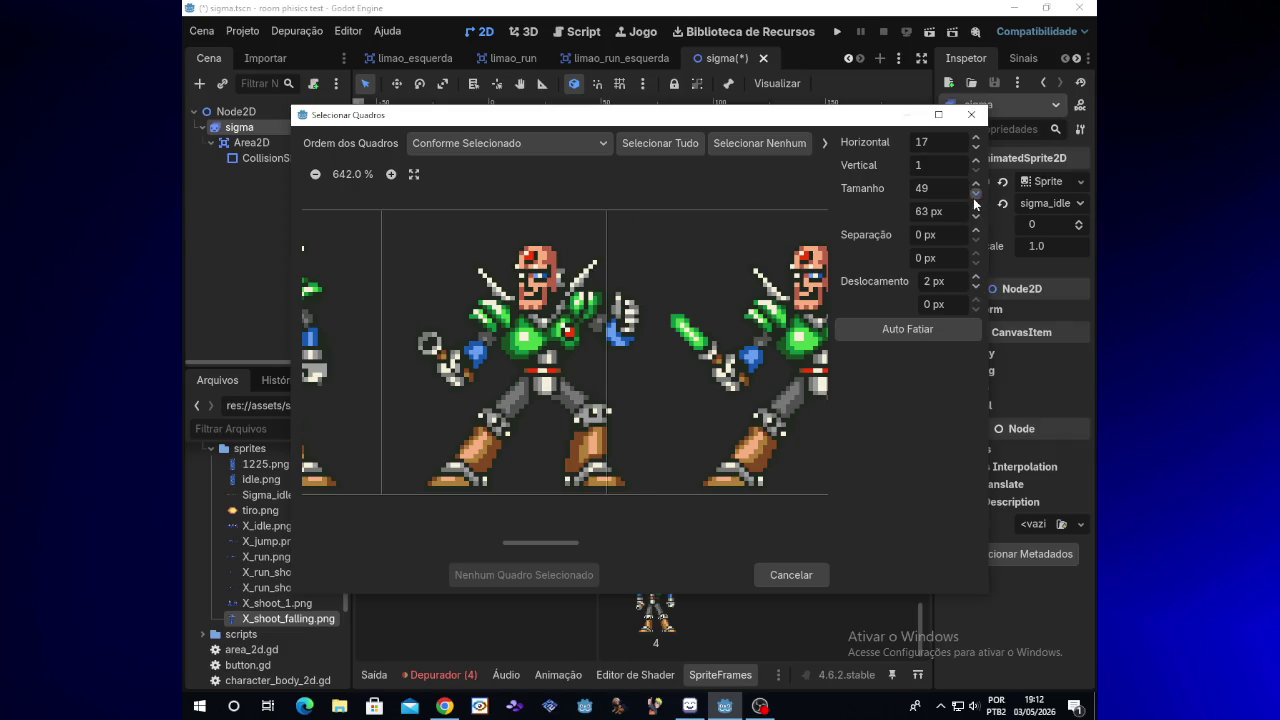
click(976, 183)
click(978, 215)
click(978, 215)
click(978, 215)
Step: Bring the frame height down to 55 px and the vertical offset to 7 px
click(976, 300)
click(976, 300)
click(976, 300)
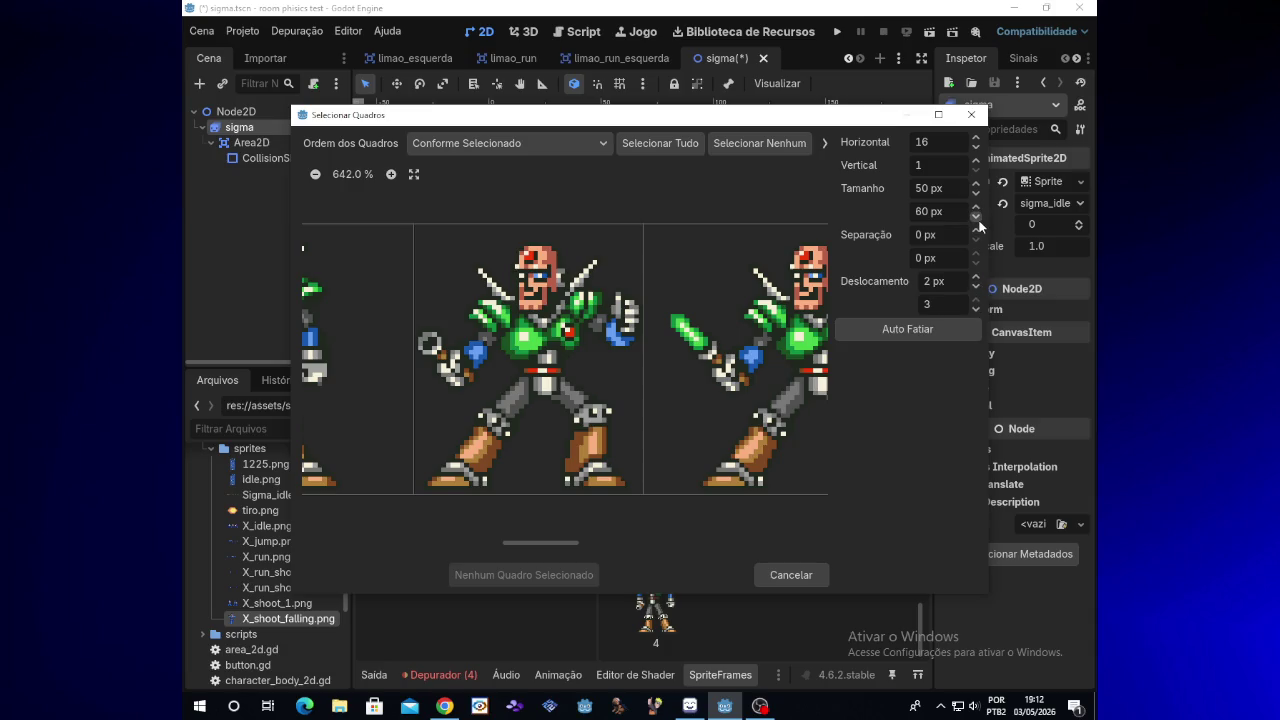
click(976, 216)
click(976, 216)
click(976, 216)
click(976, 300)
click(976, 300)
click(976, 300)
click(976, 217)
click(976, 300)
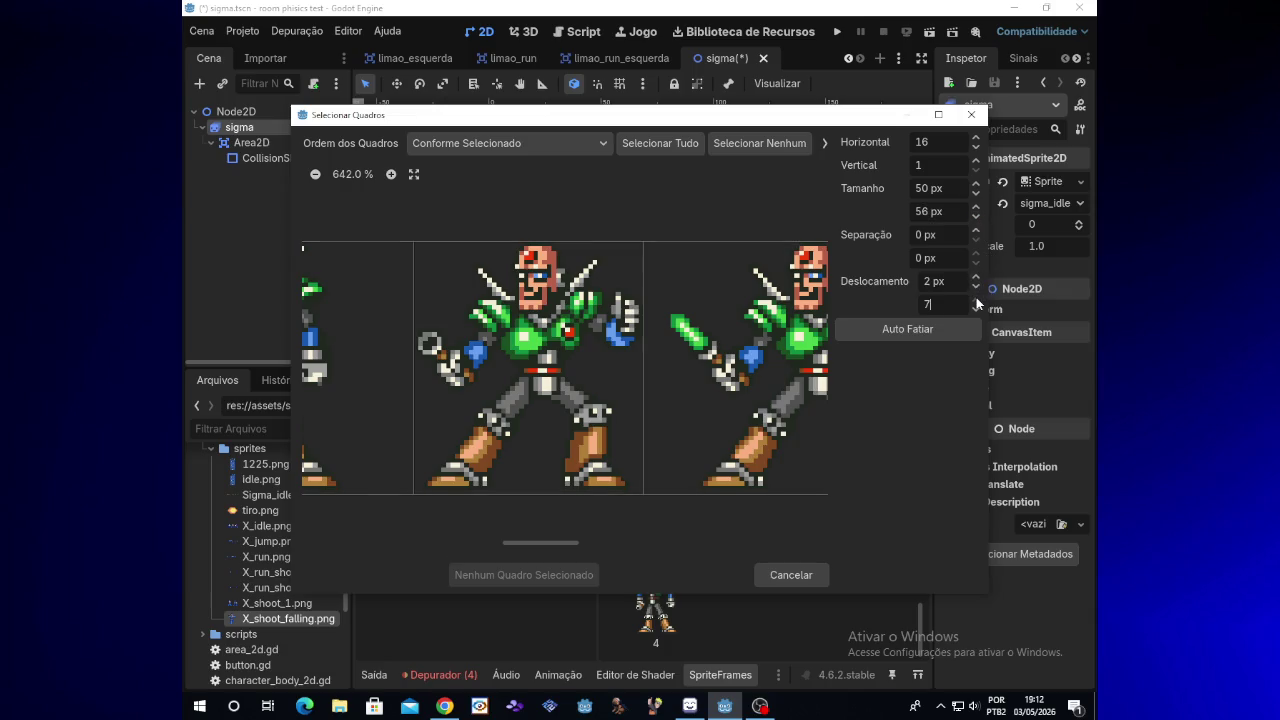
click(975, 219)
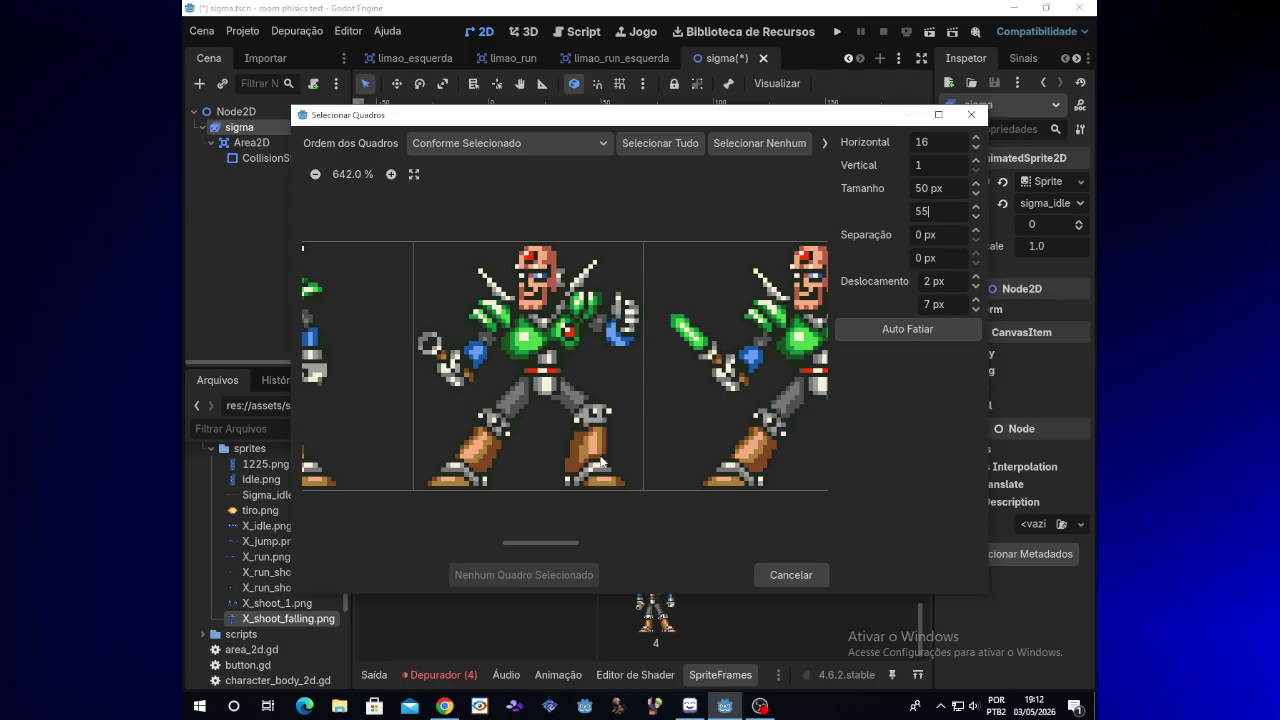
Step: Select the middle Sigma frame and add it to sigma_idle
click(600, 395)
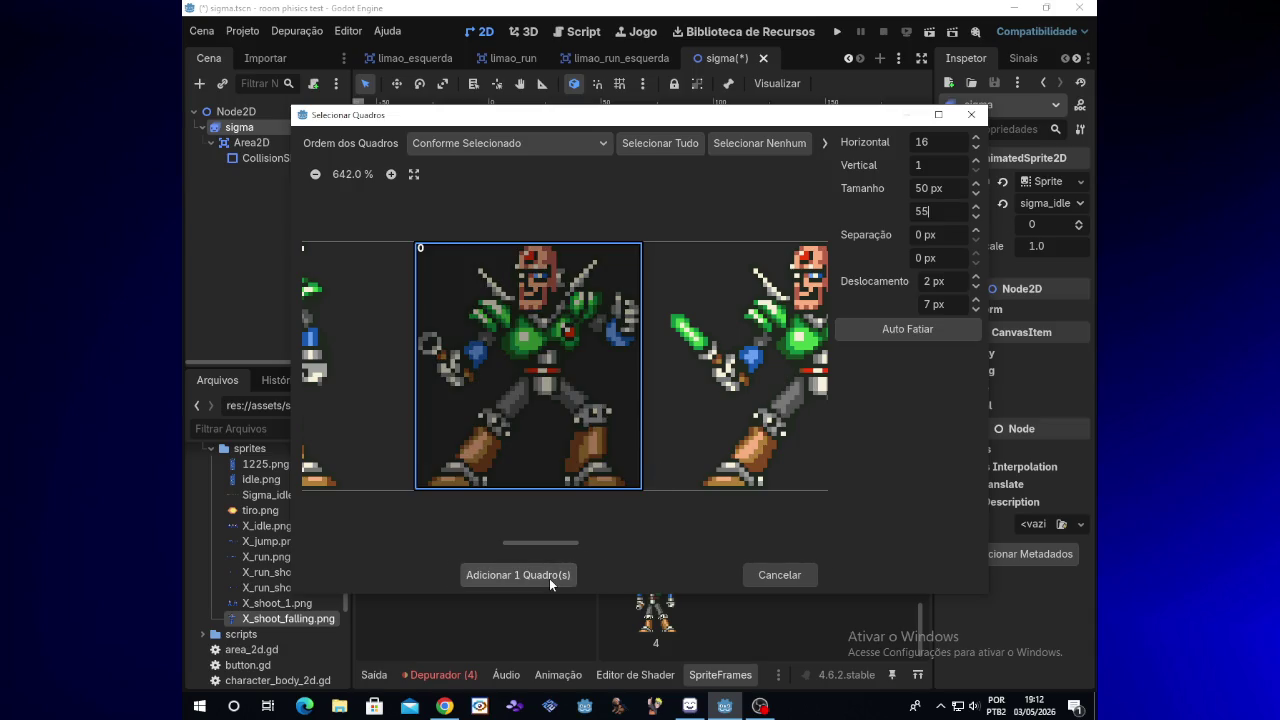
click(552, 419)
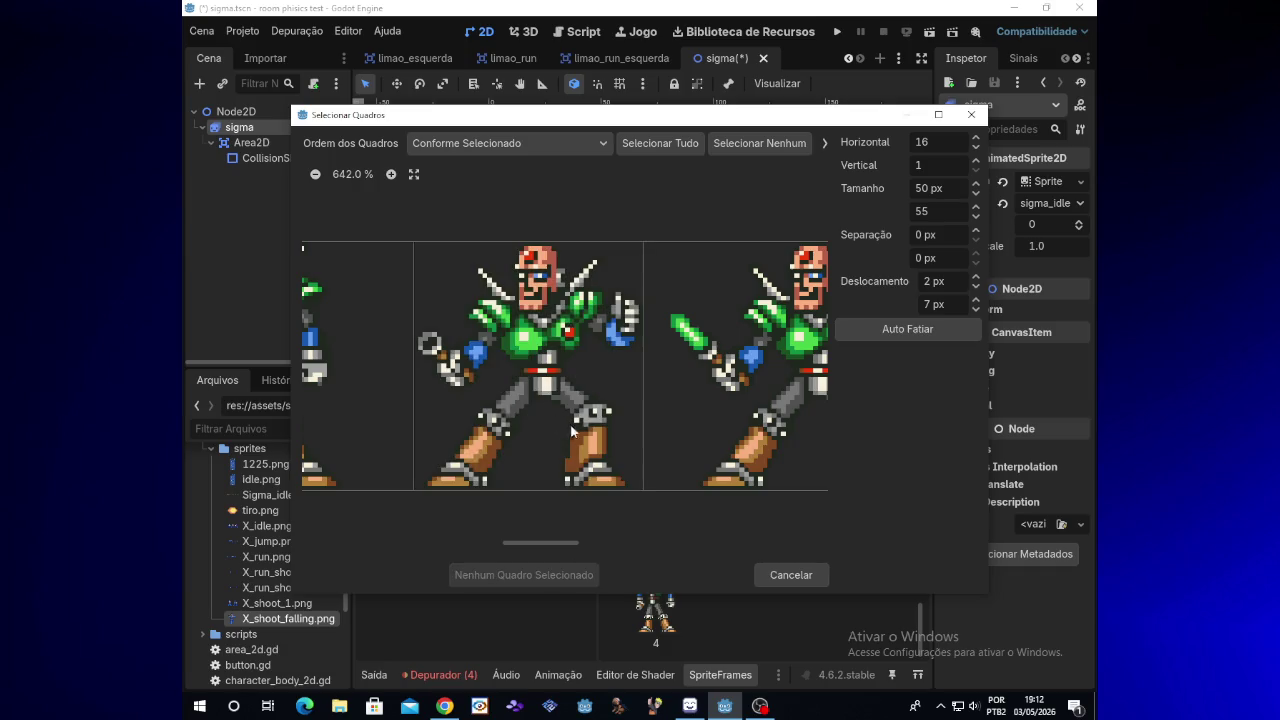
click(586, 480)
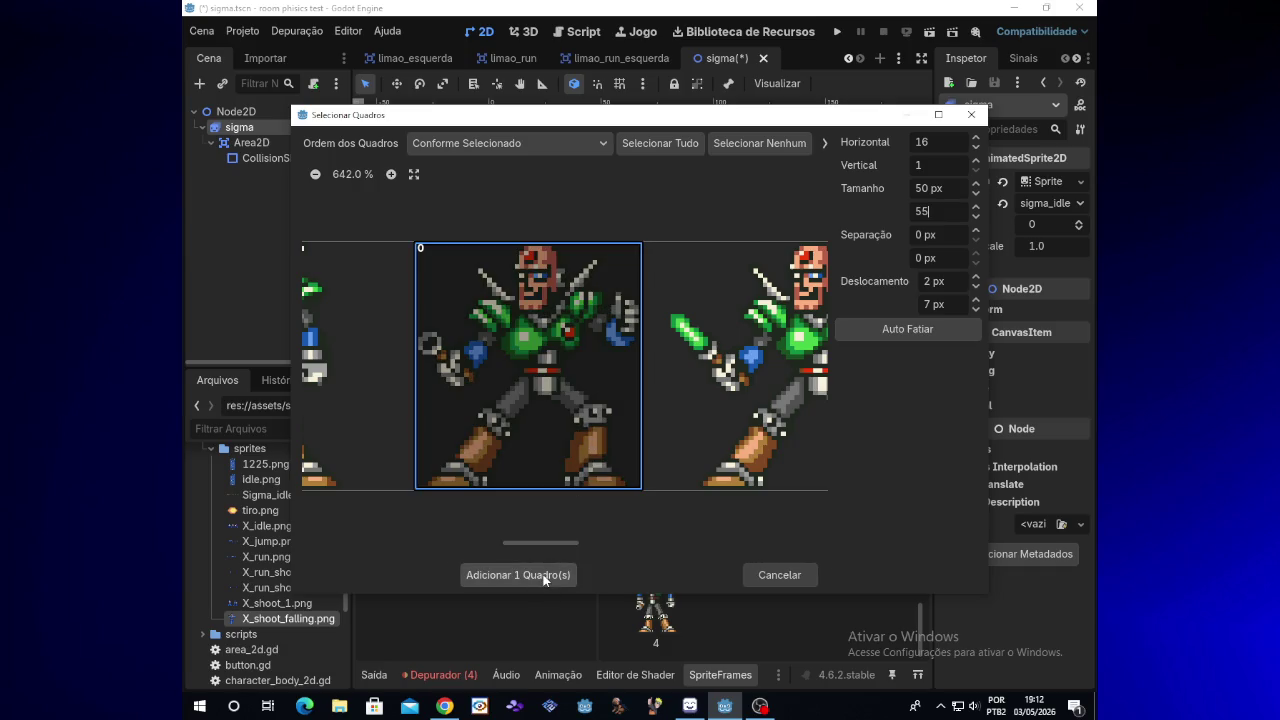
click(542, 572)
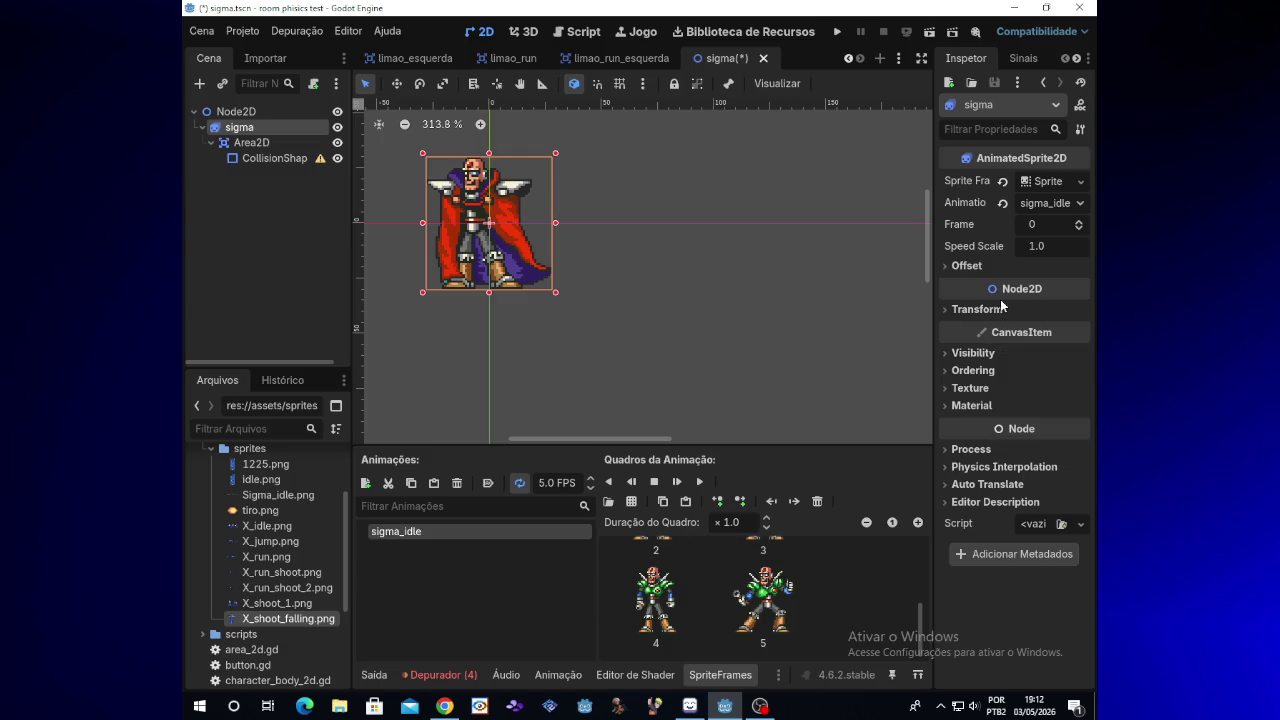
mouse_move(921, 629)
mouse_down()
mouse_move(921, 617)
mouse_move(922, 652)
mouse_up()
click(759, 706)
click(758, 707)
click(766, 707)
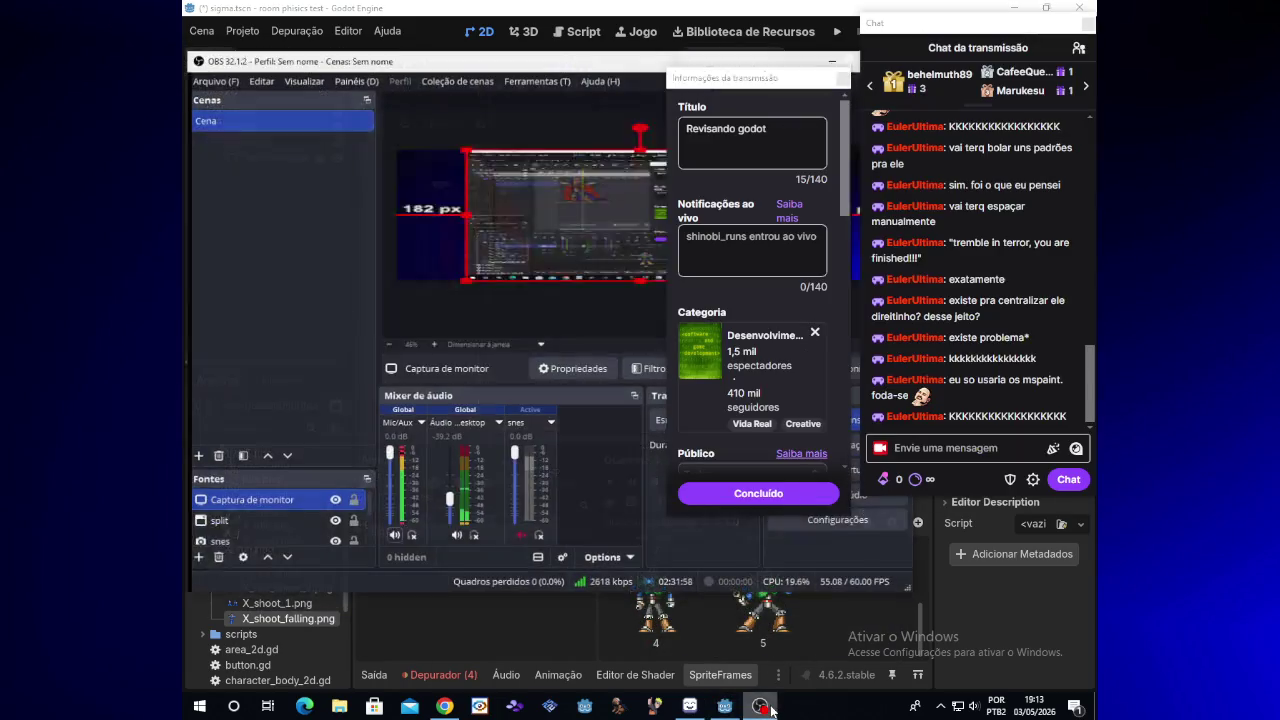
click(771, 708)
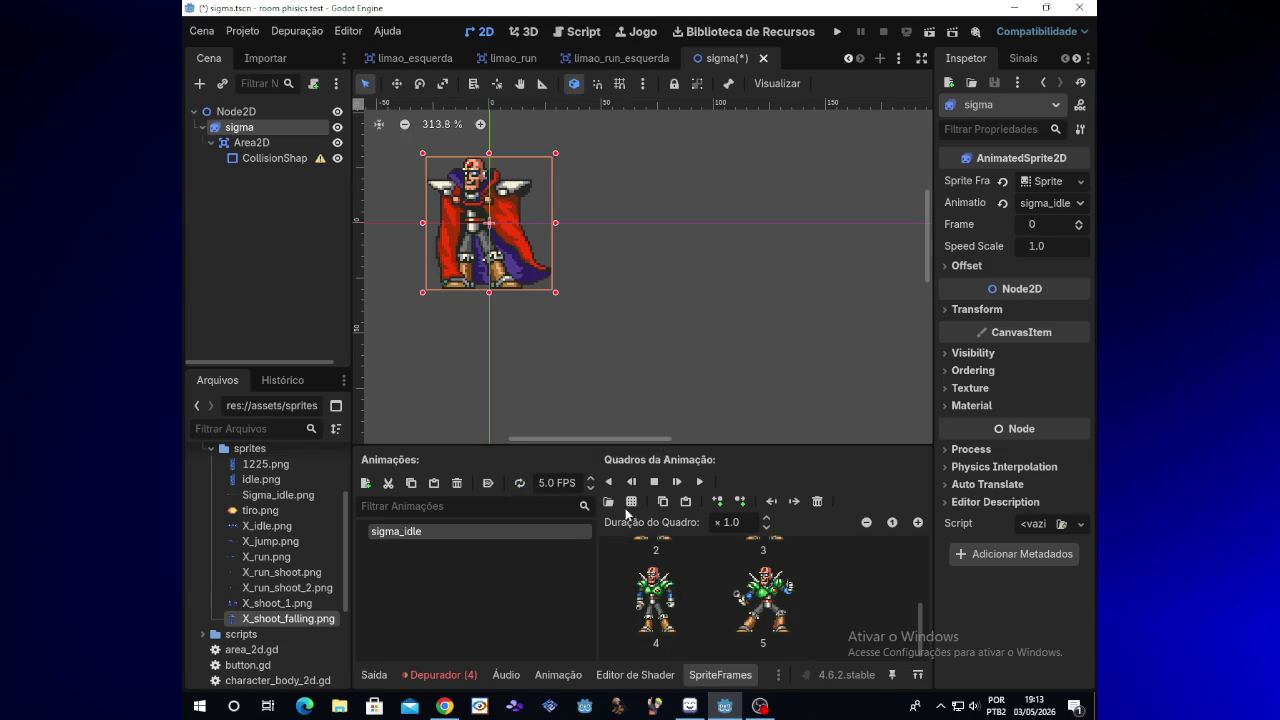
Step: Dismiss the sprite-sheet file picker and switch to the Script editor
click(627, 503)
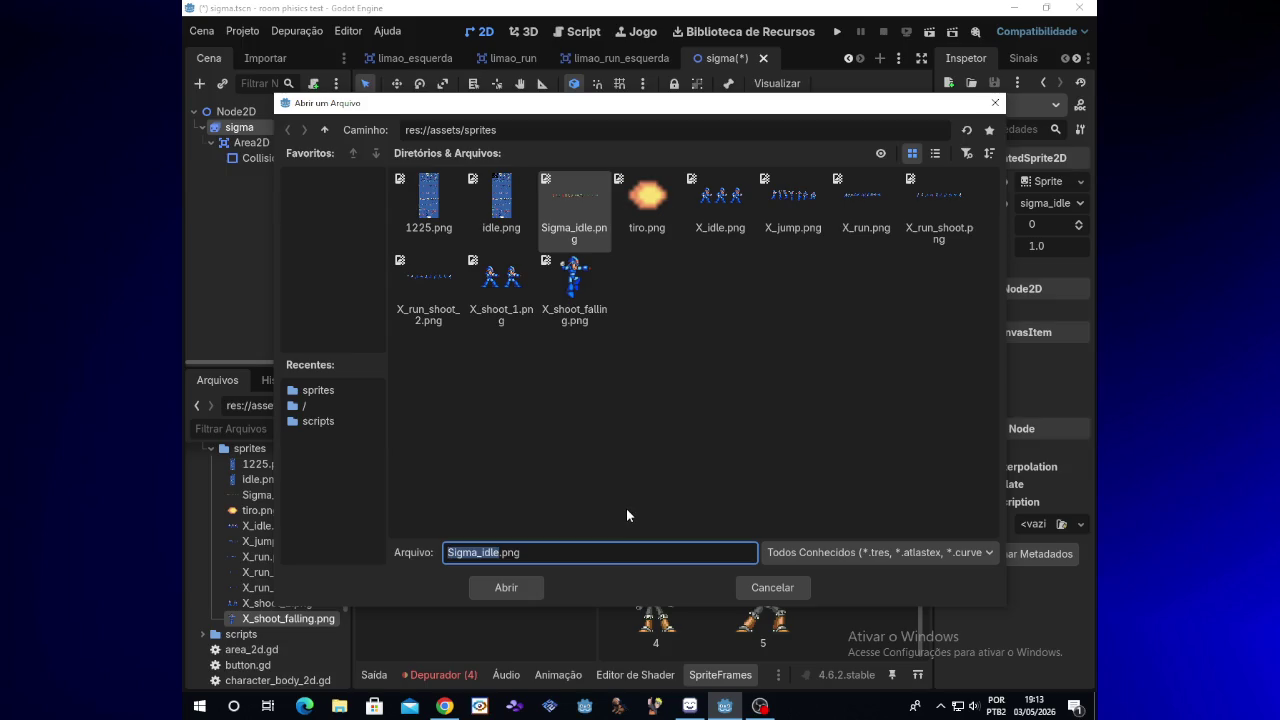
click(995, 103)
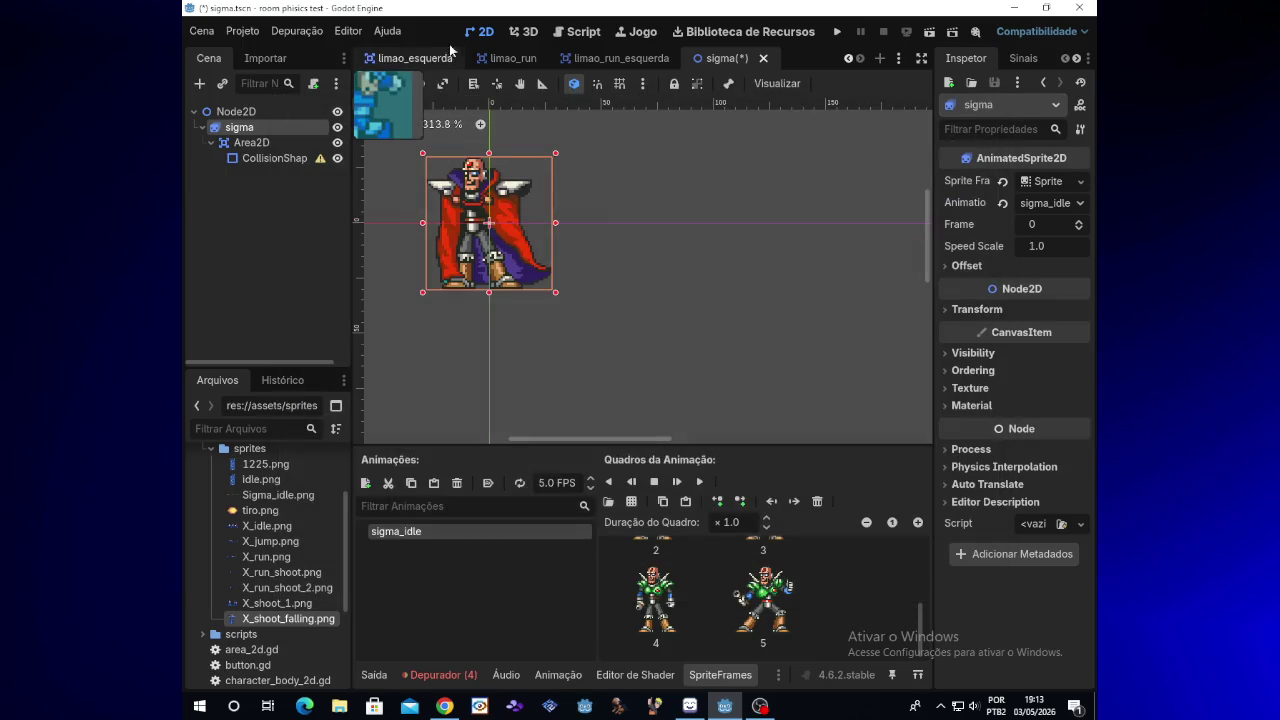
click(580, 31)
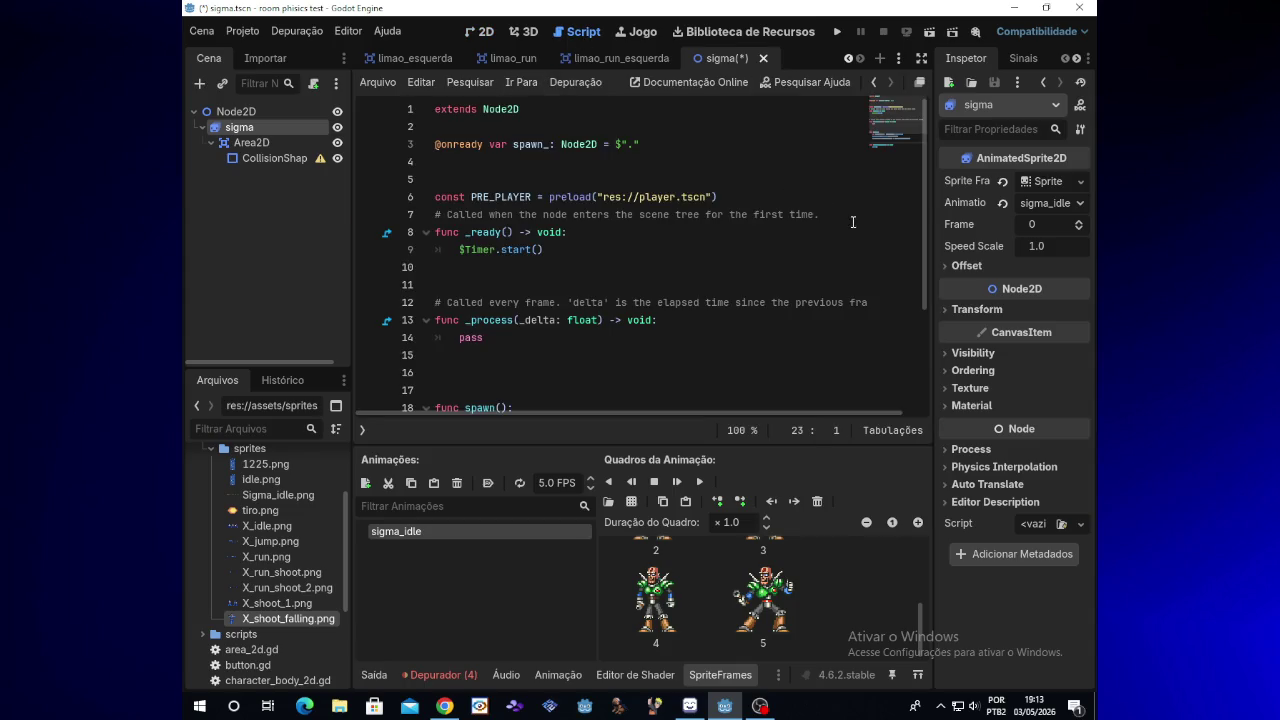
Step: Open the player scene's character script and scroll through its shooting input code
click(849, 59)
click(849, 59)
click(849, 59)
click(443, 58)
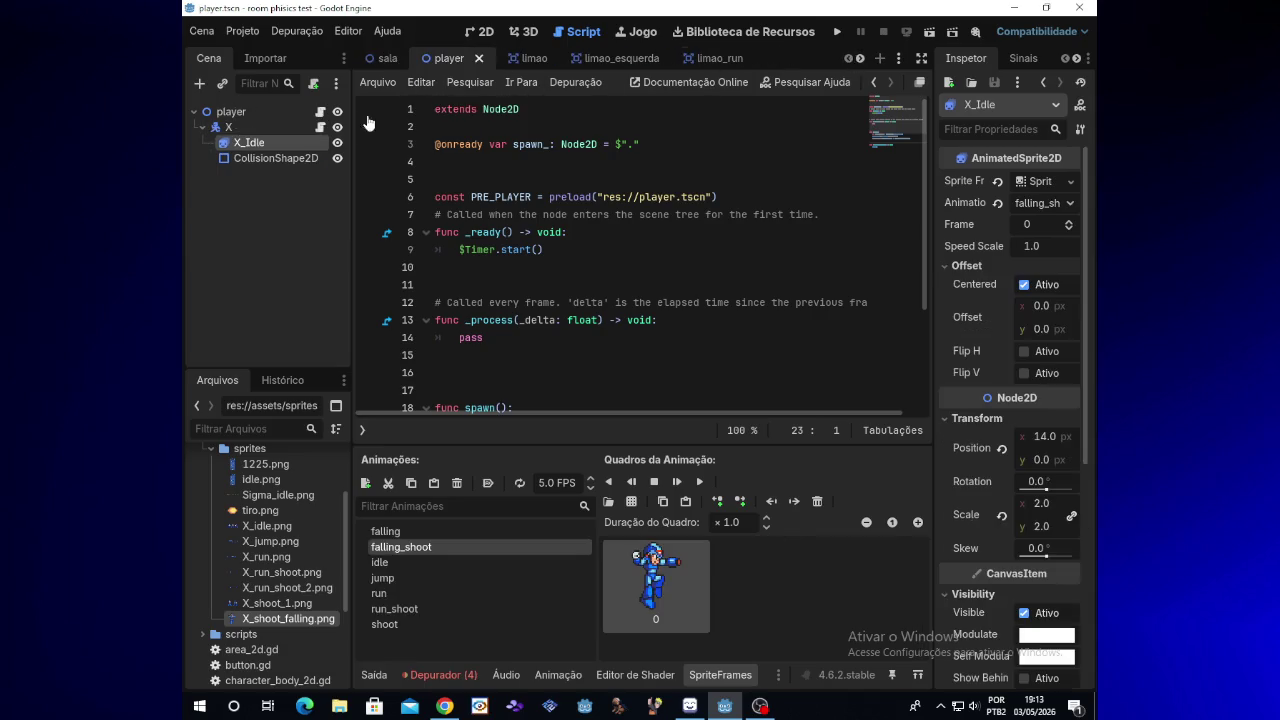
click(320, 128)
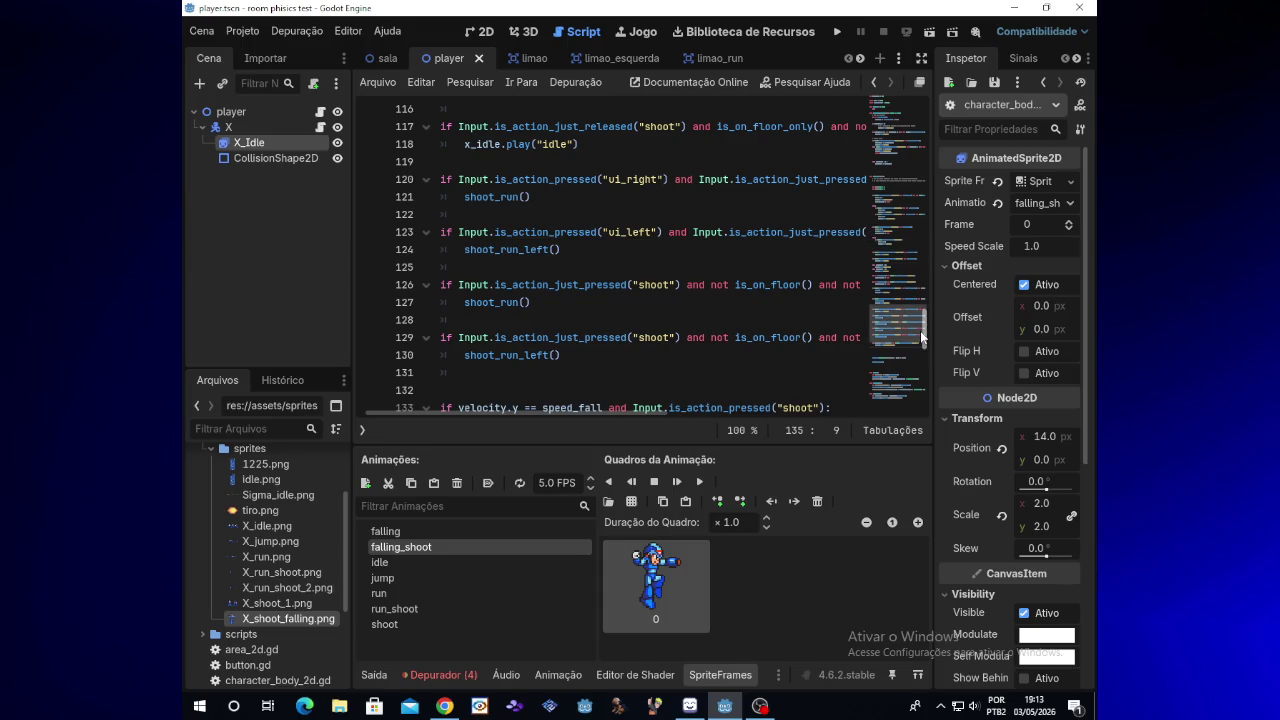
mouse_move(922, 338)
mouse_down()
mouse_move(909, 146)
mouse_move(926, 370)
mouse_move(926, 312)
mouse_up()
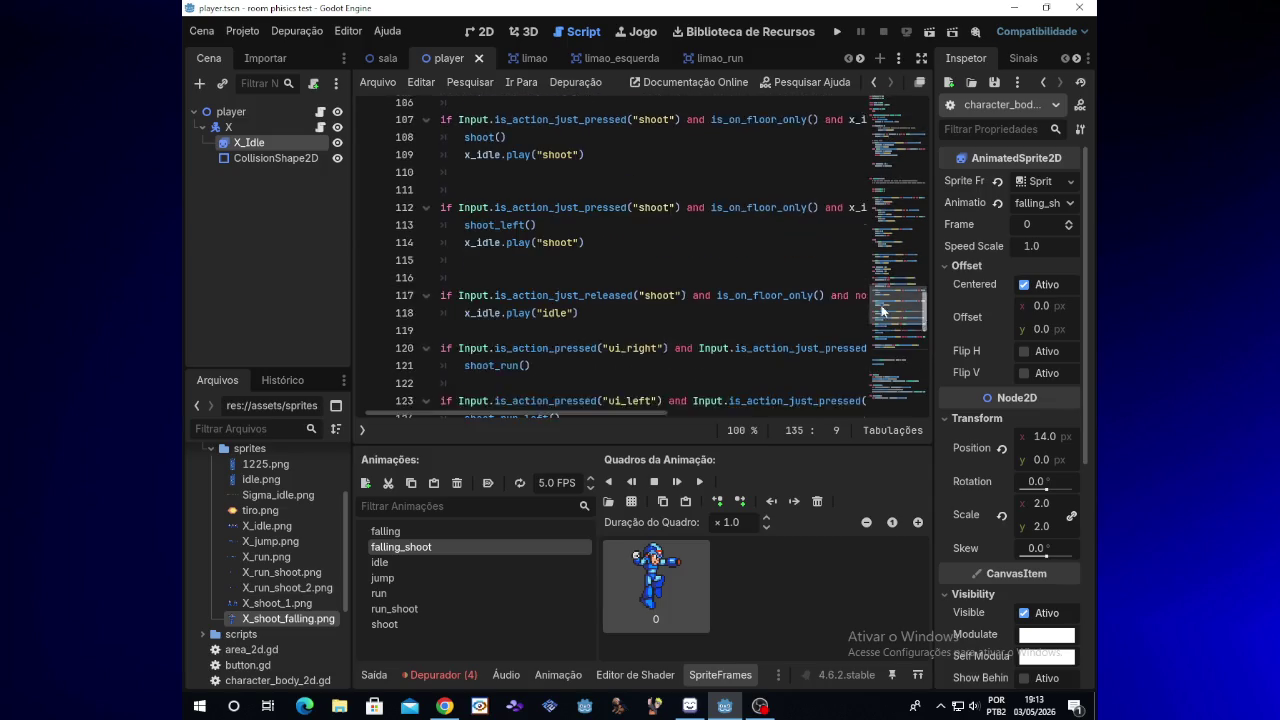
click(863, 57)
Step: Return to the sigma(*) scene tab and open the add-frames-from-sprite-sheet picker
click(863, 57)
click(786, 57)
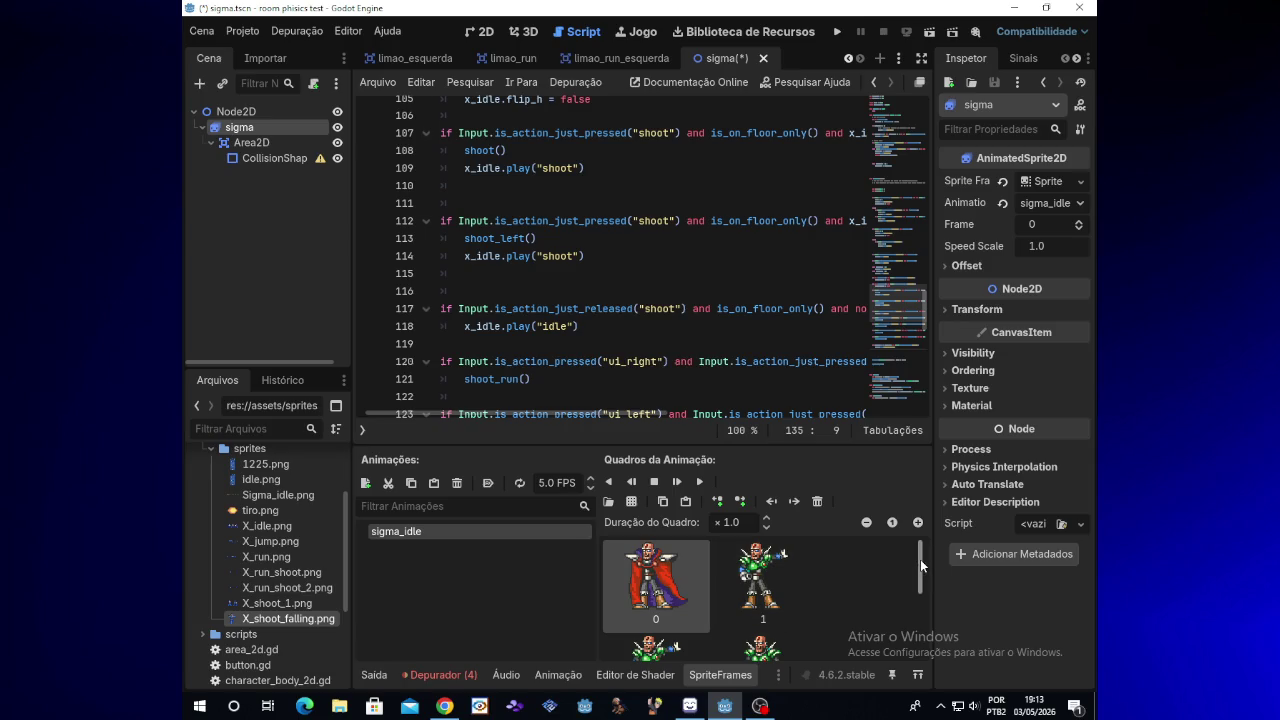
drag(918, 566, 921, 640)
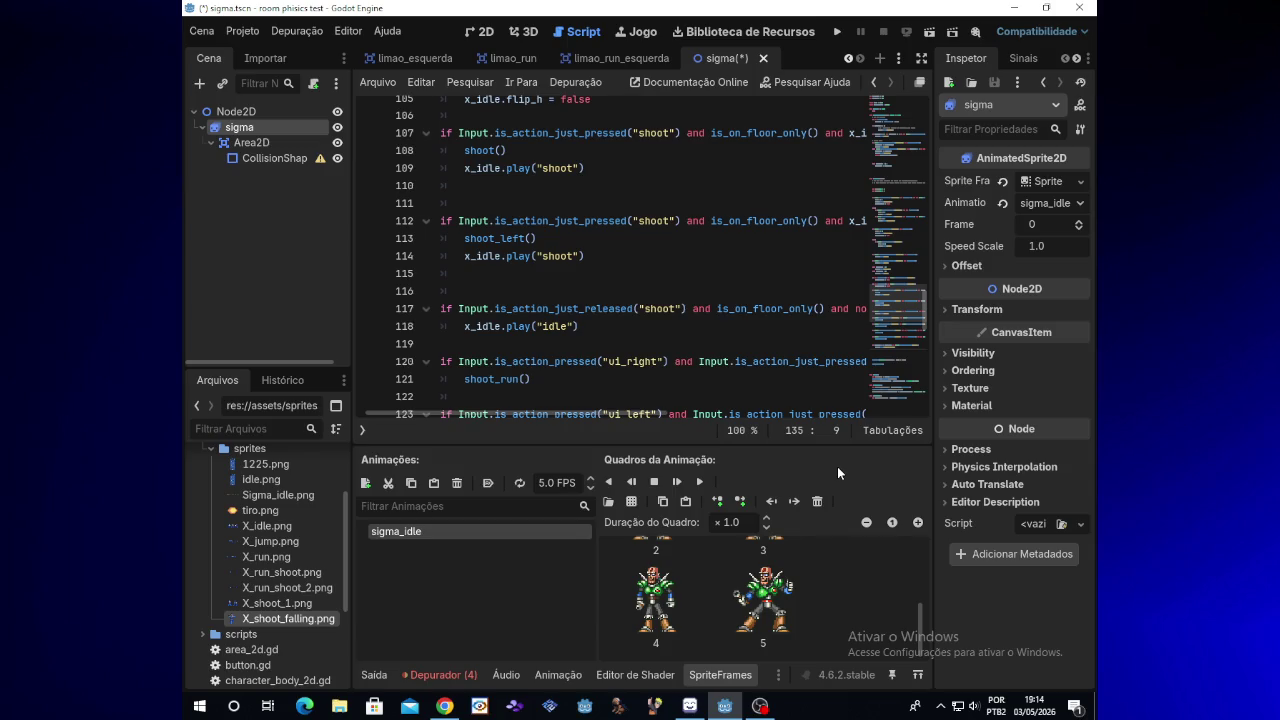
click(632, 502)
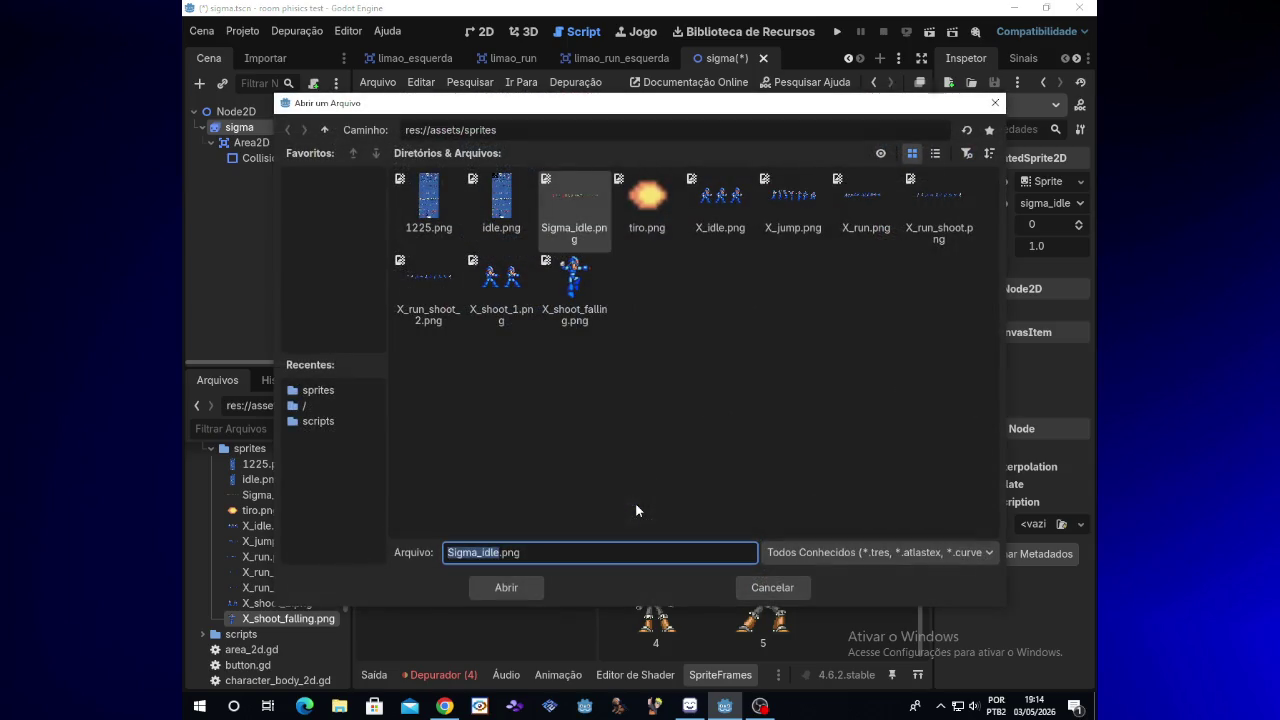
Step: Open Sigma_idle.png in the frame selector and inspect the current slicing
double_click(571, 278)
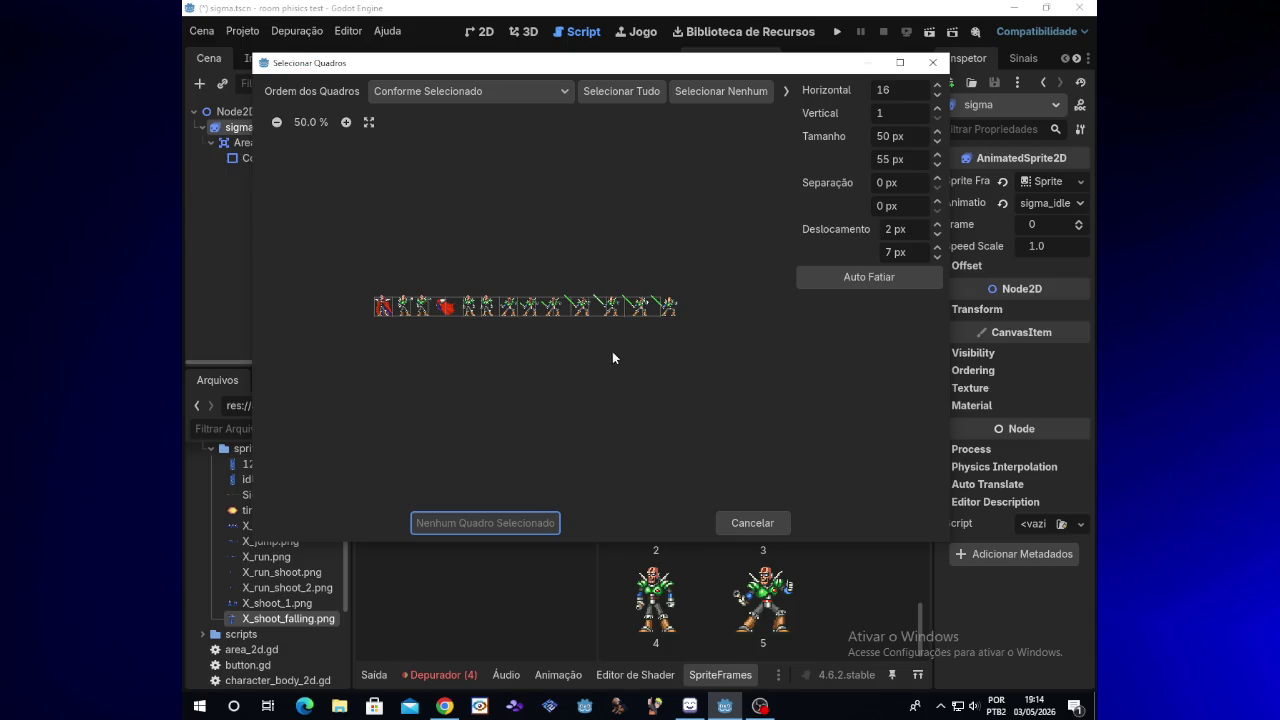
scroll(600, 345, up, 4)
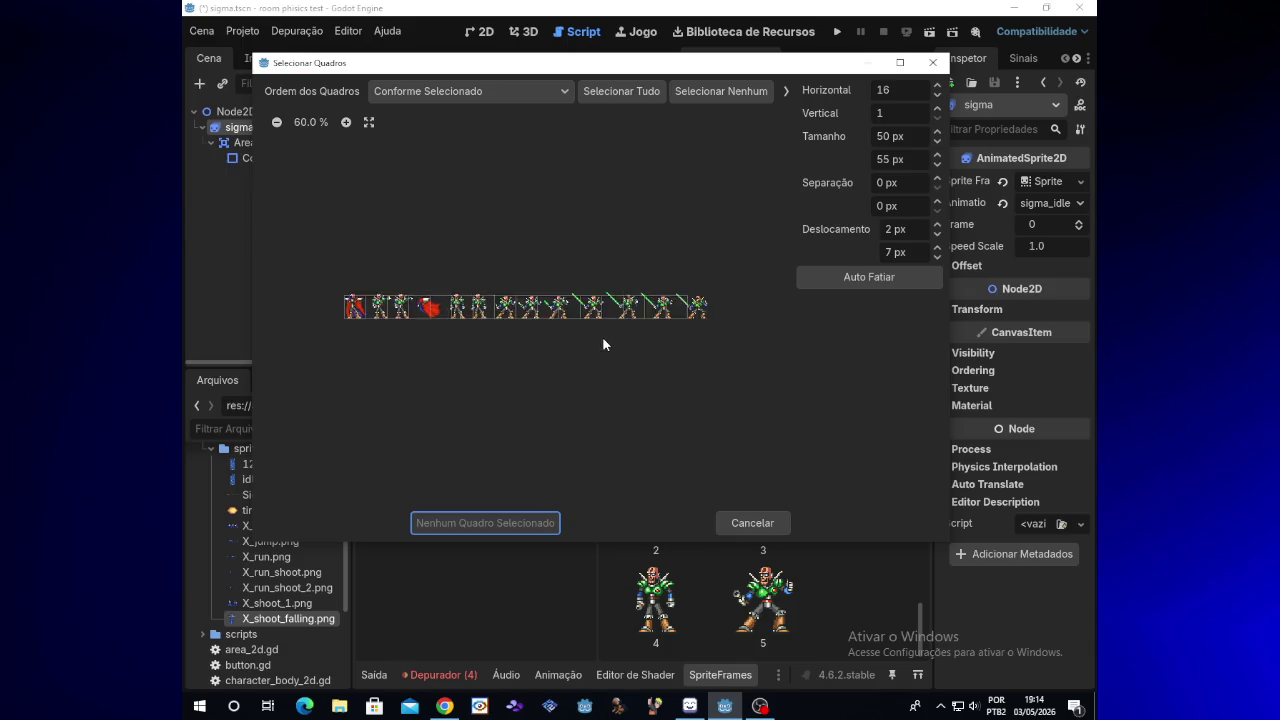
scroll(600, 345, up, 9)
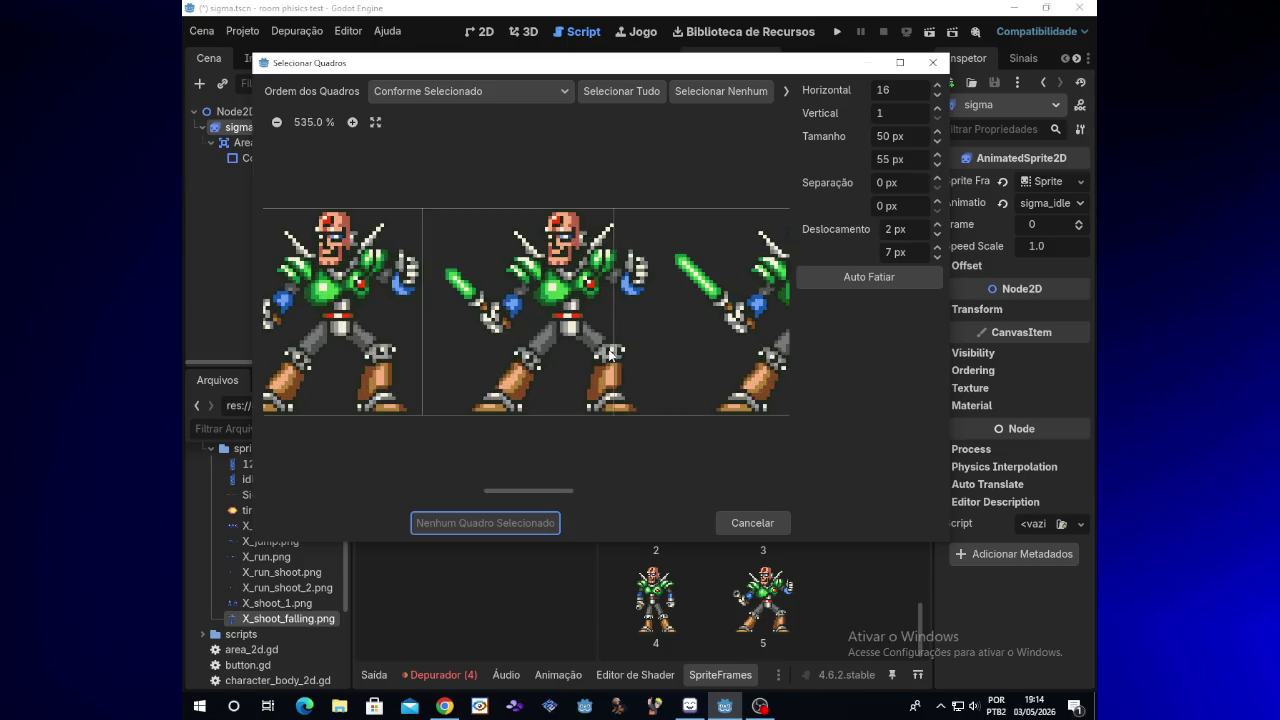
mouse_move(568, 491)
mouse_down()
mouse_move(492, 487)
mouse_move(567, 489)
mouse_up()
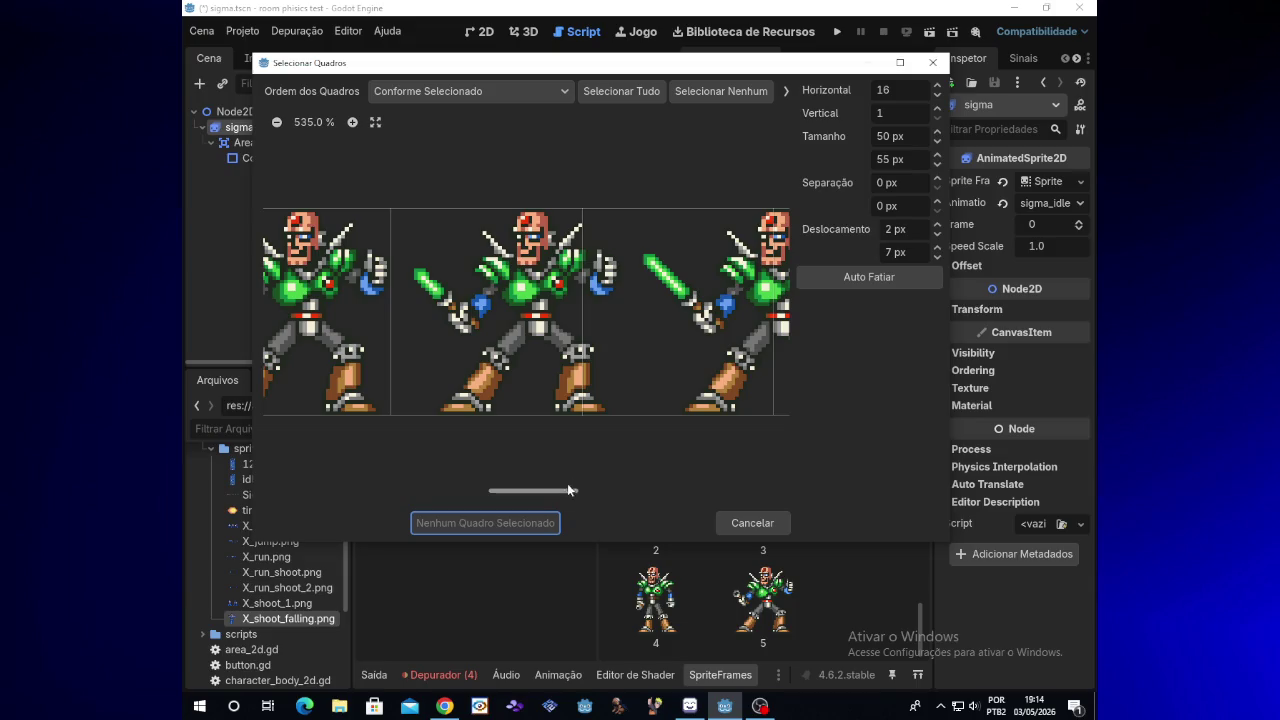
click(572, 366)
click(520, 357)
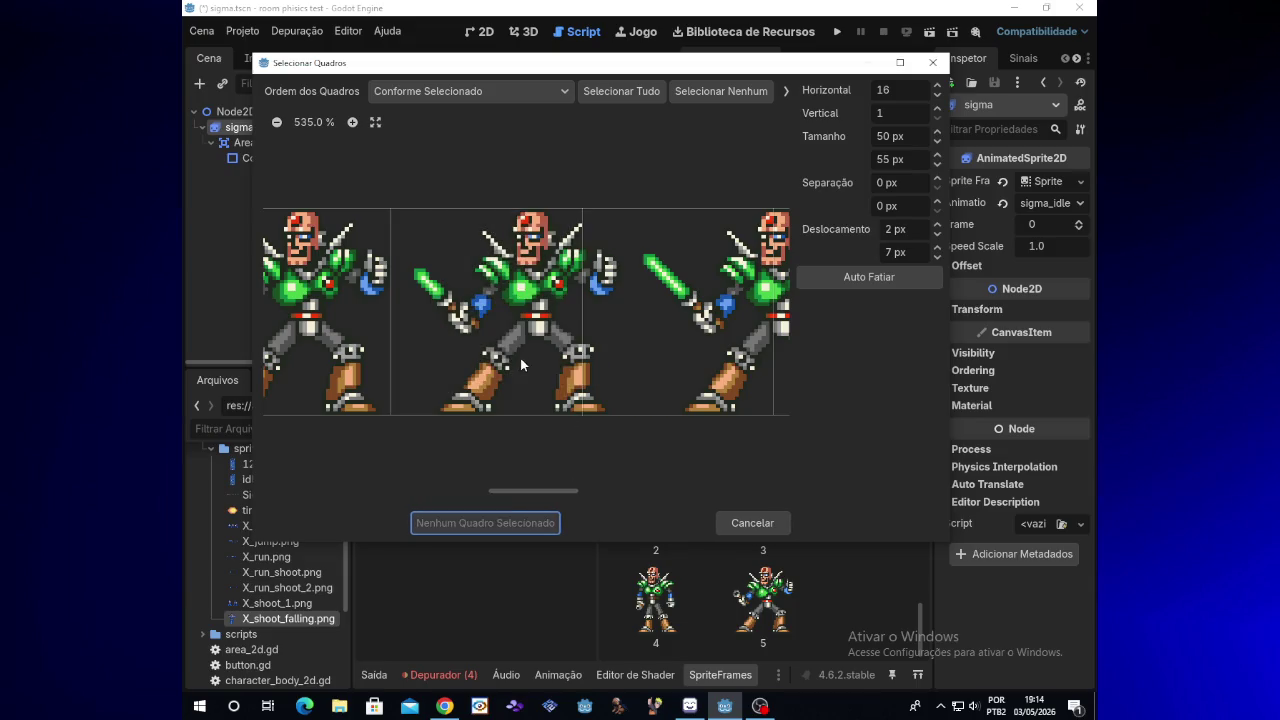
Step: Experiment with frame width and height and horizontal offsets between 0 and 38 px
click(937, 225)
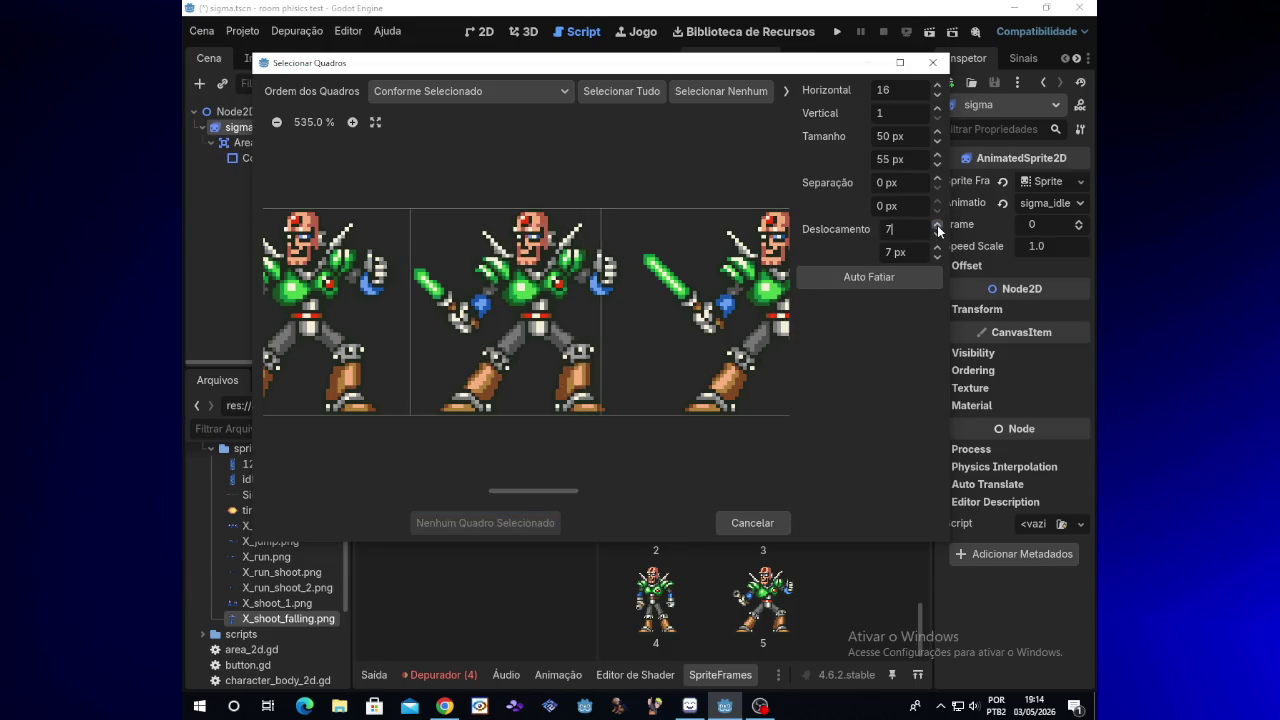
click(937, 225)
click(938, 155)
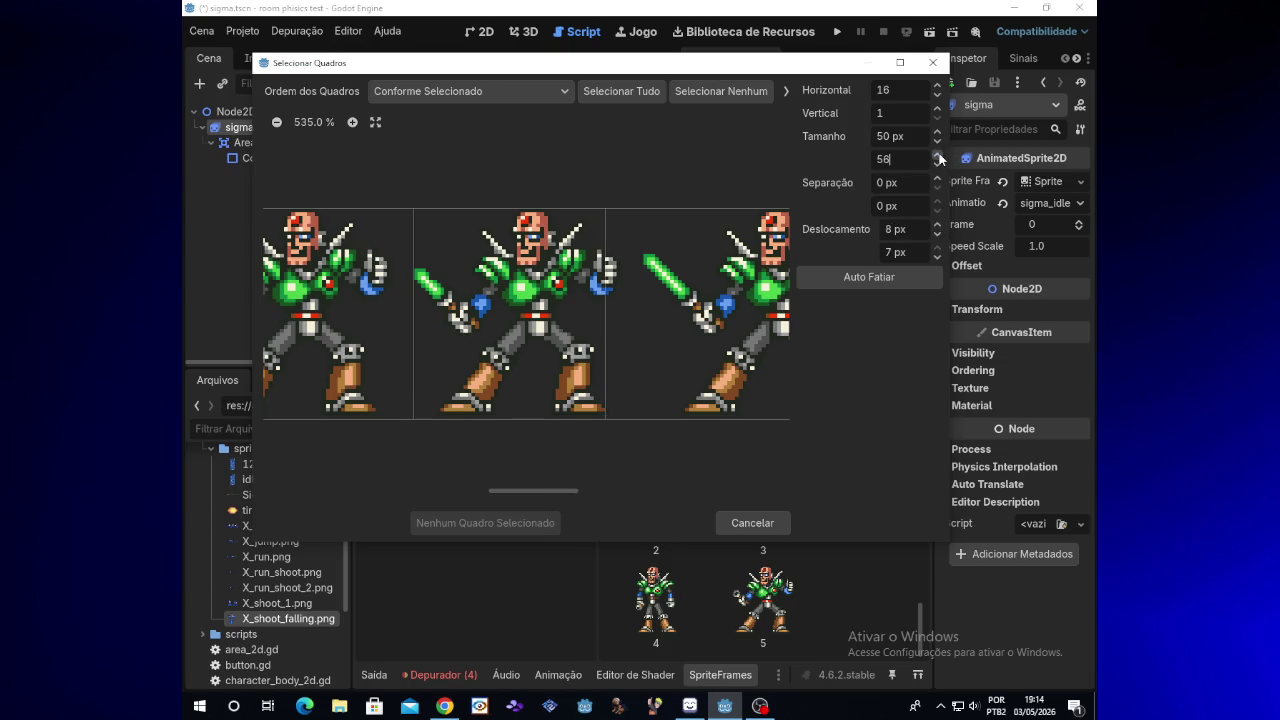
click(938, 163)
click(937, 131)
click(937, 131)
click(937, 131)
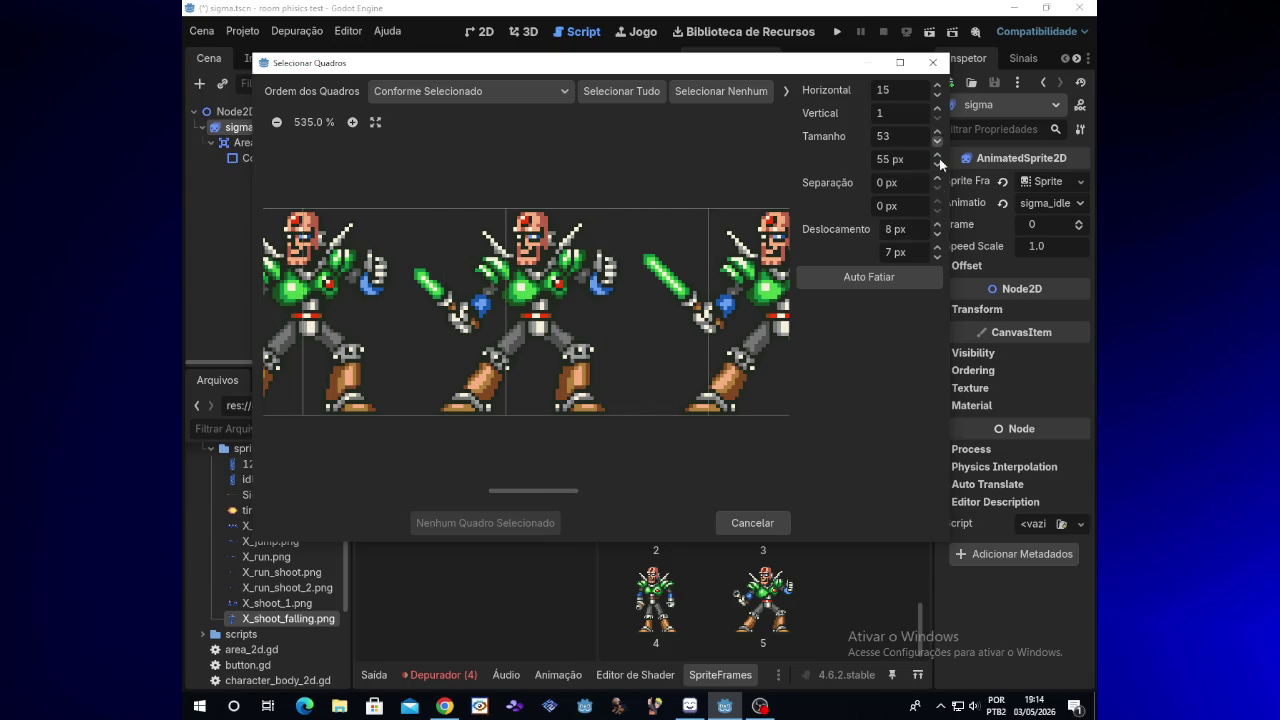
click(937, 235)
text(0)
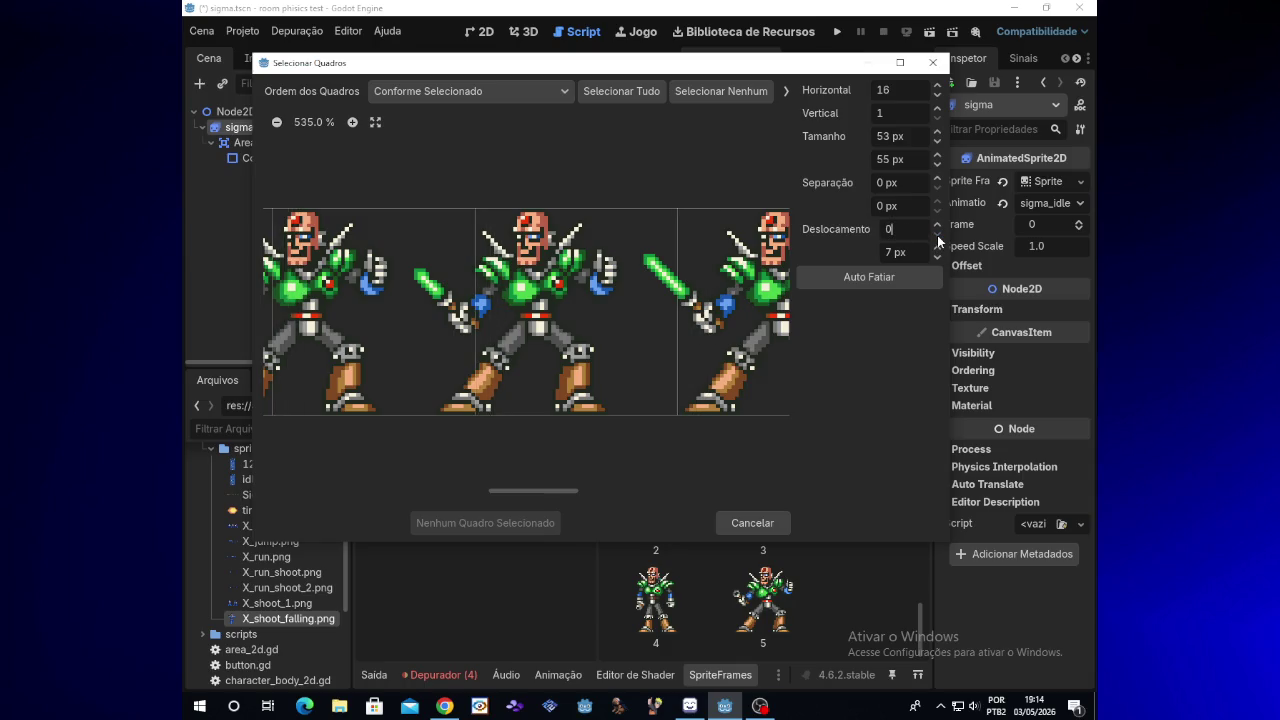
click(938, 230)
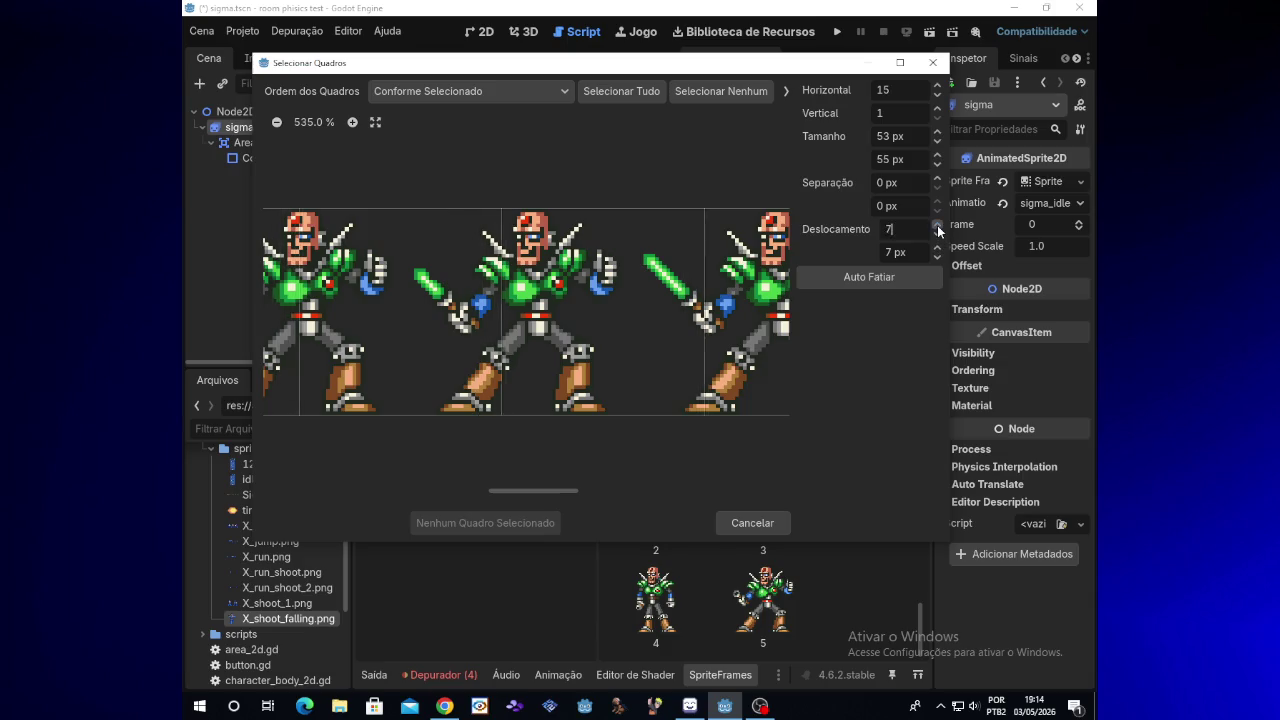
drag(938, 230, 938, 230)
click(938, 230)
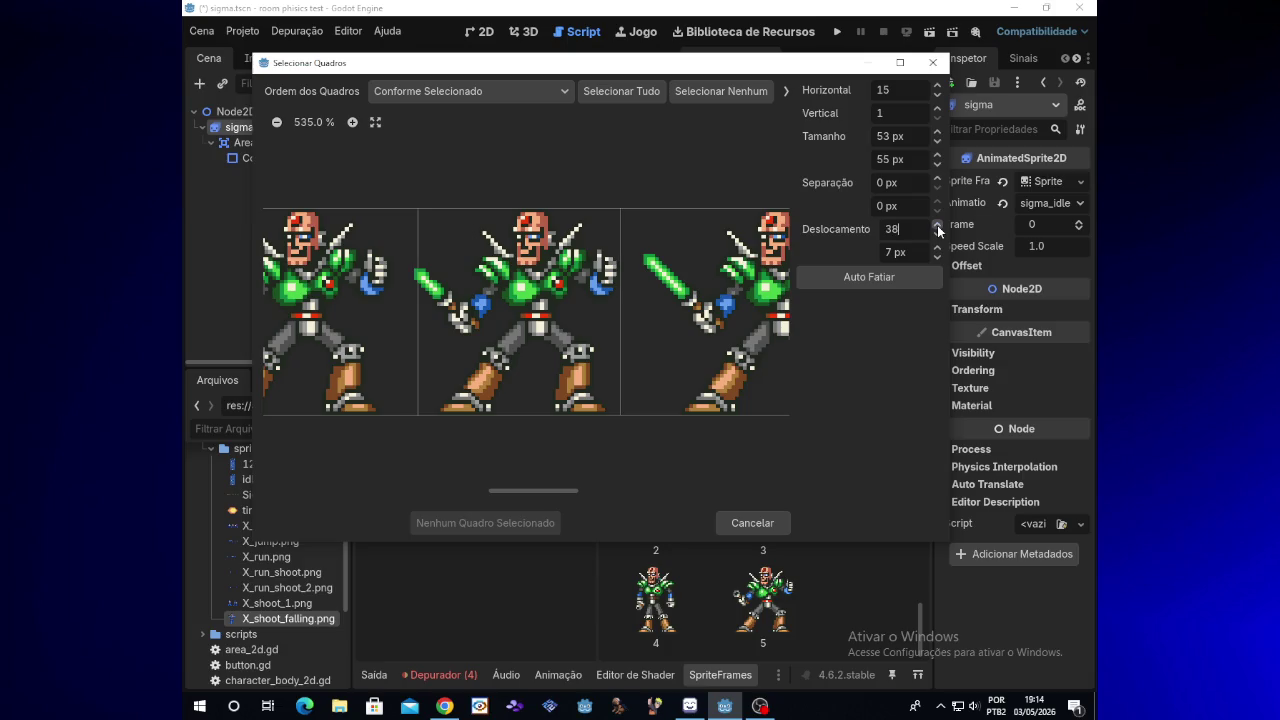
click(938, 234)
click(938, 234)
click(938, 234)
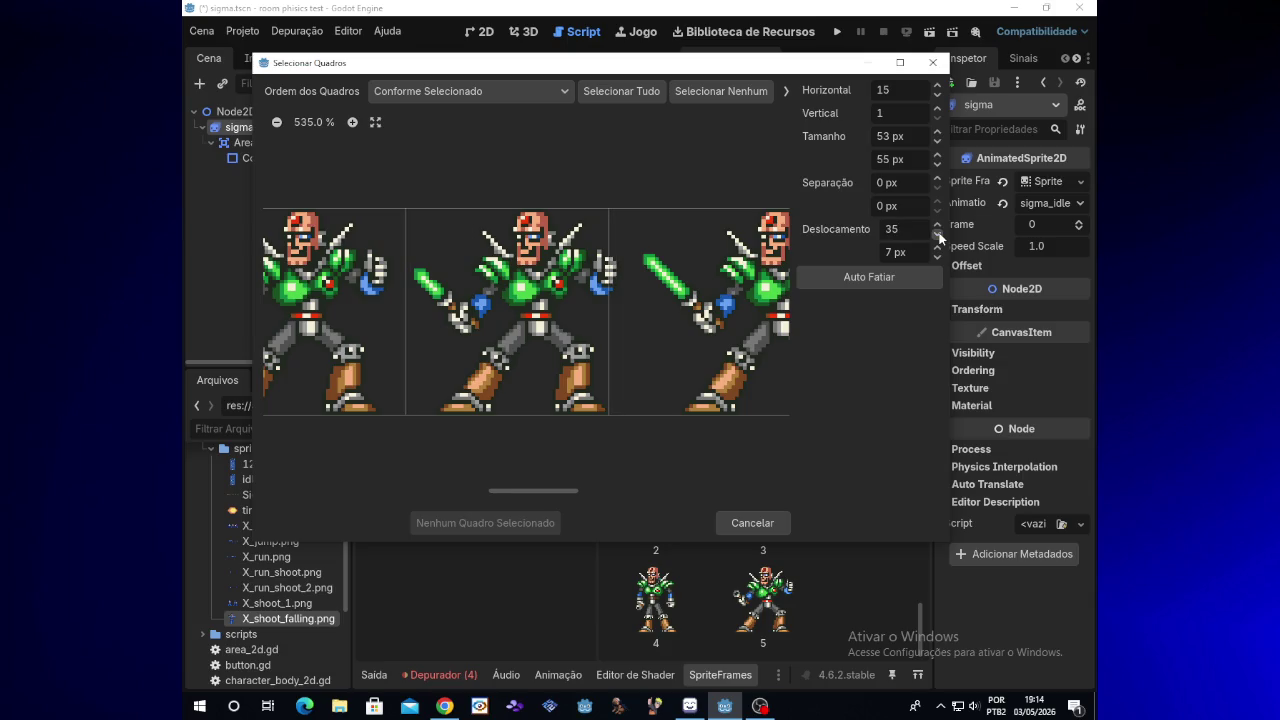
Step: Widen the cells to 55×55 px and lower the horizontal offset to 22 px
click(937, 132)
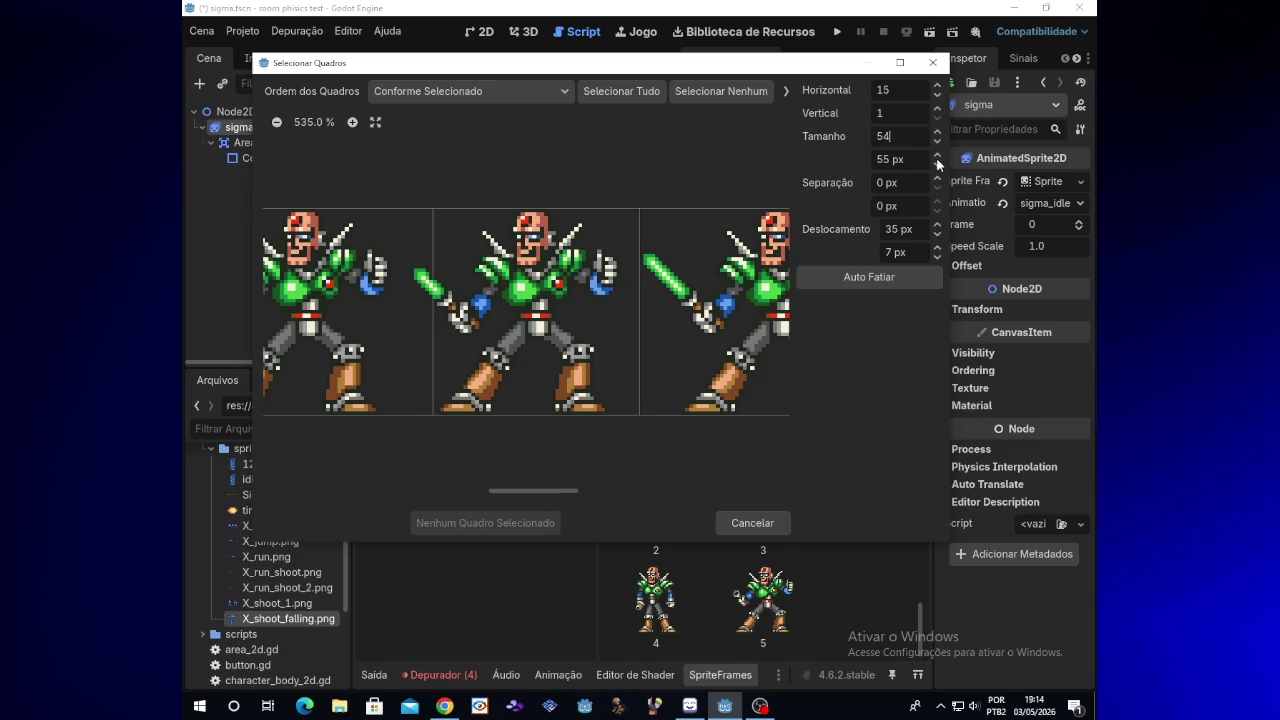
click(936, 236)
click(936, 236)
click(936, 236)
click(936, 235)
click(936, 235)
click(936, 235)
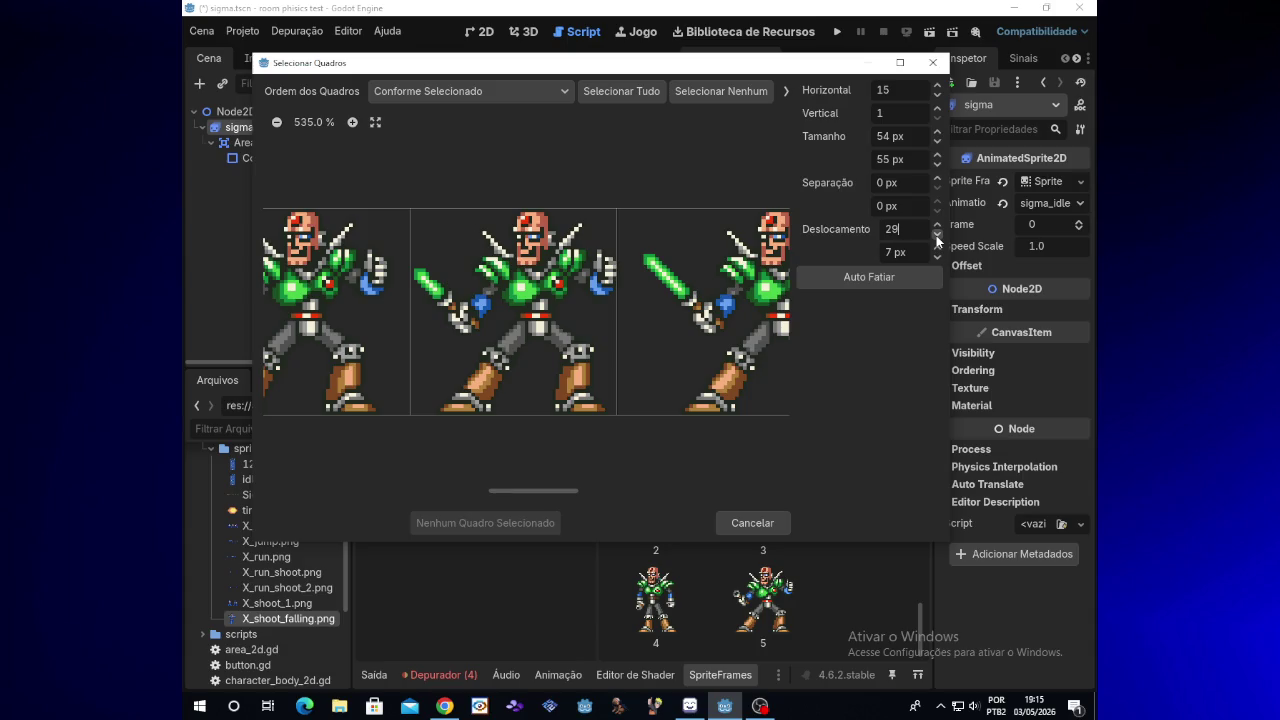
click(935, 132)
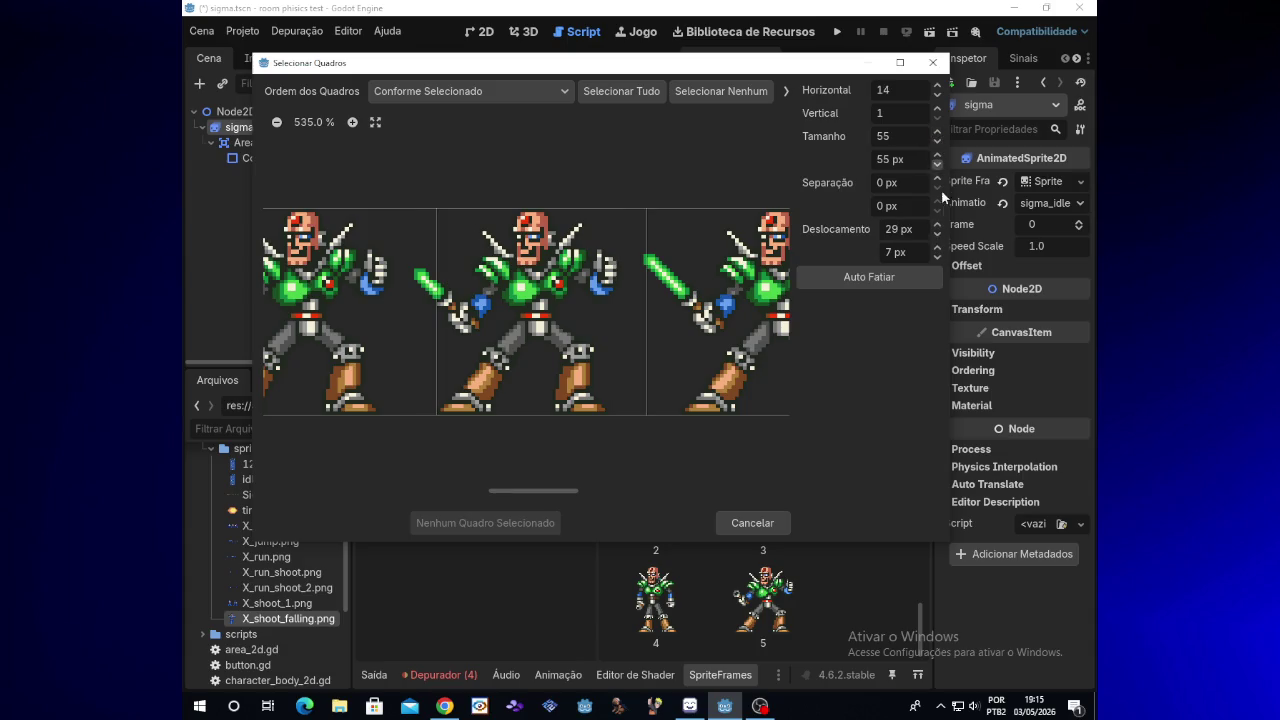
click(938, 235)
click(938, 235)
click(938, 235)
click(938, 235)
click(938, 235)
click(938, 235)
click(938, 235)
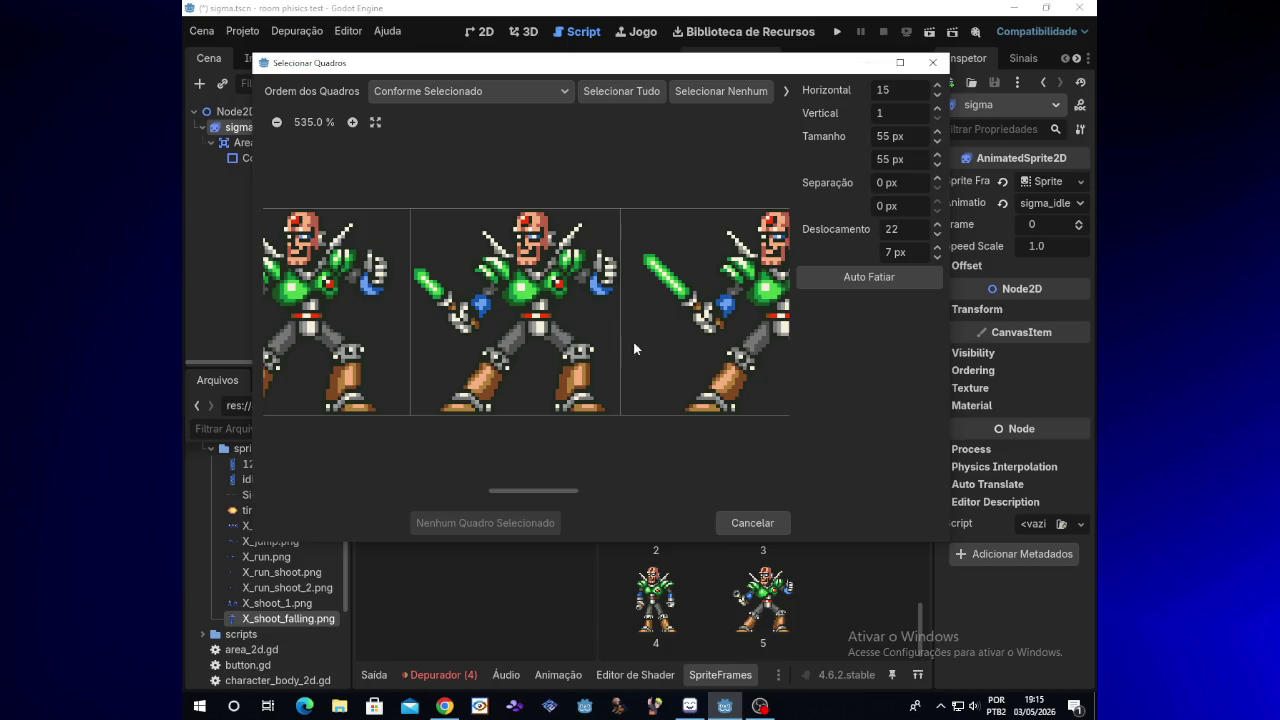
Step: Select the middle pose frame and add it as one animation frame
click(606, 342)
click(604, 353)
click(560, 346)
click(562, 350)
mouse_move(706, 68)
mouse_down()
mouse_move(776, 75)
mouse_move(777, 113)
mouse_up()
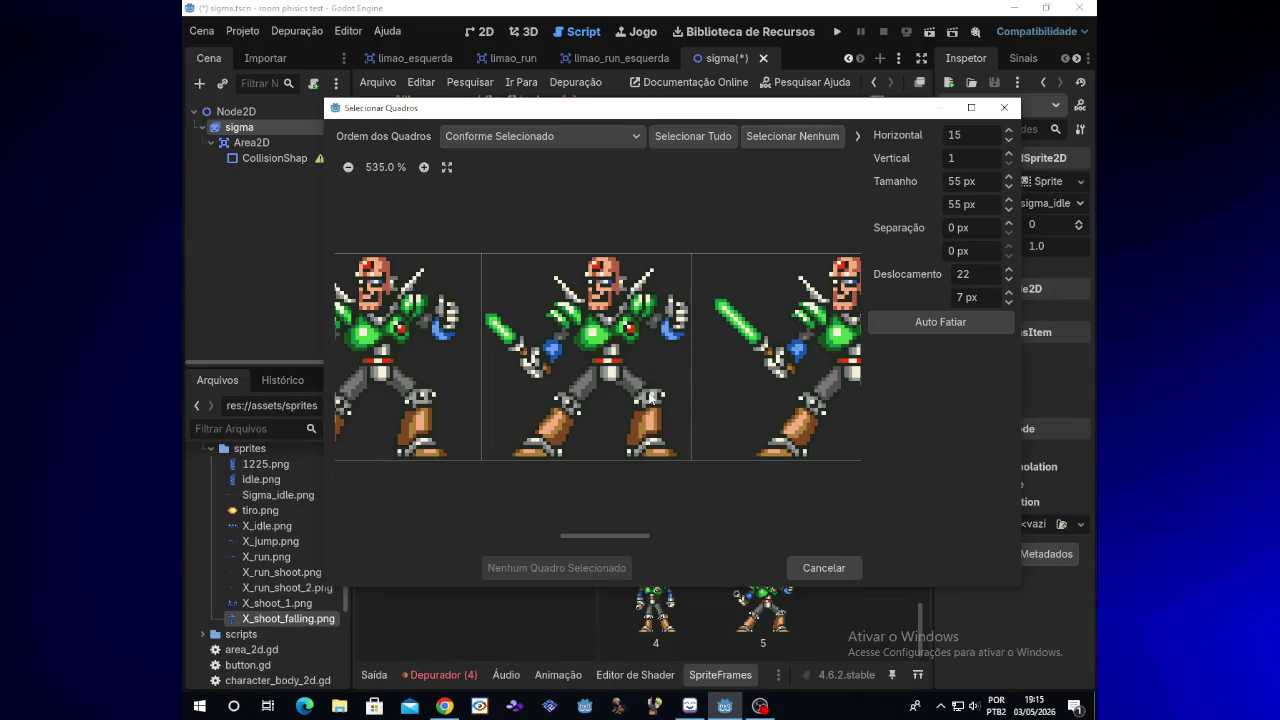
click(650, 397)
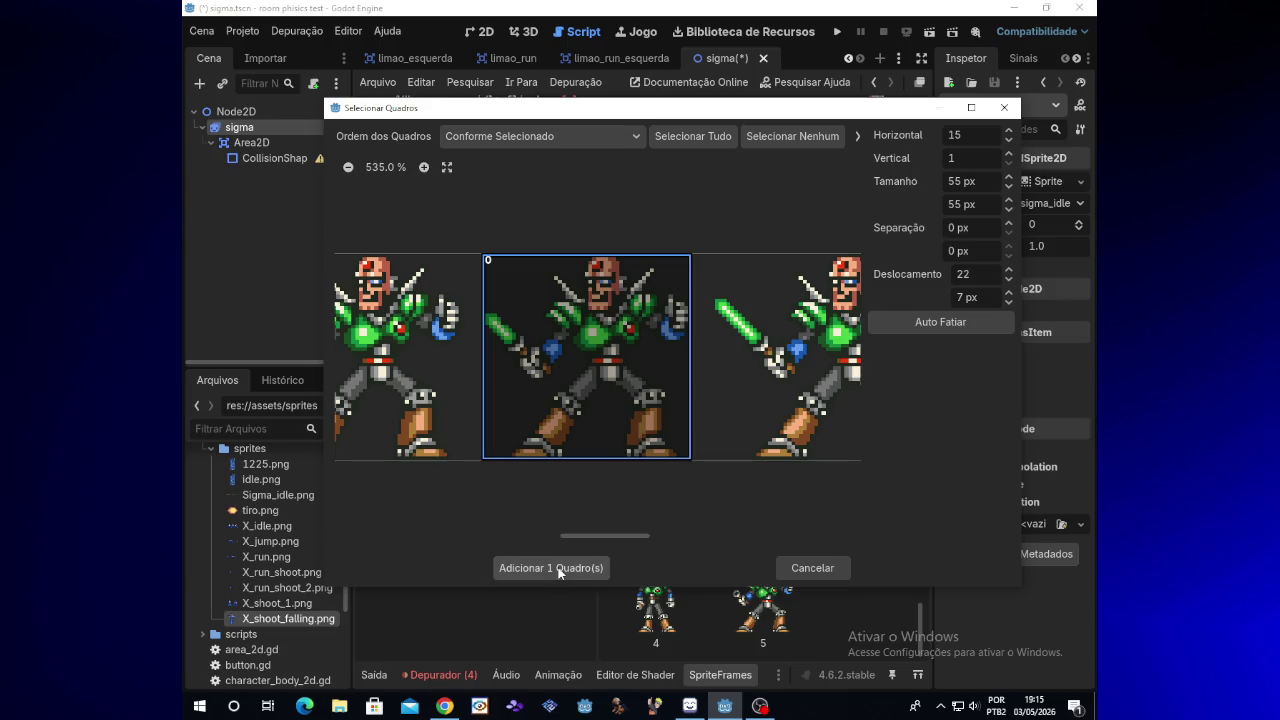
click(636, 437)
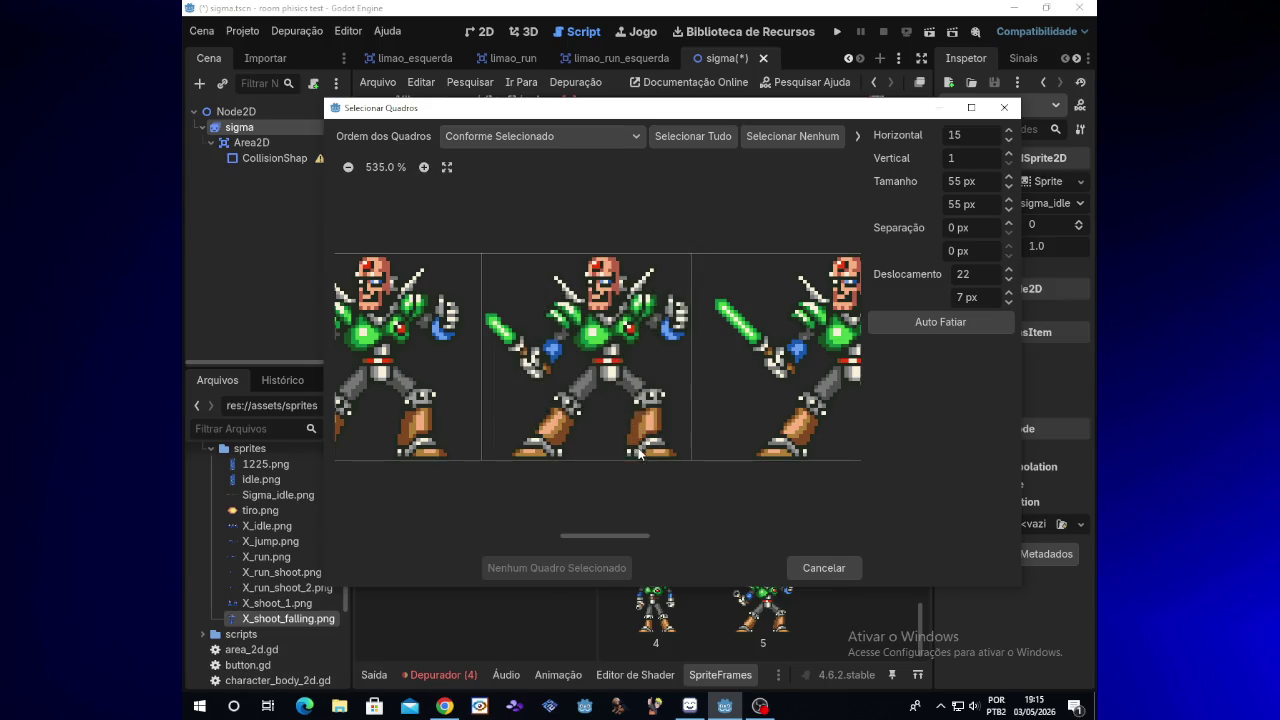
click(634, 445)
click(594, 570)
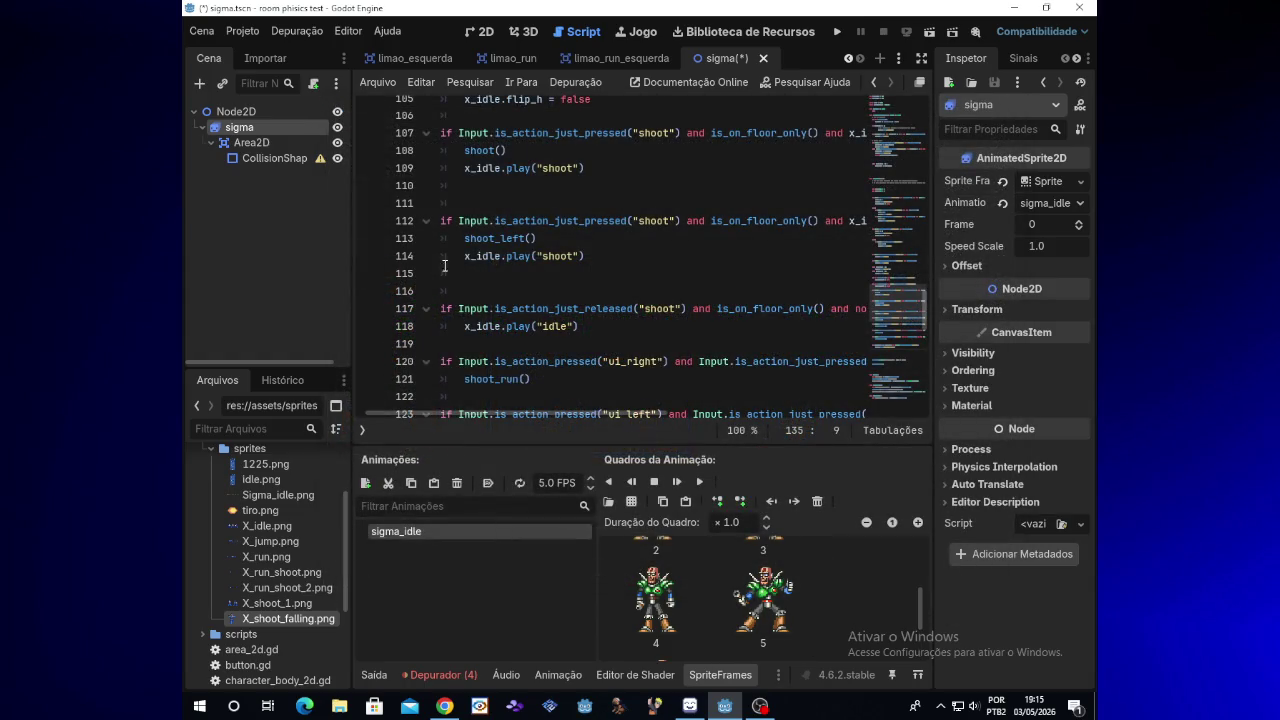
Step: Show the 2D view and preview the sigma_idle animation playing
click(484, 34)
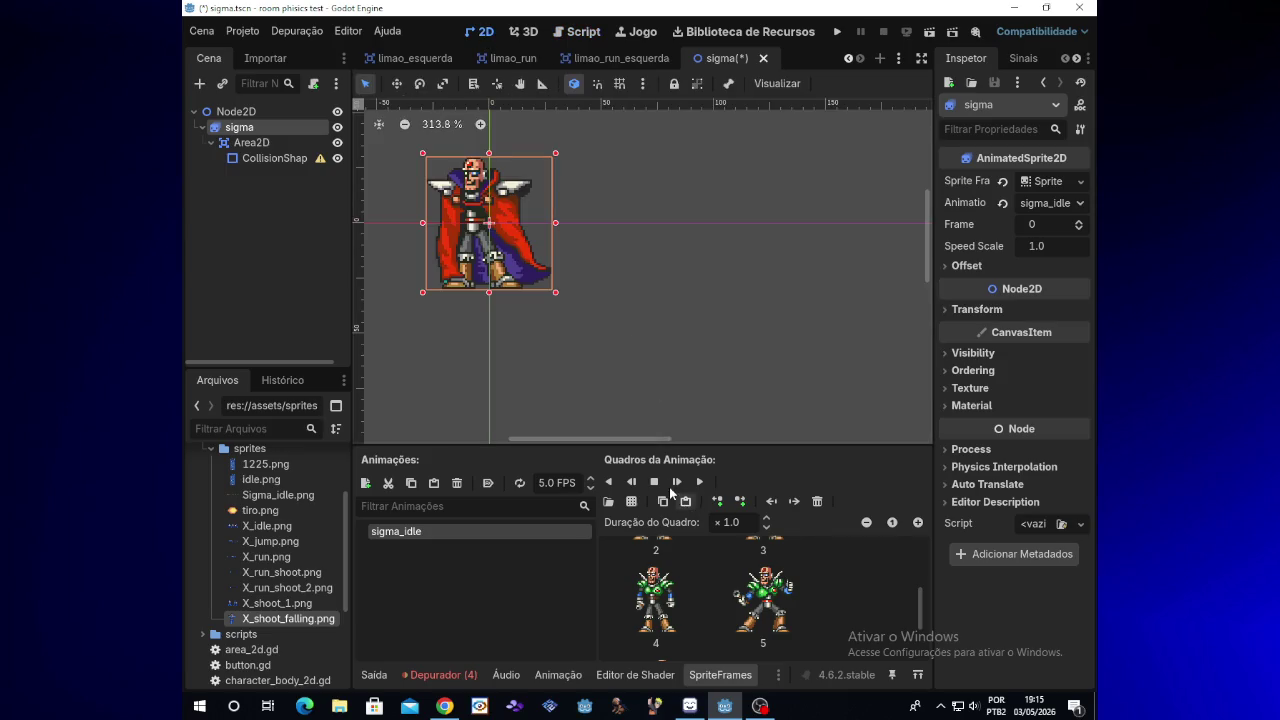
click(699, 484)
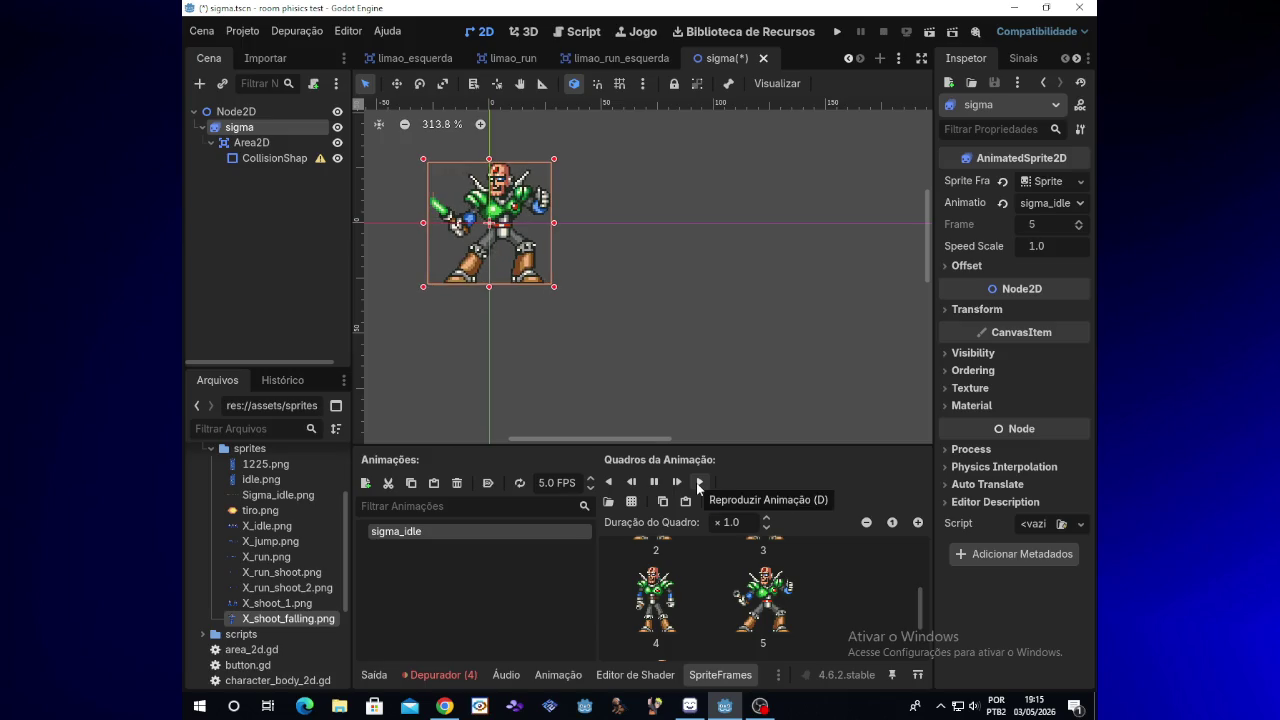
click(699, 484)
click(656, 483)
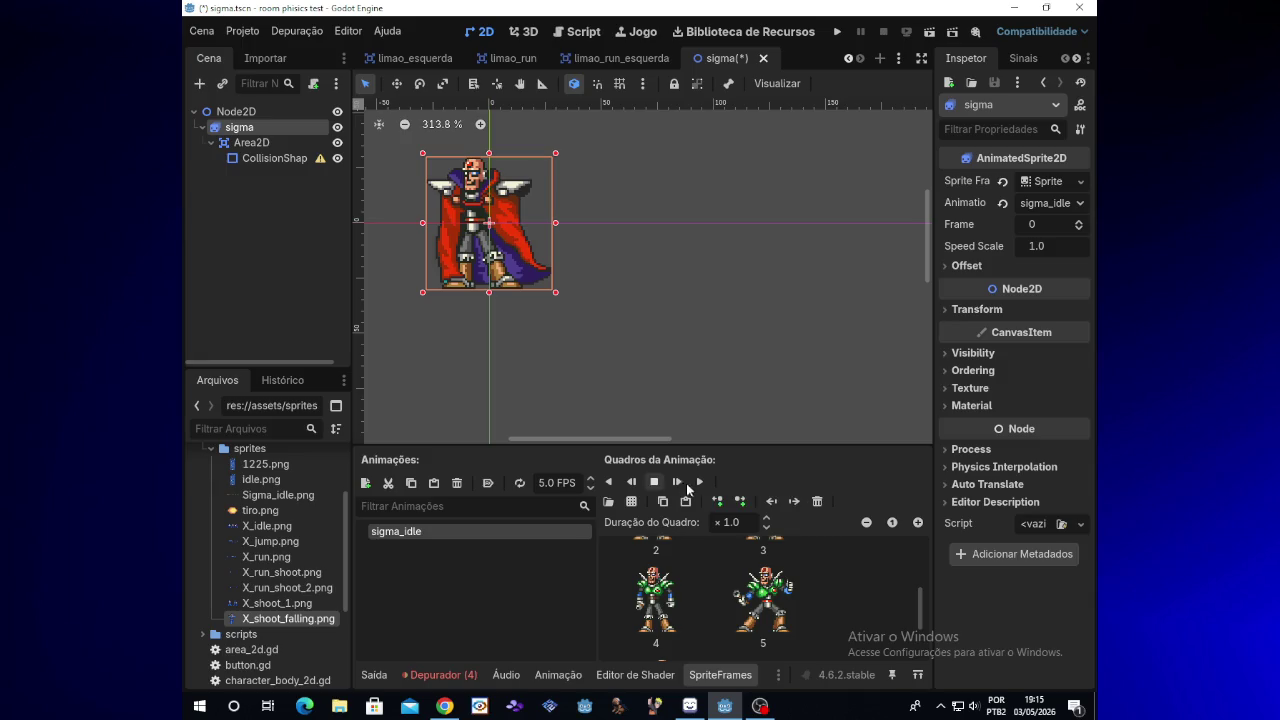
click(655, 483)
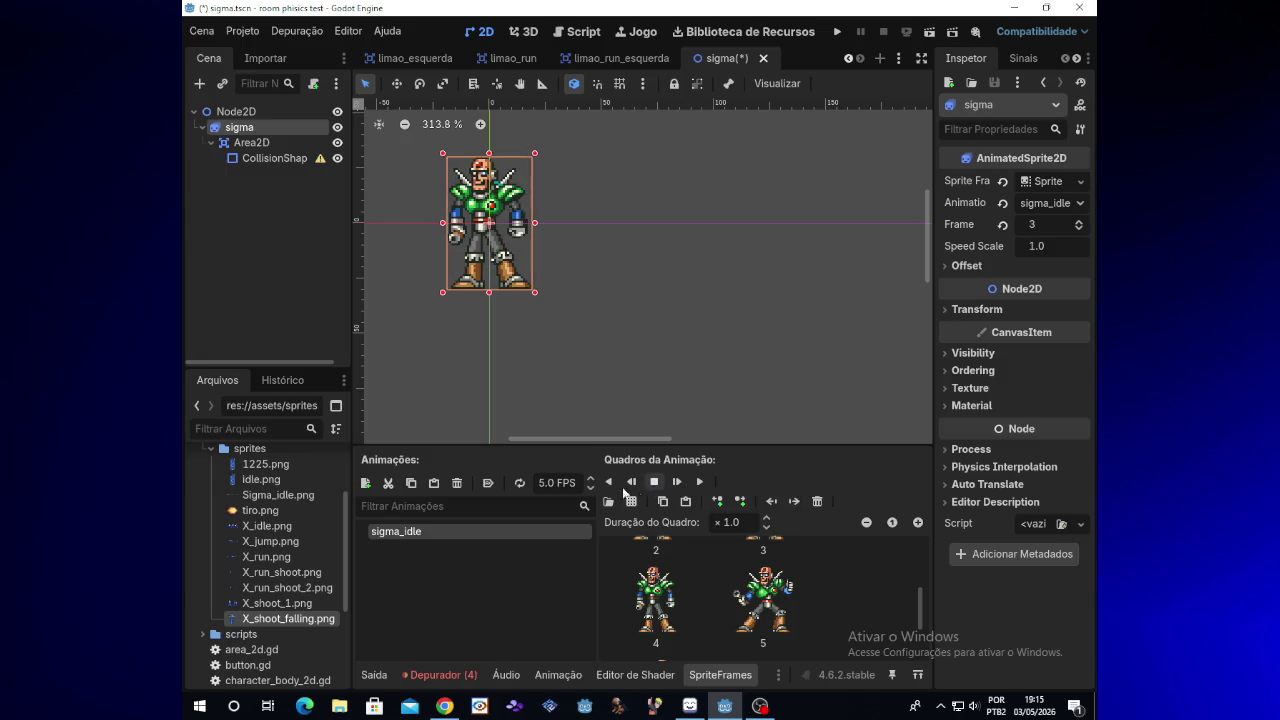
Step: Lower sigma_idle to 1 FPS and replay it to watch each frame
click(591, 488)
click(591, 489)
click(591, 489)
click(591, 489)
click(591, 489)
click(591, 479)
click(700, 482)
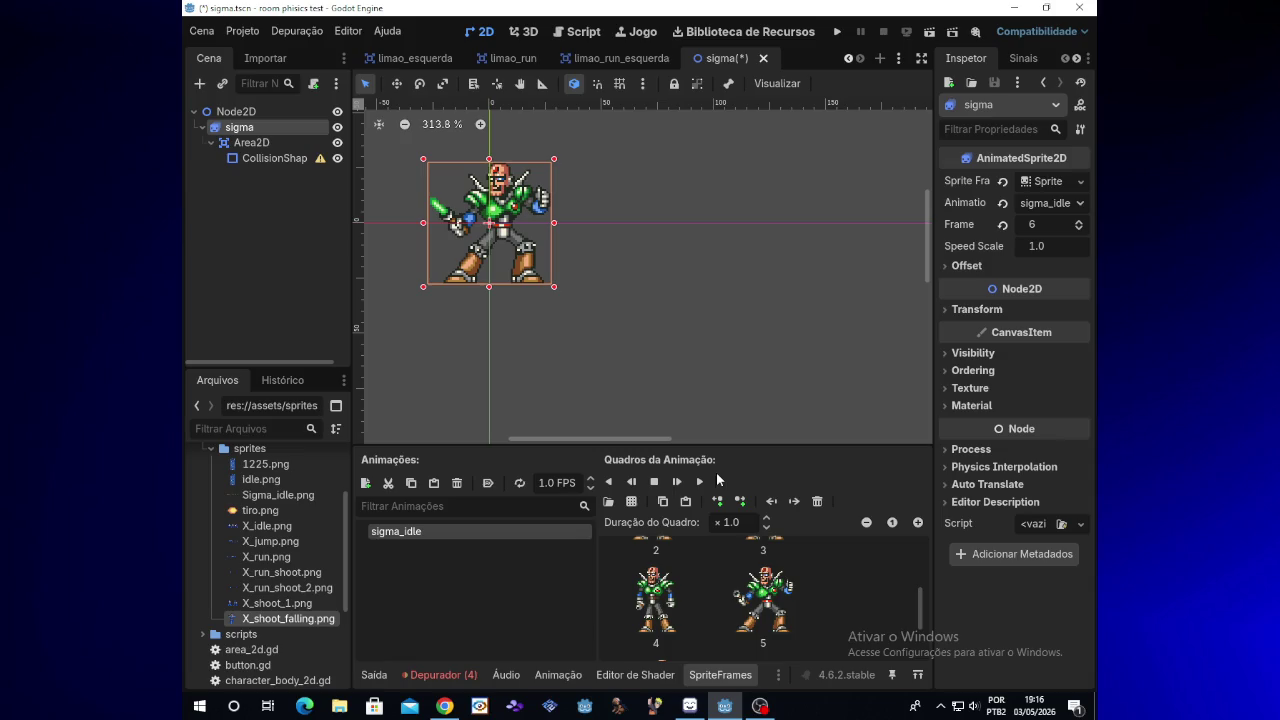
click(700, 481)
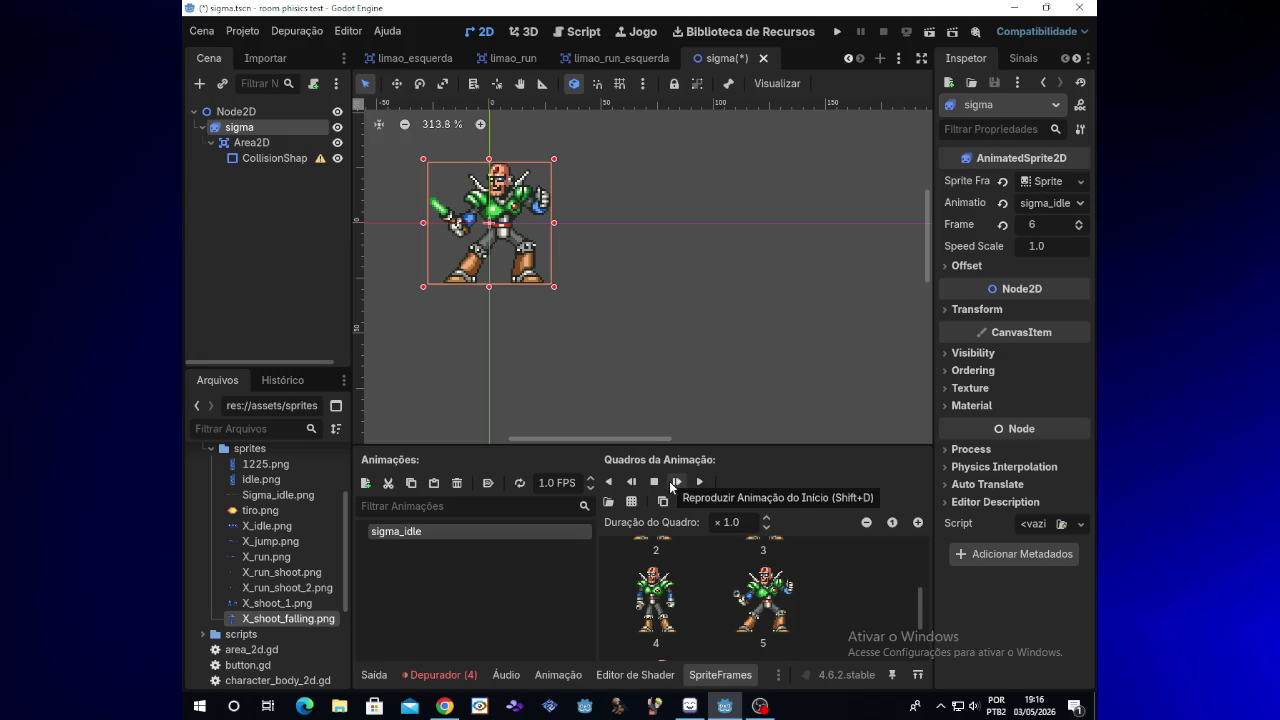
click(697, 482)
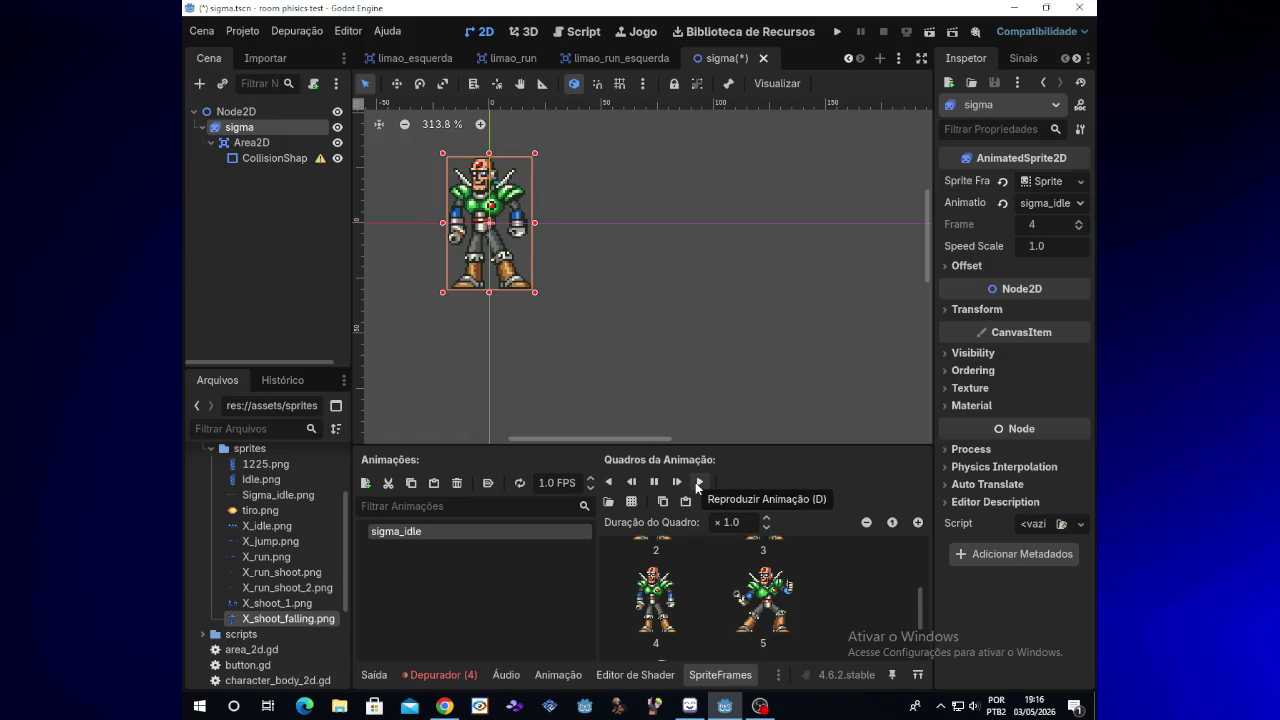
drag(634, 439, 620, 446)
click(655, 482)
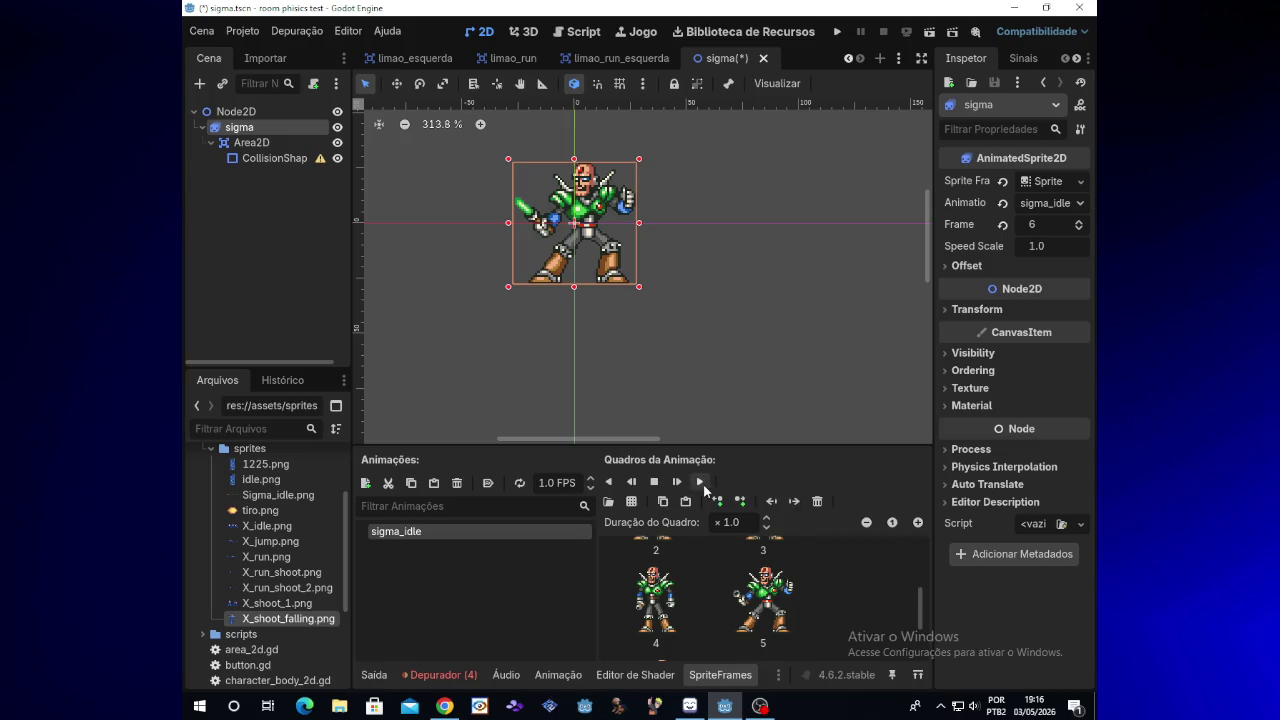
click(701, 482)
click(700, 482)
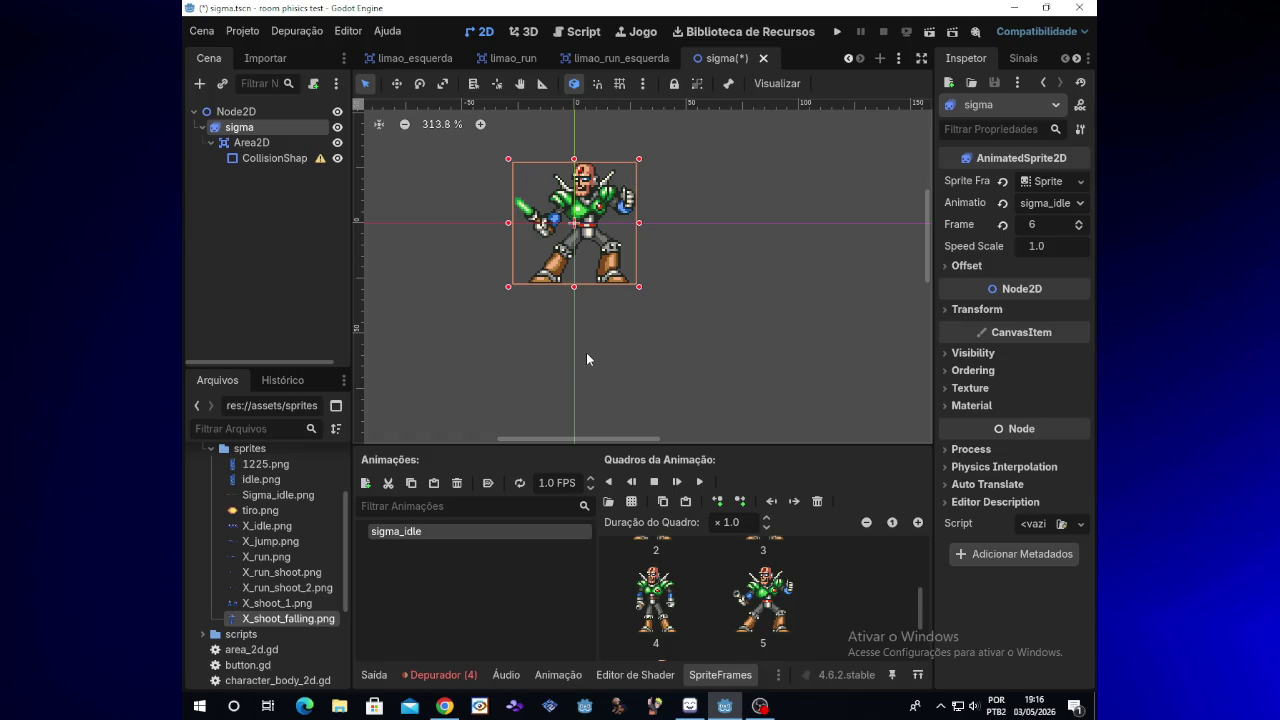
Step: Nudge the sigma sprite down one pixel and replay the animation
key(Down)
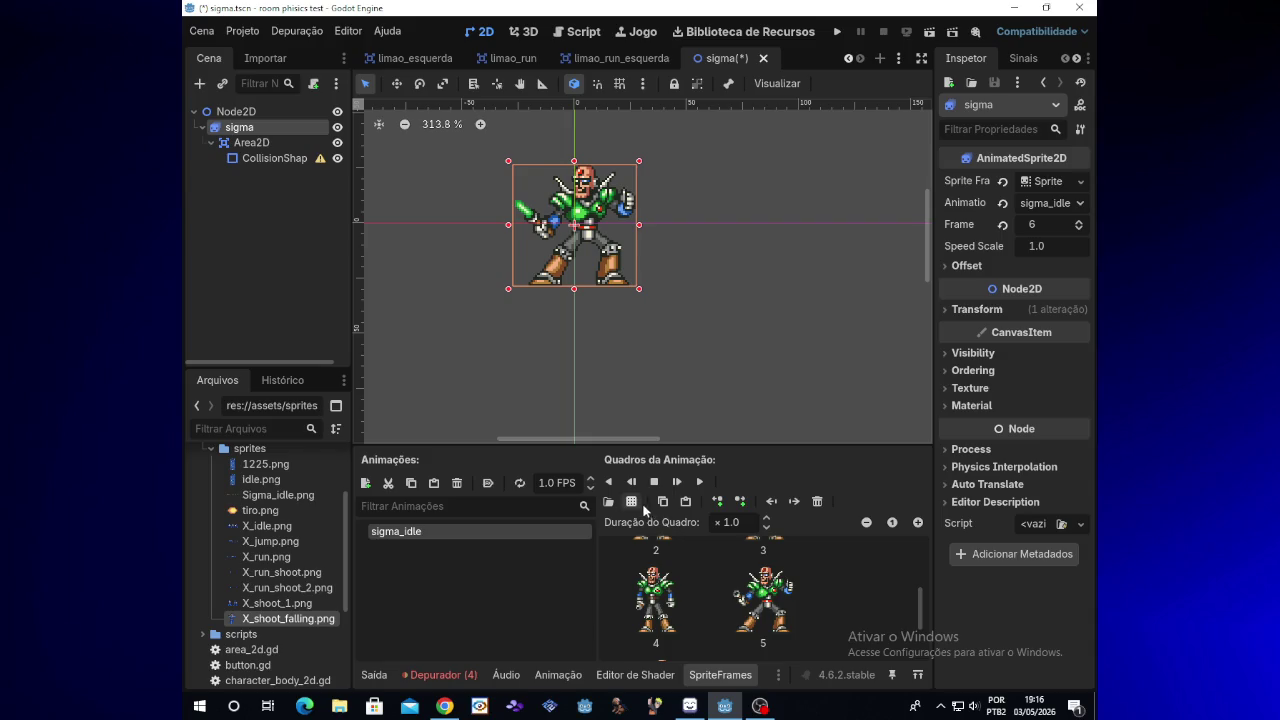
click(652, 484)
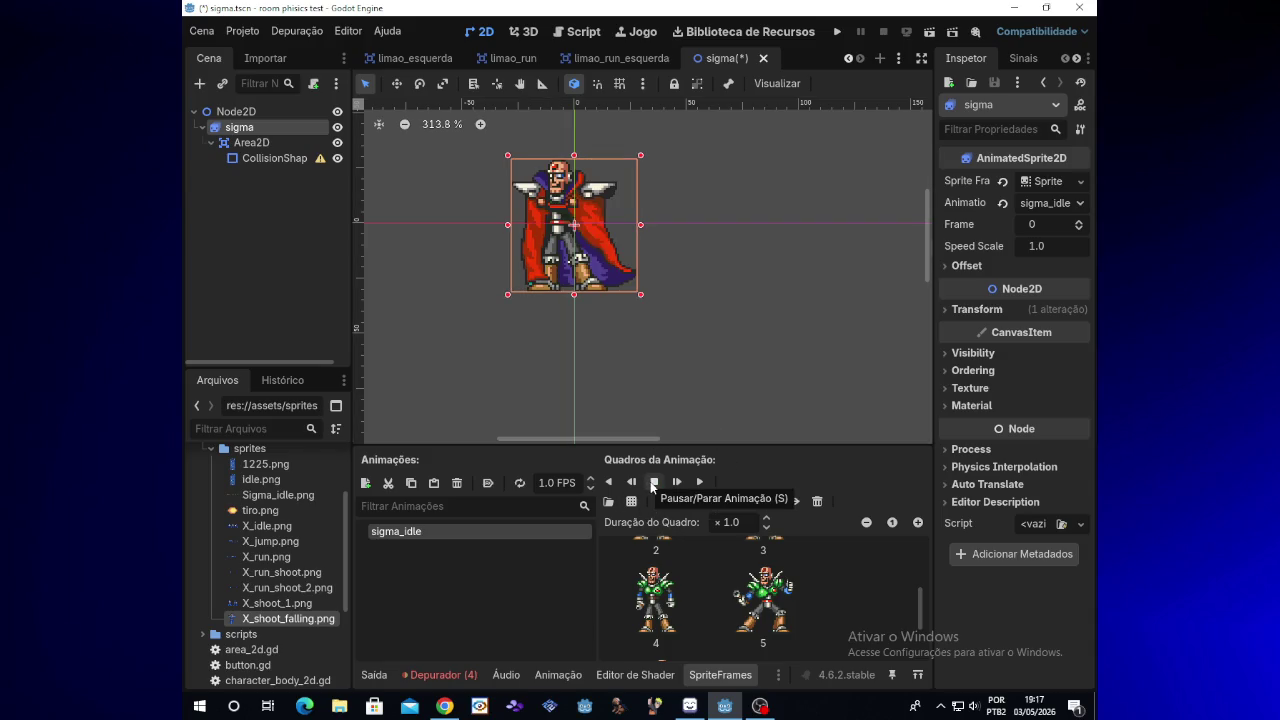
click(697, 483)
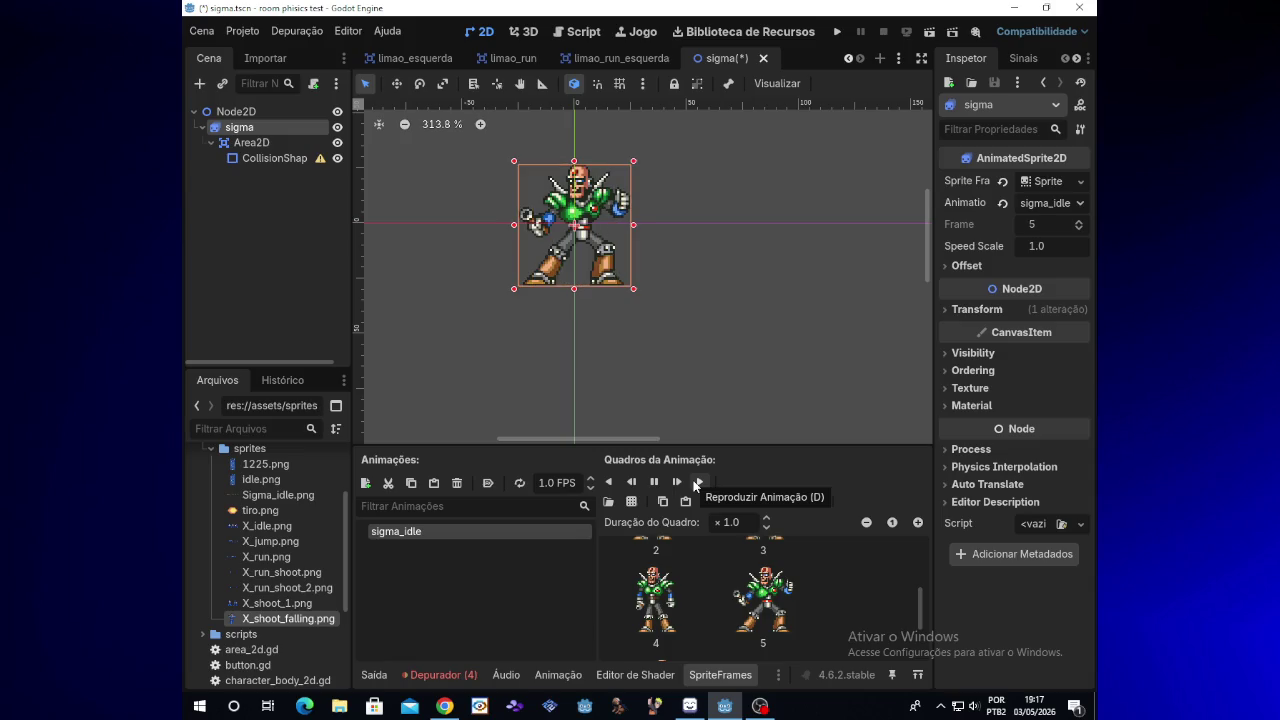
Step: Move the sprite up two pixels, replay, then undo to restore its position
key(Tab)
click(618, 274)
key(Up)
key(Up)
key(Up)
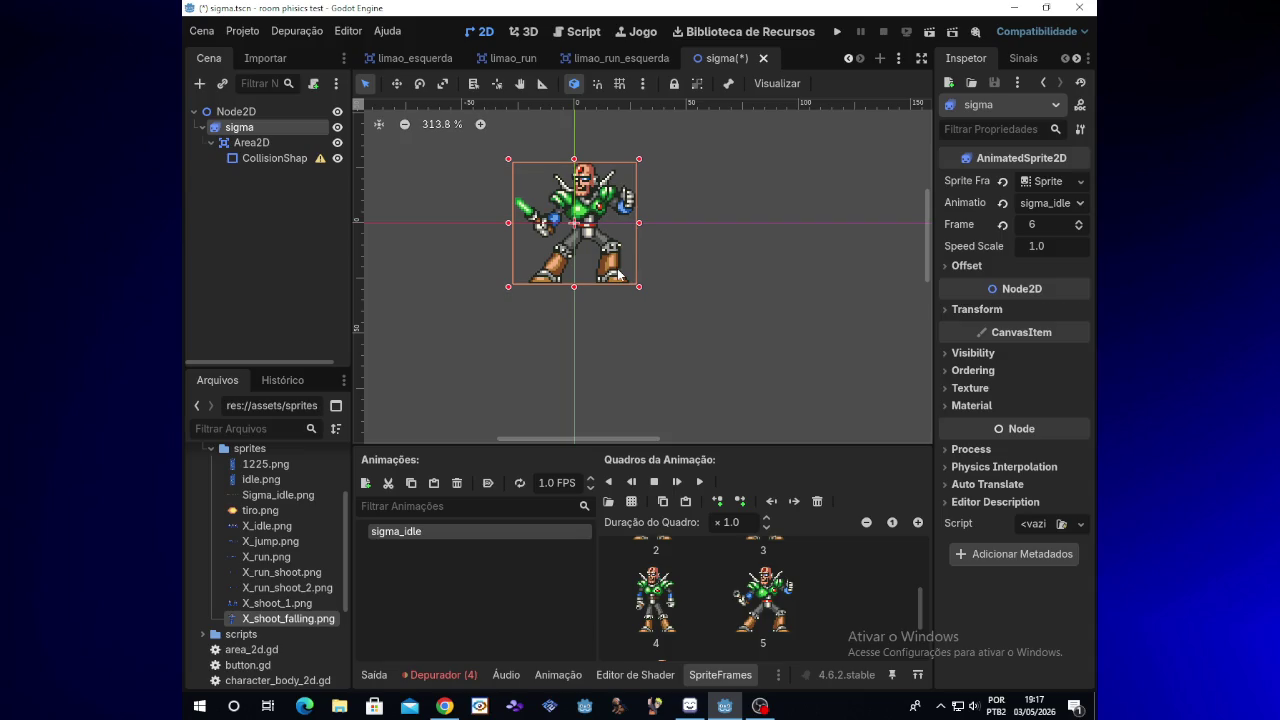
key(Up)
key(Up)
key(Up)
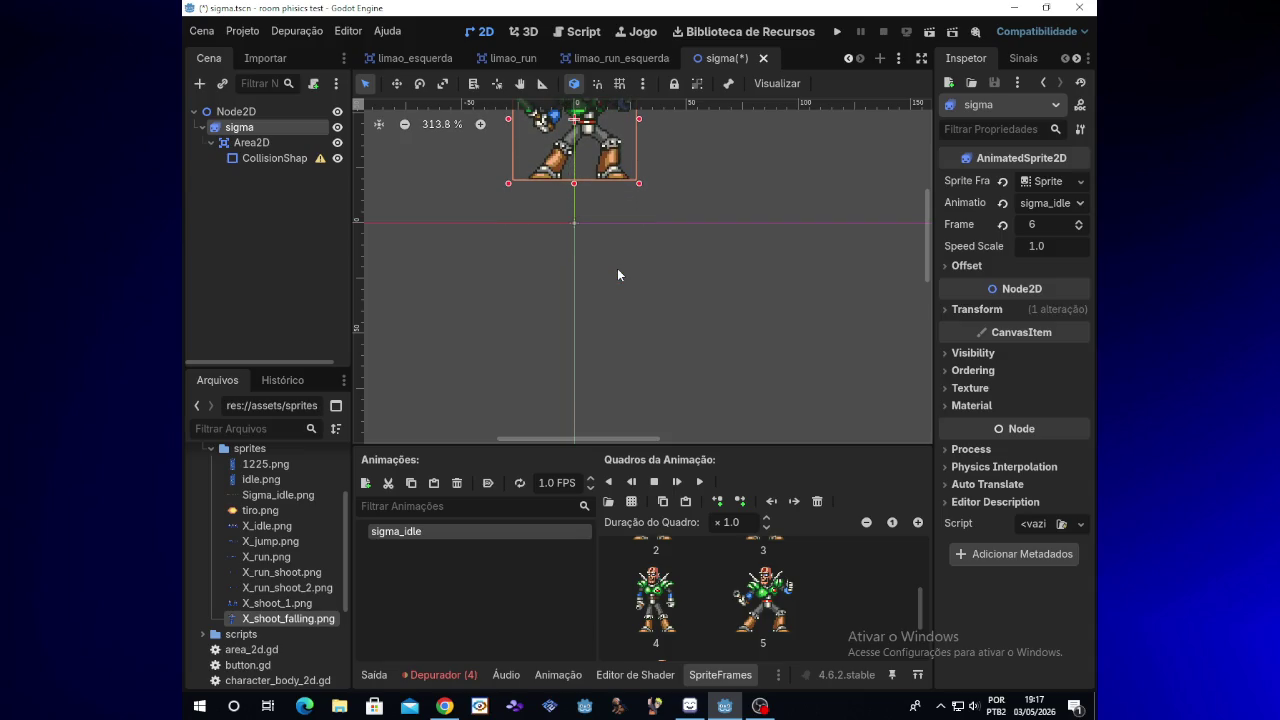
click(700, 483)
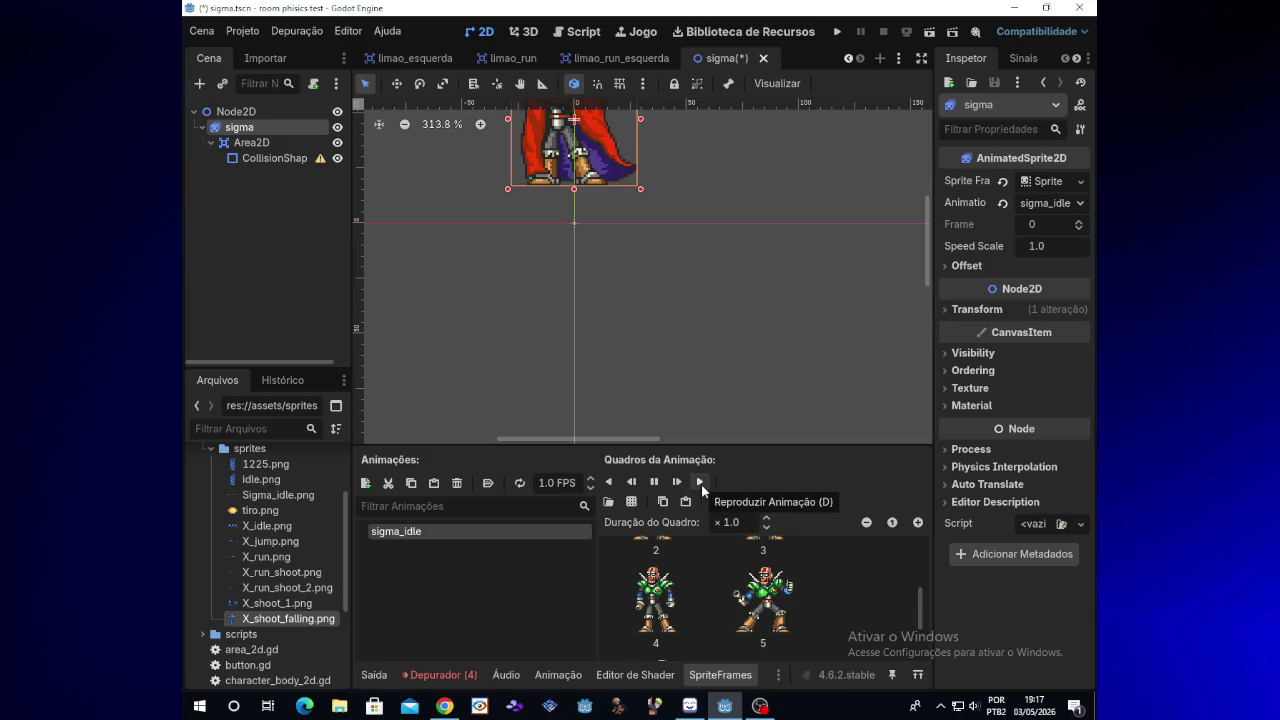
key(ctrl+z)
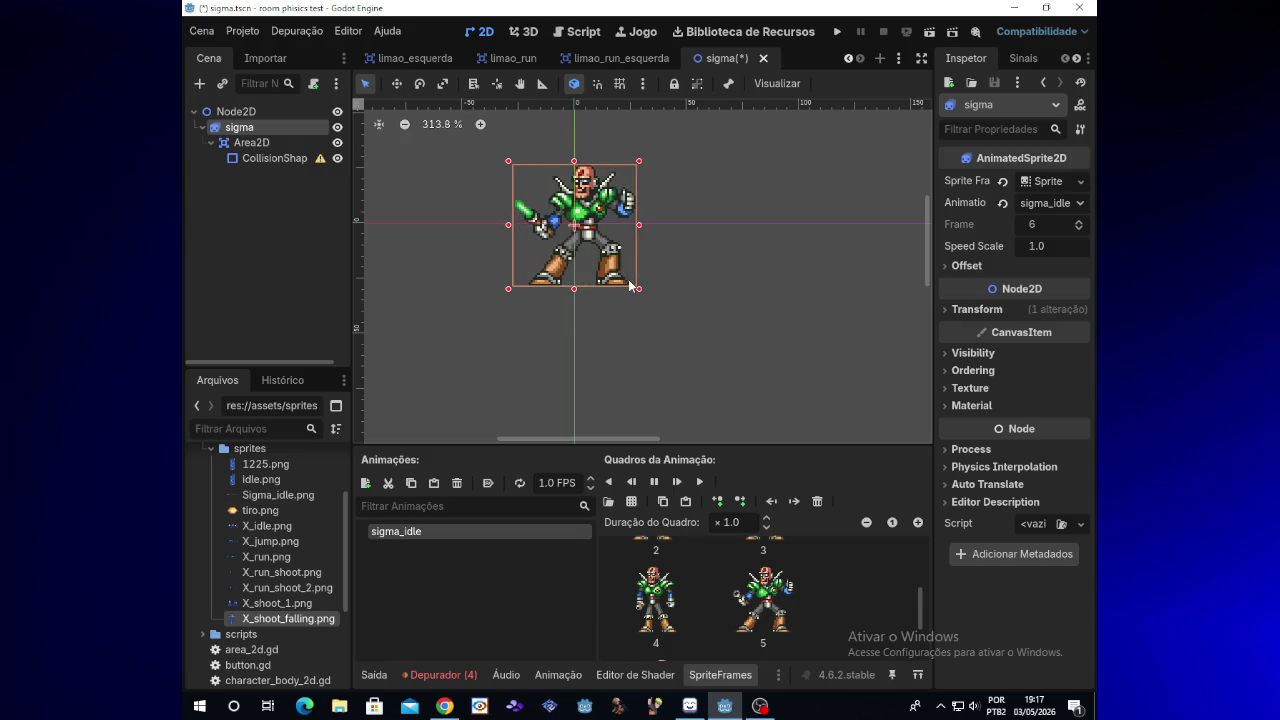
drag(928, 263, 928, 249)
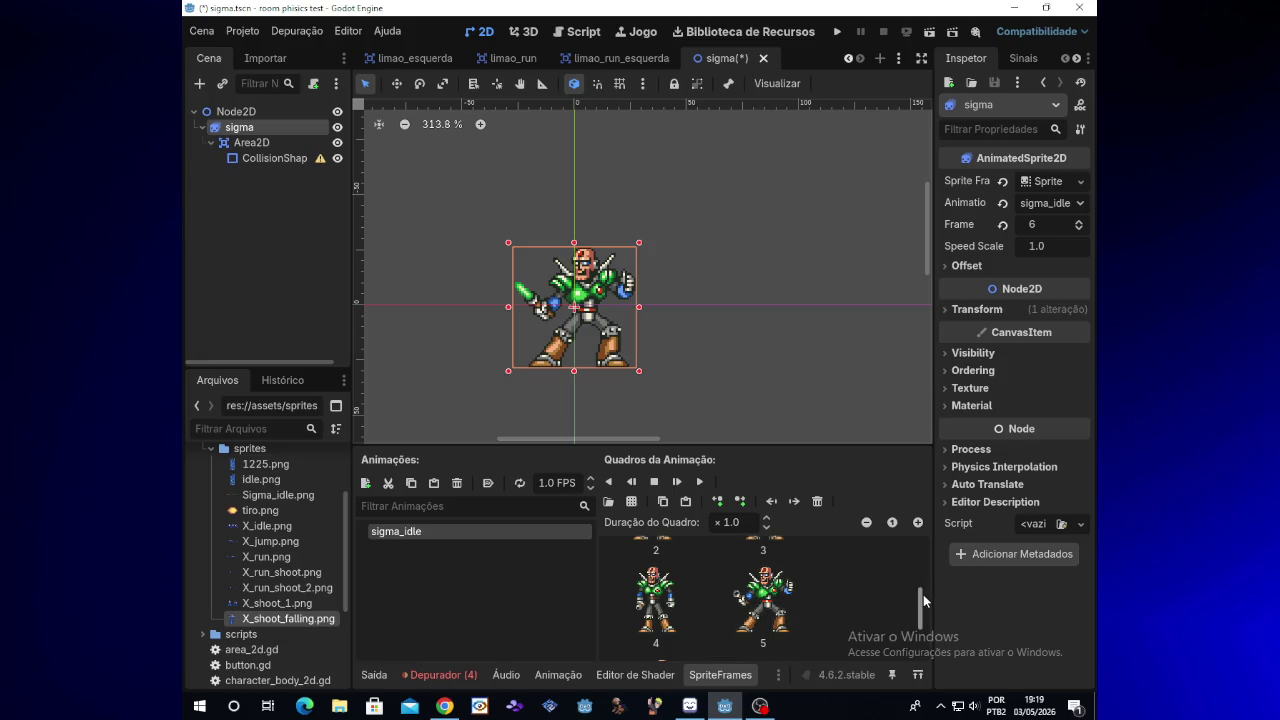
drag(923, 582, 924, 525)
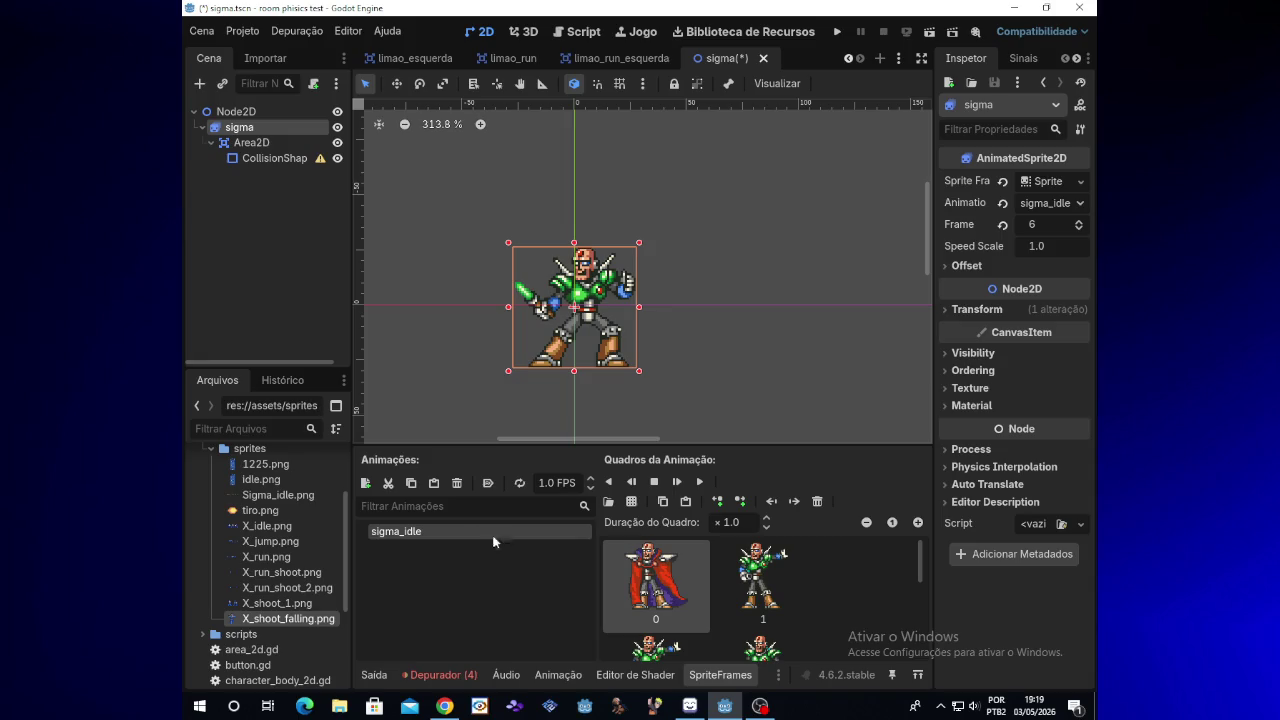
Step: Add a new animation and rename the framed one to sigma_tirando_a_capa
click(364, 486)
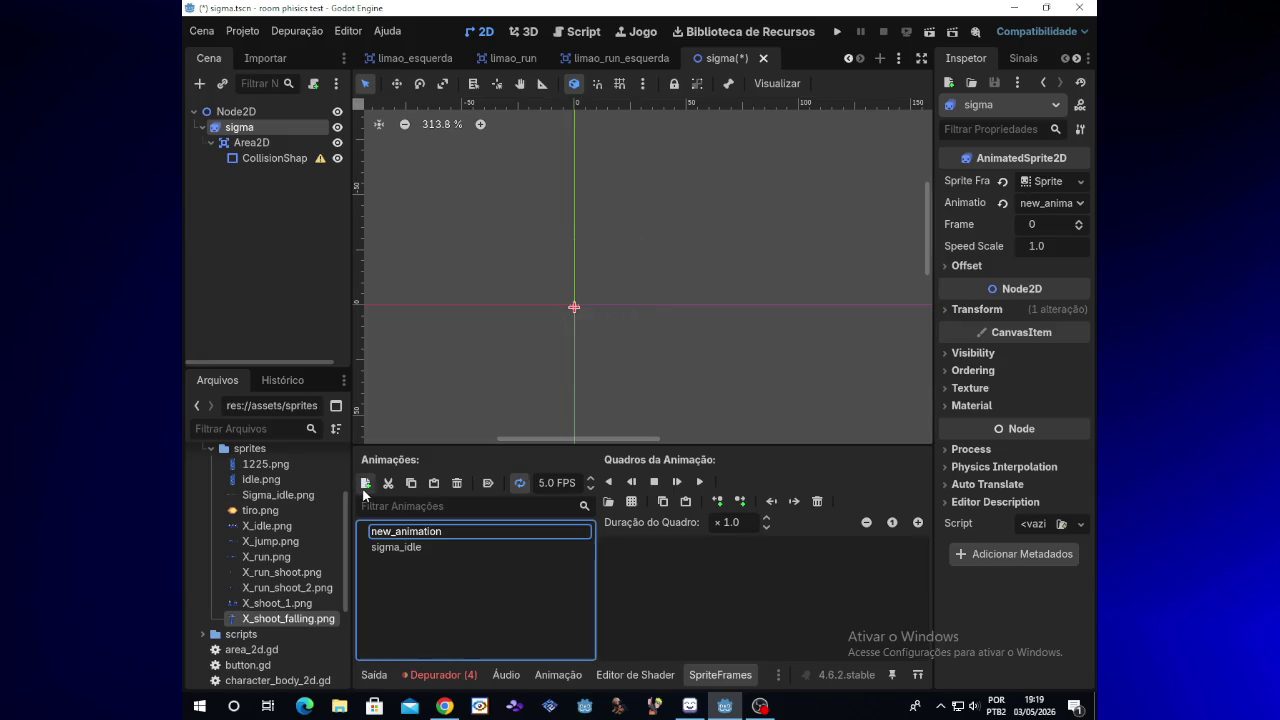
double_click(418, 532)
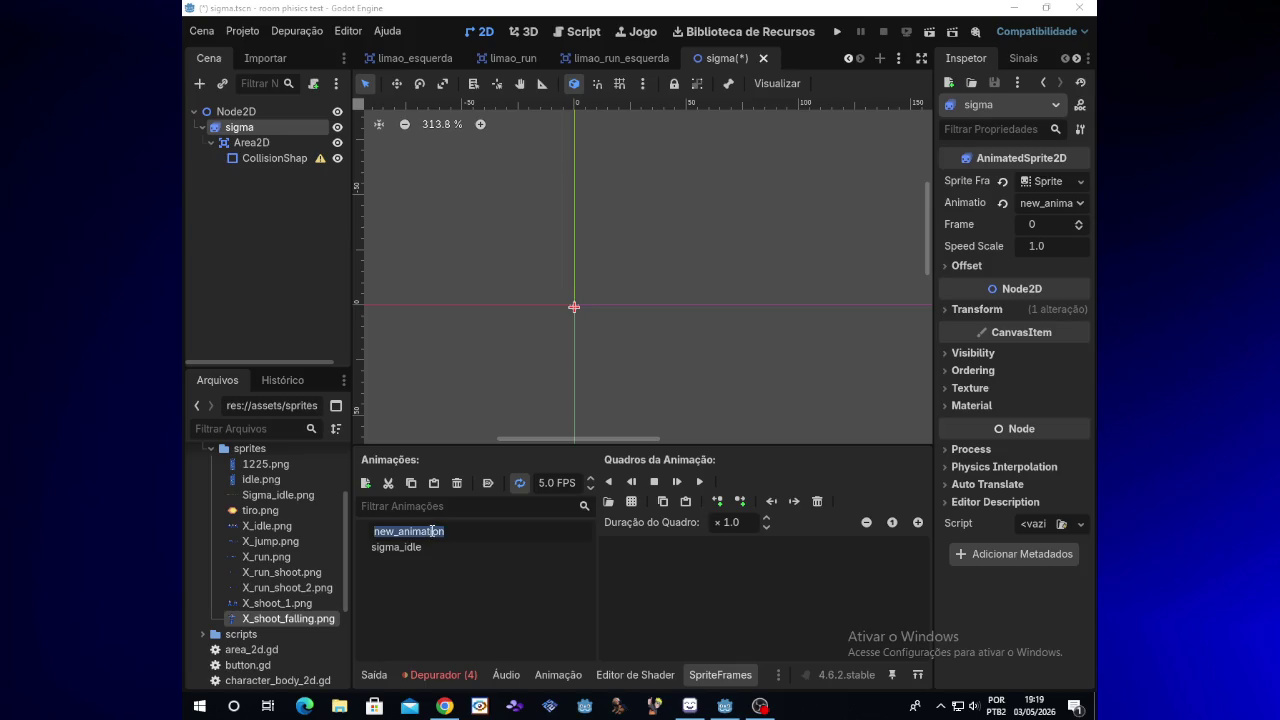
click(432, 546)
click(432, 546)
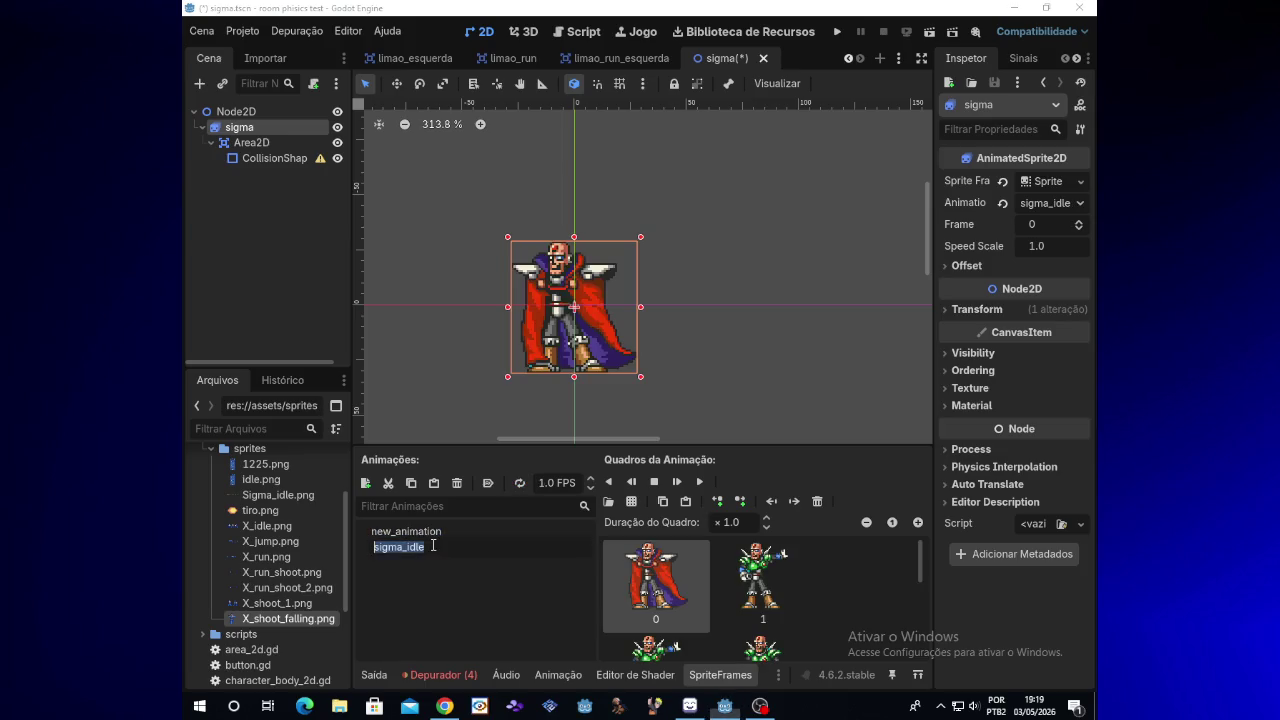
key(BackSpace)
text(si)
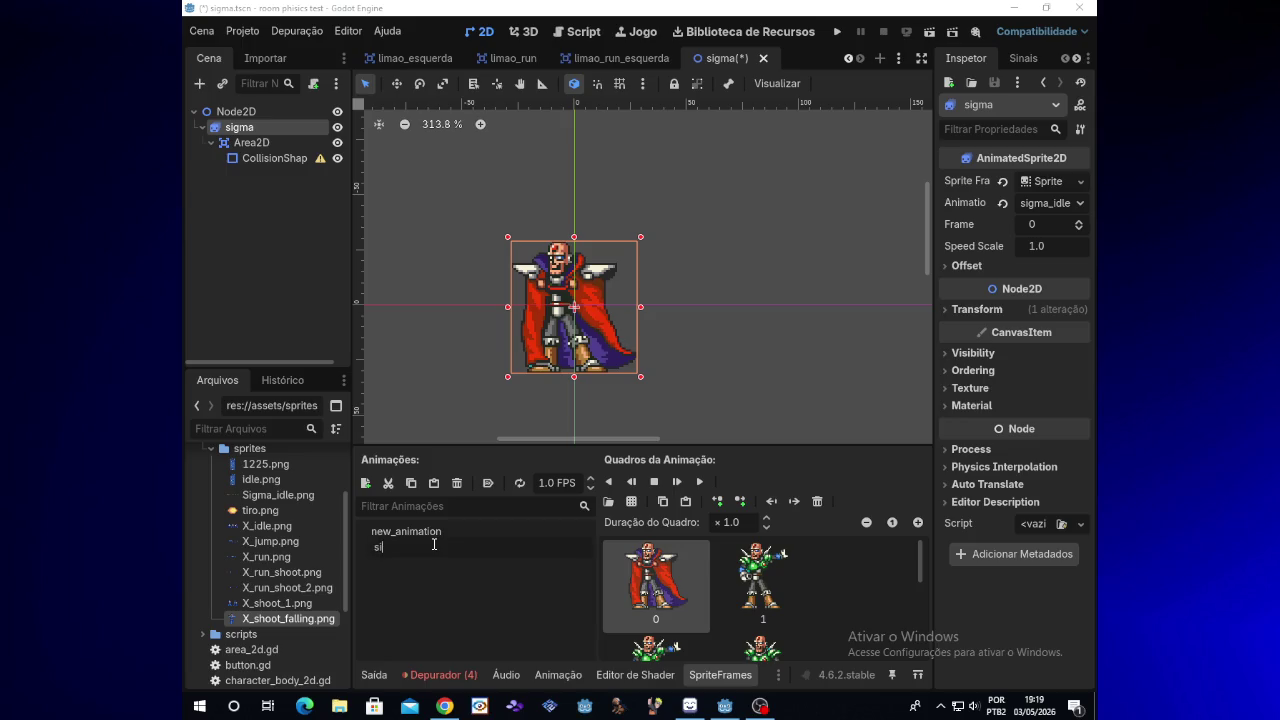
text(gma ti)
text(rando)
key(BackSpace)
key(BackSpace)
key(BackSpace)
key(BackSpace)
text(_)
text(tirando_a)
text(_)
text(capa)
key(Return)
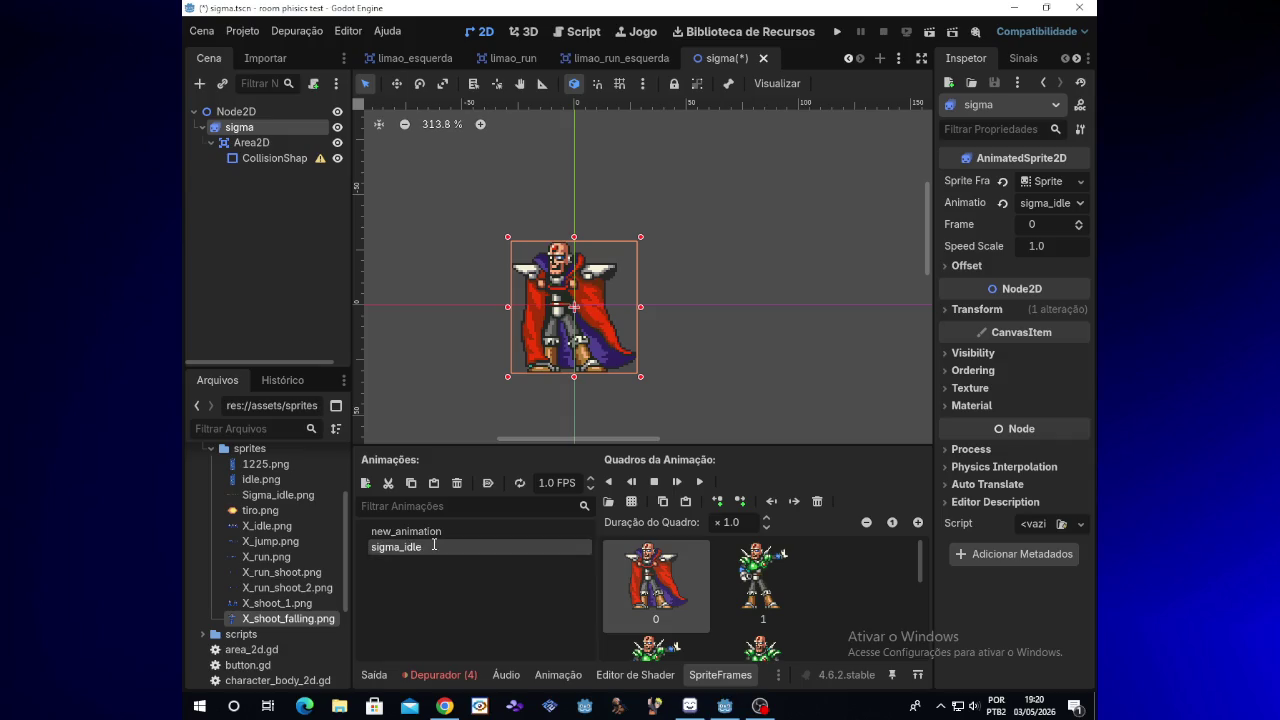
Step: Rename new_animation to sigma_idle
click(466, 531)
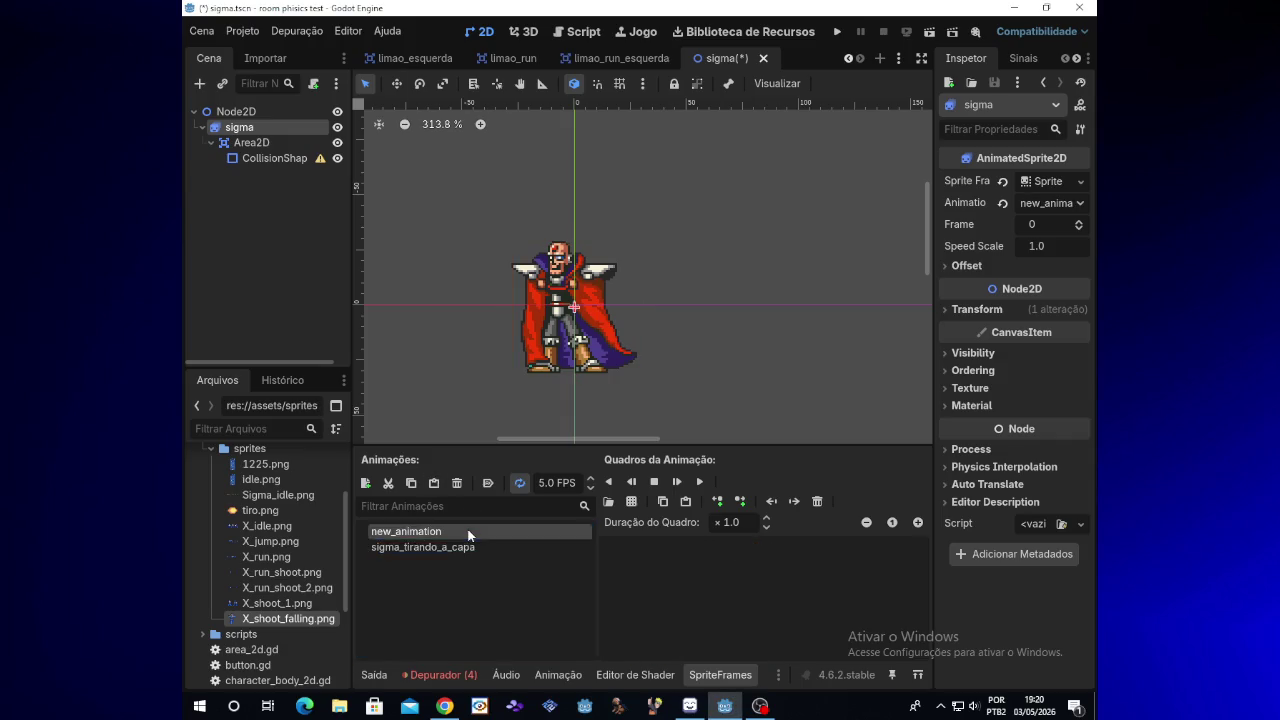
click(469, 529)
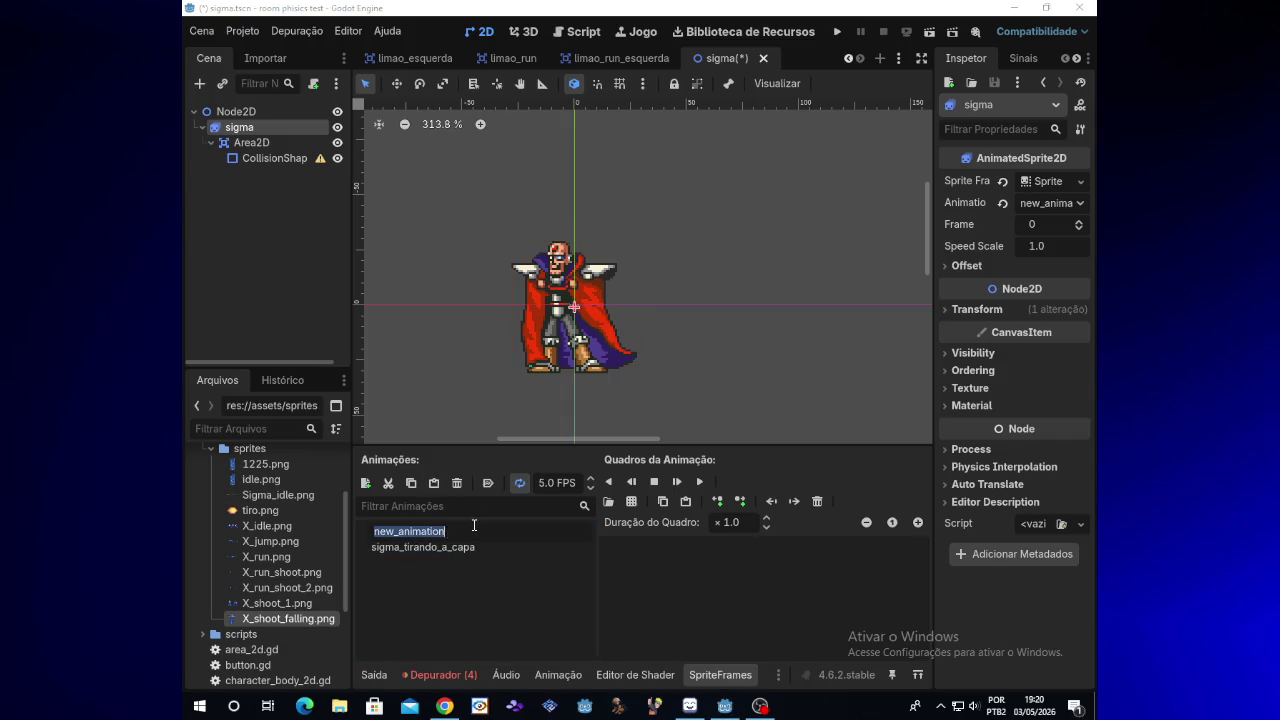
key(BackSpace)
text(sigma_)
text(idle)
key(Return)
click(474, 531)
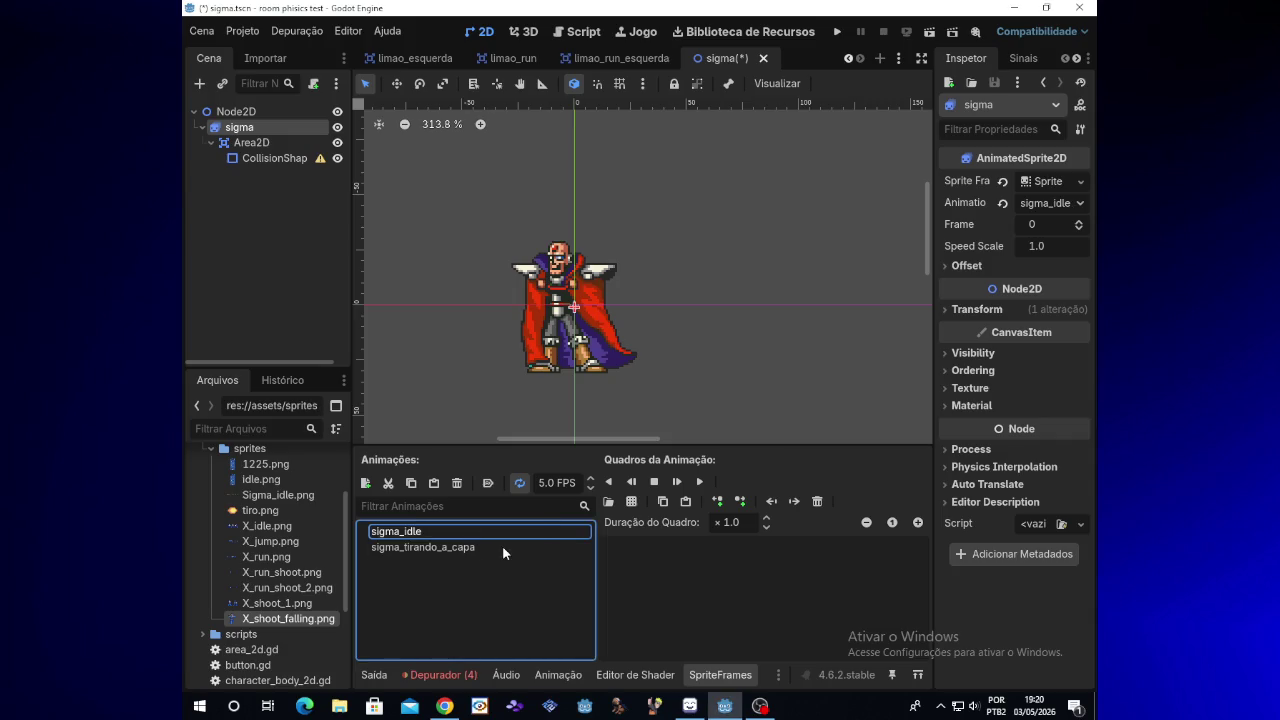
Step: Copy frames from sigma_tirando_a_capa and paste them into sigma_idle
click(503, 548)
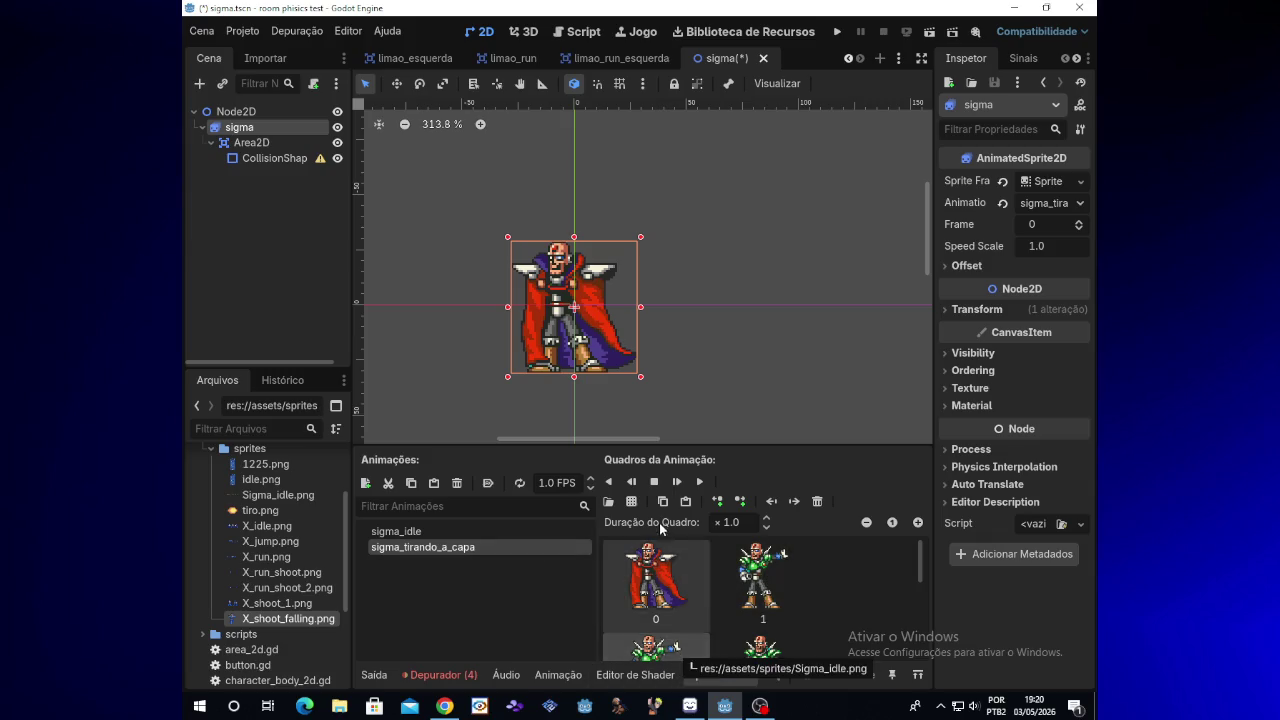
mouse_move(920, 560)
mouse_down()
mouse_move(920, 635)
mouse_move(920, 607)
mouse_up()
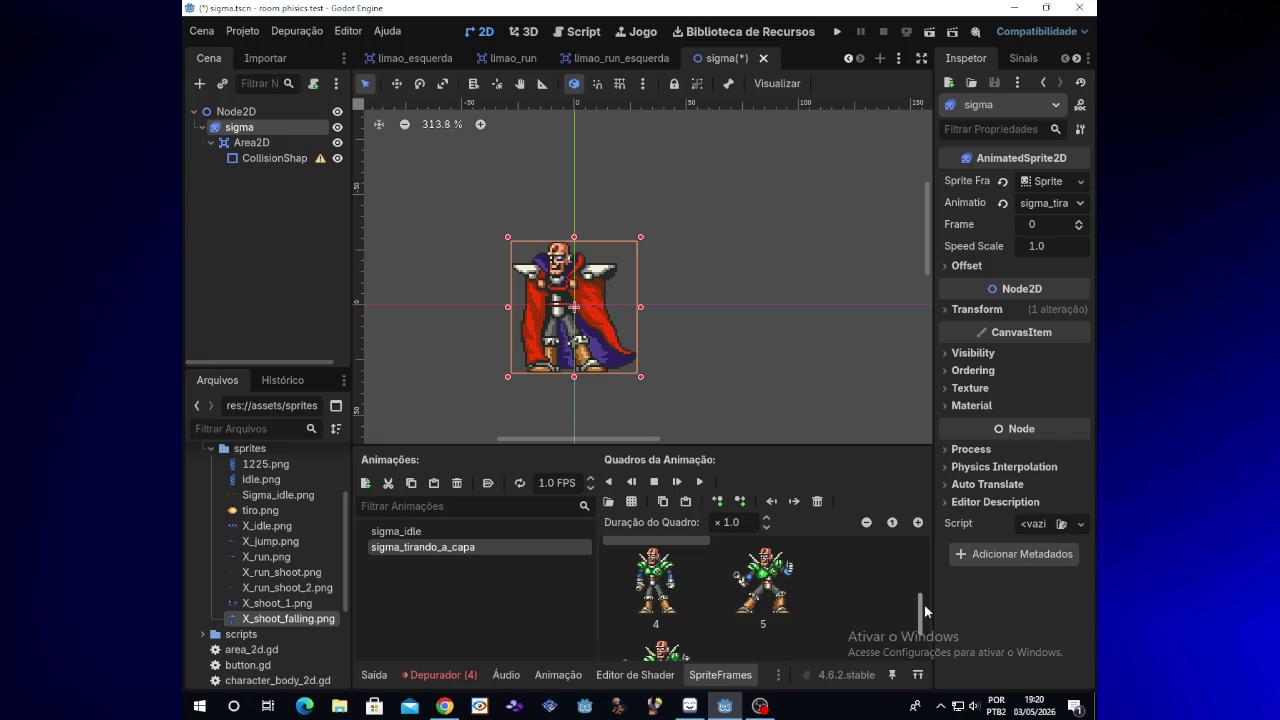
click(778, 594)
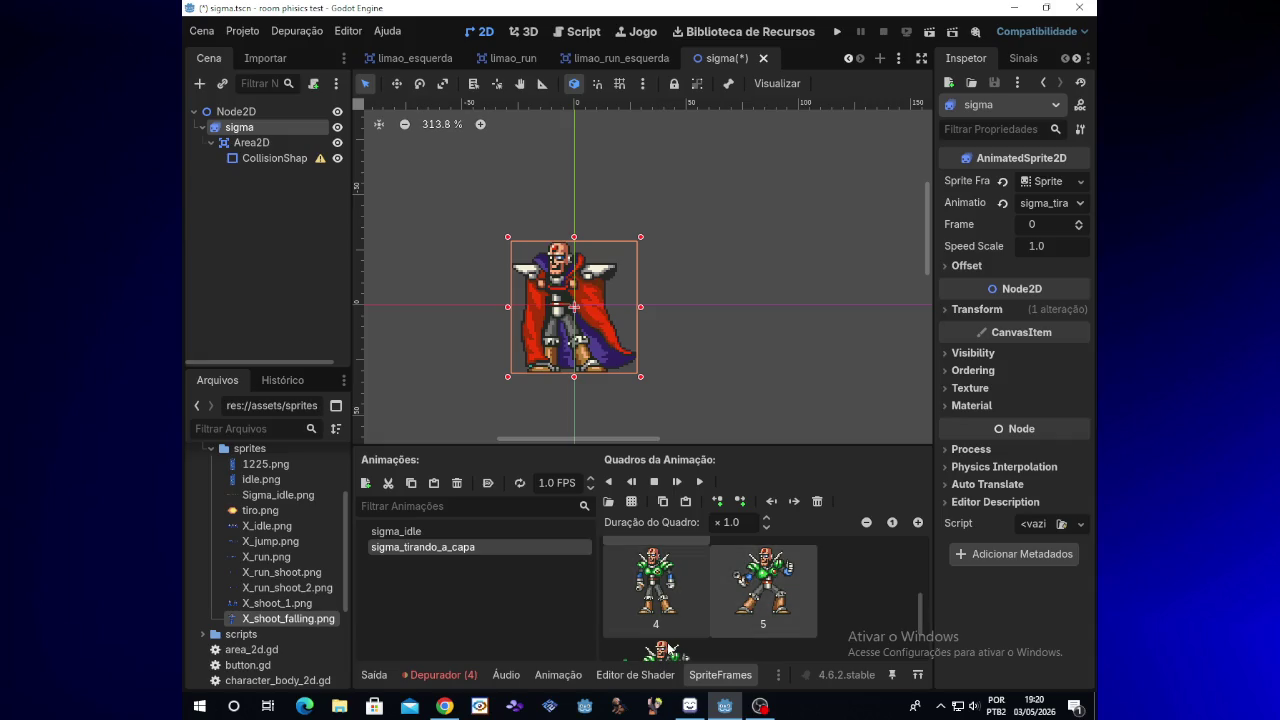
key(ctrl+c)
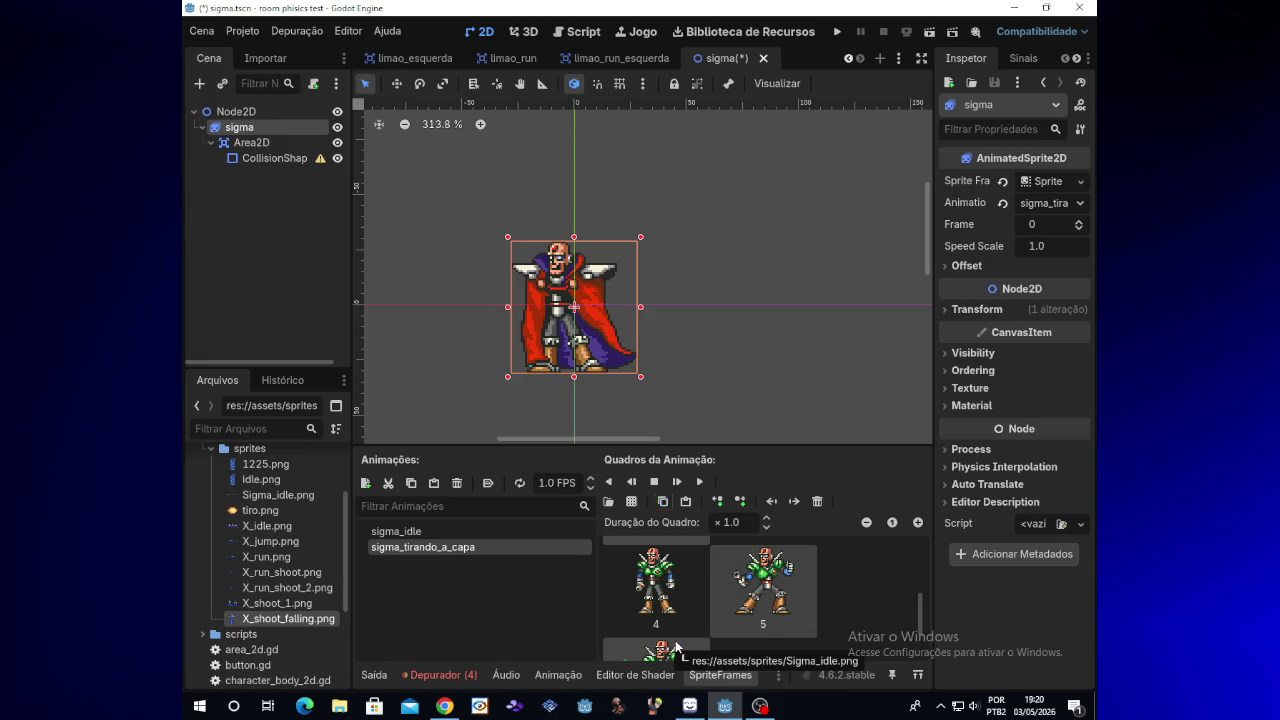
click(396, 531)
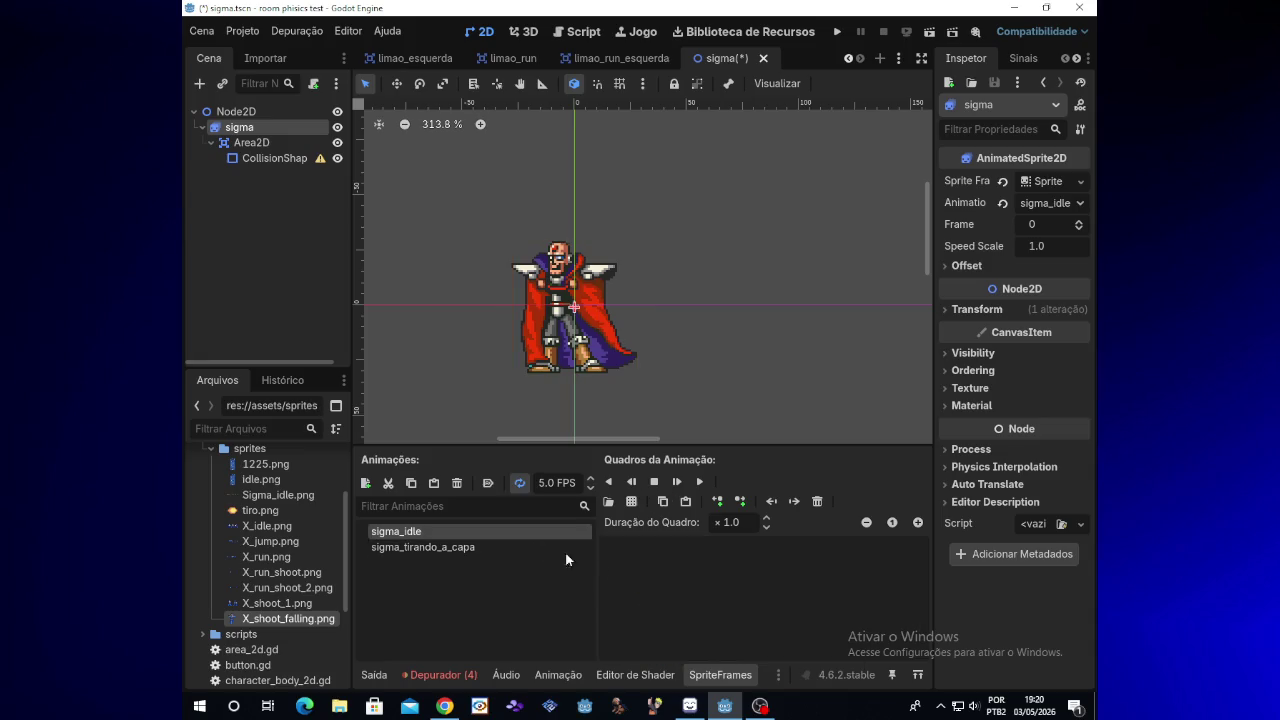
key(ctrl+v)
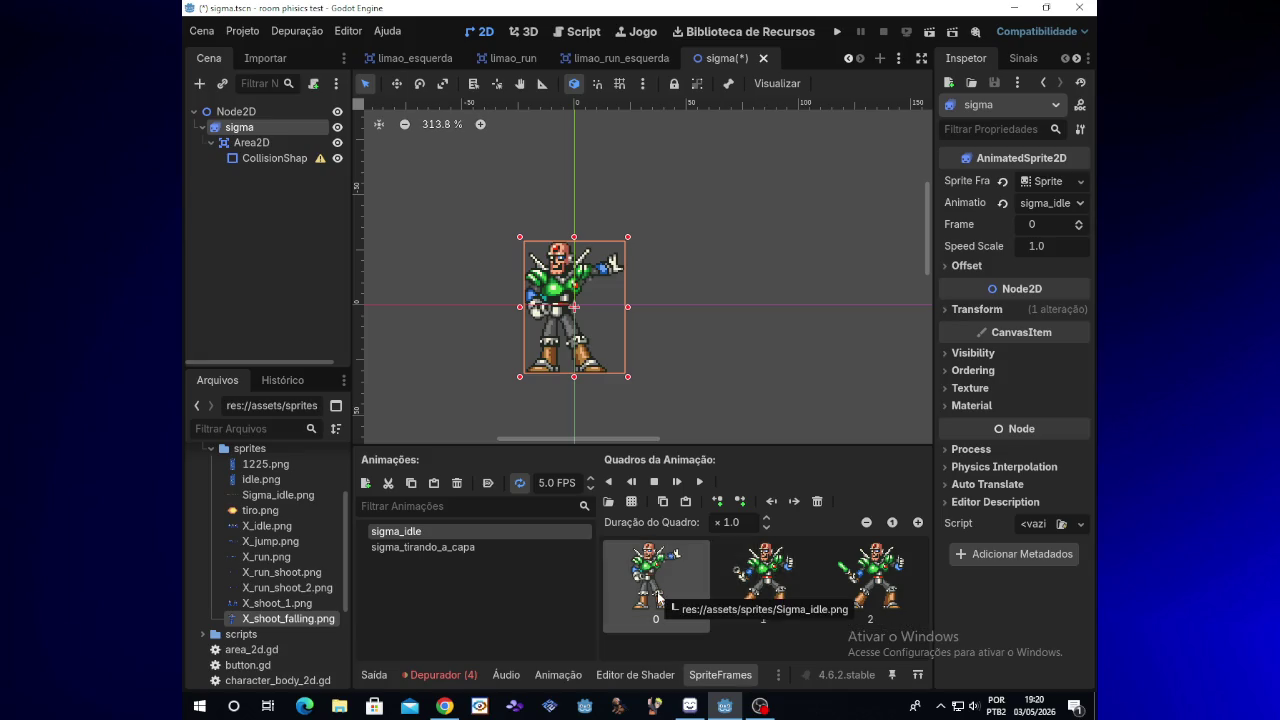
Step: Delete frame 5 from sigma_tirando_a_capa and replay its preview
click(504, 547)
click(654, 481)
scroll(921, 600, down, 3)
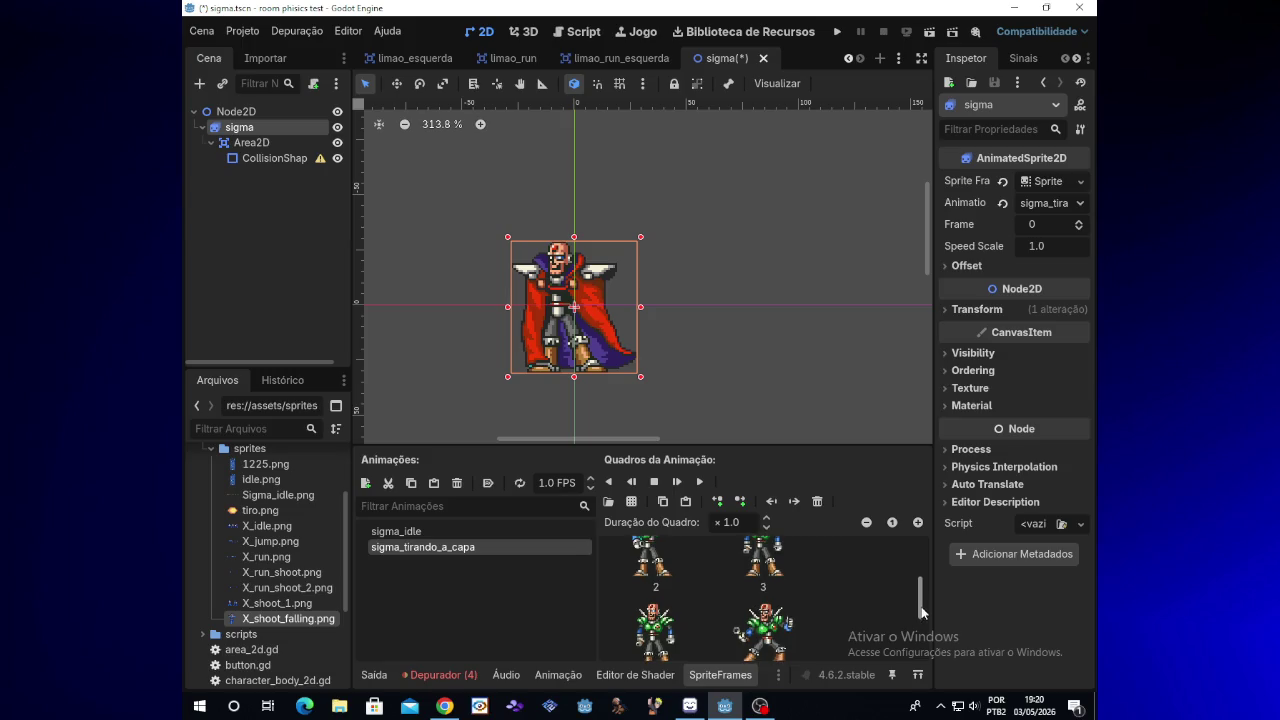
drag(921, 628, 921, 624)
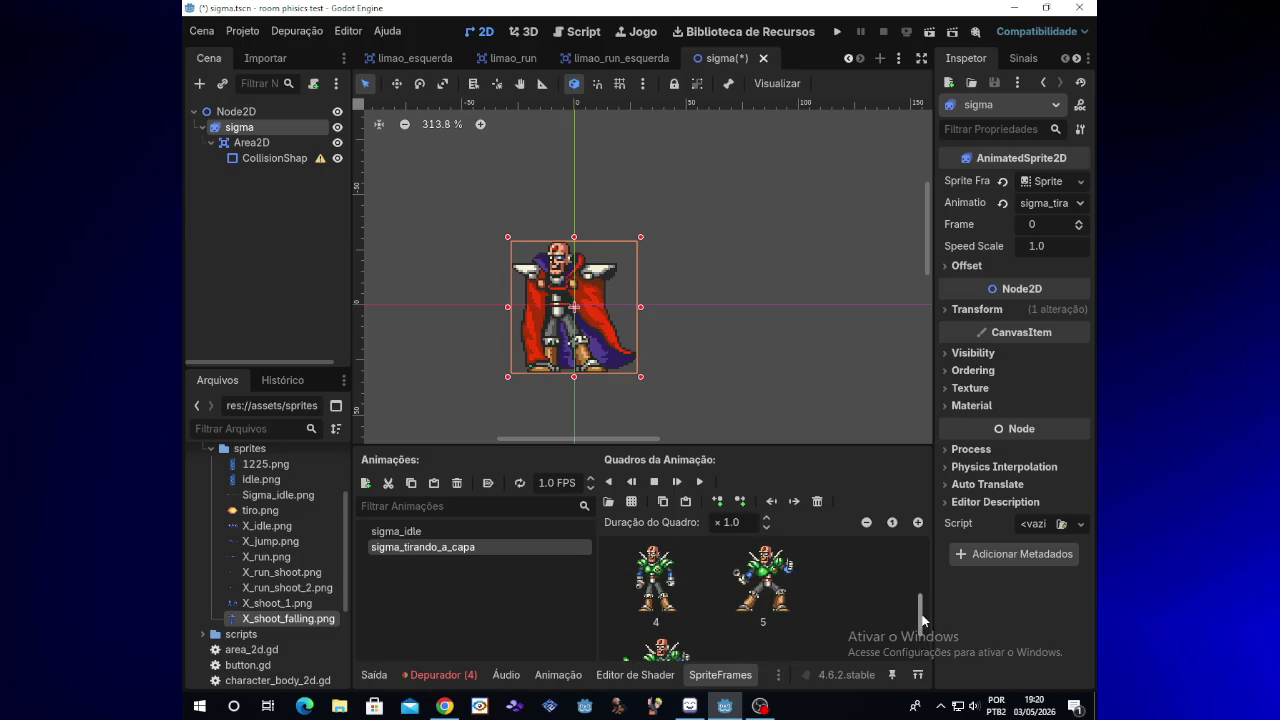
scroll(768, 590, up, 1)
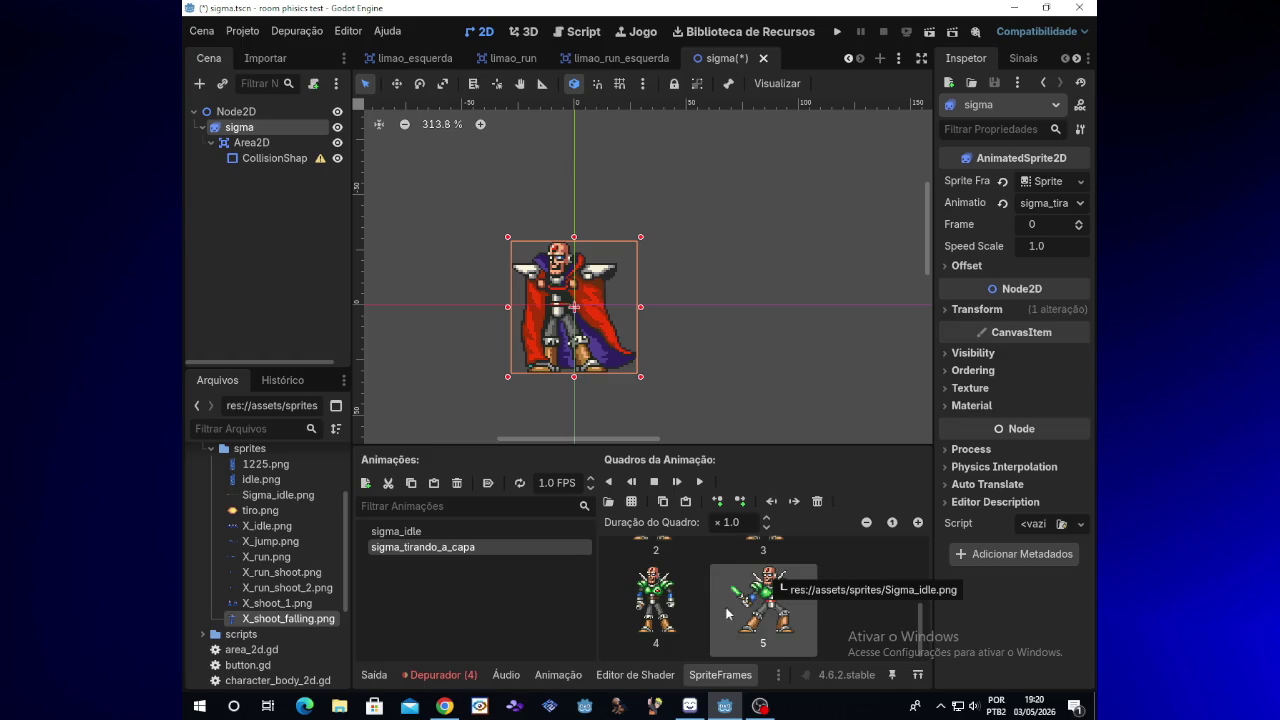
key(Delete)
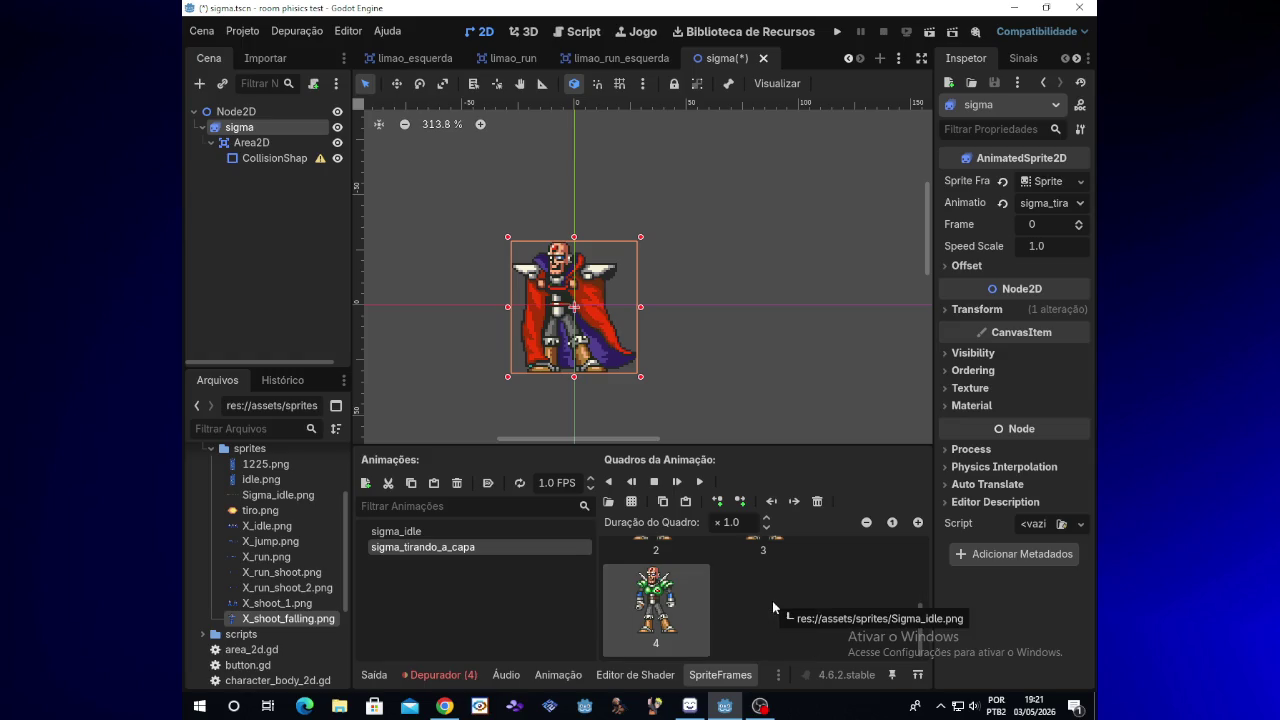
click(699, 483)
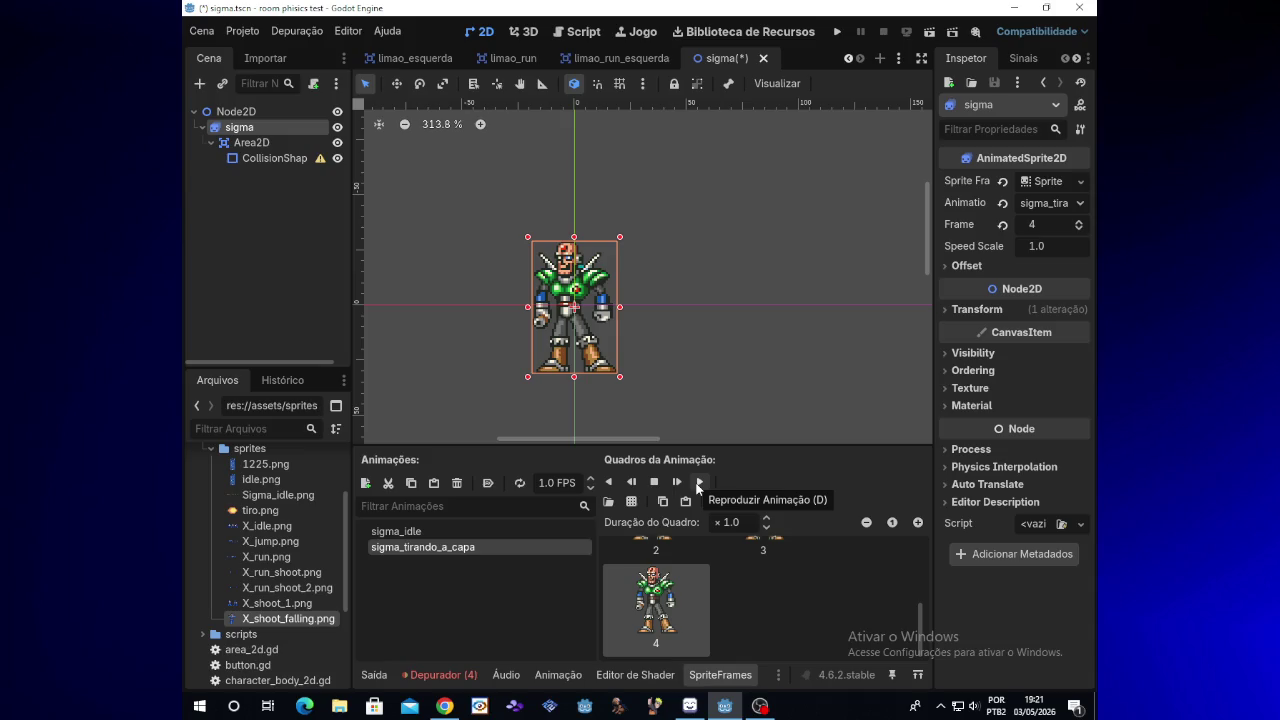
Step: Play, stop and replay the sigma_tirando_a_capa animation to check it
click(699, 482)
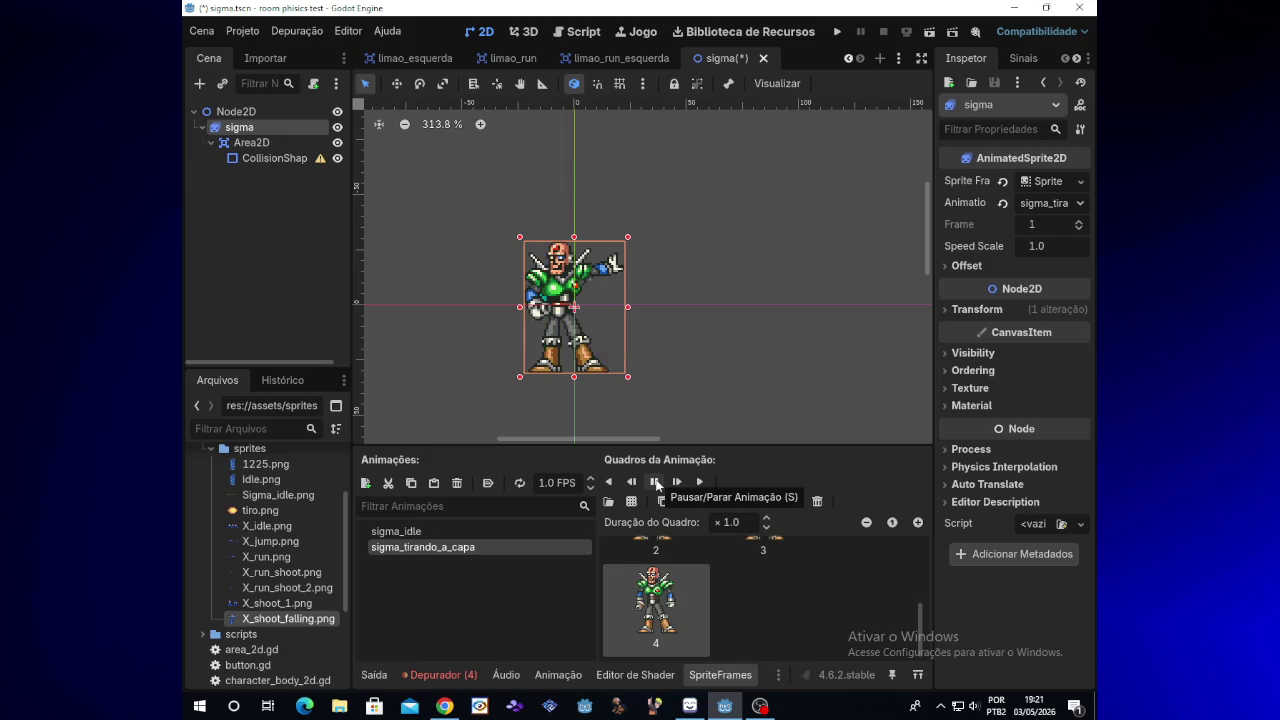
click(656, 484)
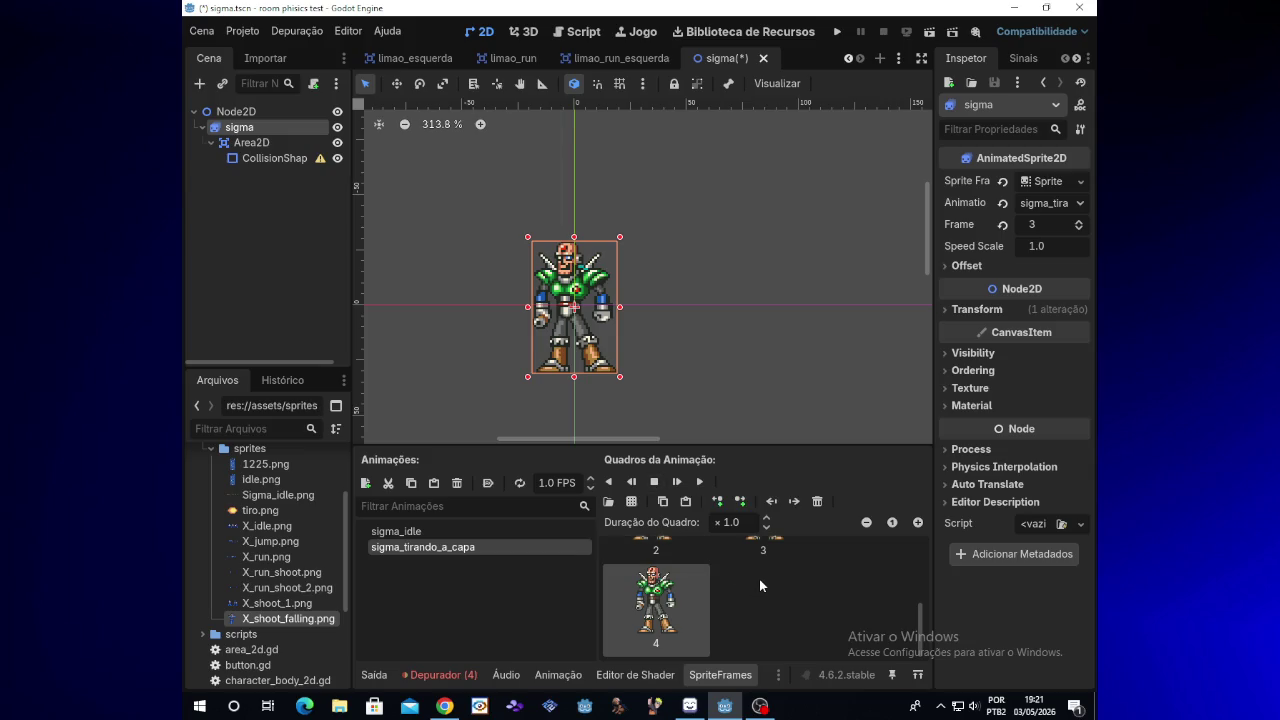
click(700, 481)
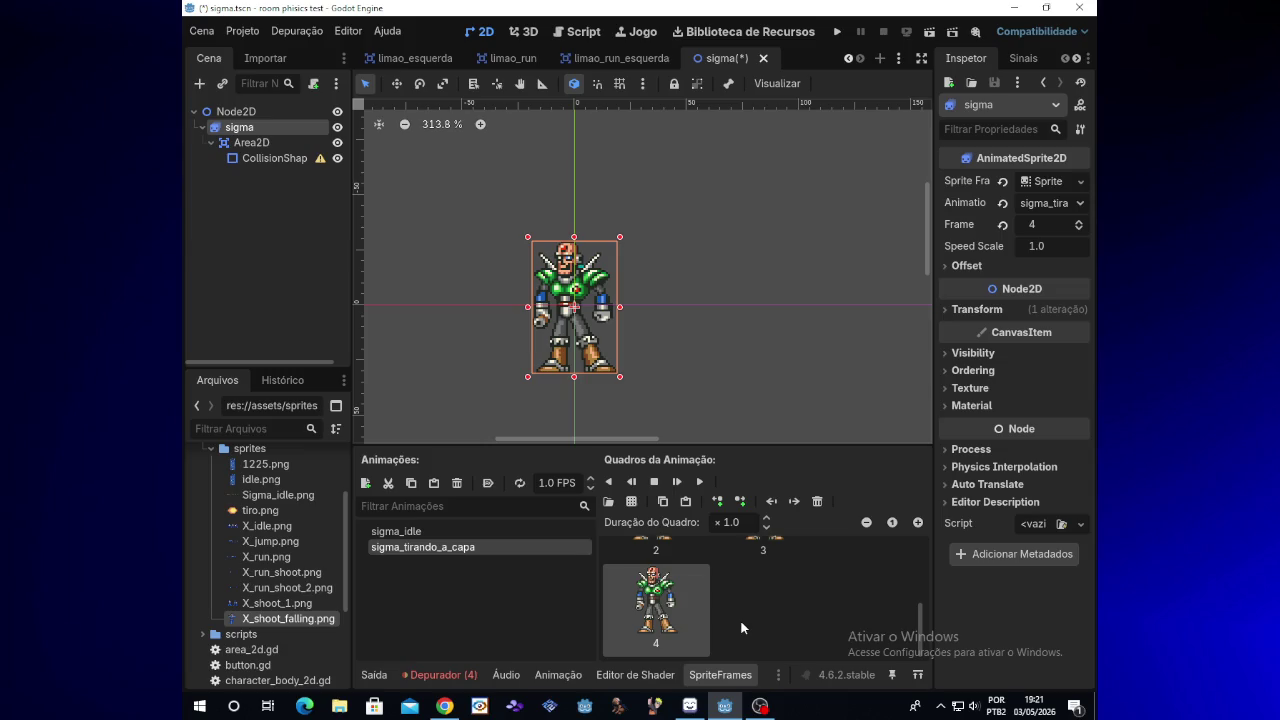
drag(918, 622, 918, 607)
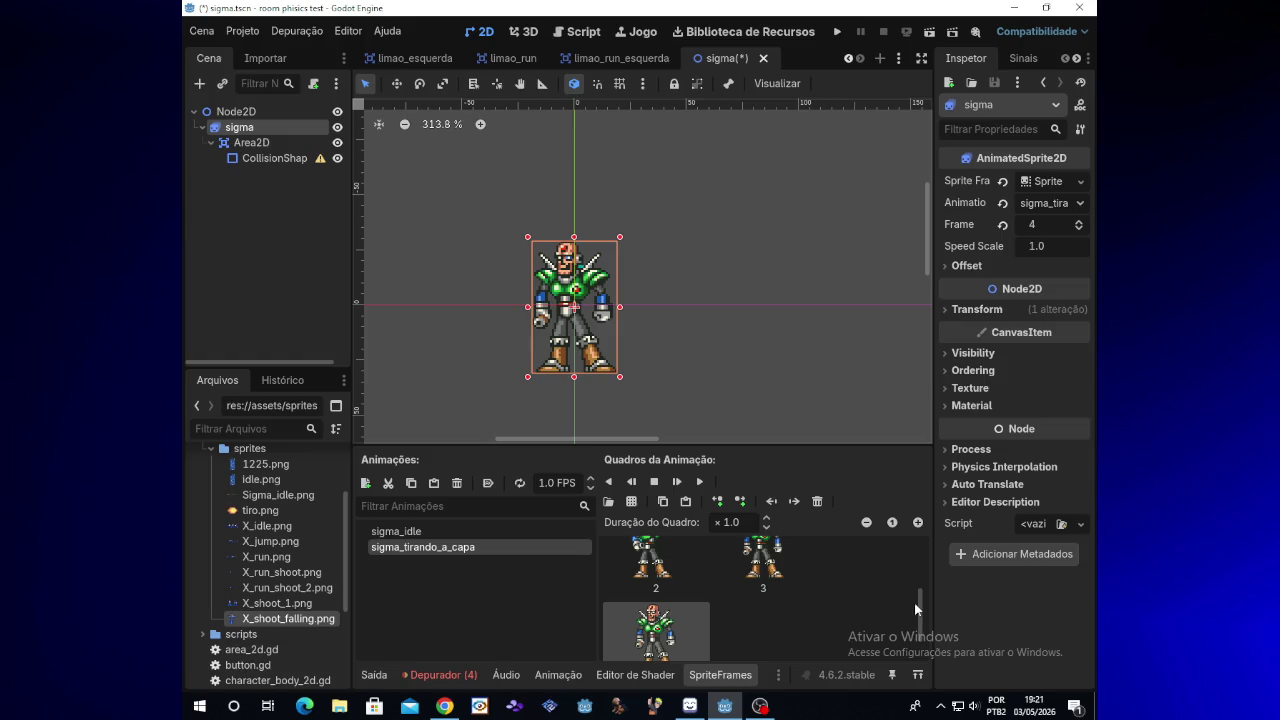
Step: Open sigma_idle, skip a YouTube ad in Chrome, minimise it, and select frame 0
click(510, 533)
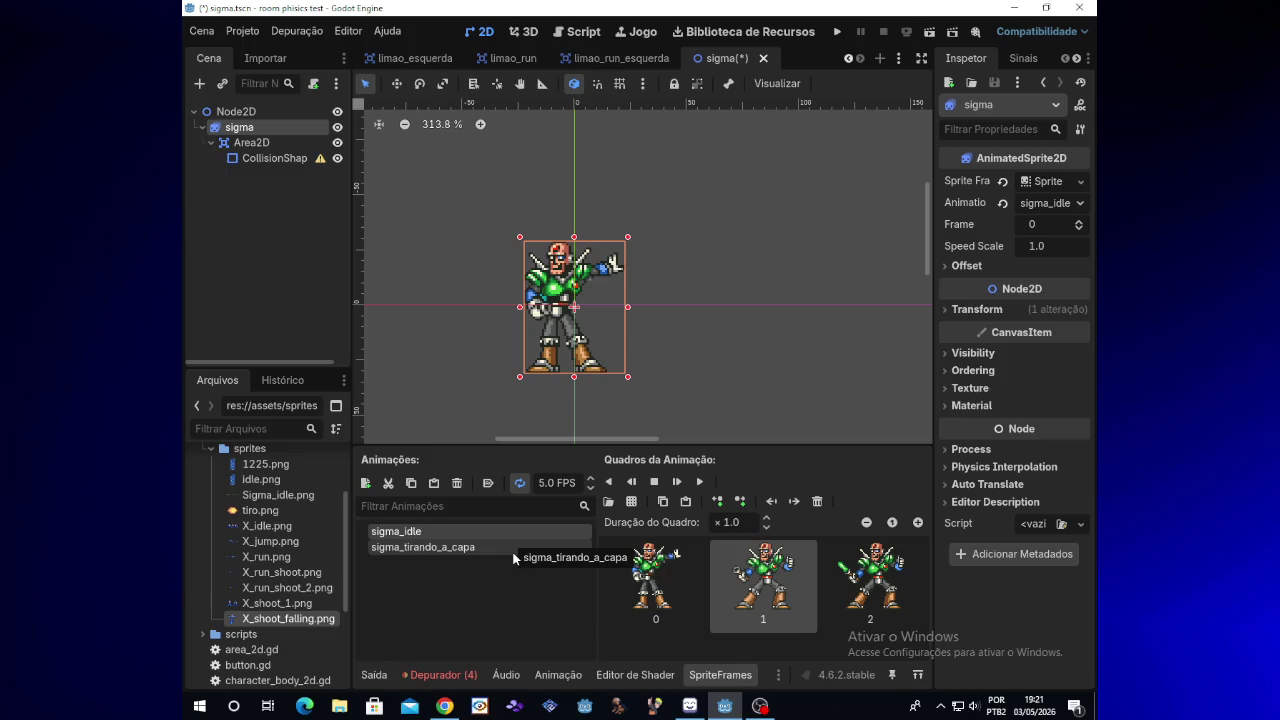
click(444, 706)
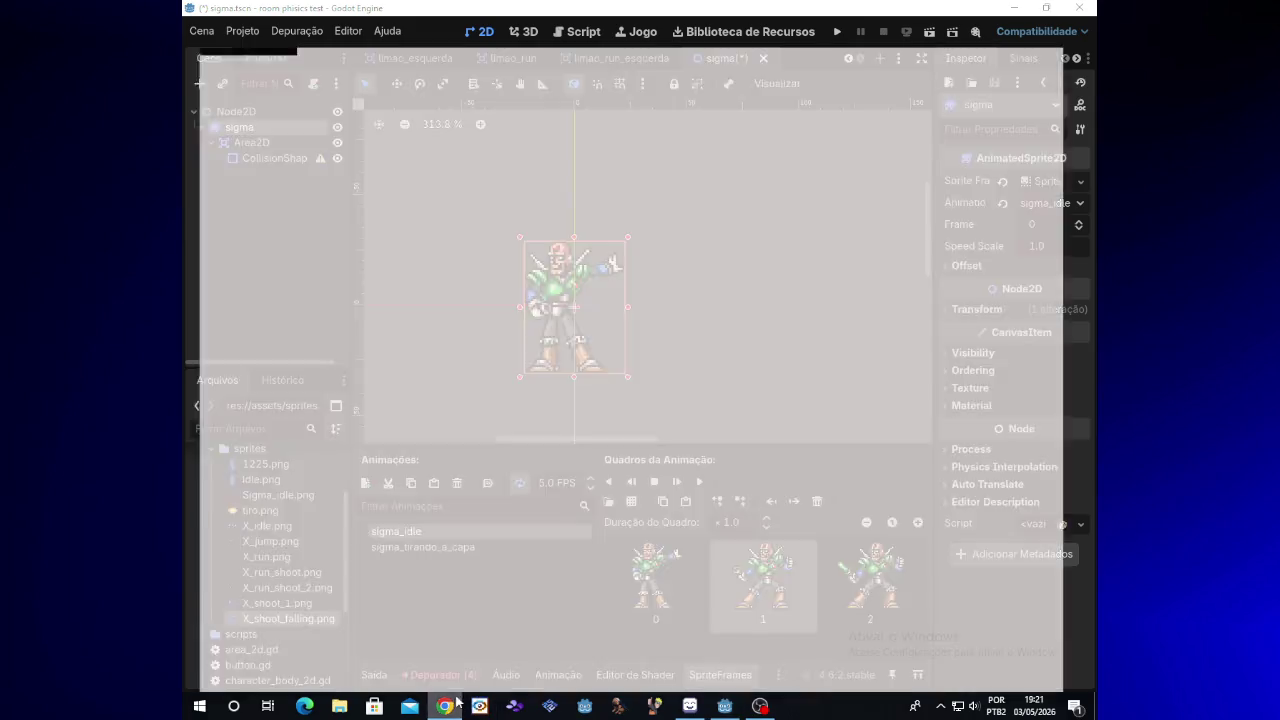
click(720, 393)
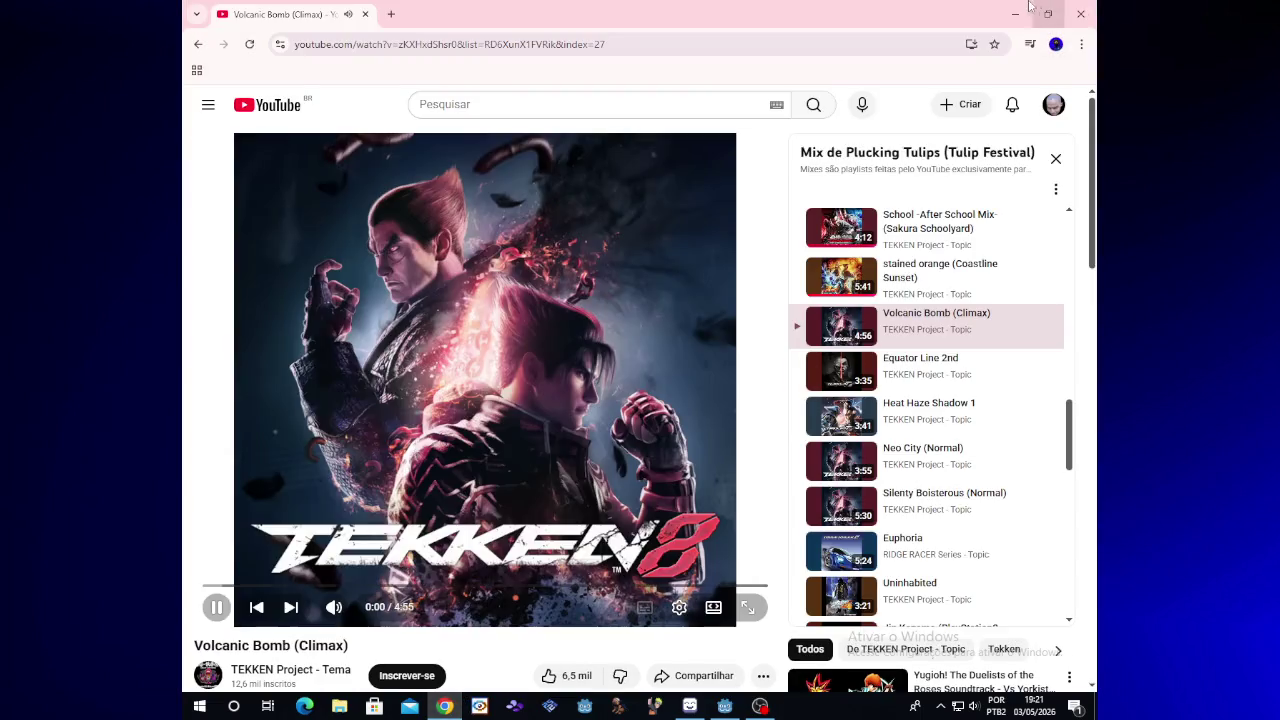
click(1015, 14)
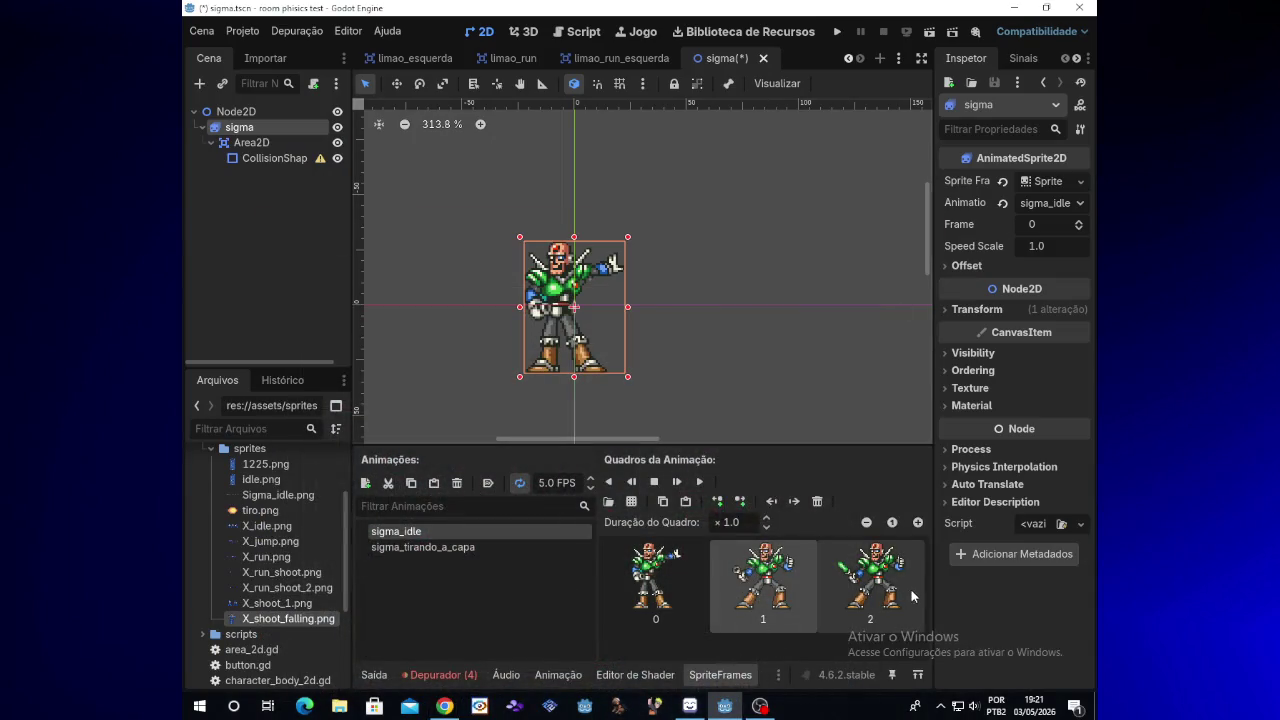
click(674, 611)
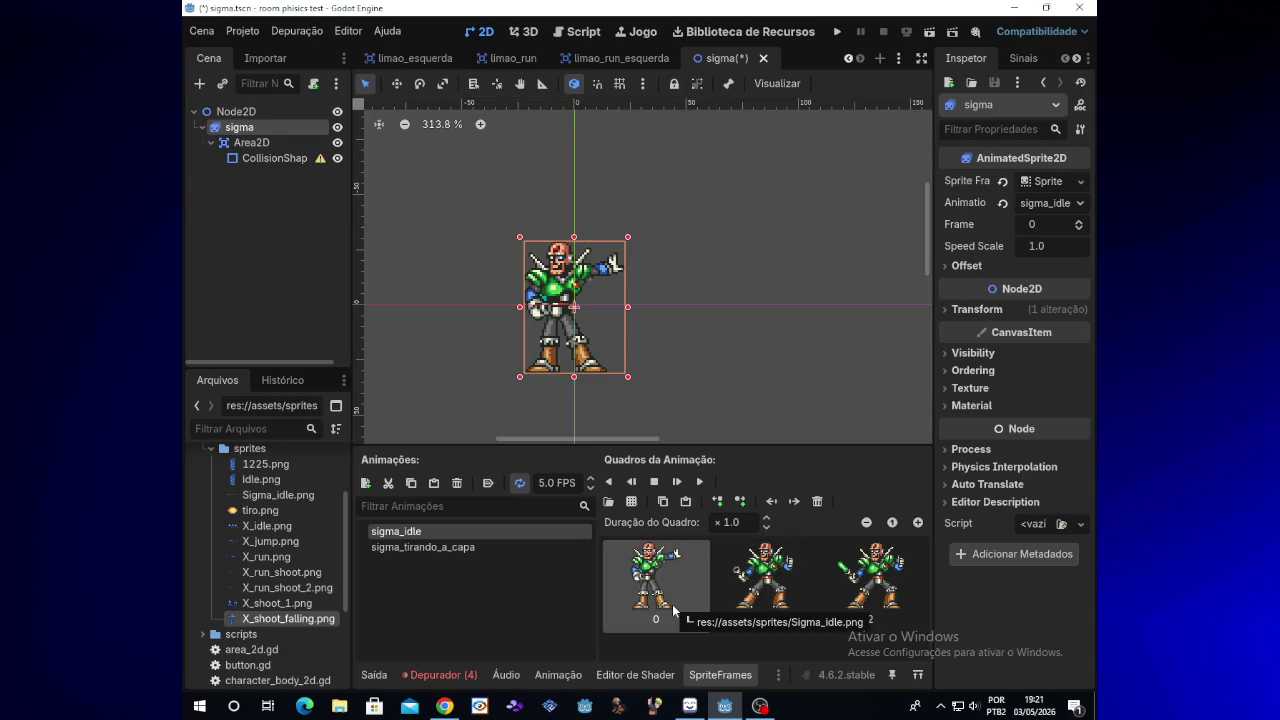
click(485, 549)
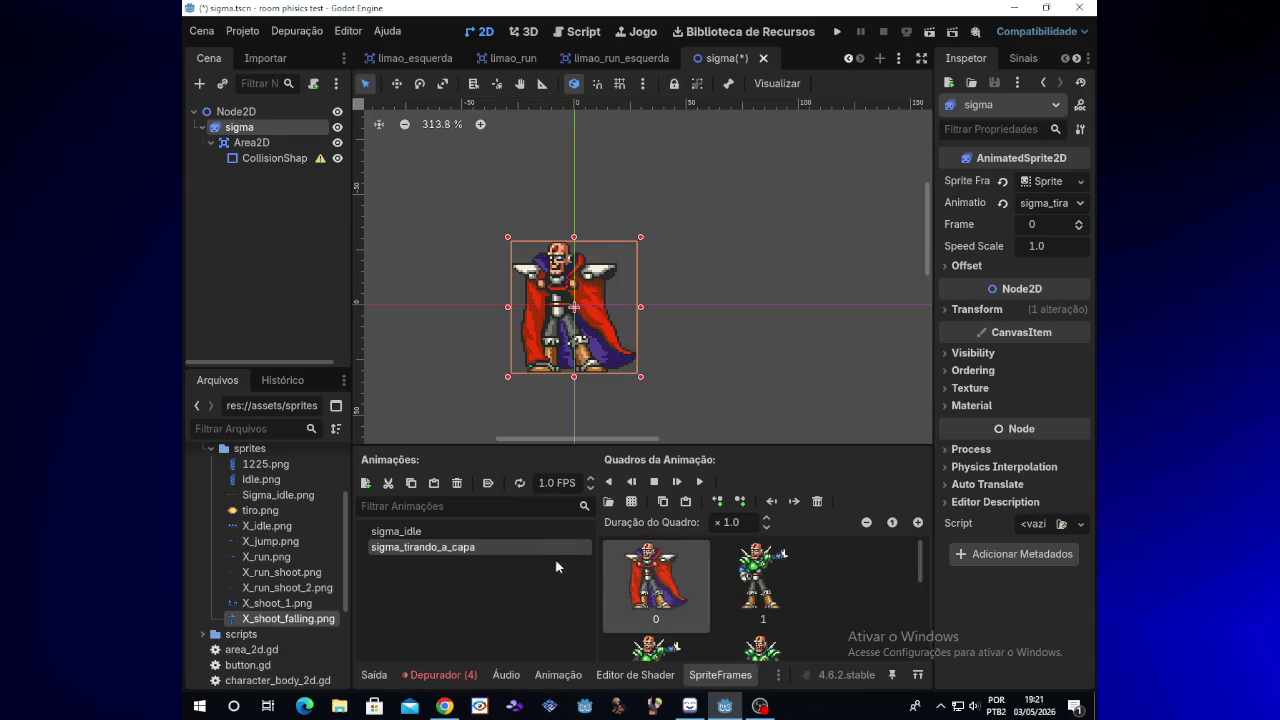
mouse_move(919, 571)
mouse_down()
mouse_move(920, 619)
mouse_move(919, 597)
mouse_up()
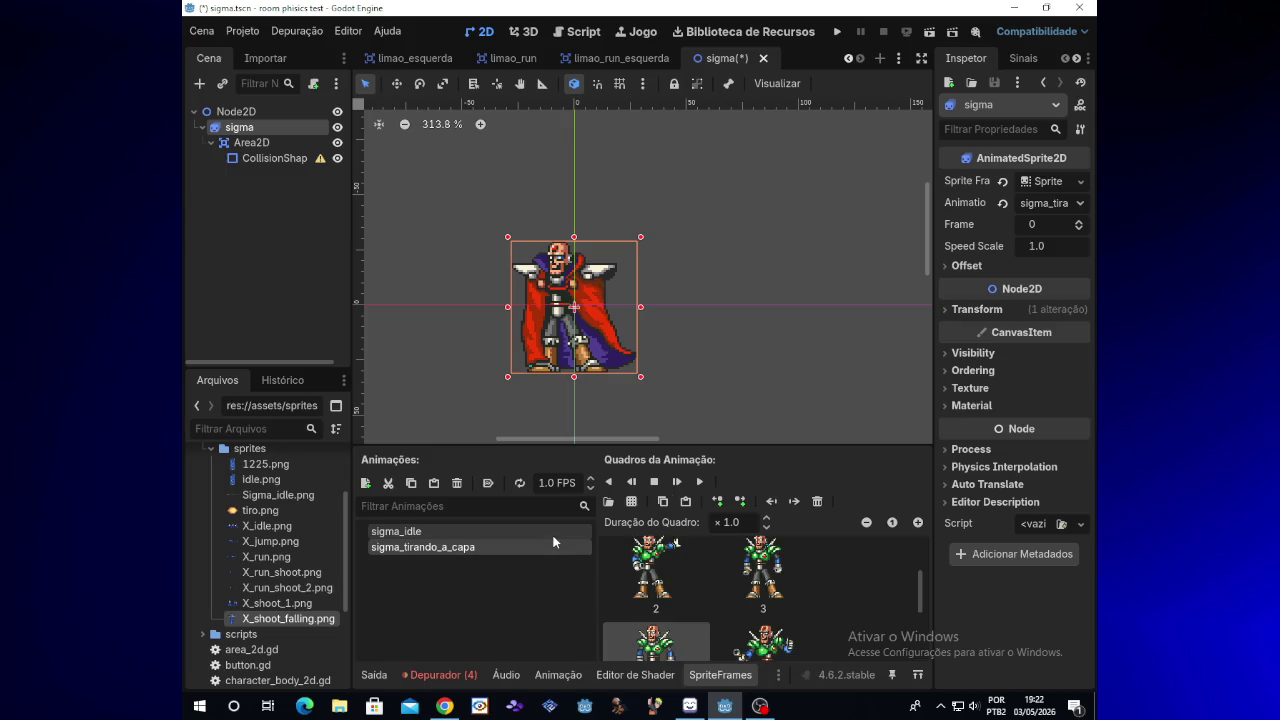
click(396, 531)
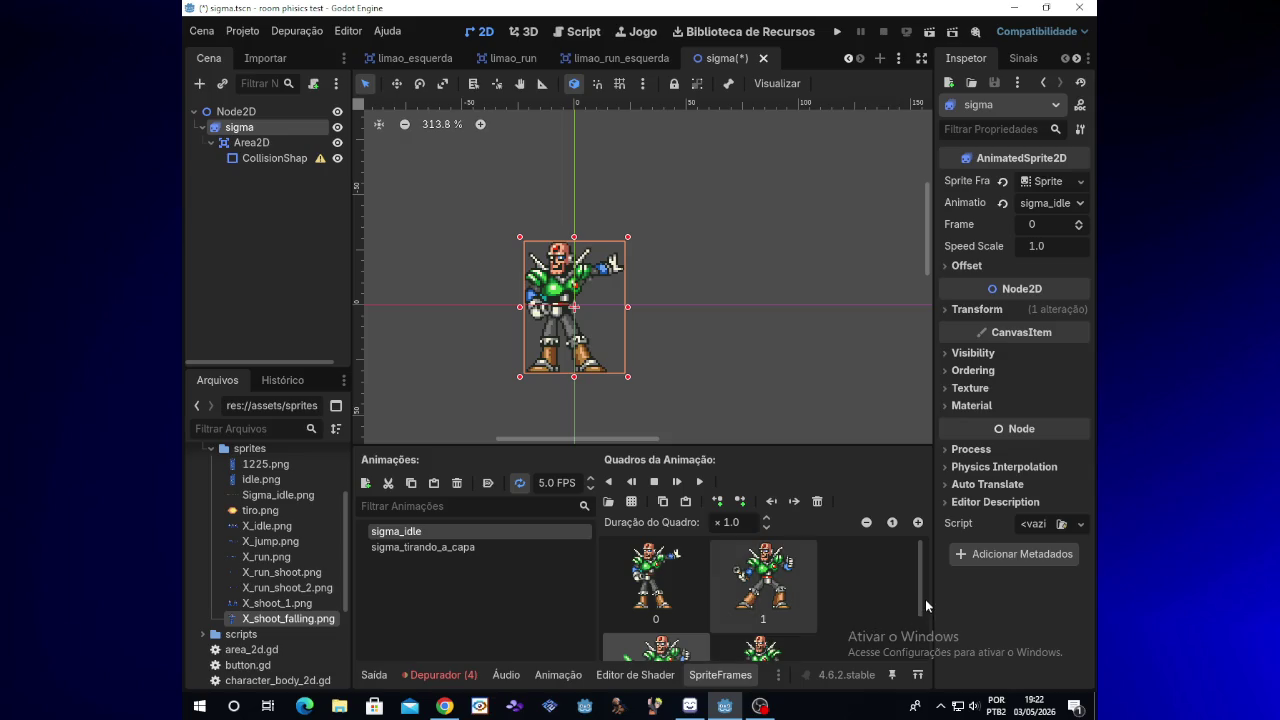
drag(919, 597, 919, 619)
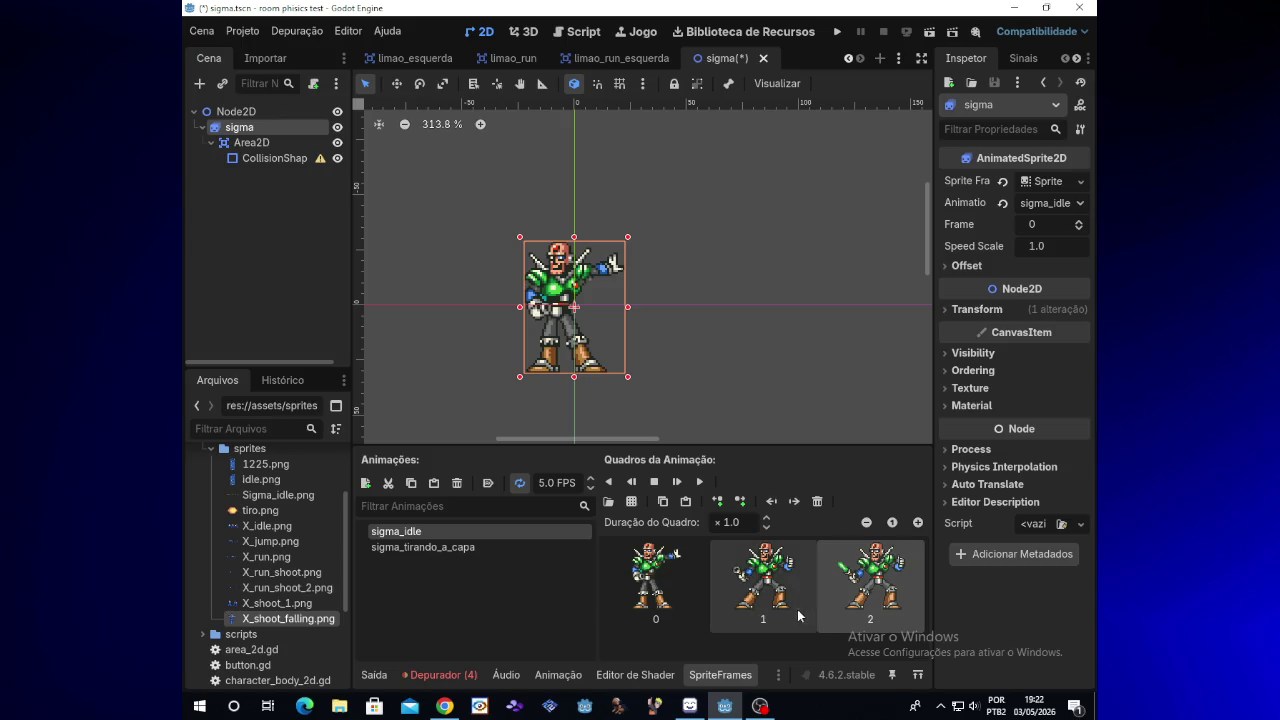
click(518, 546)
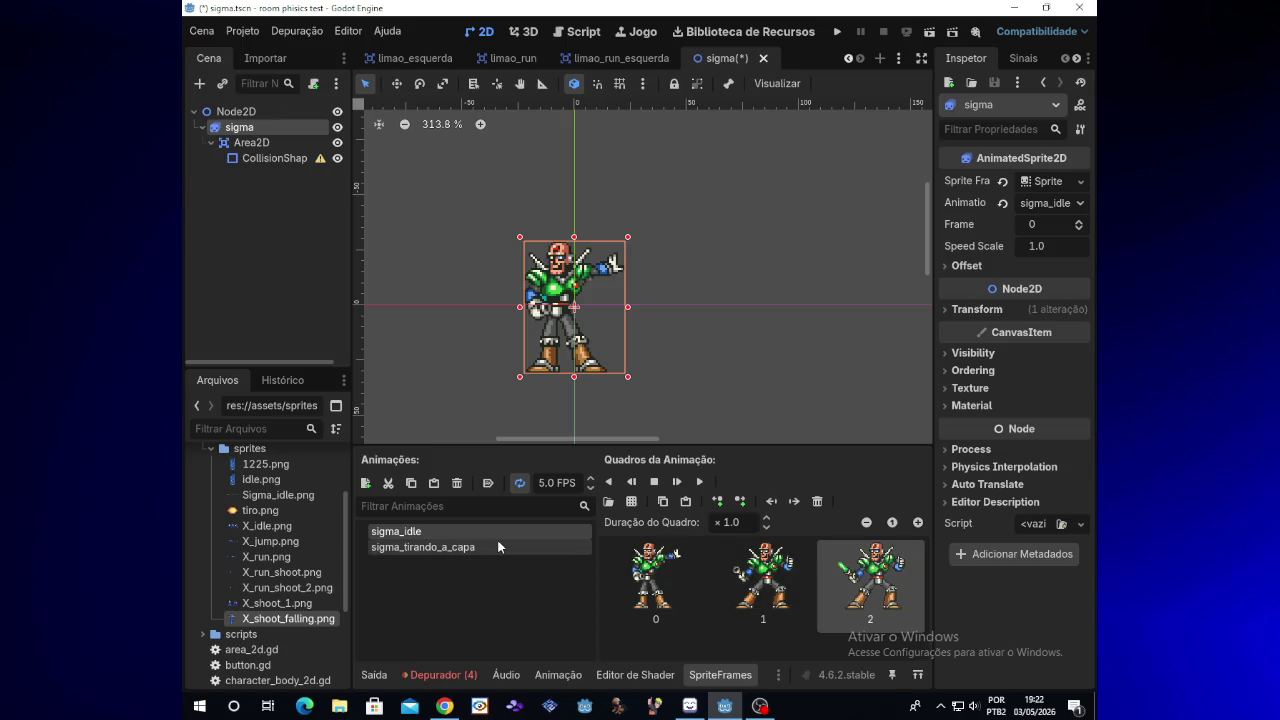
click(701, 481)
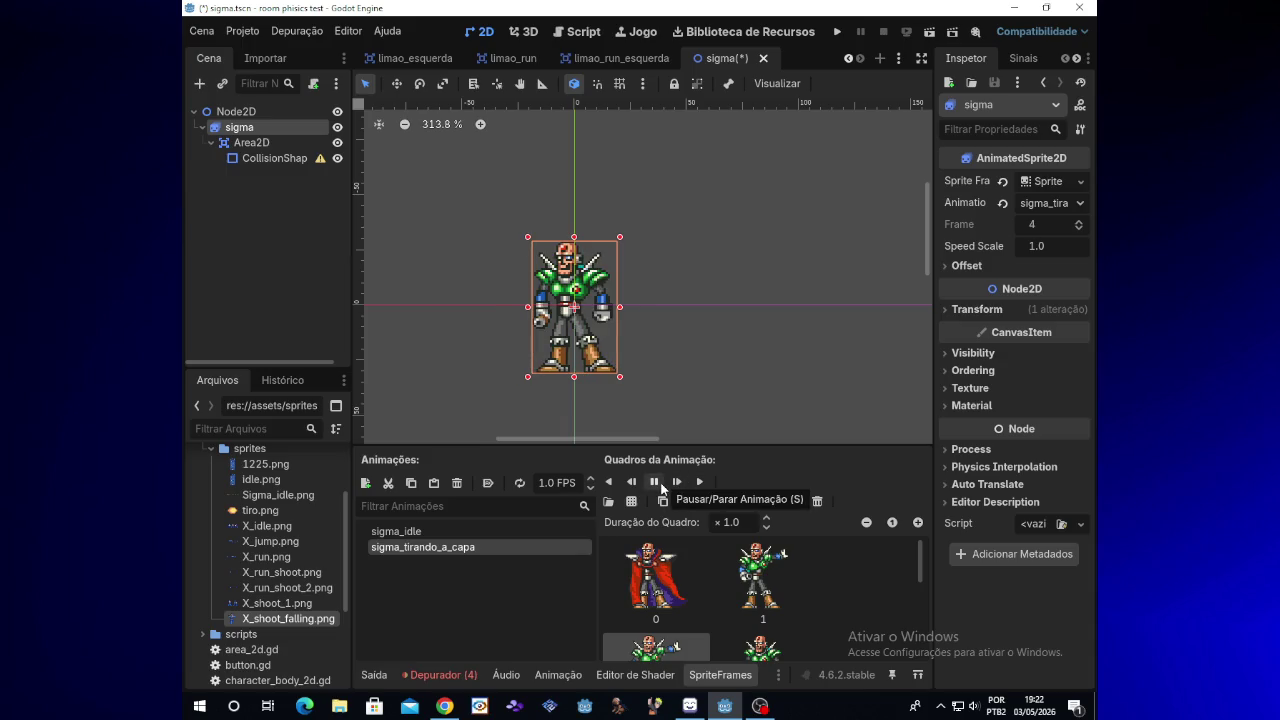
click(657, 484)
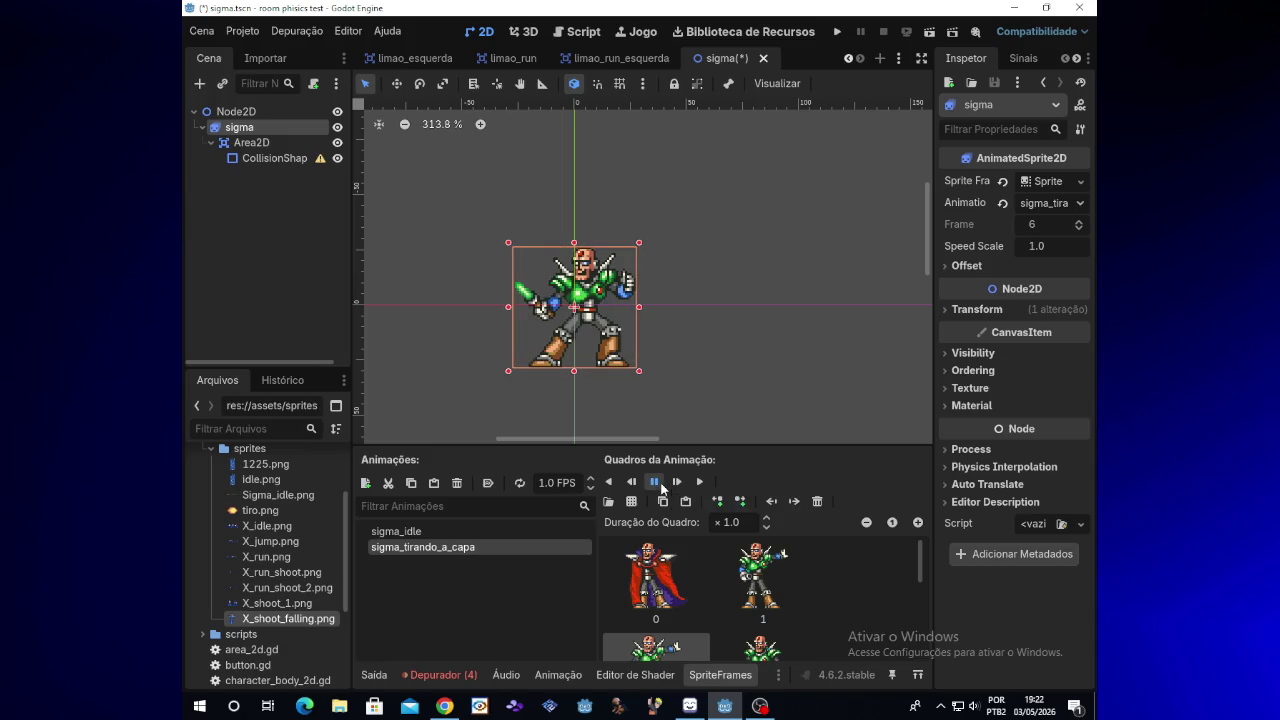
scroll(922, 572, down, 3)
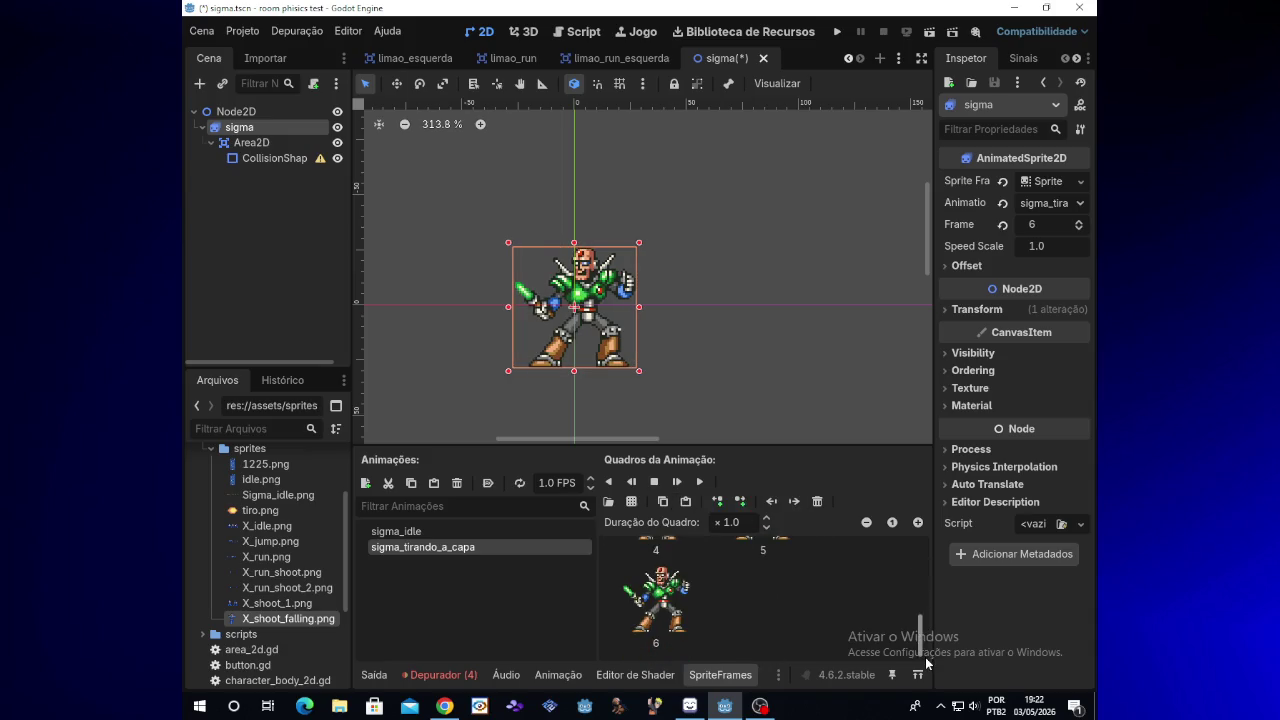
drag(921, 640, 925, 584)
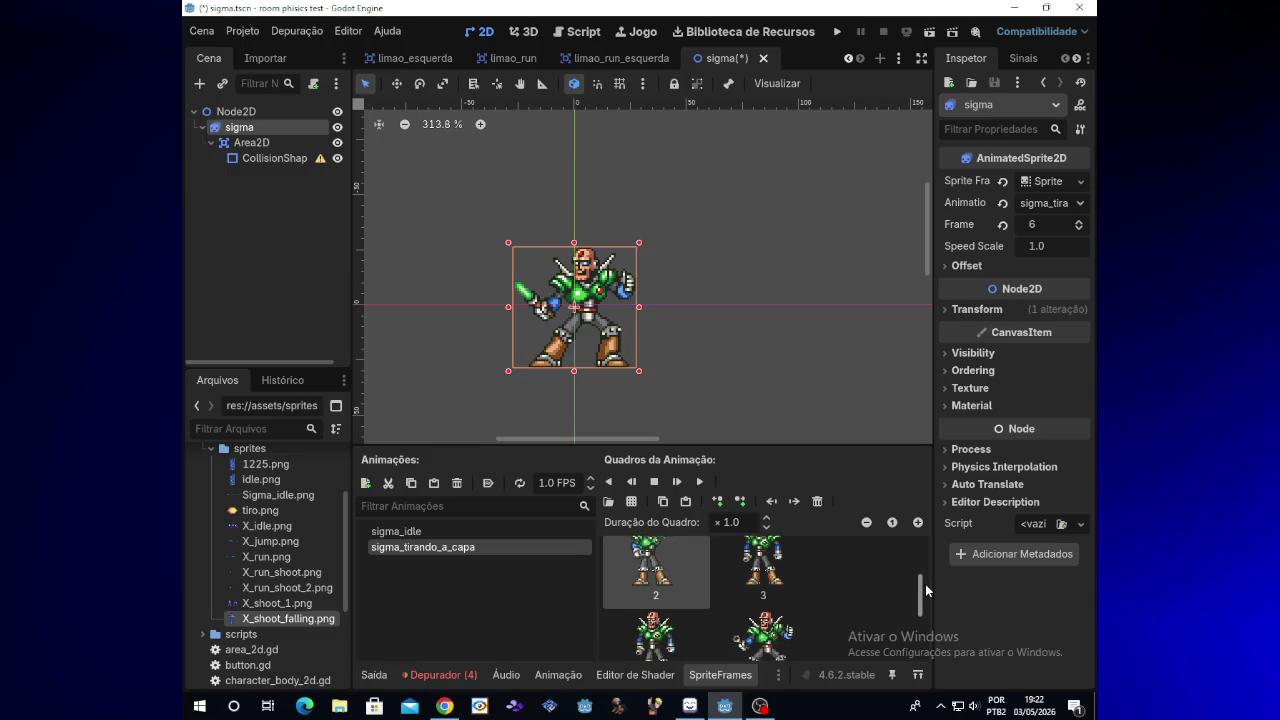
click(699, 482)
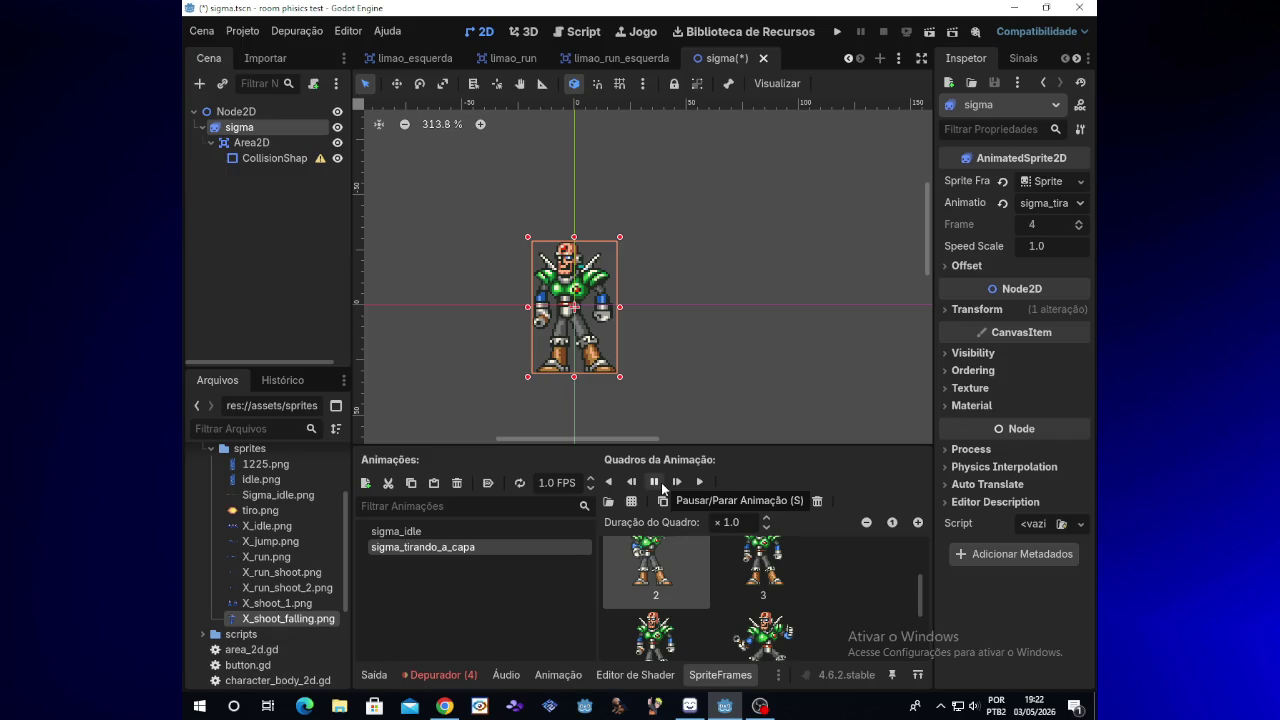
click(656, 483)
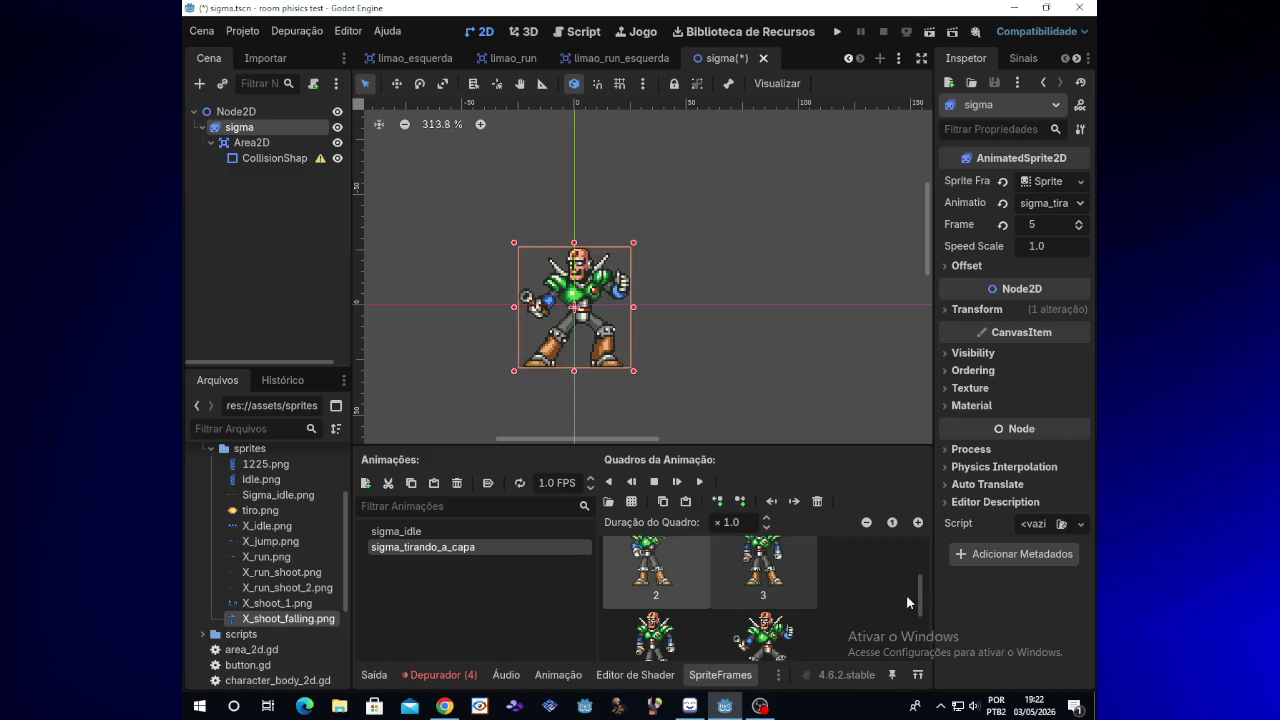
drag(922, 596, 922, 587)
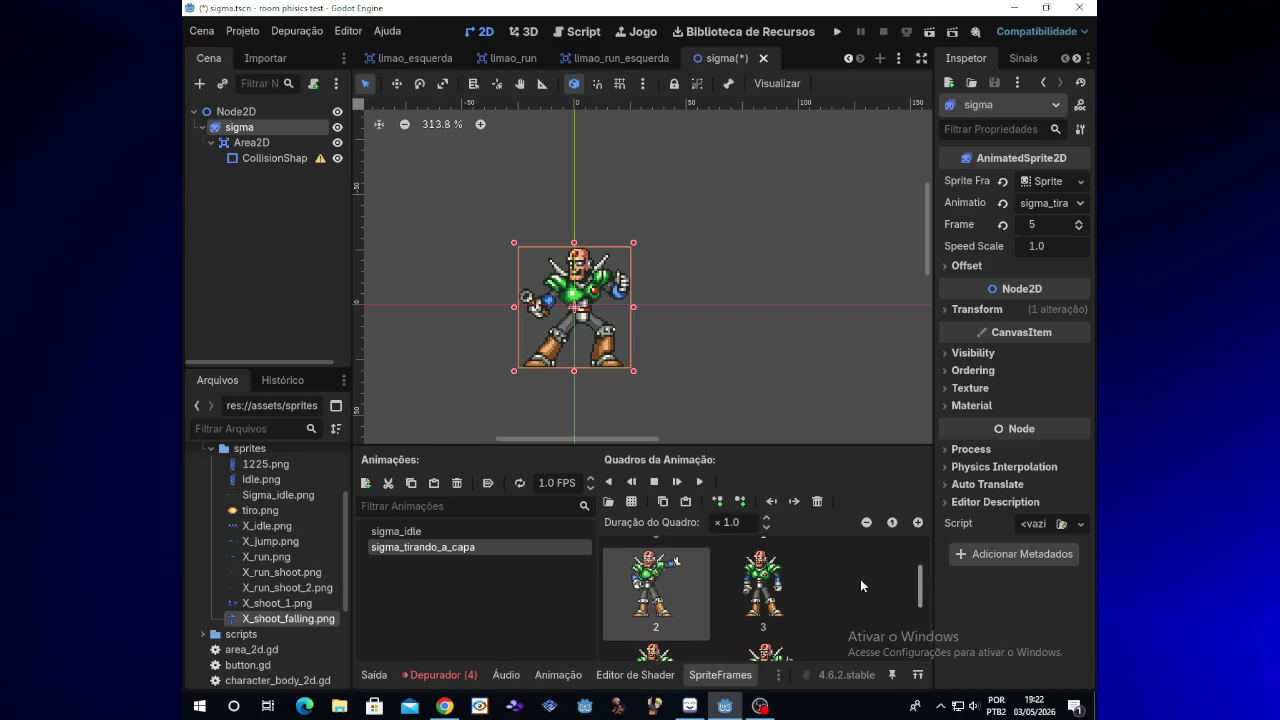
click(699, 484)
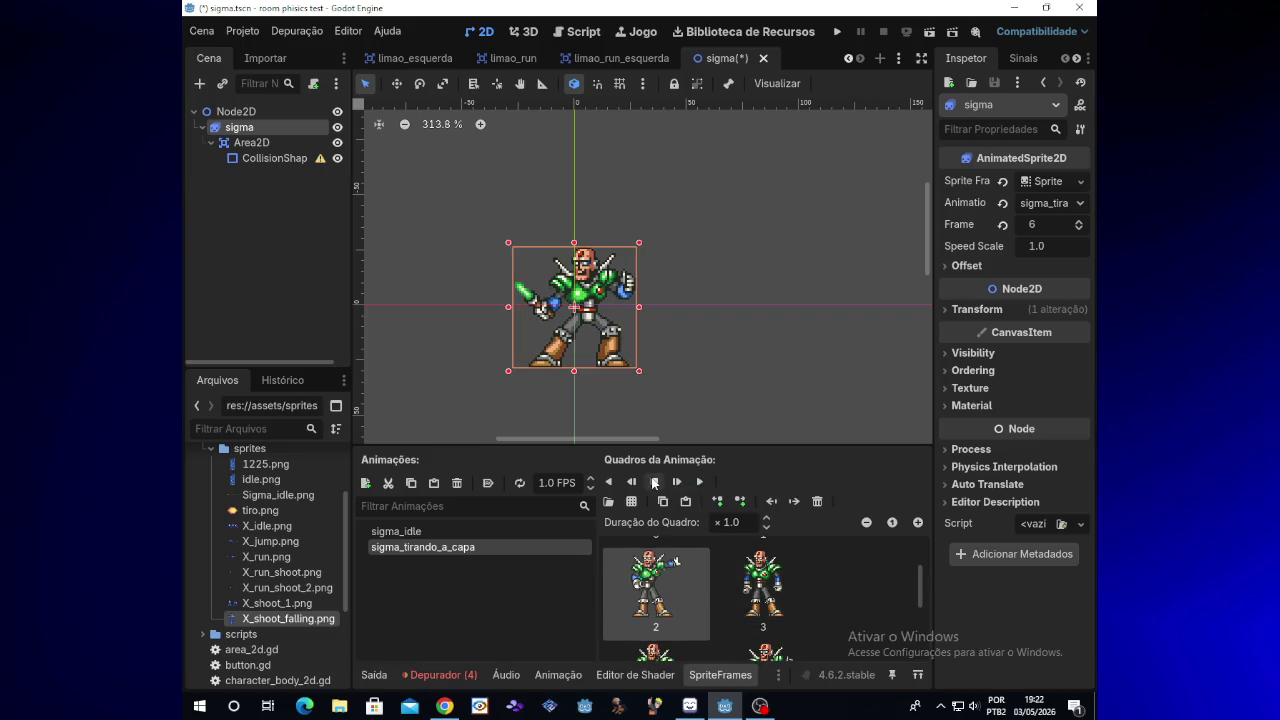
click(697, 484)
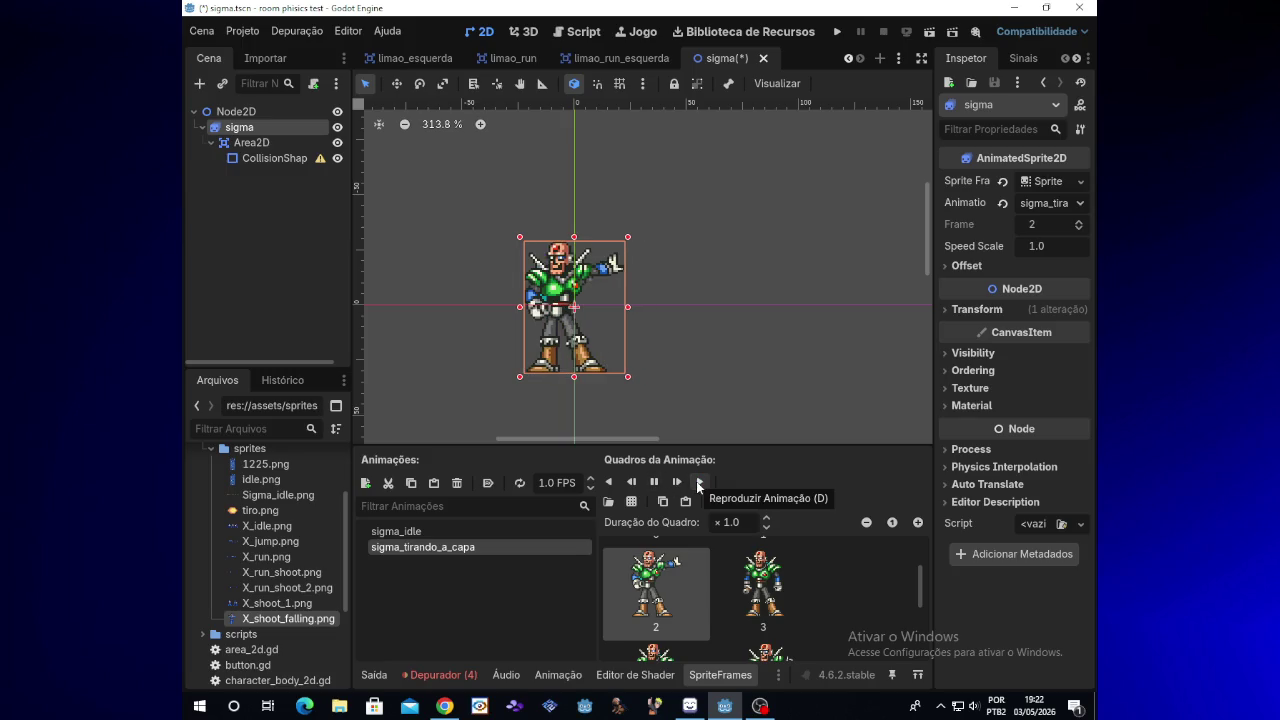
click(682, 483)
click(657, 484)
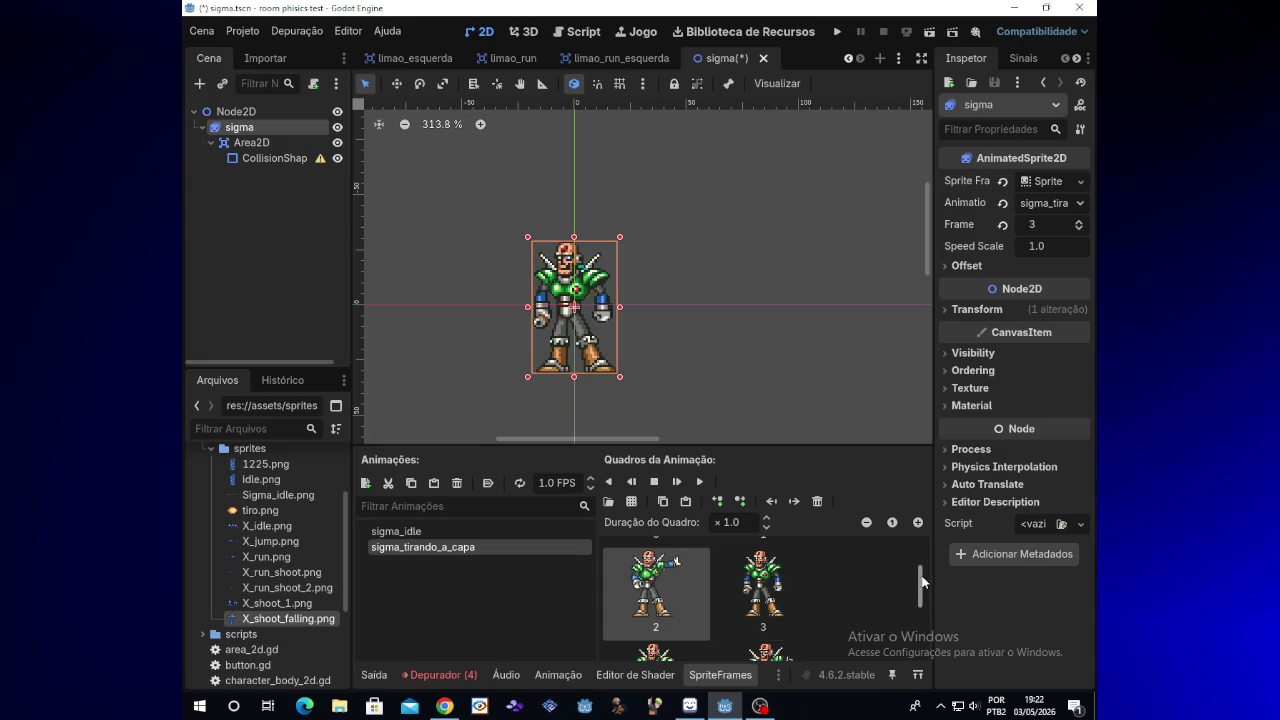
scroll(912, 588, up, 2)
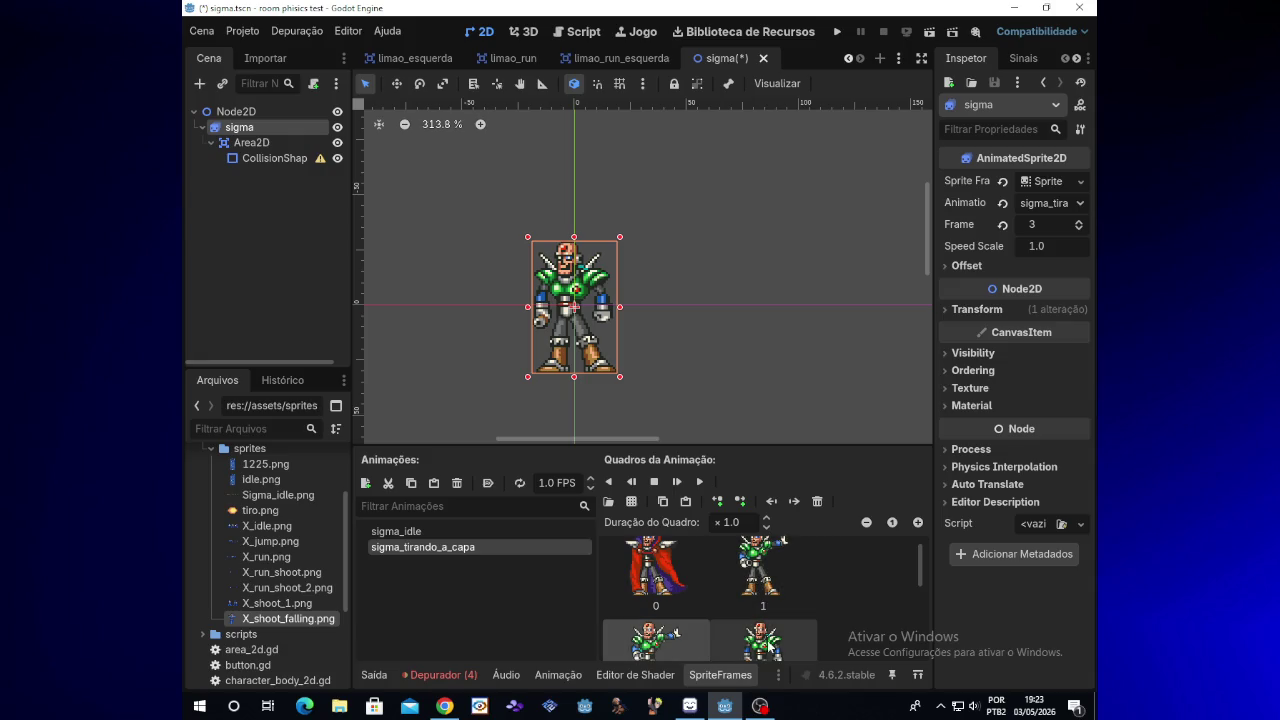
drag(920, 562, 920, 570)
scroll(870, 578, down, 1)
click(772, 582)
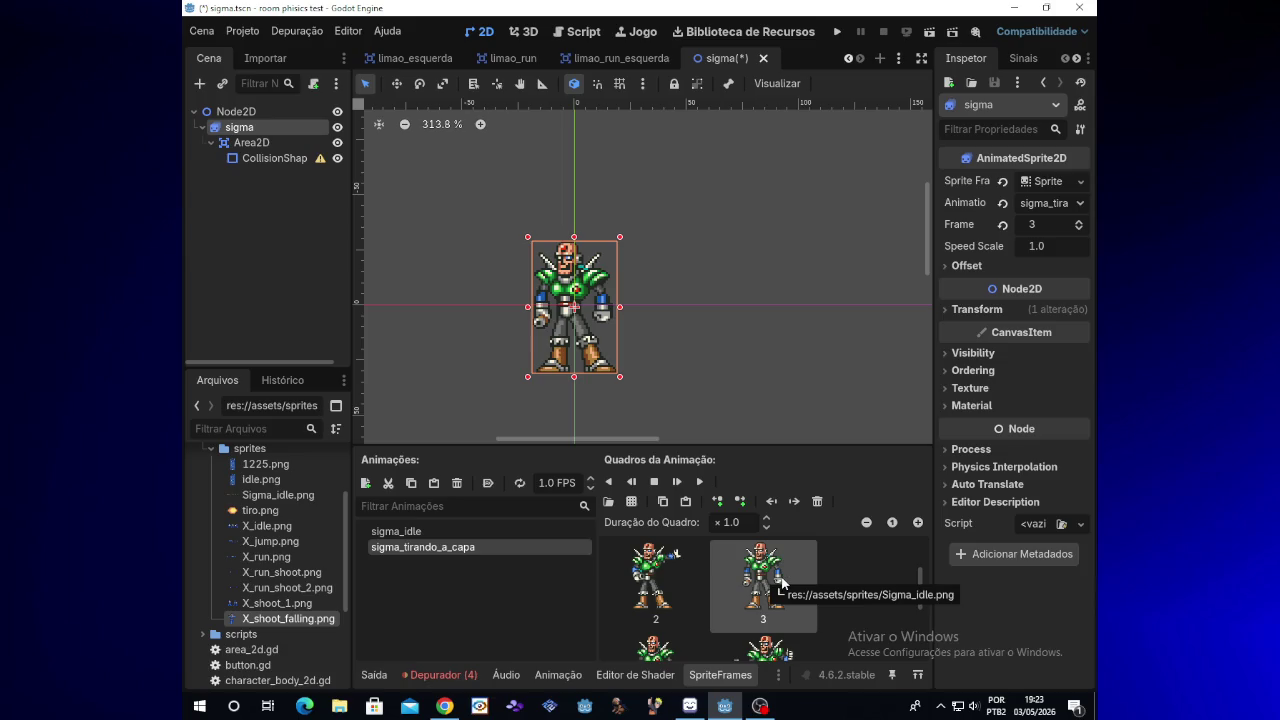
Step: In sigma_idle, move the standing-pose frame three places left so it becomes frame 0
click(520, 531)
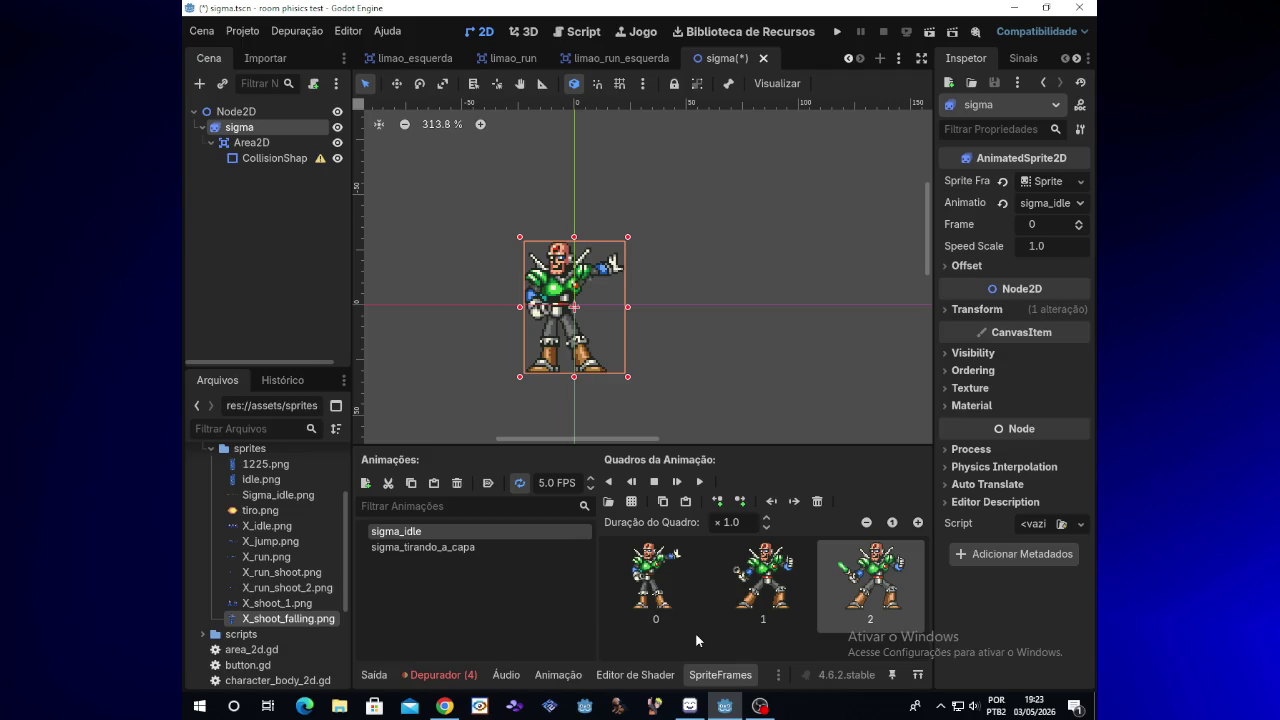
click(800, 615)
scroll(915, 591, down, 2)
scroll(915, 606, down, 1)
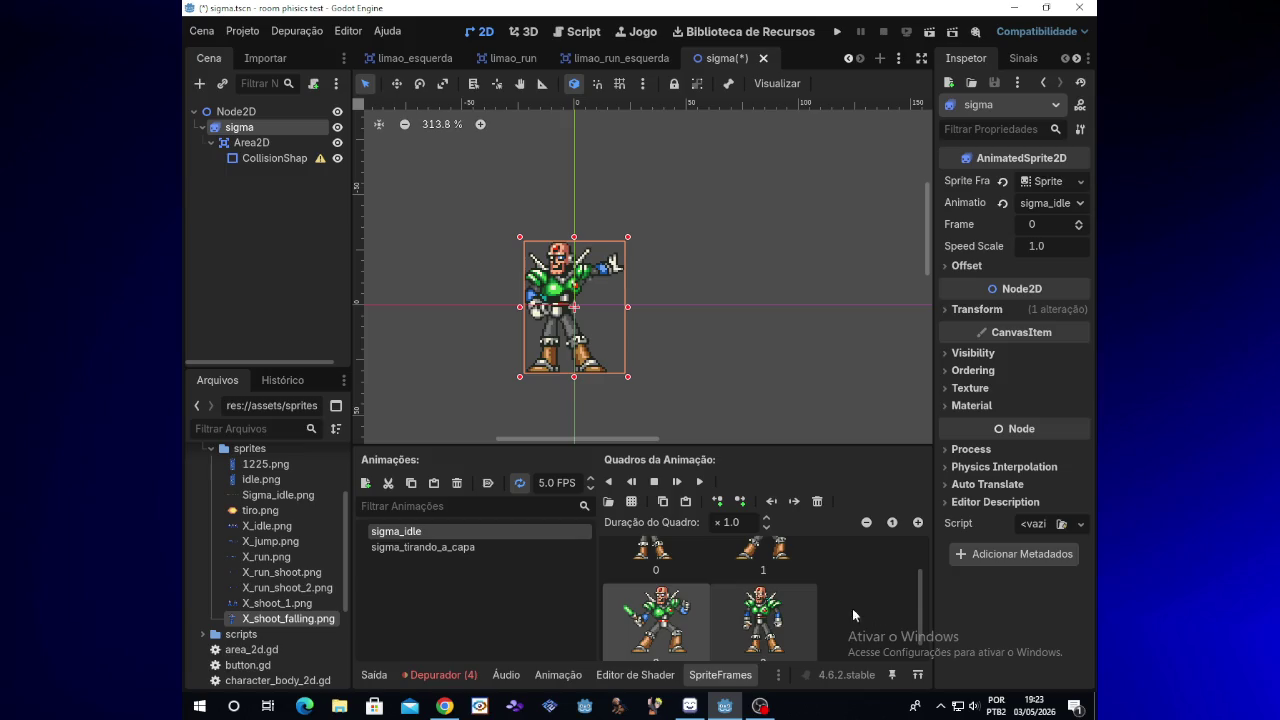
click(780, 627)
click(771, 502)
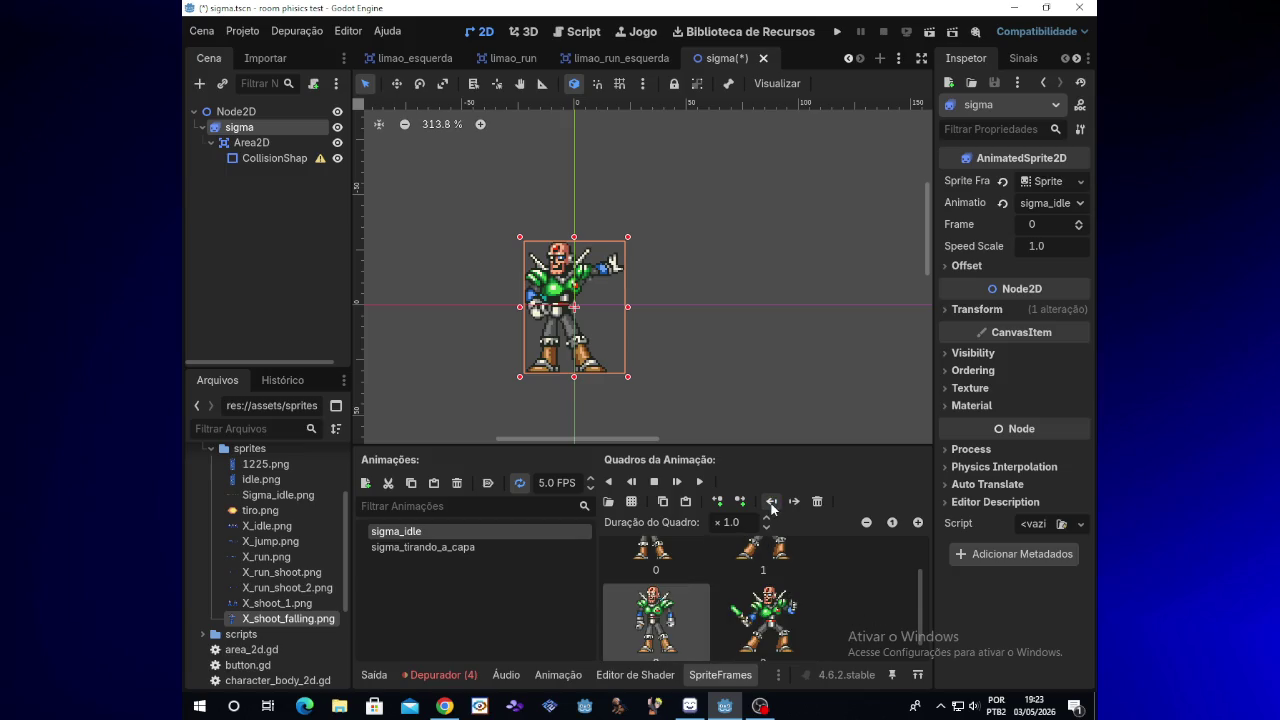
click(771, 502)
click(771, 502)
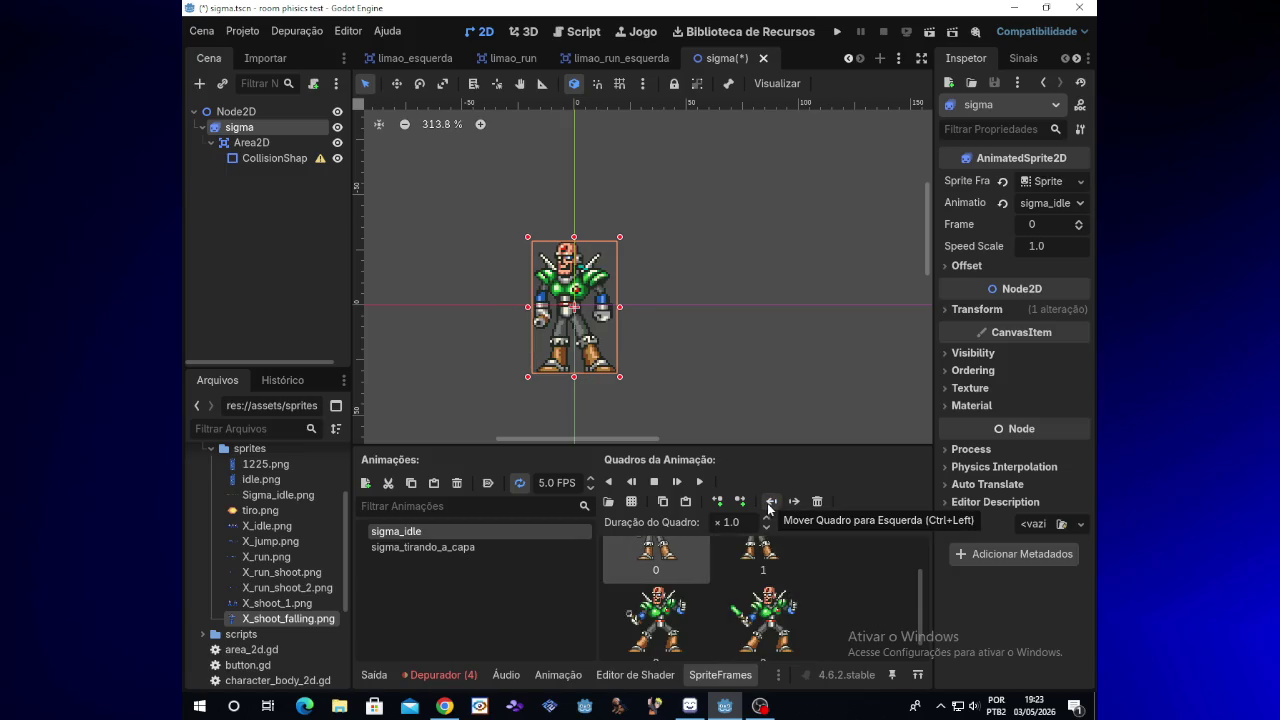
Step: Preview the reordered sigma_idle, then play sigma_tirando_a_capa for comparison
click(699, 483)
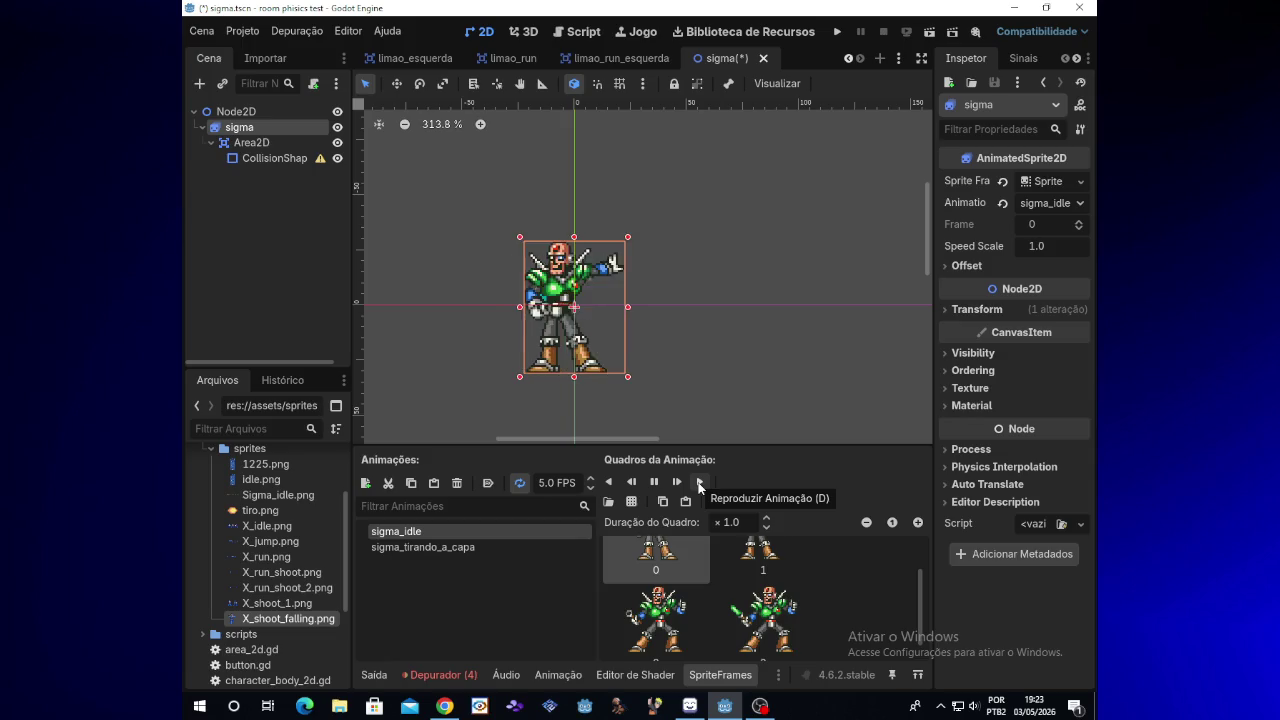
click(654, 482)
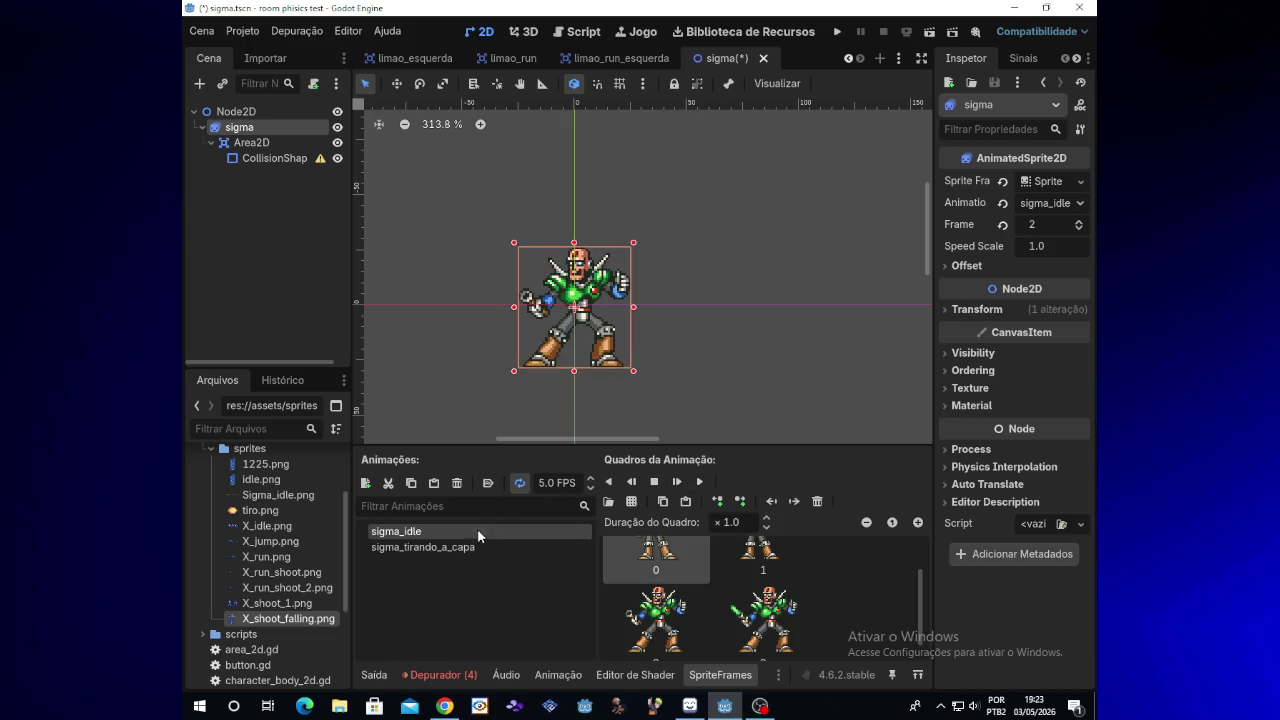
click(475, 547)
click(699, 482)
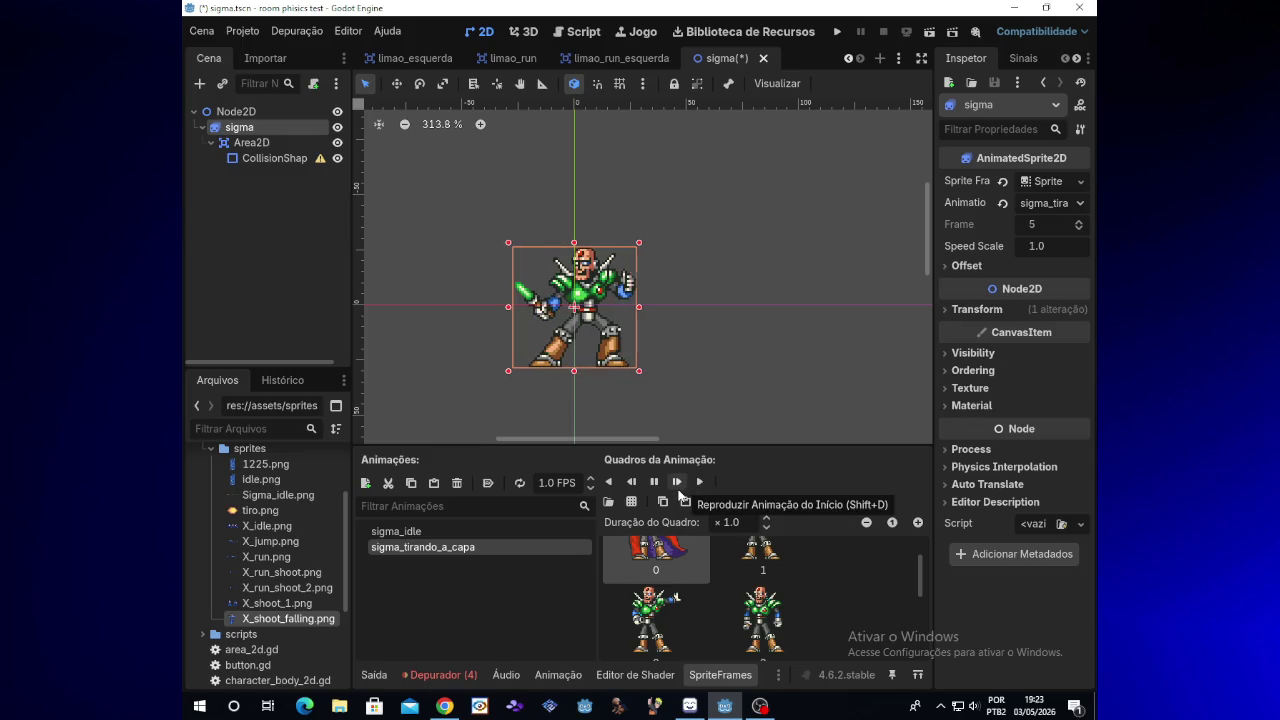
drag(914, 578, 917, 647)
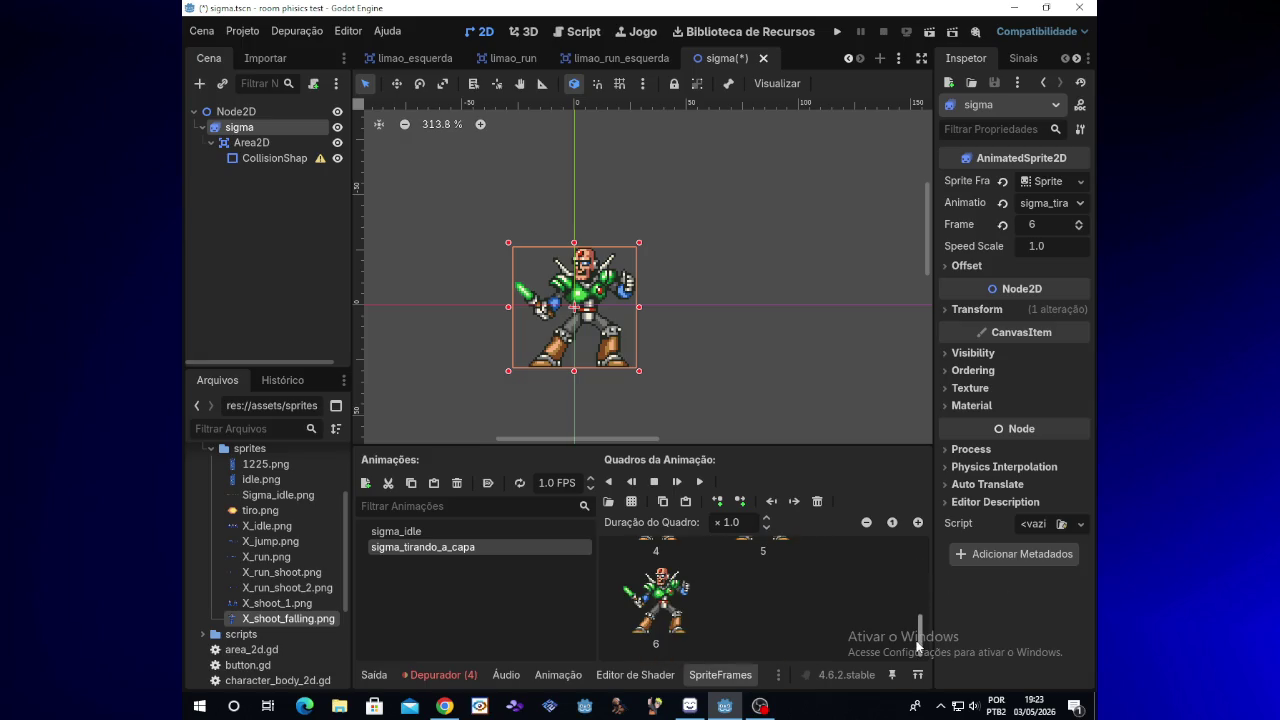
Step: Replay and stop the sigma_idle preview at 5.0 FPS, then expand the sprite's Transform properties
click(540, 535)
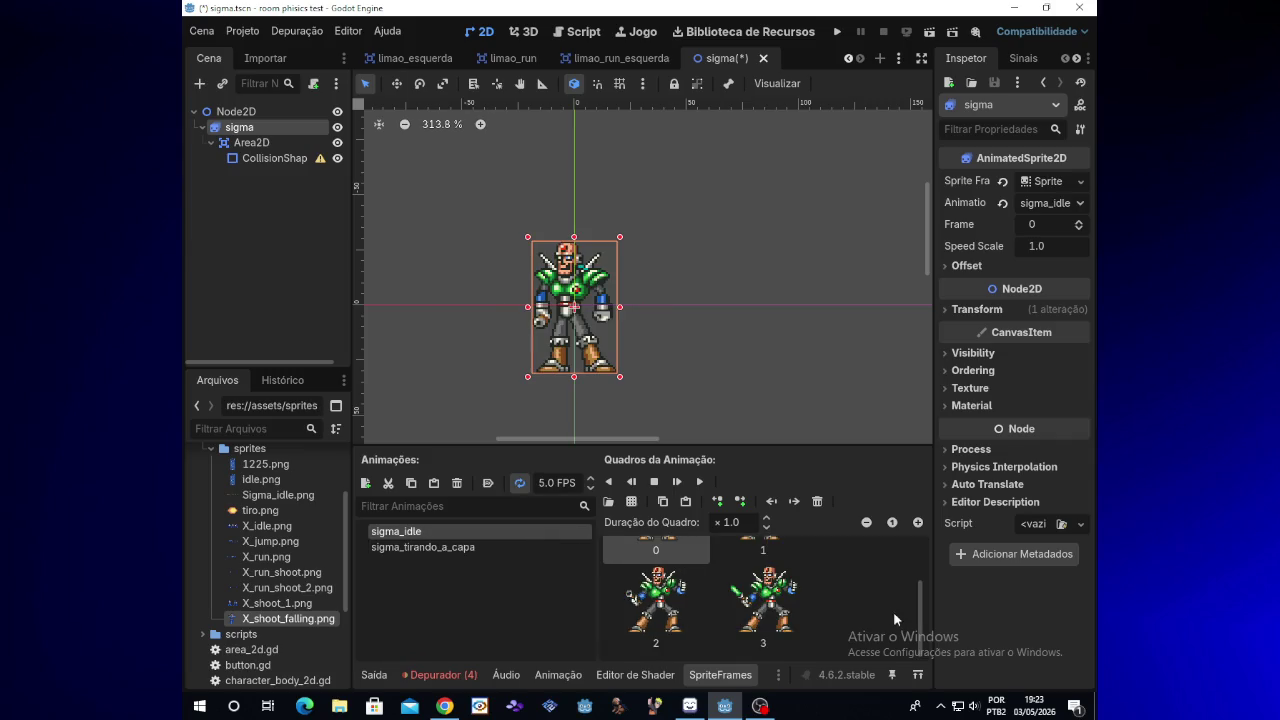
drag(923, 596, 921, 590)
scroll(921, 590, up, 3)
click(699, 483)
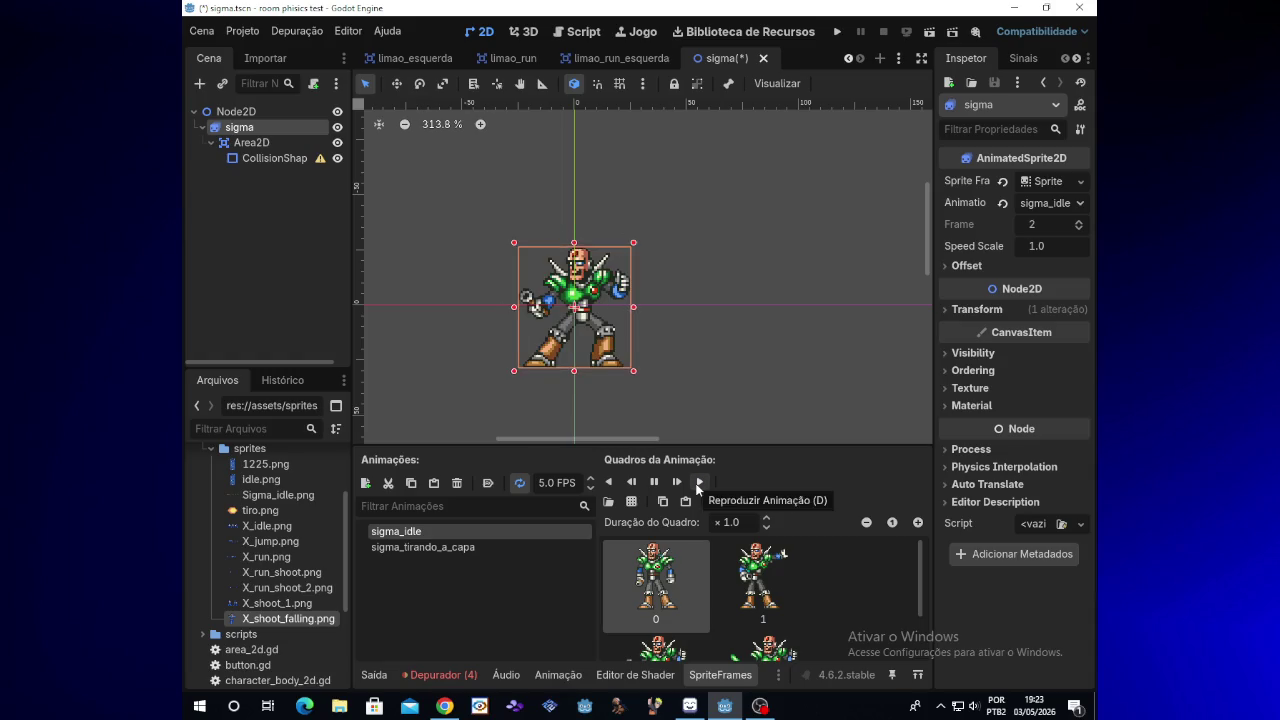
click(654, 482)
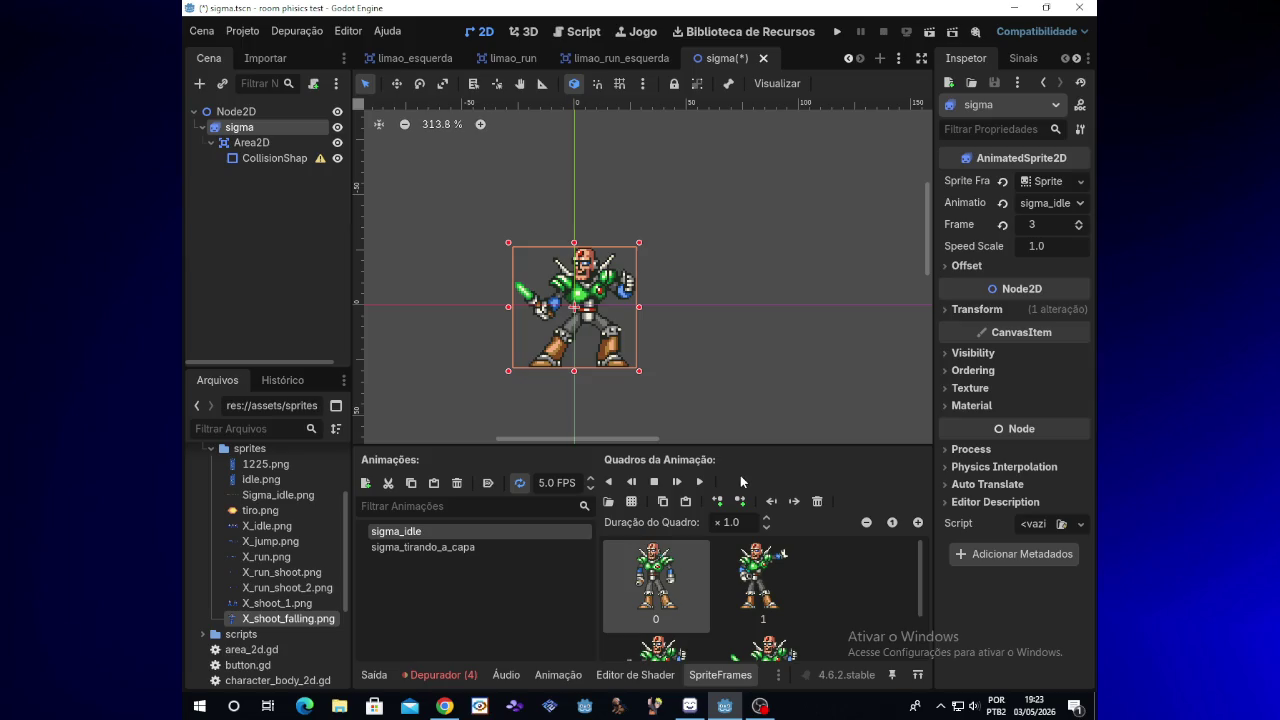
click(962, 312)
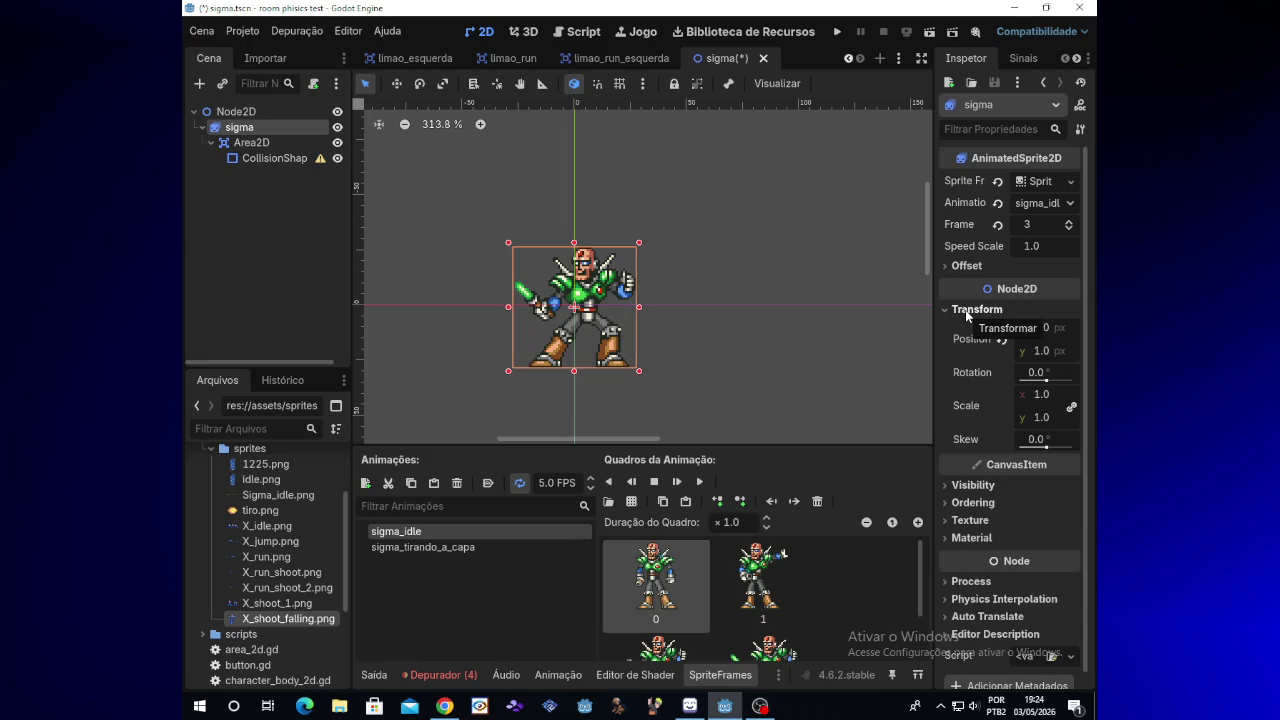
Step: Collapse Transform, expand Offset, and preview sigma_tirando_a_capa, stopping on frame 3
click(966, 311)
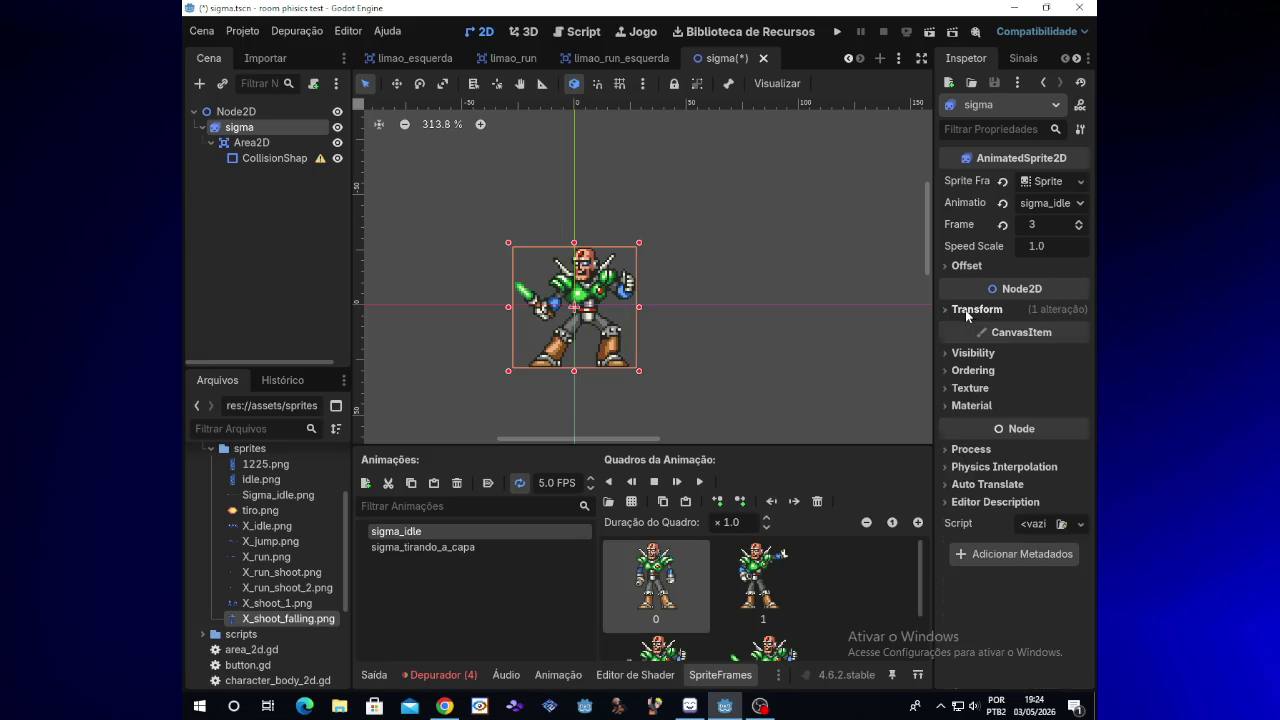
click(962, 267)
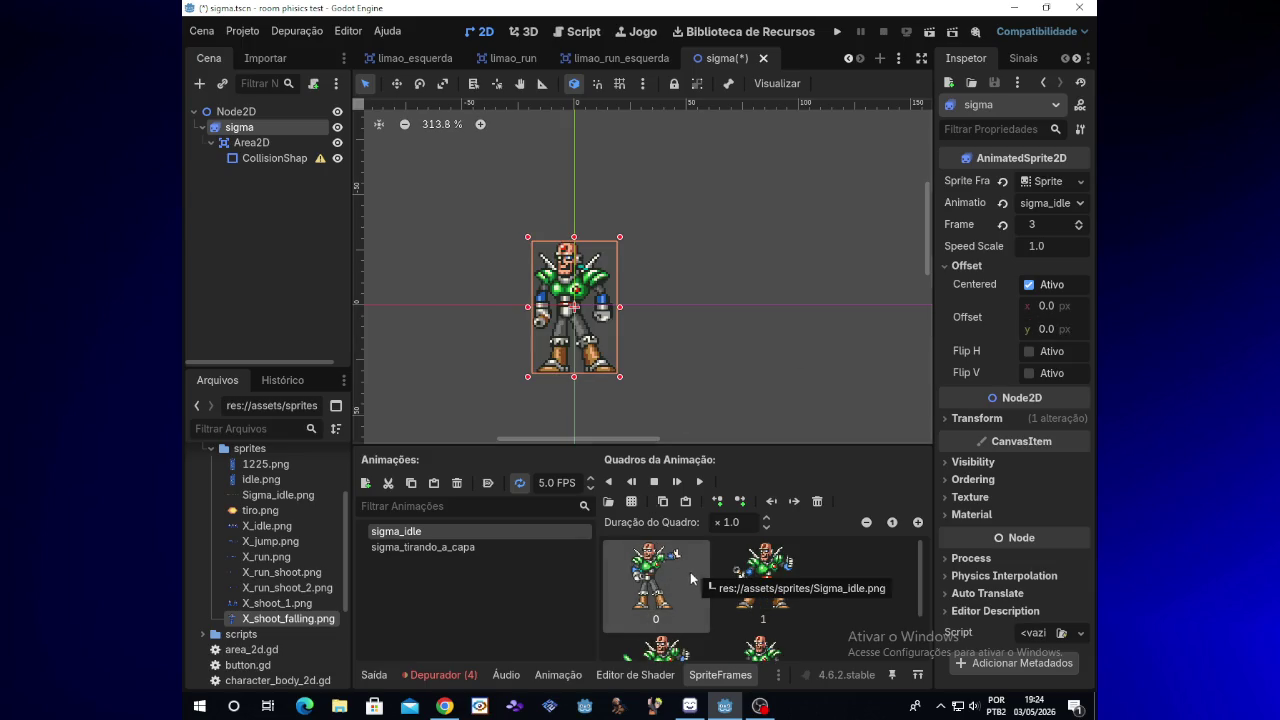
click(501, 548)
click(700, 482)
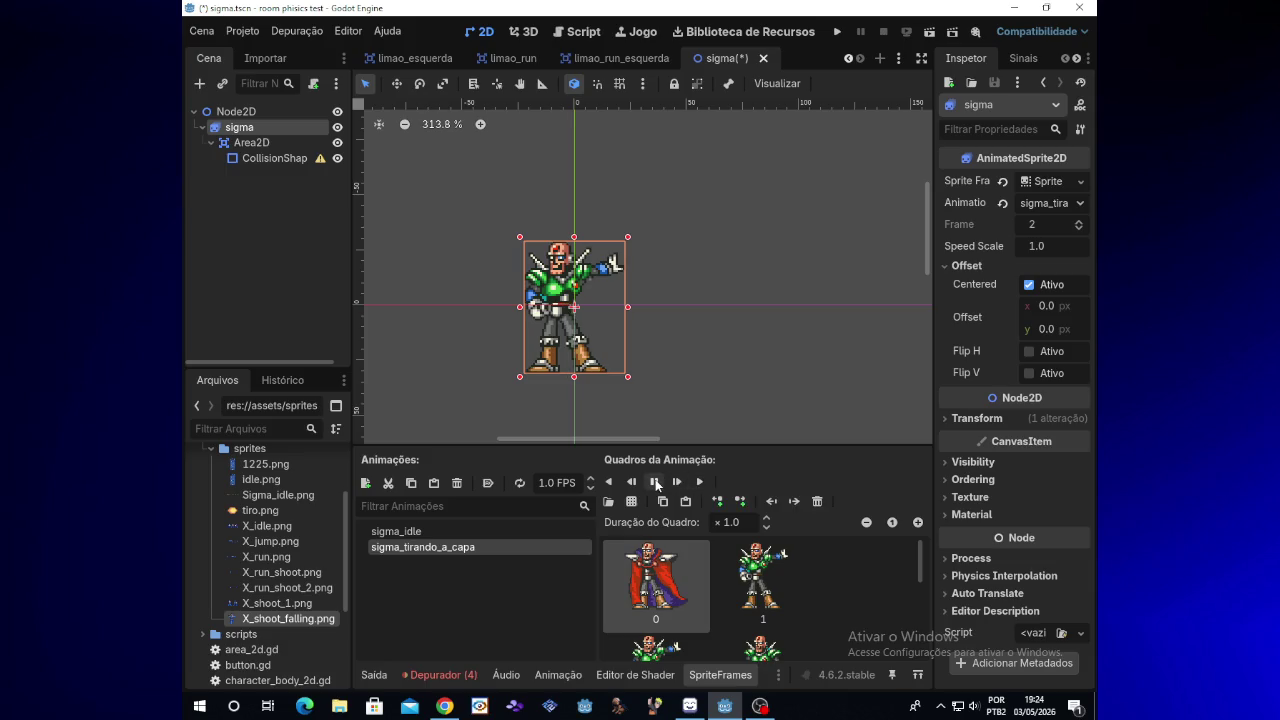
click(655, 482)
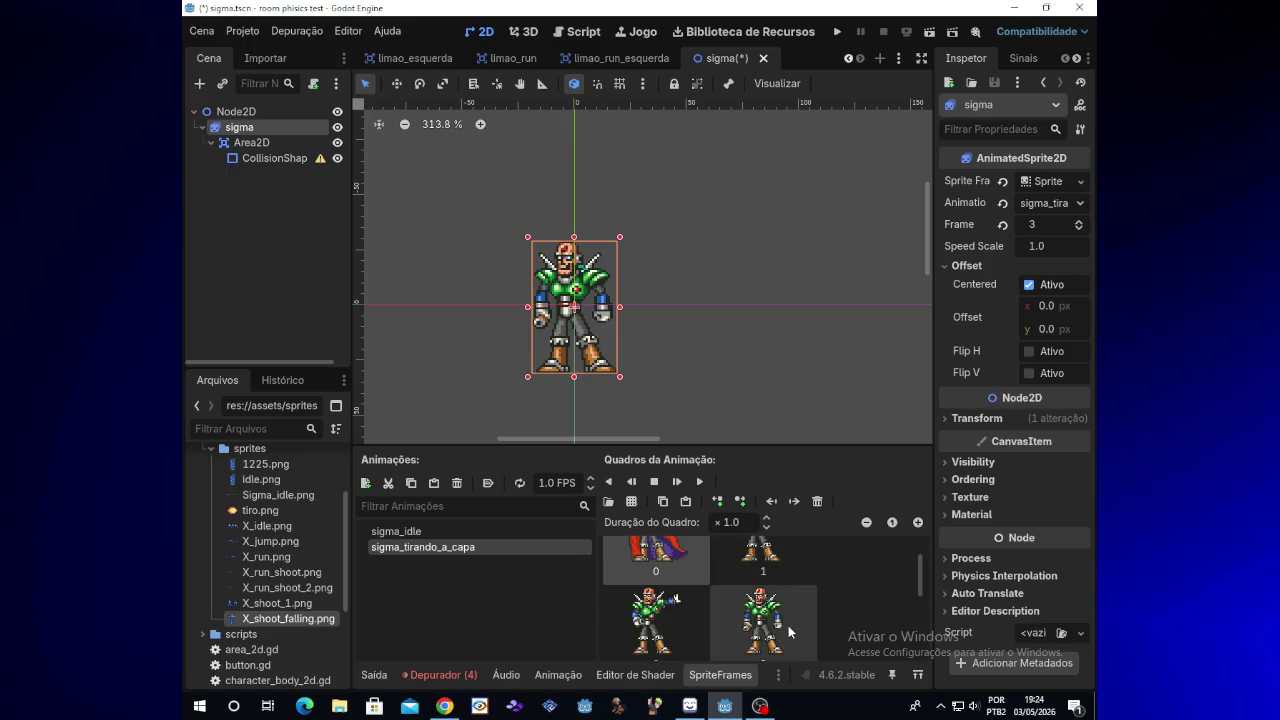
scroll(788, 628, down, 1)
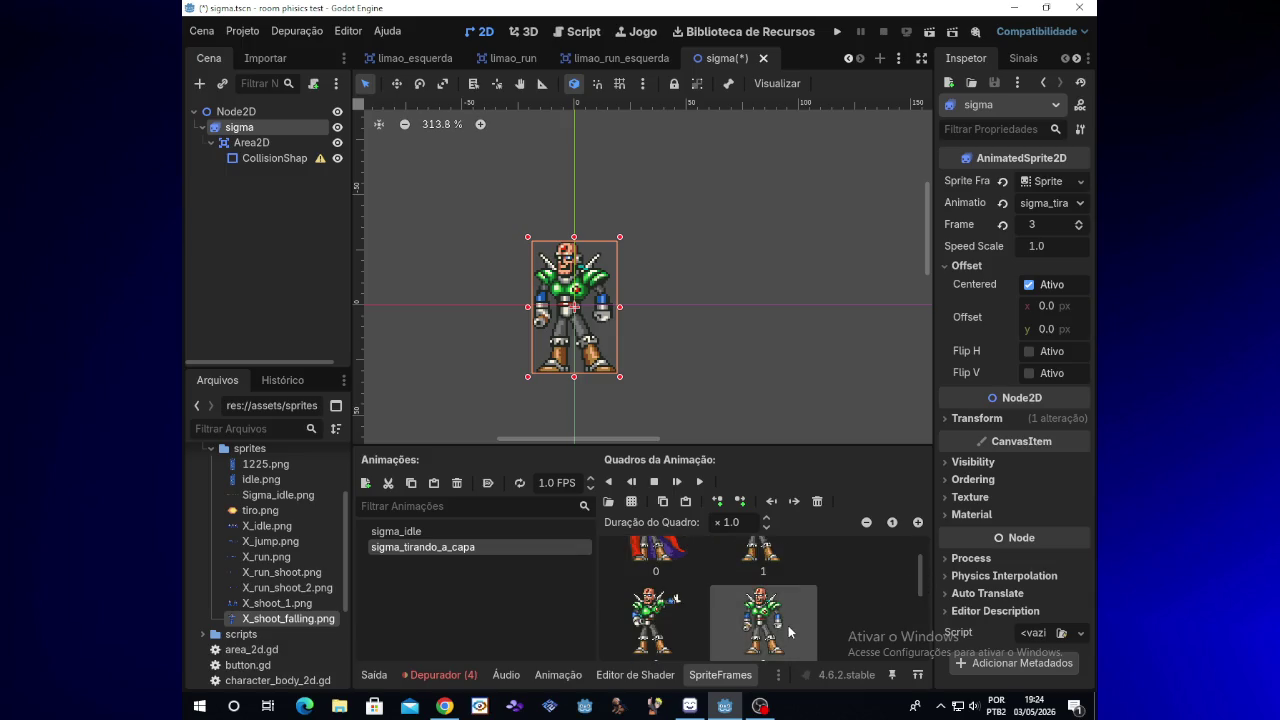
Step: Set the sprite's horizontal offset to -2 px, undoing a trial vertical offset of 1
click(1045, 333)
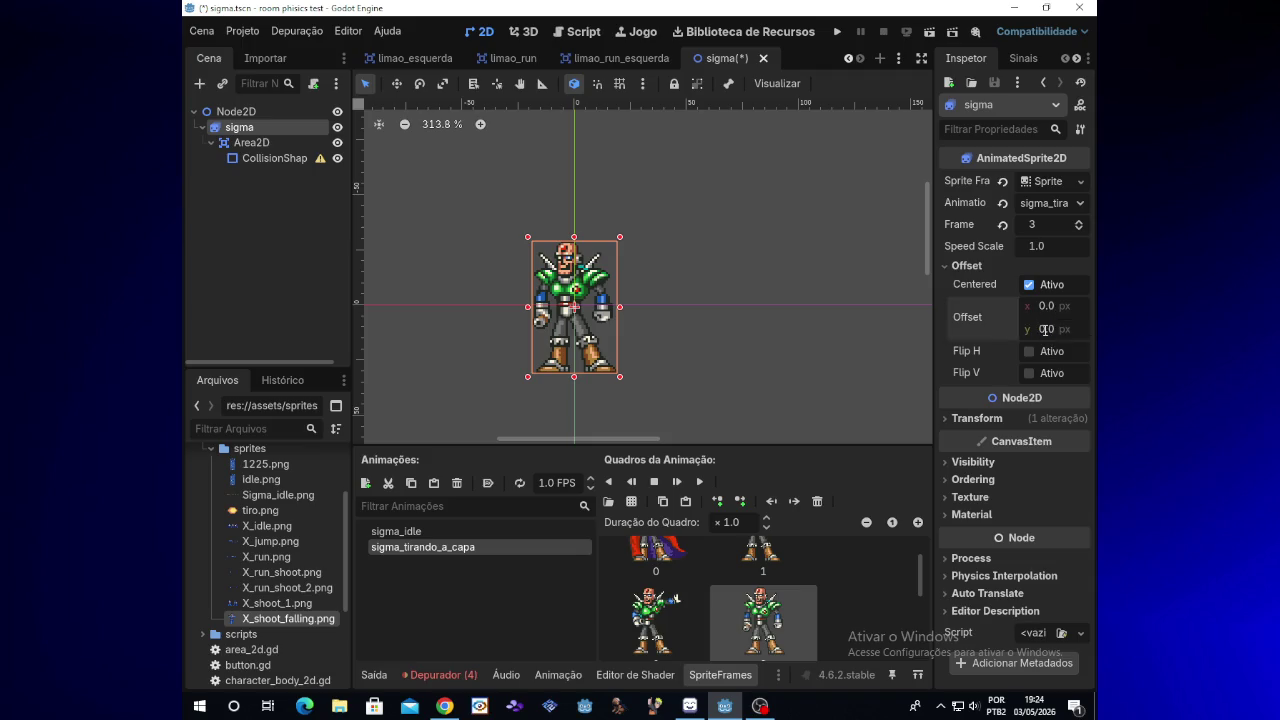
text(1)
key(Return)
key(ctrl+z)
click(1041, 308)
text(-2)
key(Return)
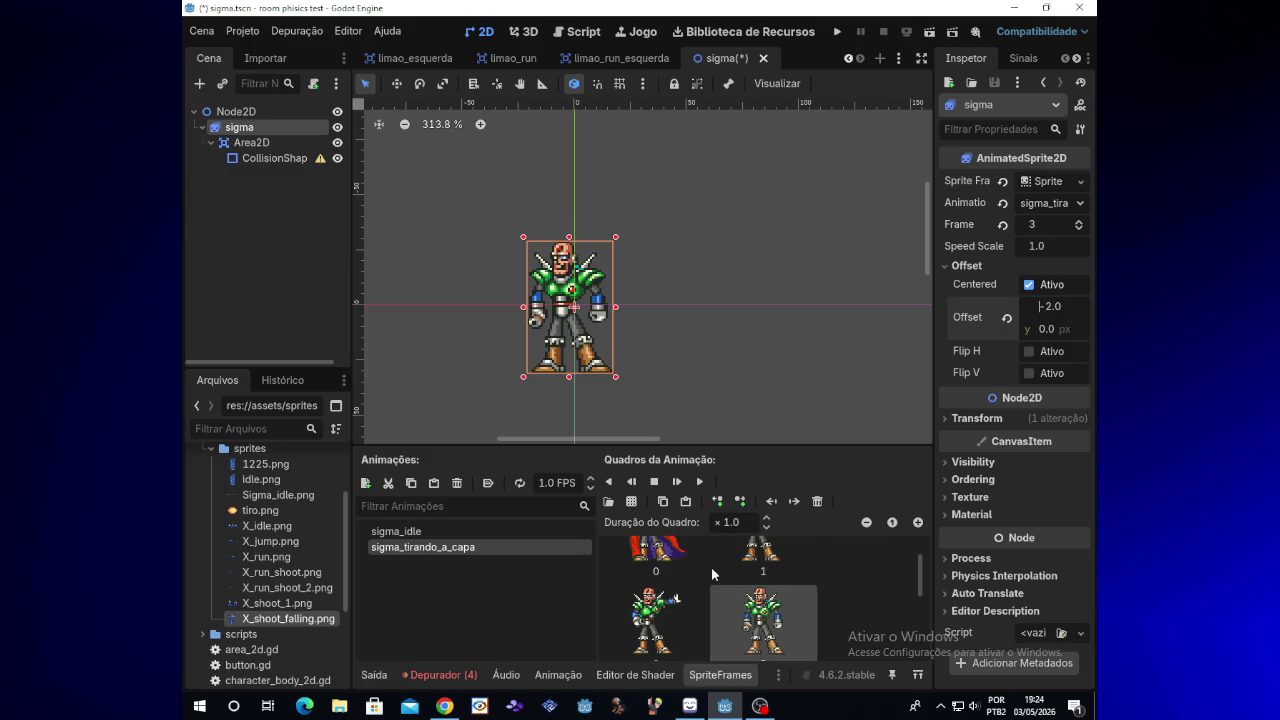
drag(923, 576, 924, 542)
Step: Play and restart sigma_tirando_a_capa to check alignment, then select frames 1 and 0
click(699, 482)
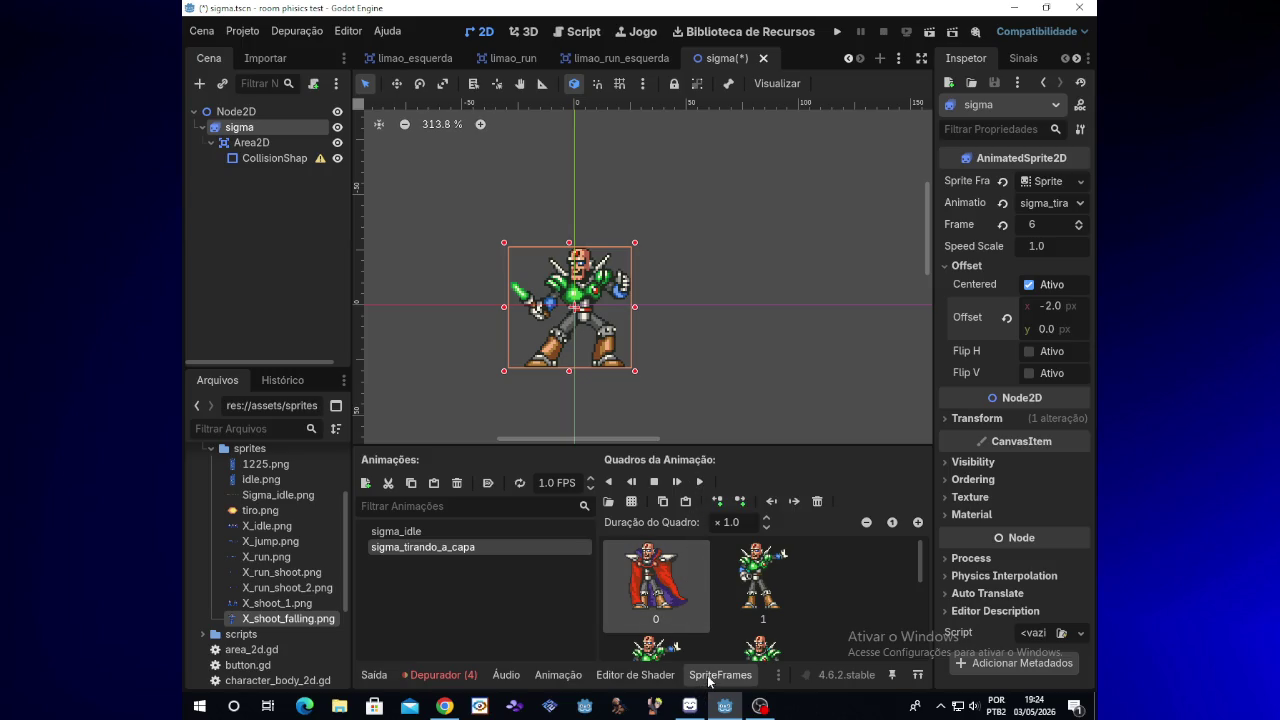
click(698, 482)
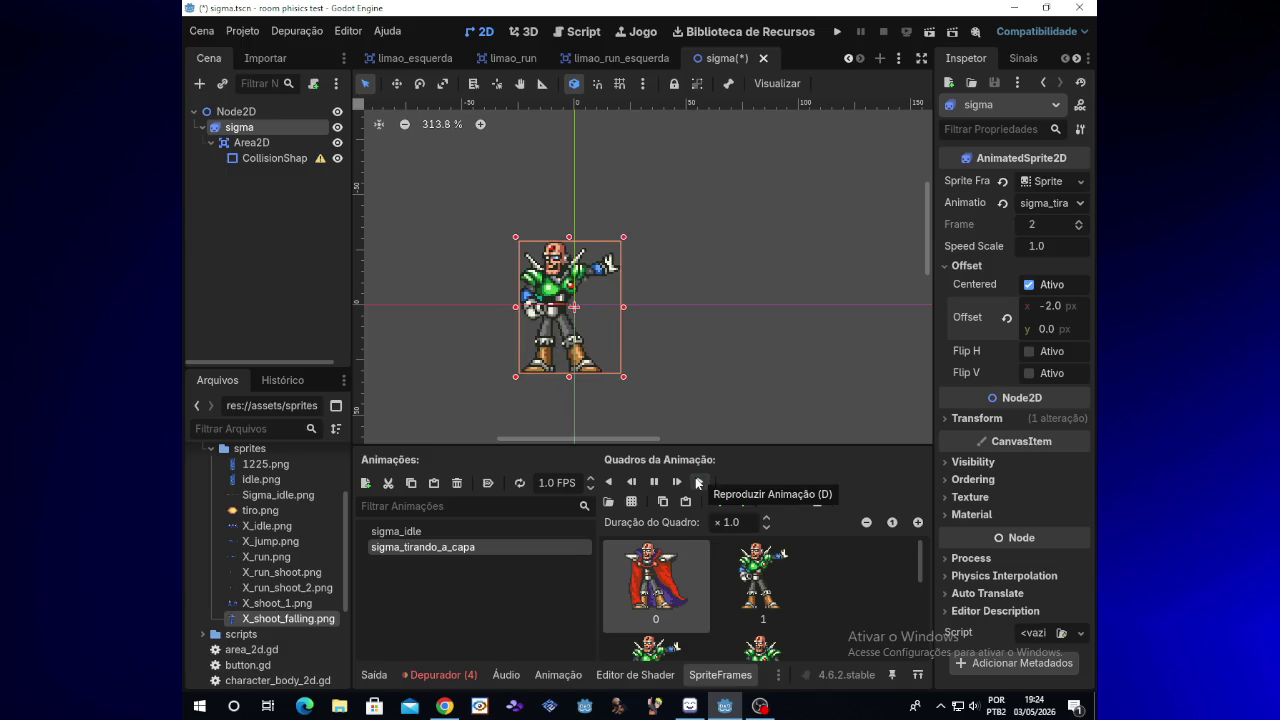
click(655, 482)
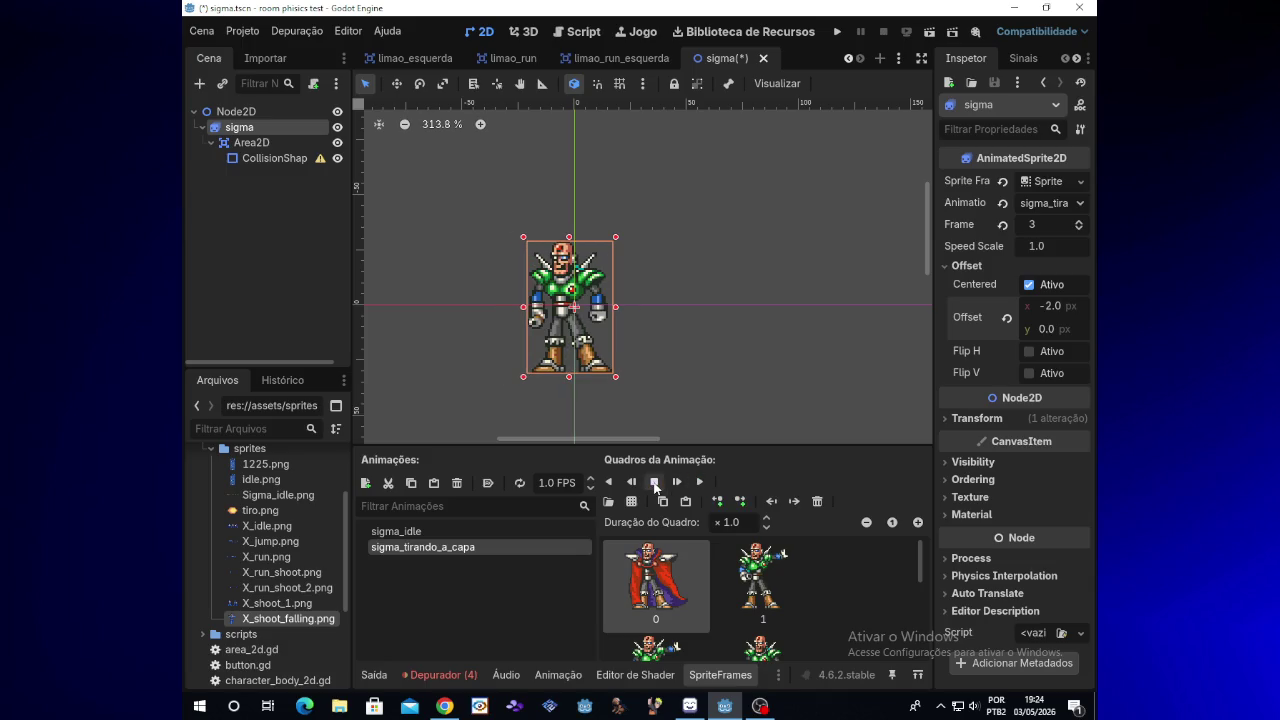
click(740, 585)
click(667, 580)
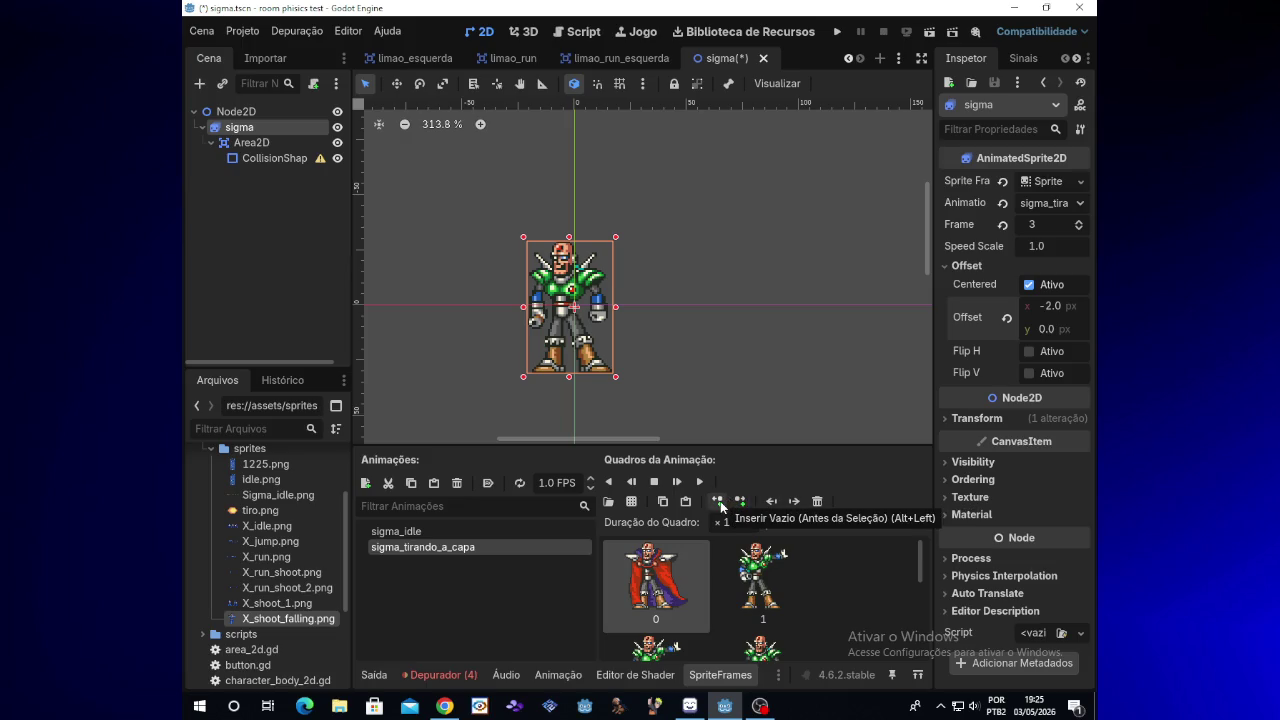
Step: Step the Inspector's Frame value between frames 0–3 to compare the caped and armoured poses
click(1076, 230)
click(1078, 222)
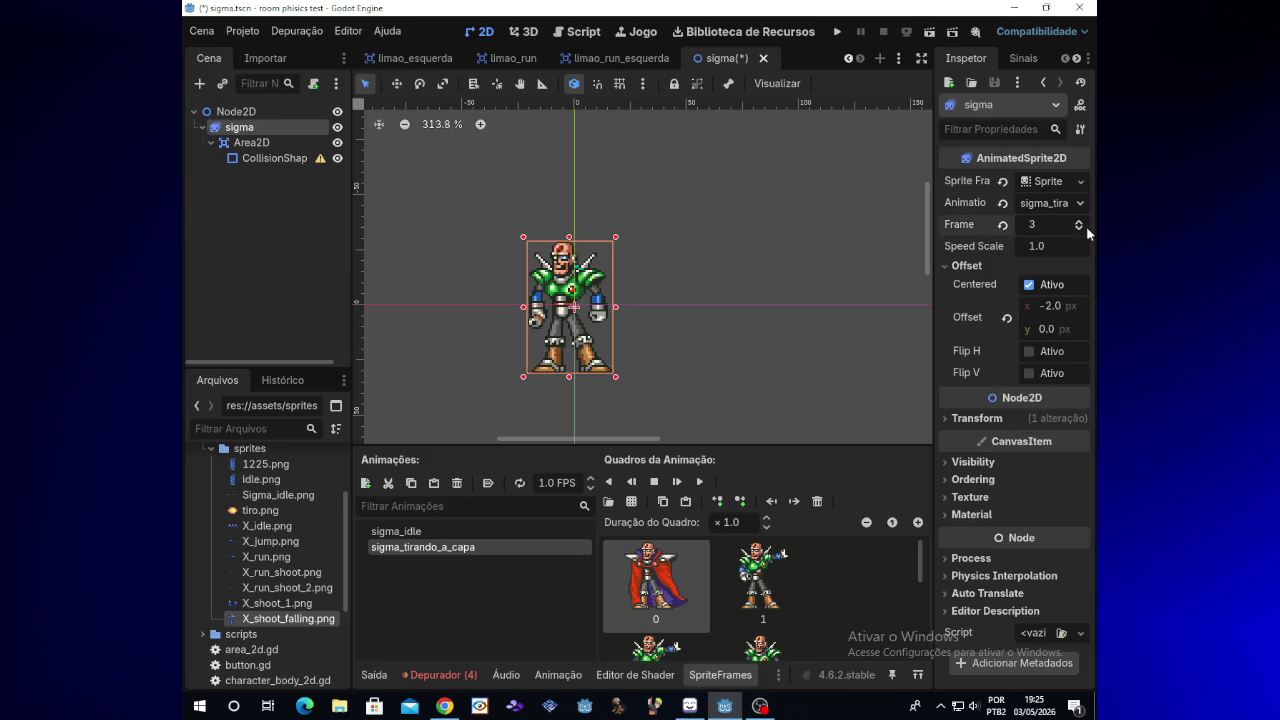
click(1079, 231)
click(1079, 231)
click(1079, 231)
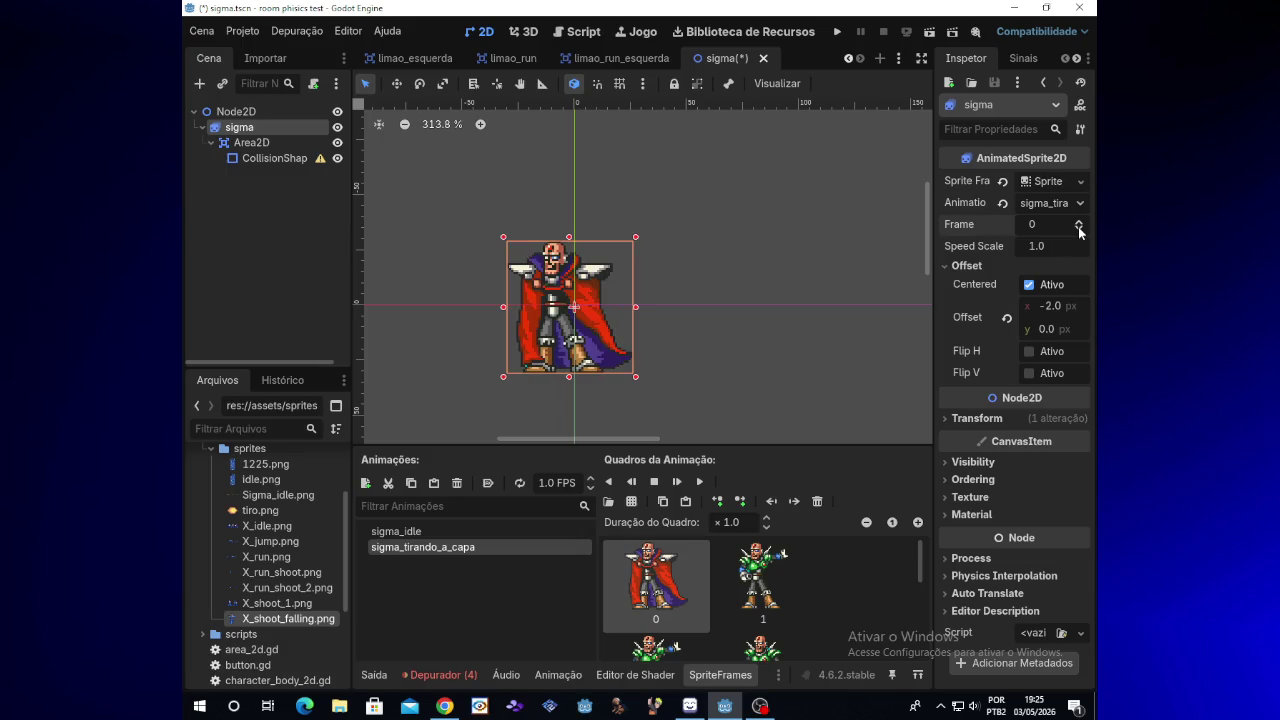
click(1079, 223)
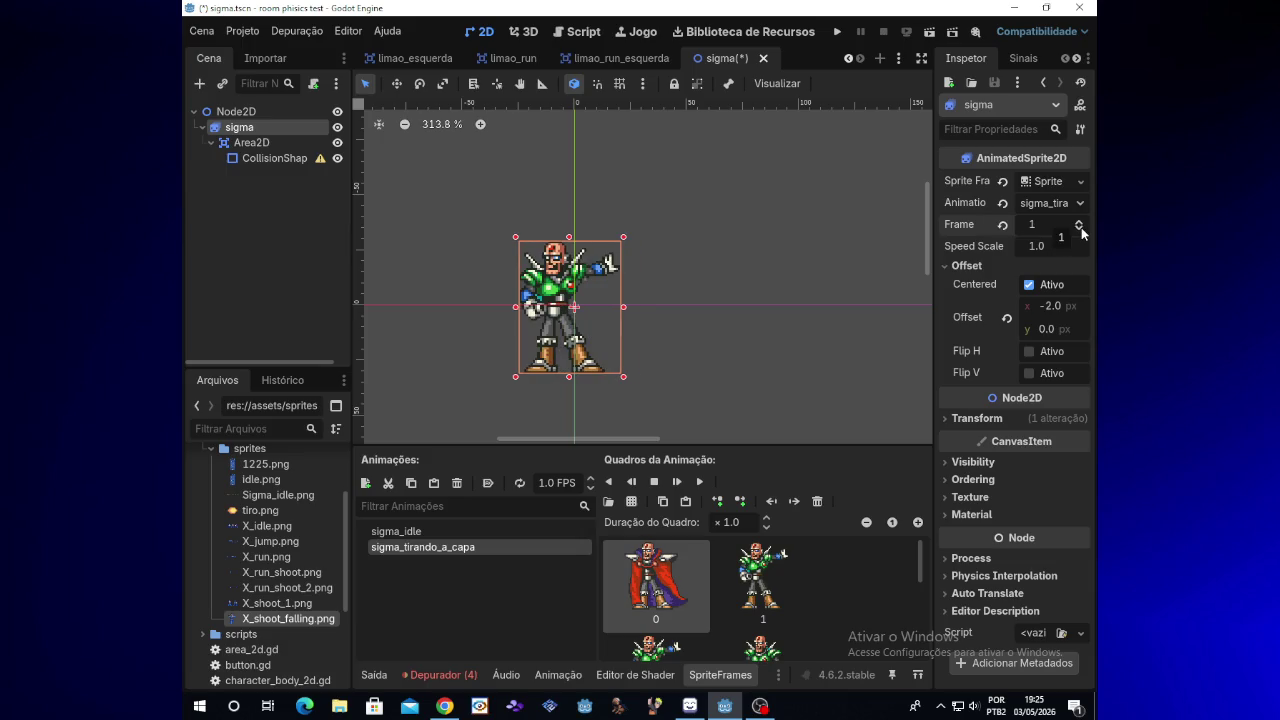
click(1079, 231)
click(1079, 223)
click(1079, 231)
click(1079, 223)
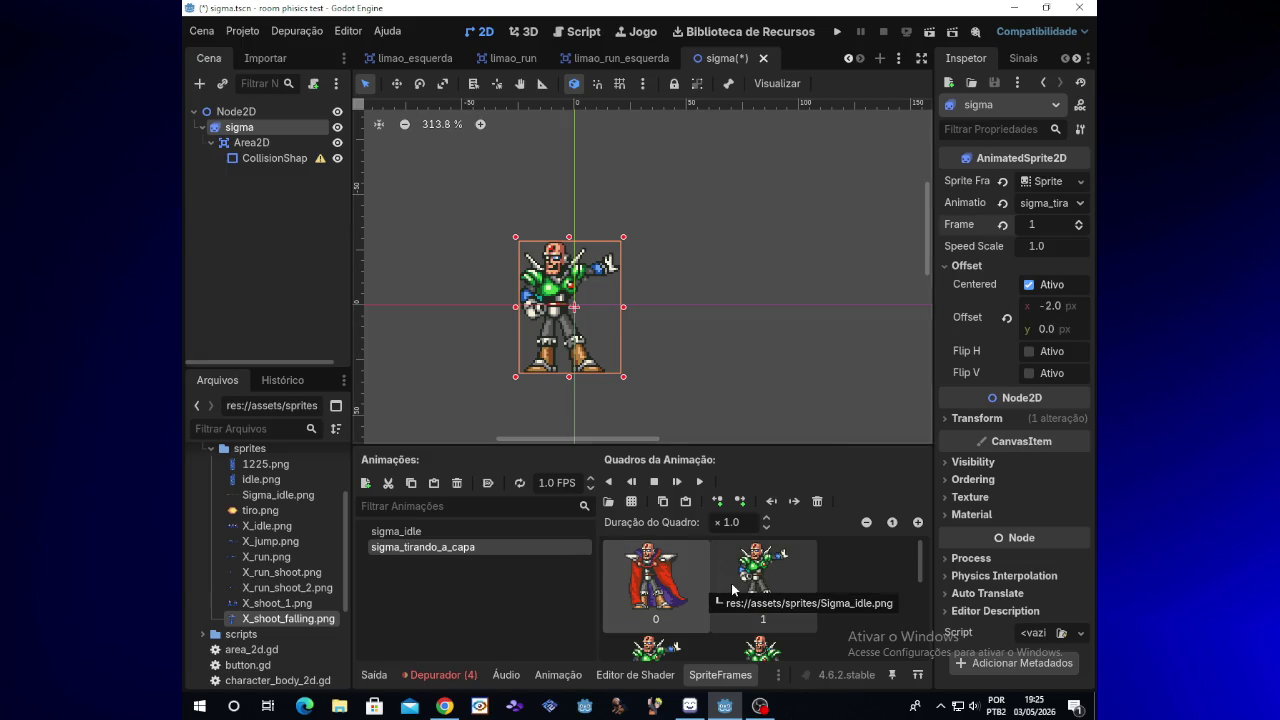
Step: Click through frames 1, 0, 3, 1 and 0 in the SpriteFrames frame list
click(771, 593)
click(665, 596)
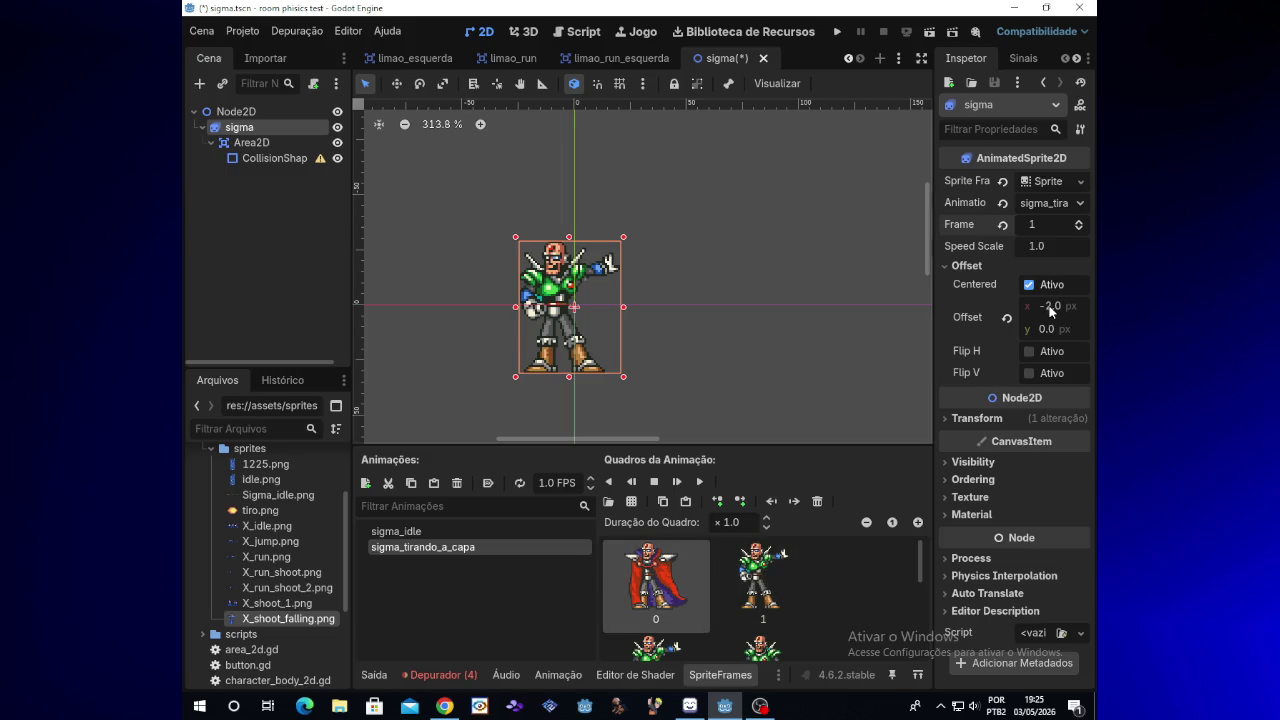
click(777, 651)
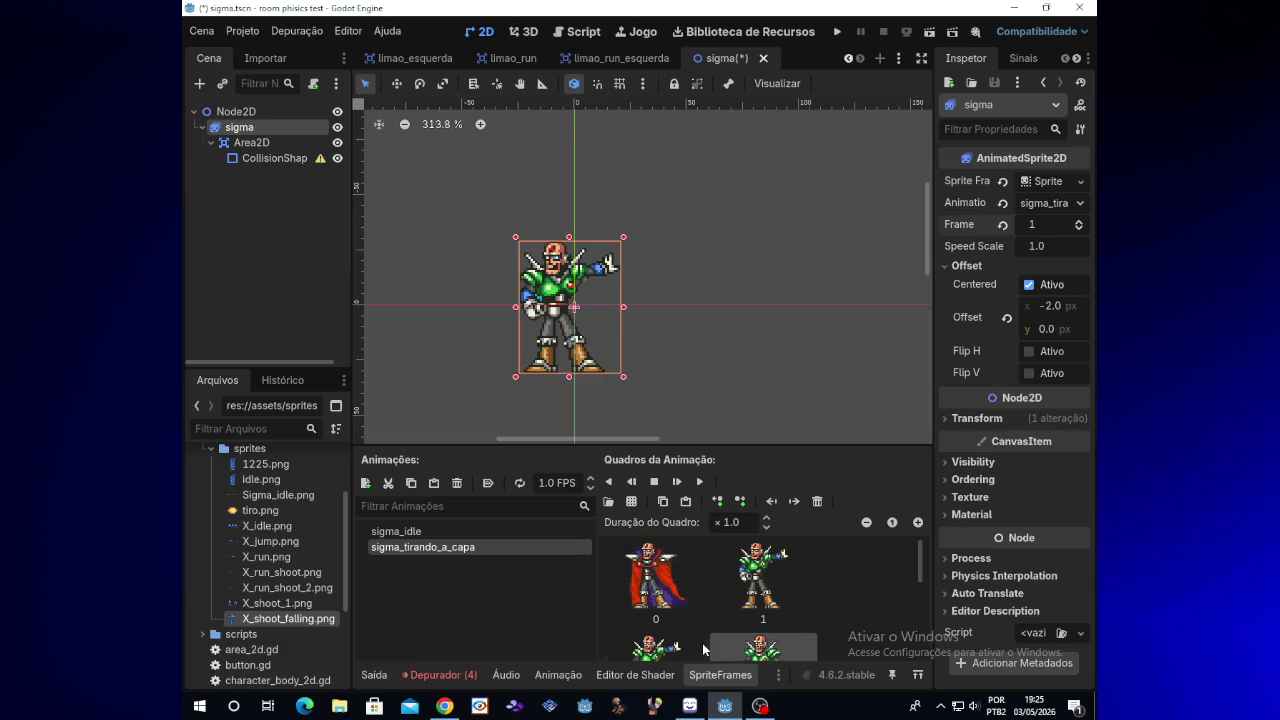
click(757, 622)
click(702, 610)
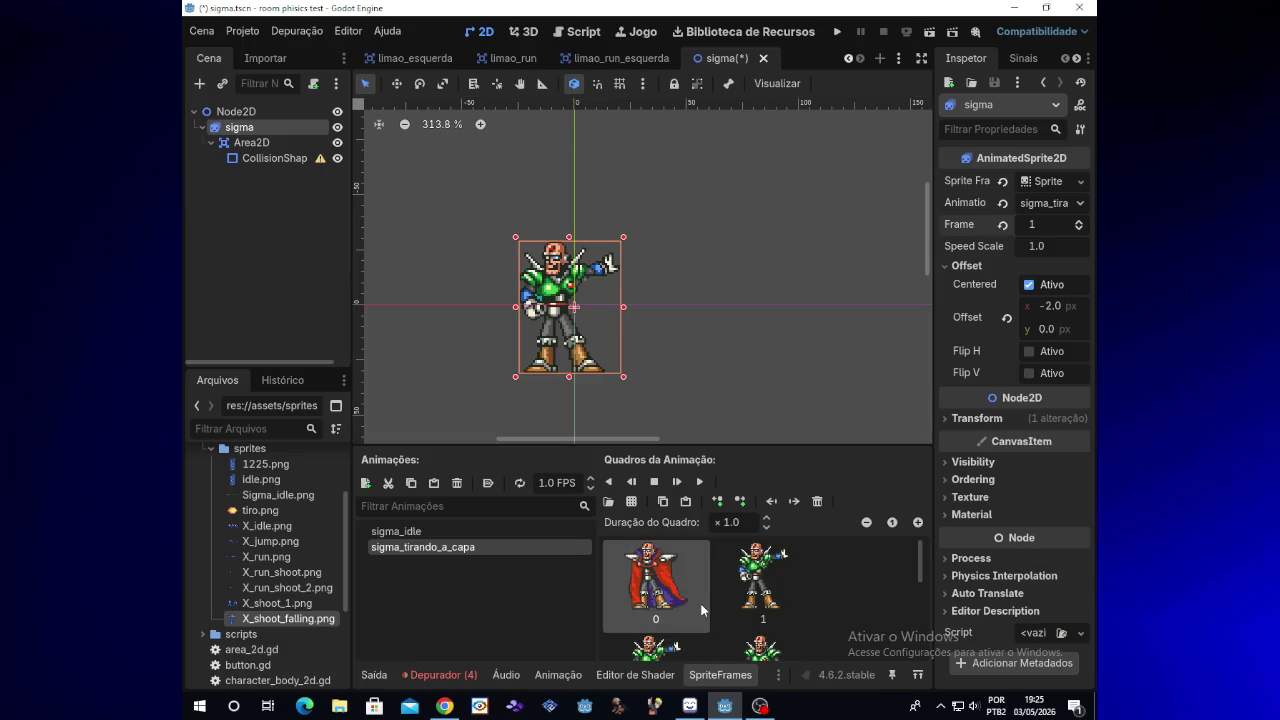
Step: Replay sigma_tirando_a_capa from the caped first frame and stop it on frame 1
click(700, 482)
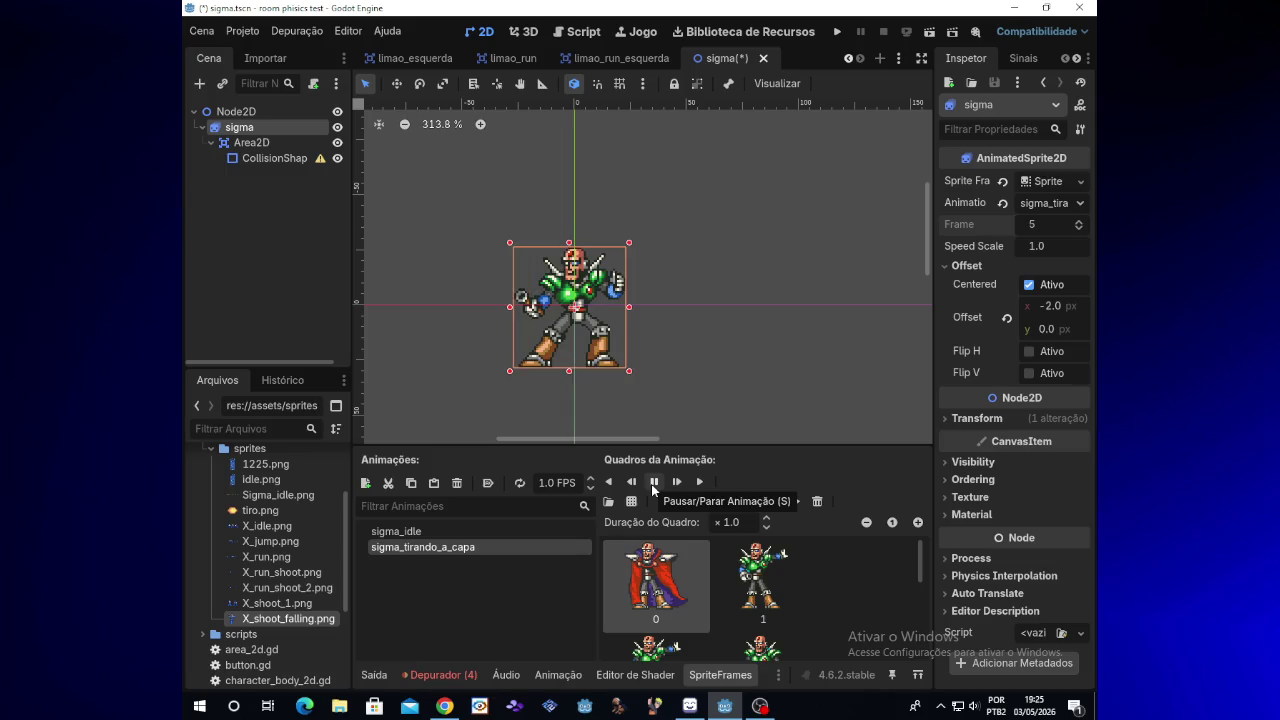
click(652, 485)
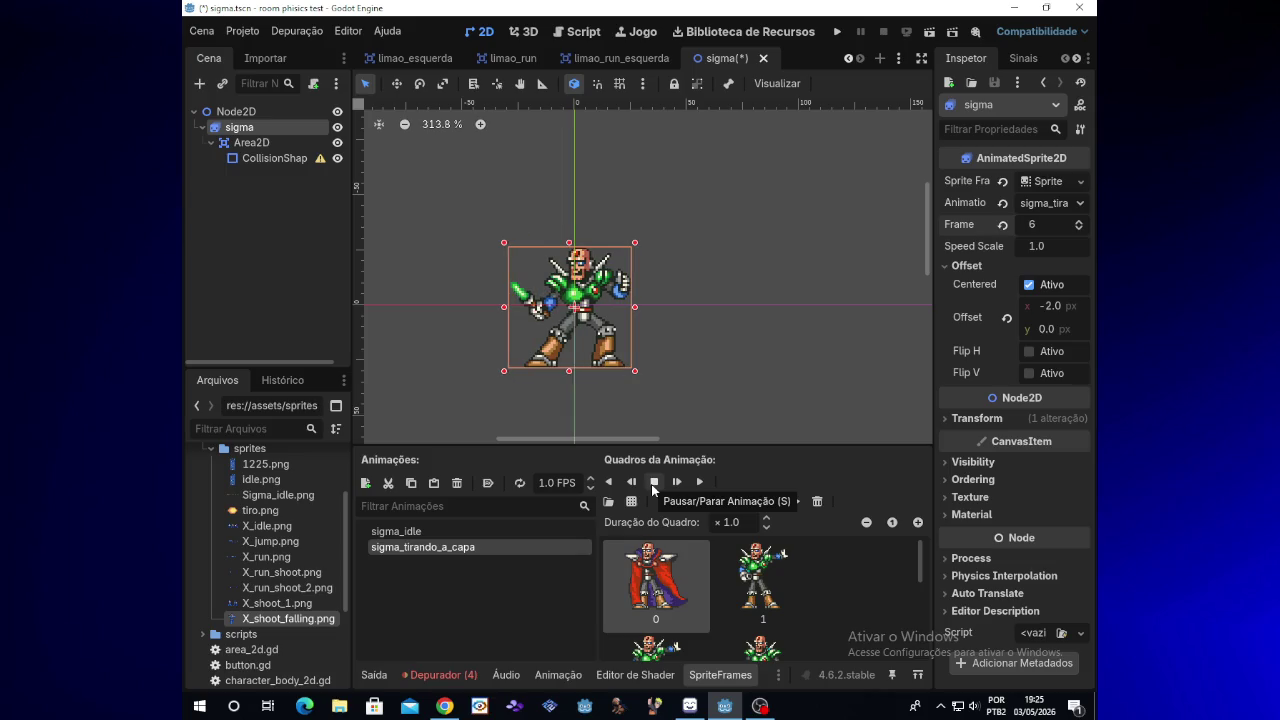
click(652, 486)
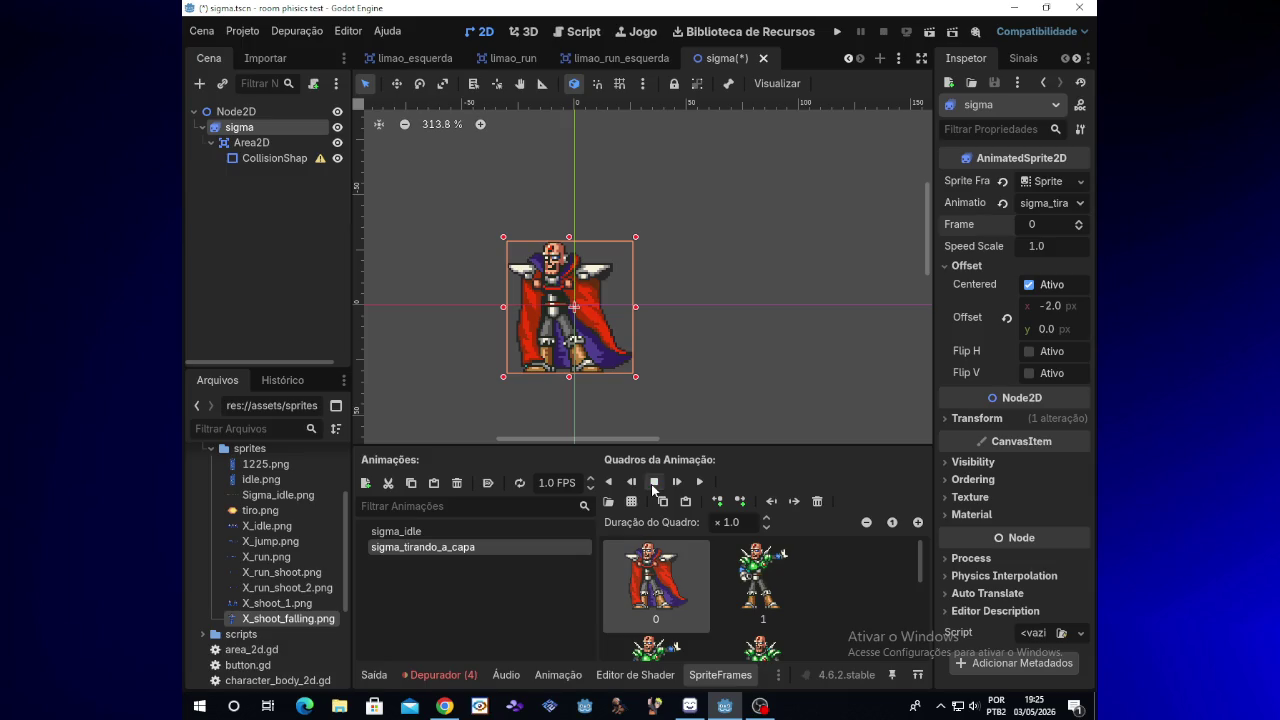
click(699, 481)
click(659, 486)
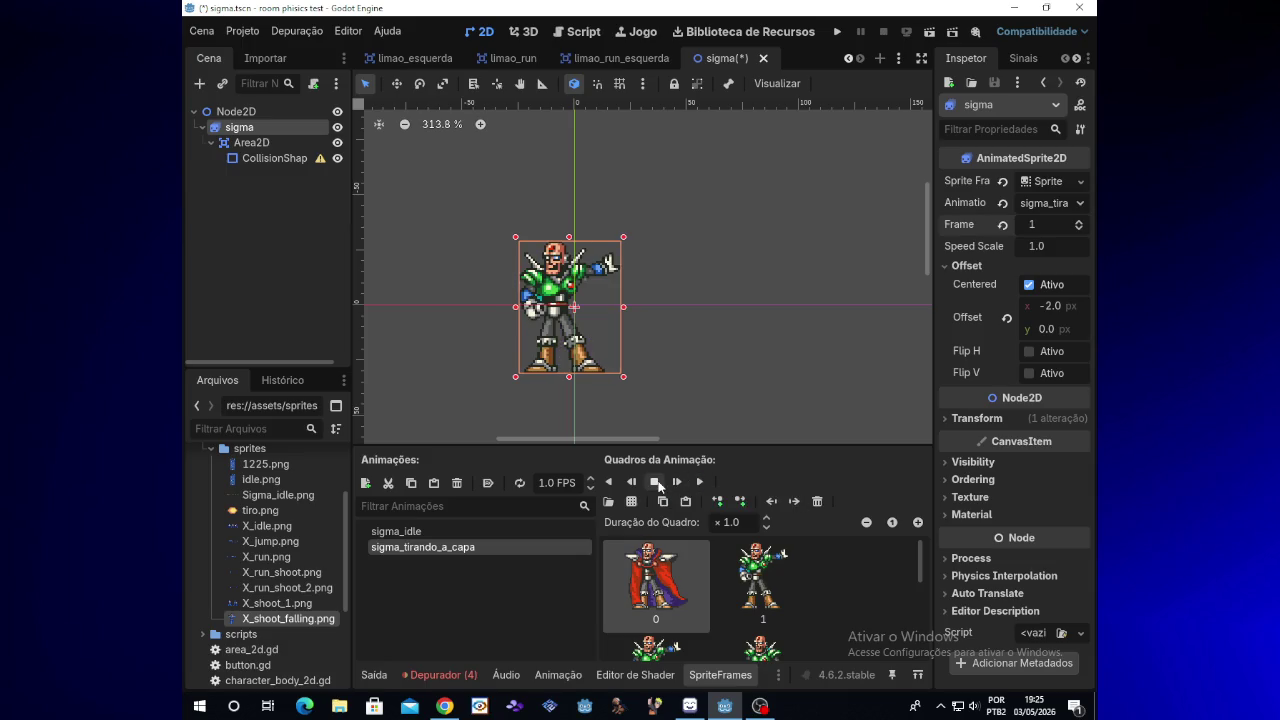
Step: Change the Offset x value from -2.0 to -1.0 px
click(1059, 311)
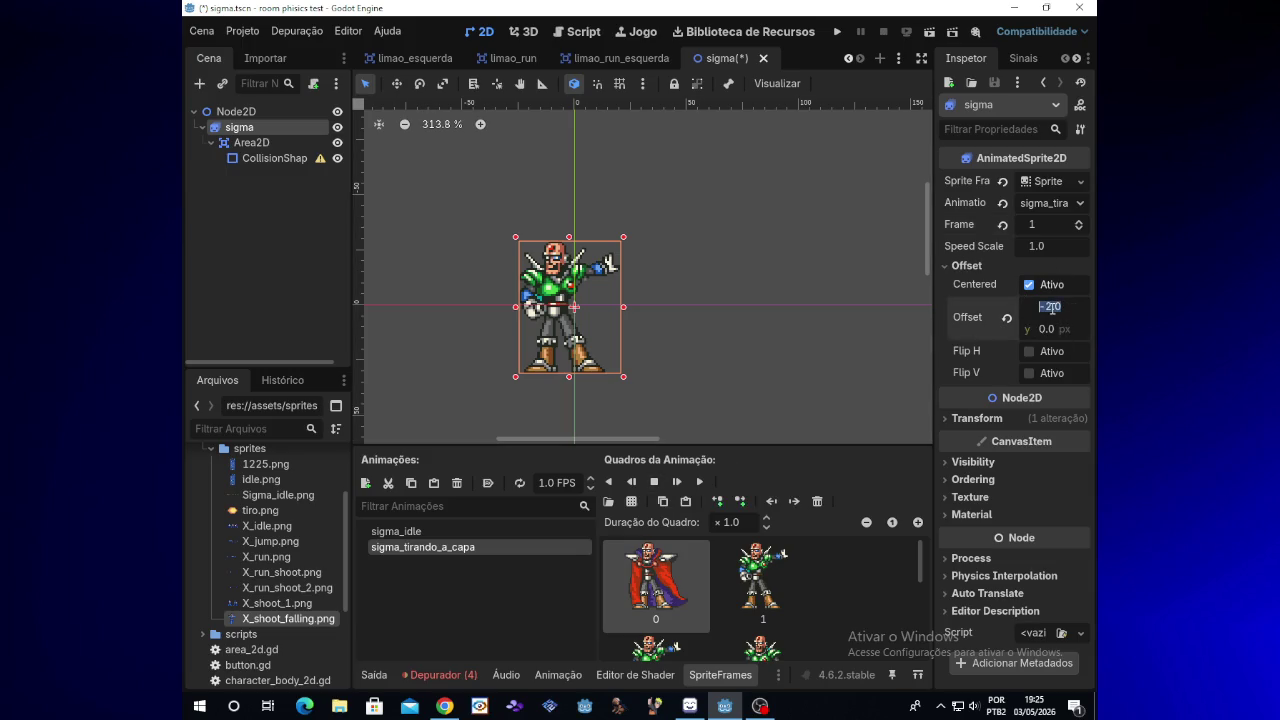
click(1073, 336)
click(983, 420)
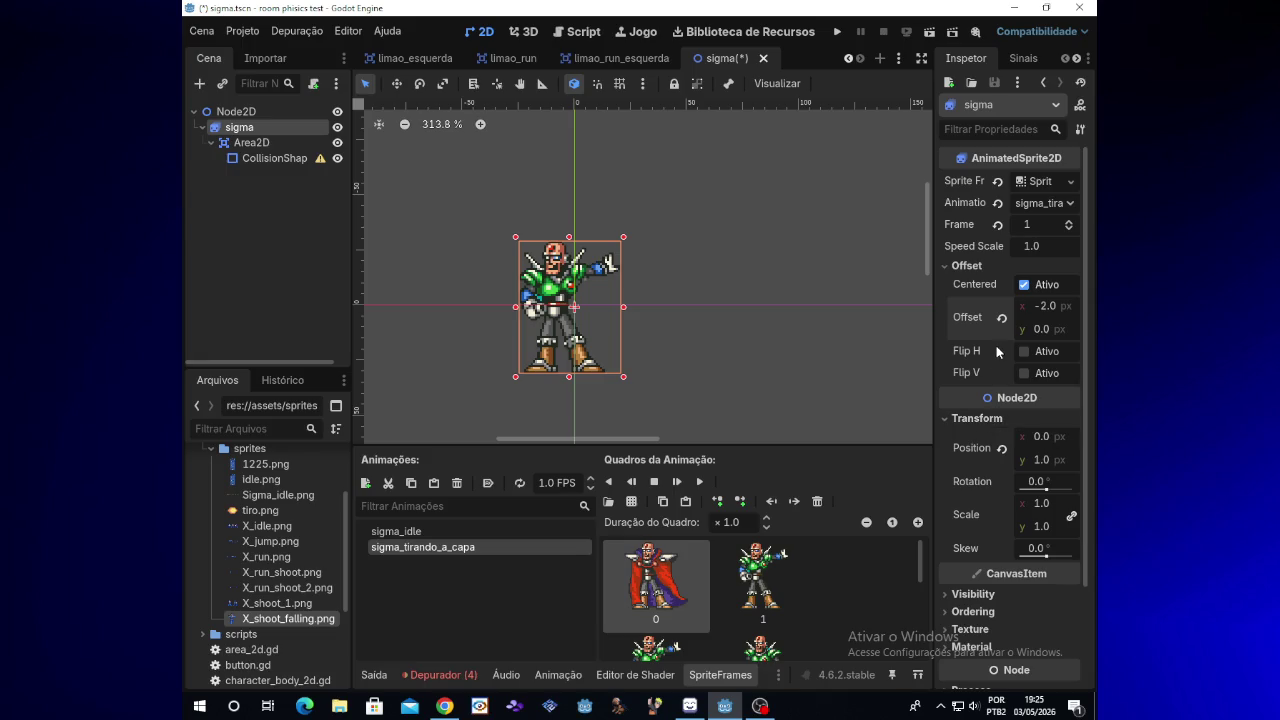
click(977, 419)
click(1050, 307)
click(1052, 307)
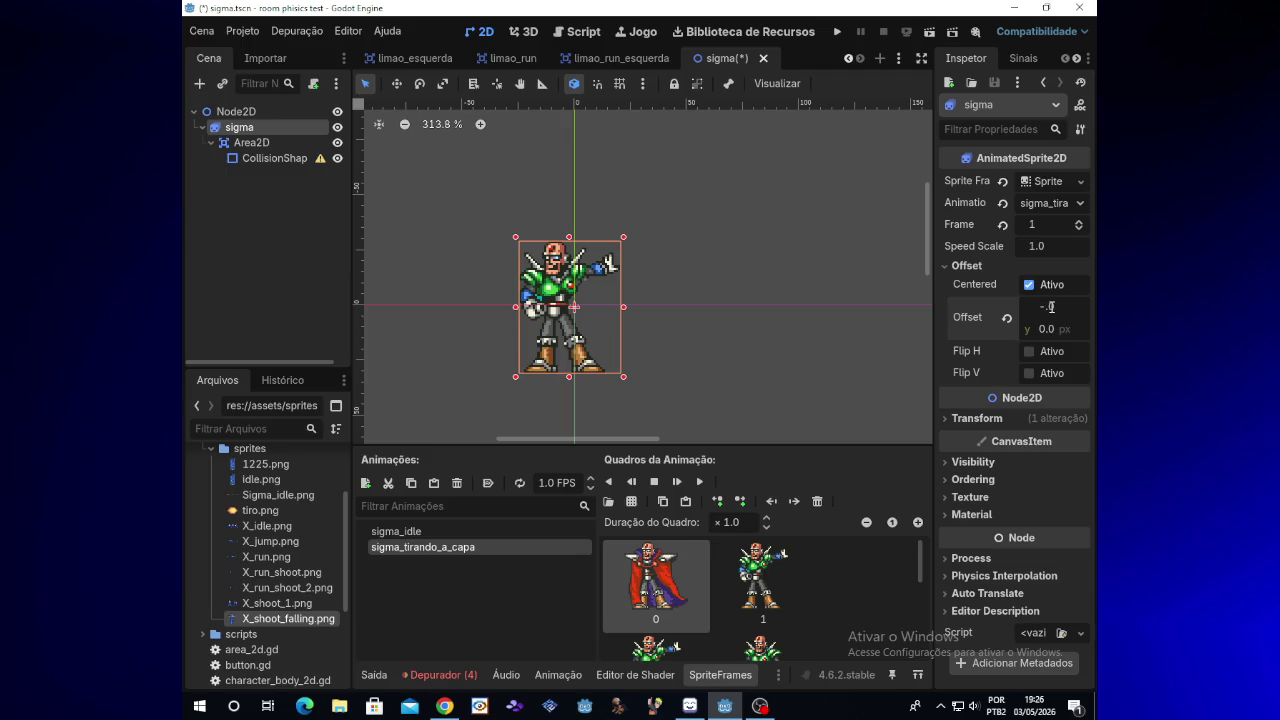
text(01)
key(Return)
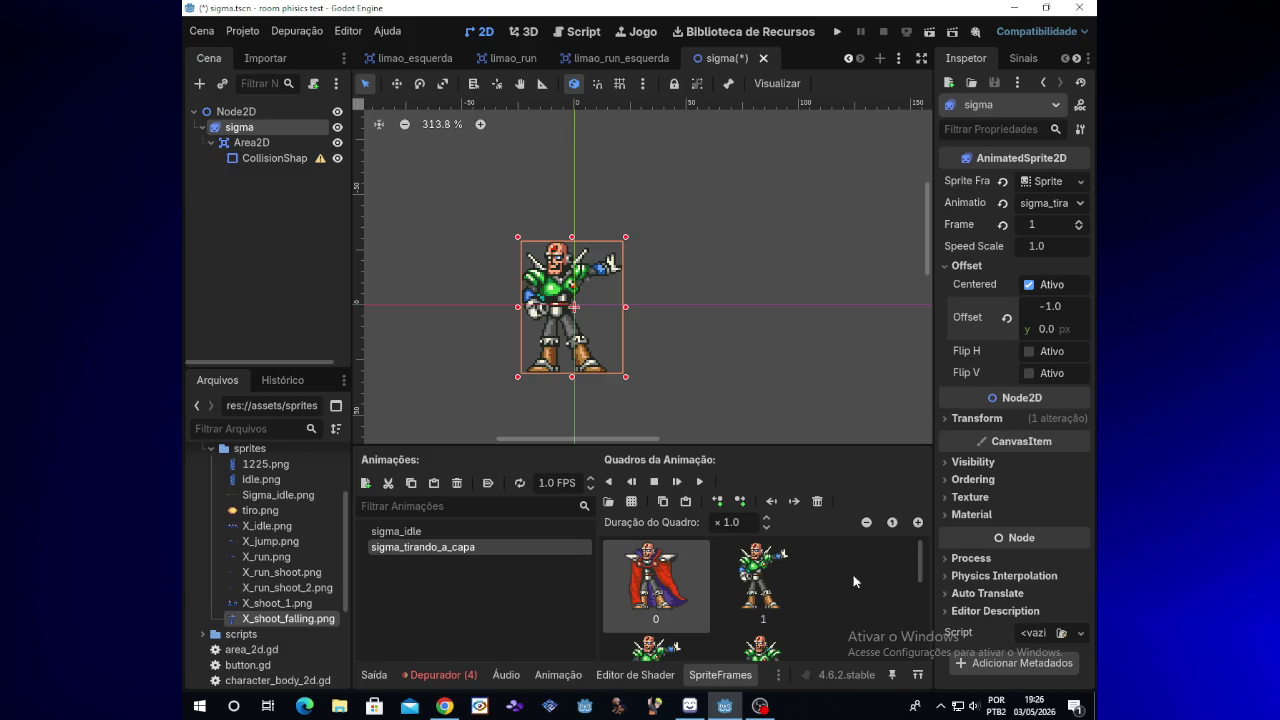
Step: Replay sigma_tirando_a_capa to check alignment, pausing on frame 4
click(766, 705)
click(766, 705)
click(700, 481)
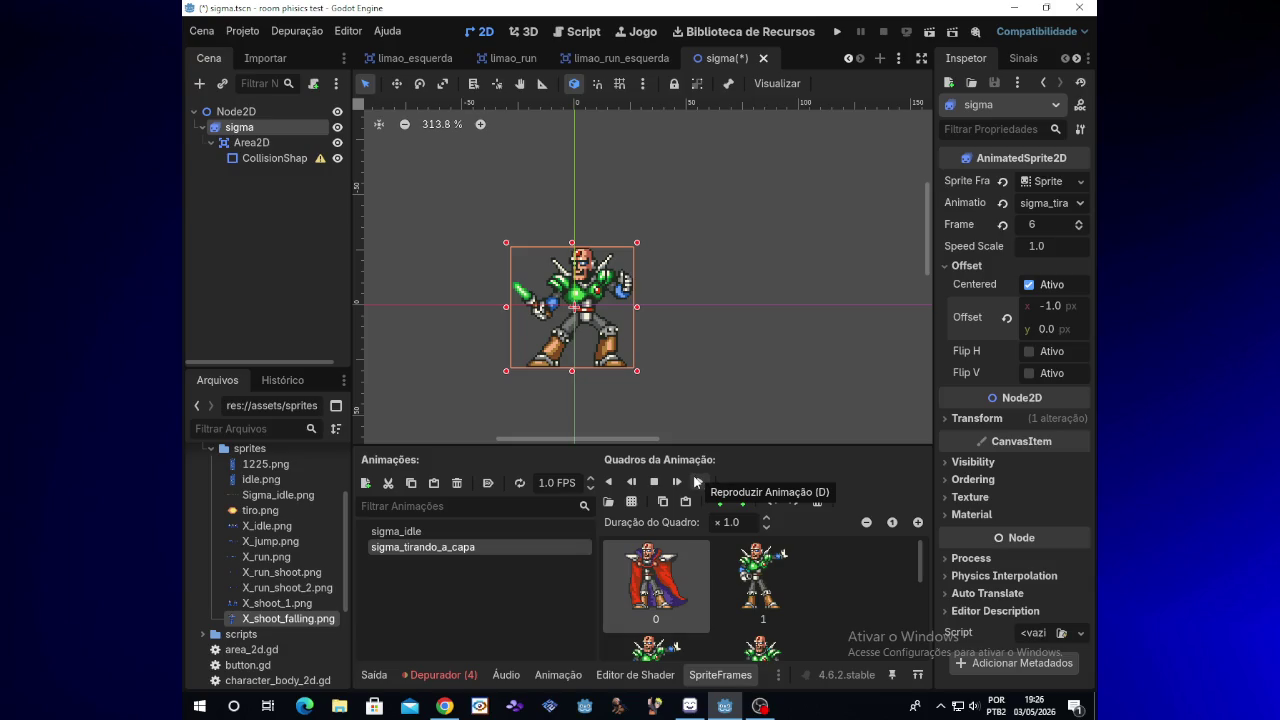
click(698, 483)
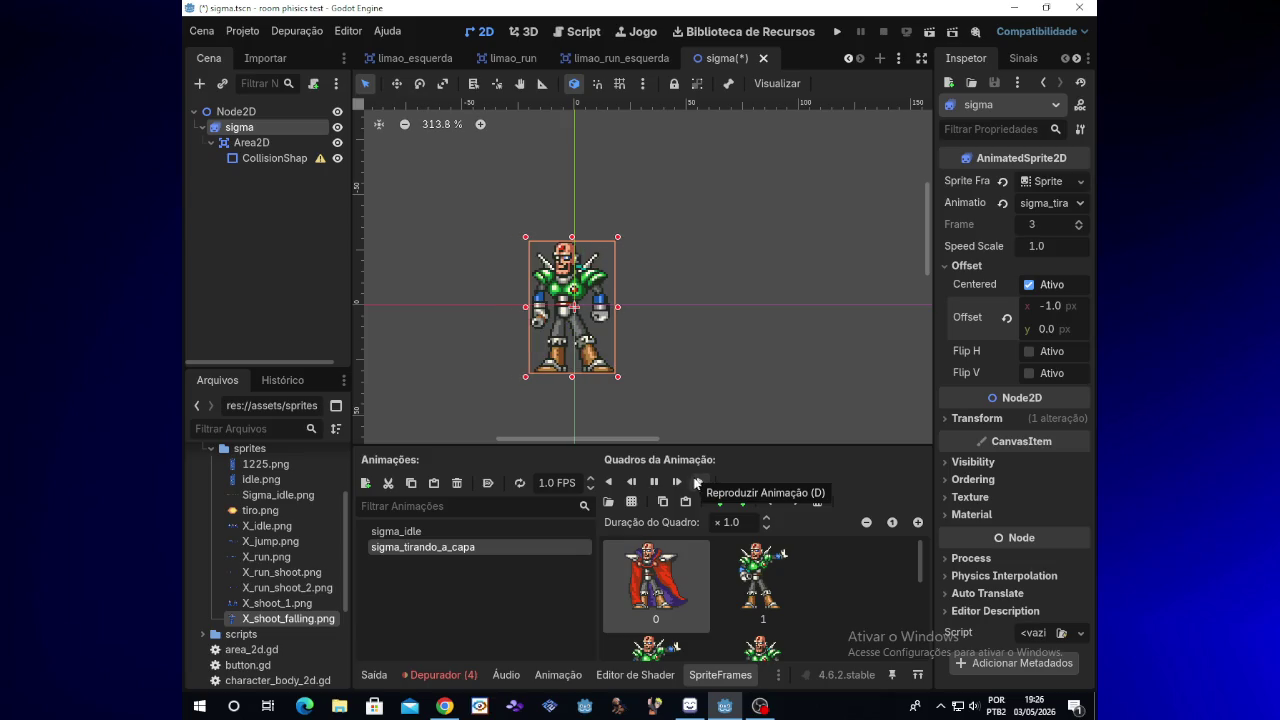
click(655, 482)
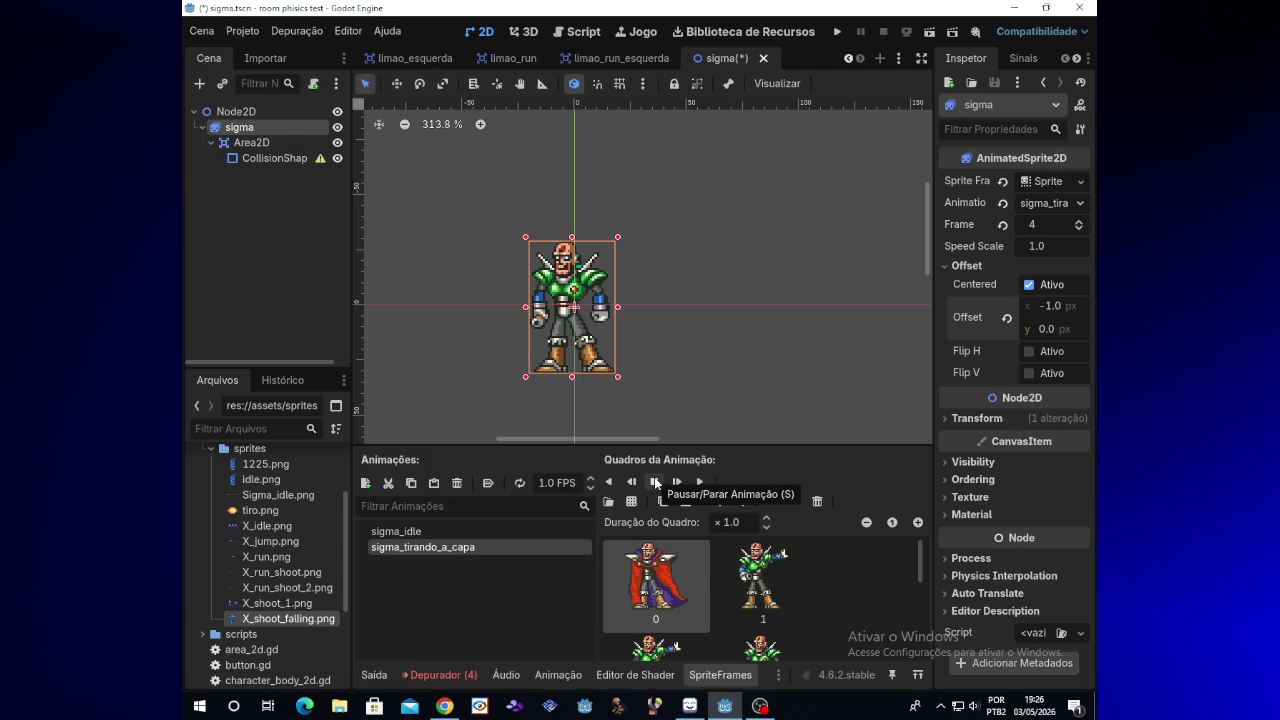
Step: Untick Offset > Centered, replay the animation, and switch to sigma_idle at 5.0 FPS
click(1030, 285)
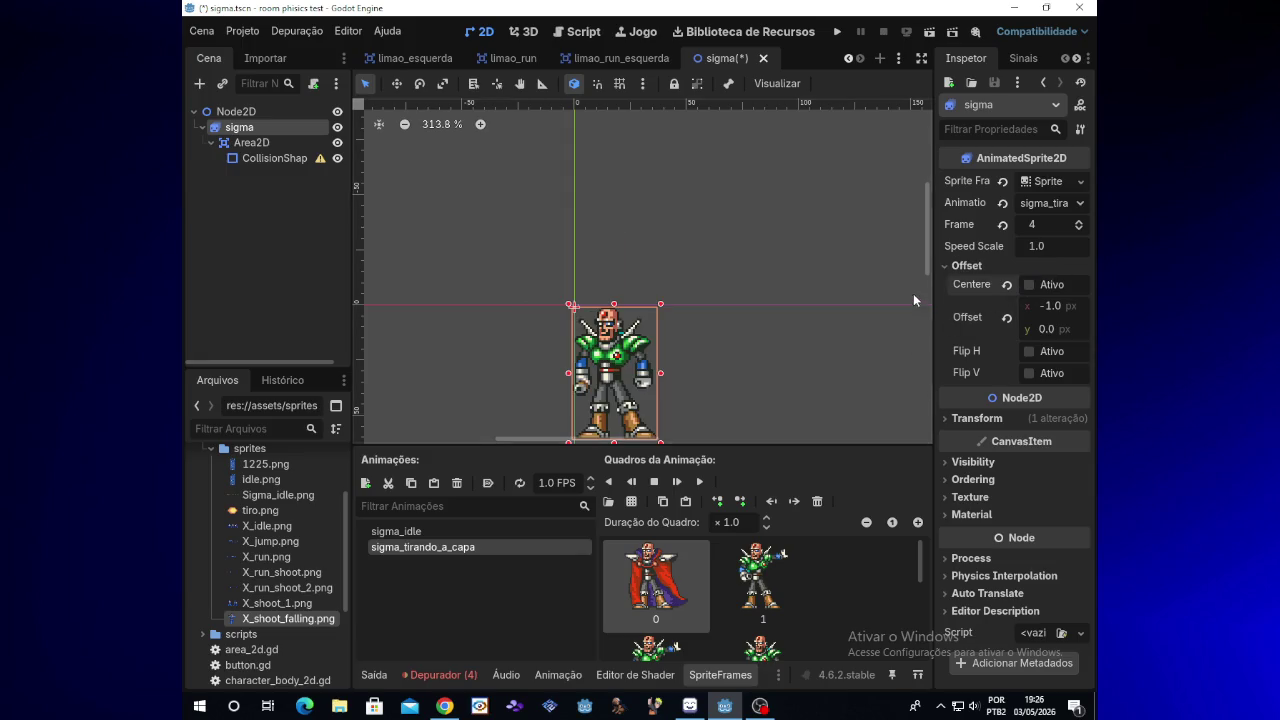
scroll(907, 305, down, 3)
click(699, 481)
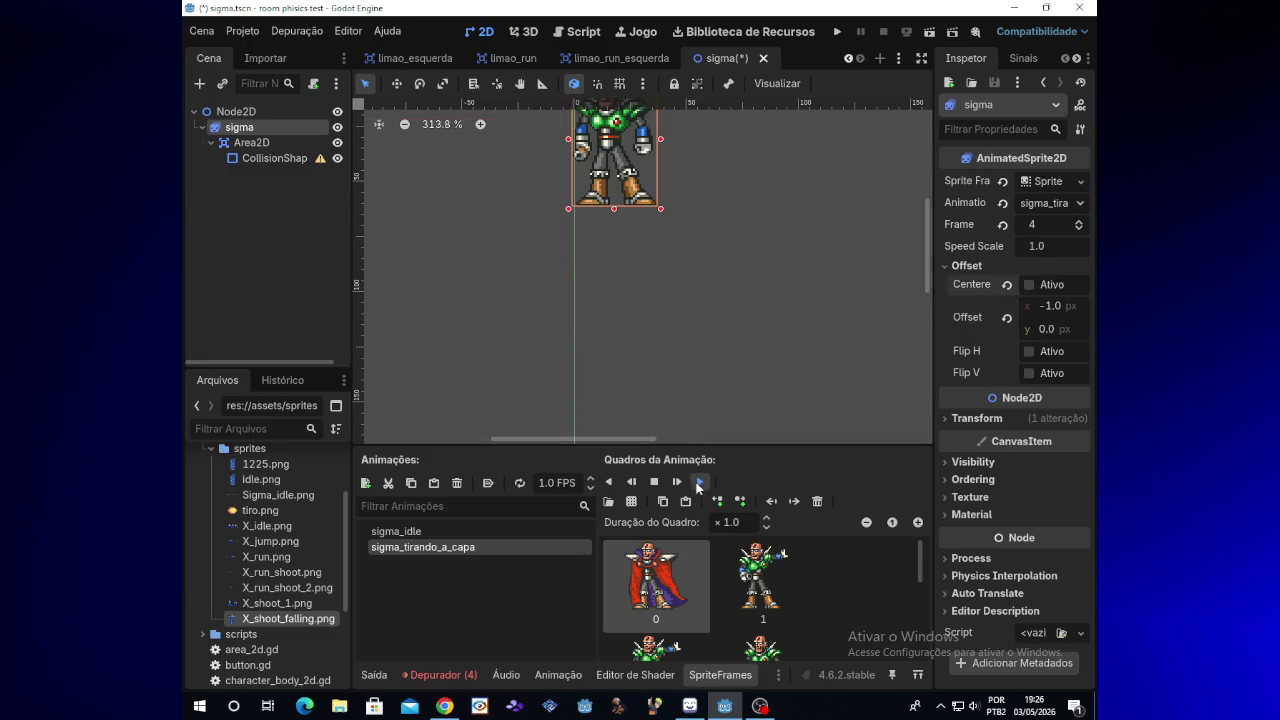
drag(928, 268, 930, 255)
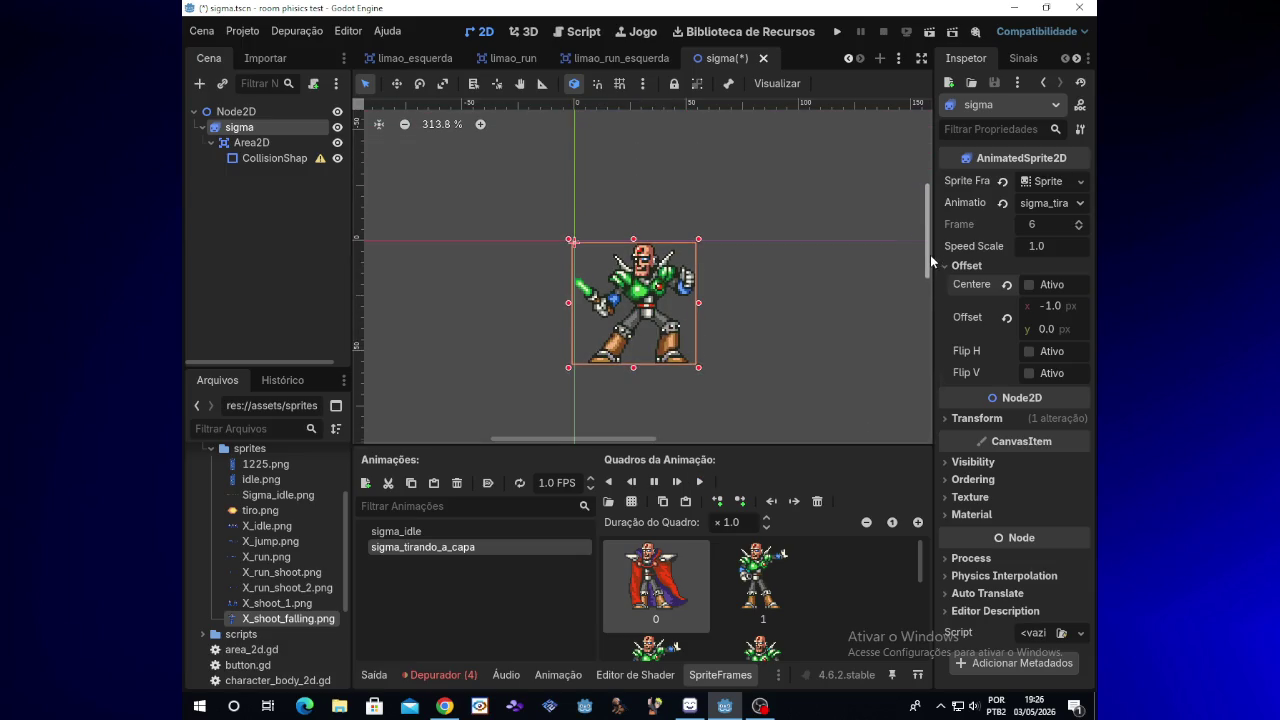
click(700, 482)
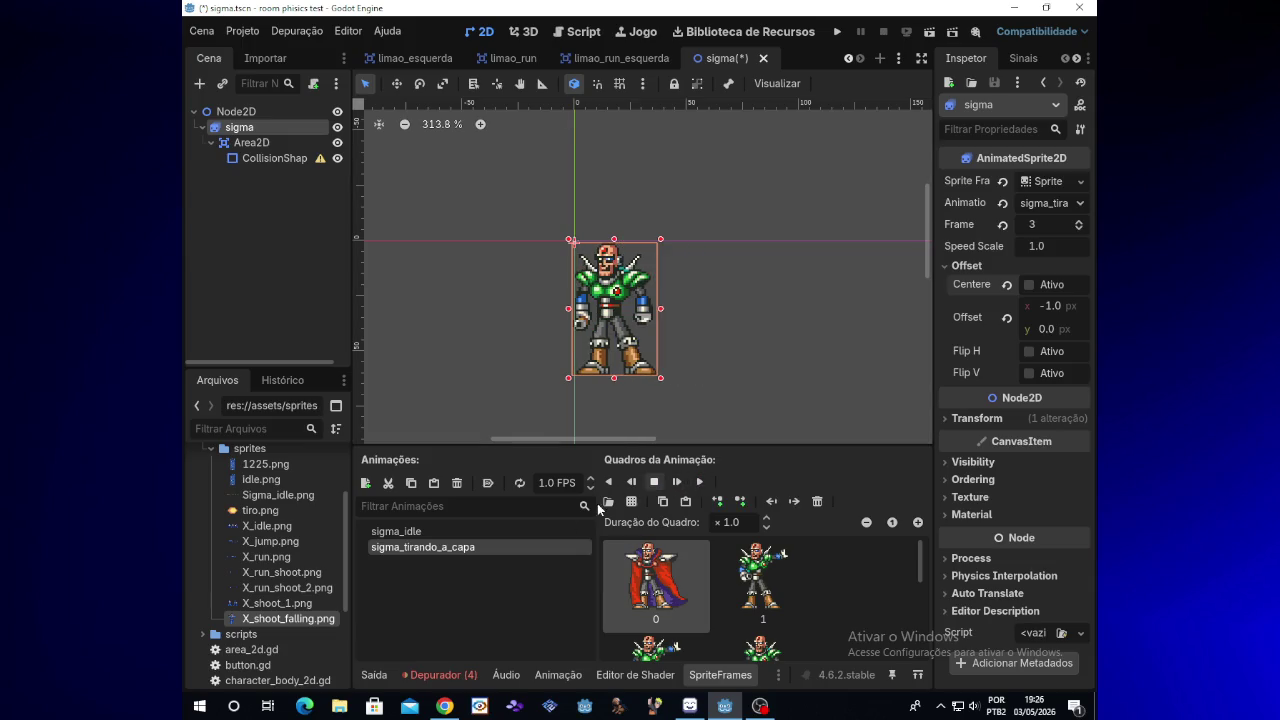
click(400, 531)
click(760, 706)
click(760, 706)
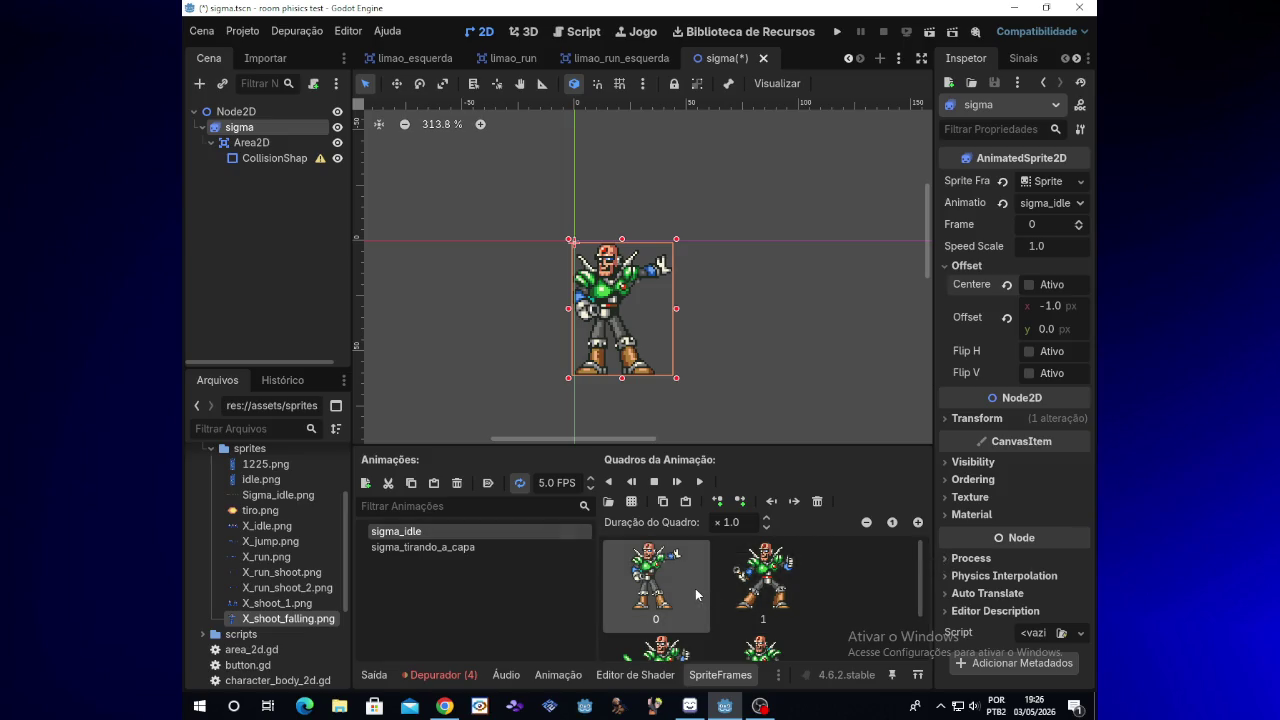
key(Delete)
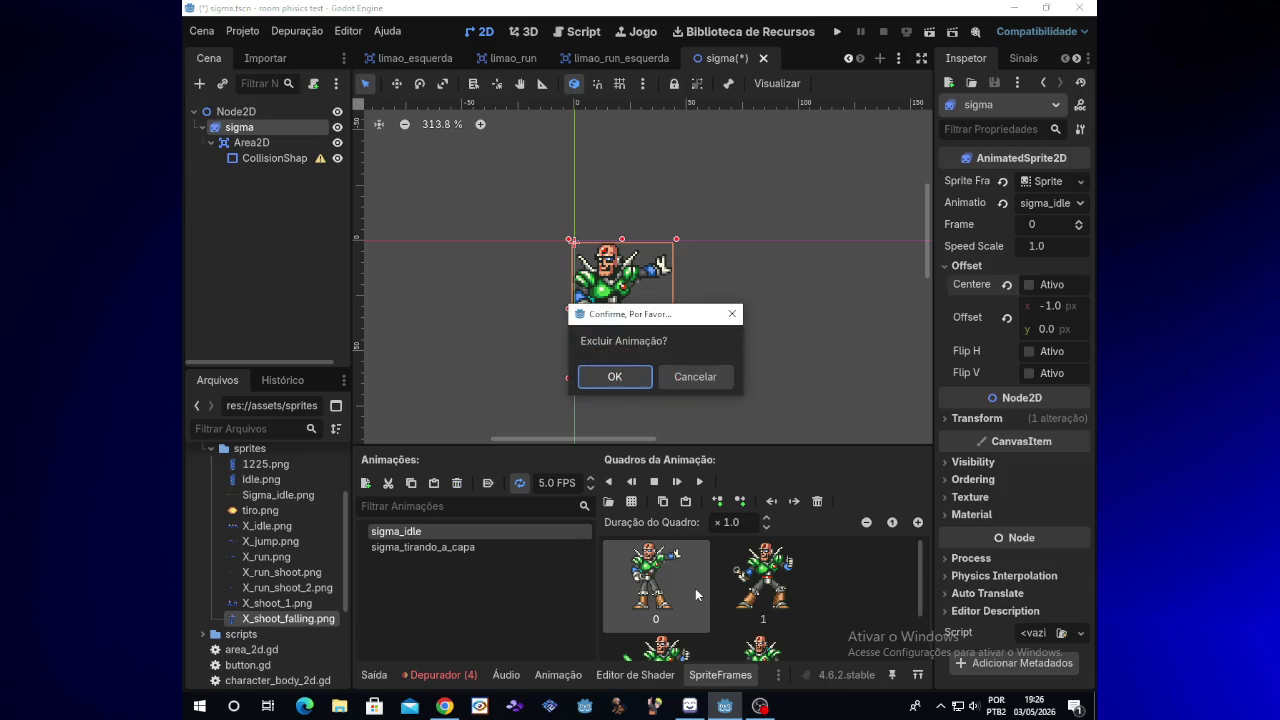
key(Return)
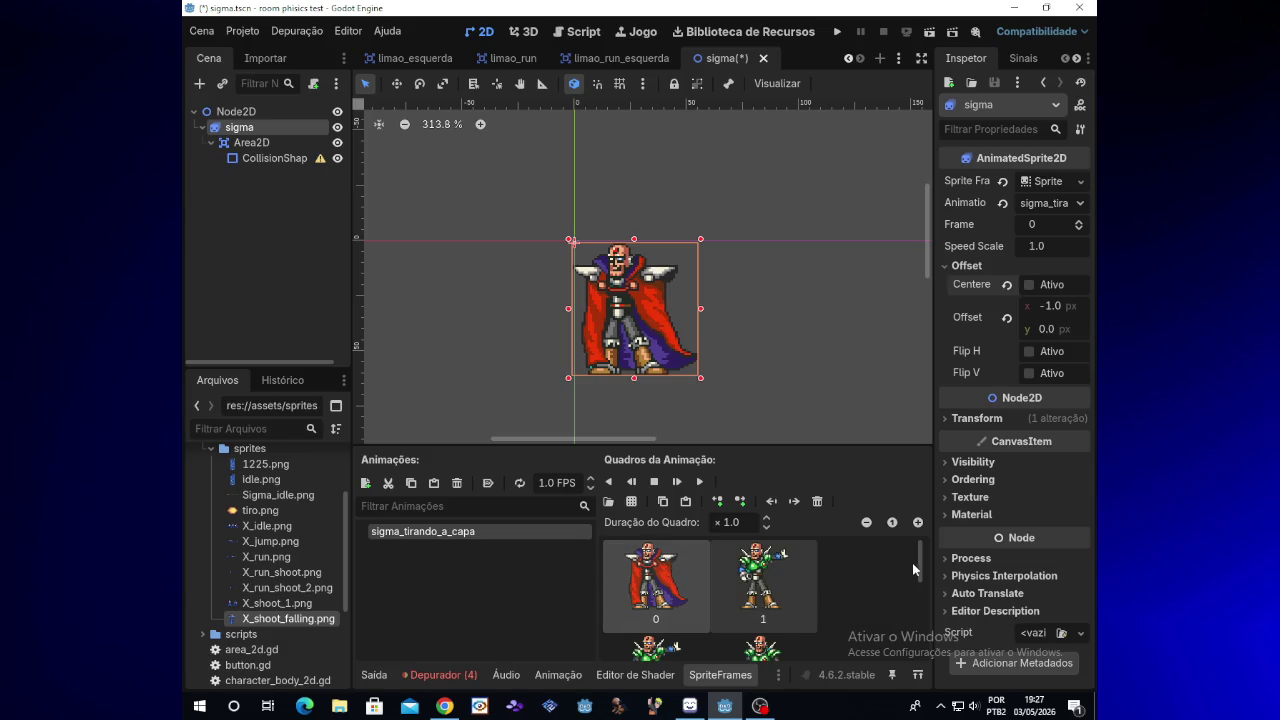
mouse_move(921, 572)
mouse_down()
mouse_move(920, 612)
mouse_move(925, 562)
mouse_move(925, 610)
mouse_move(900, 571)
mouse_up()
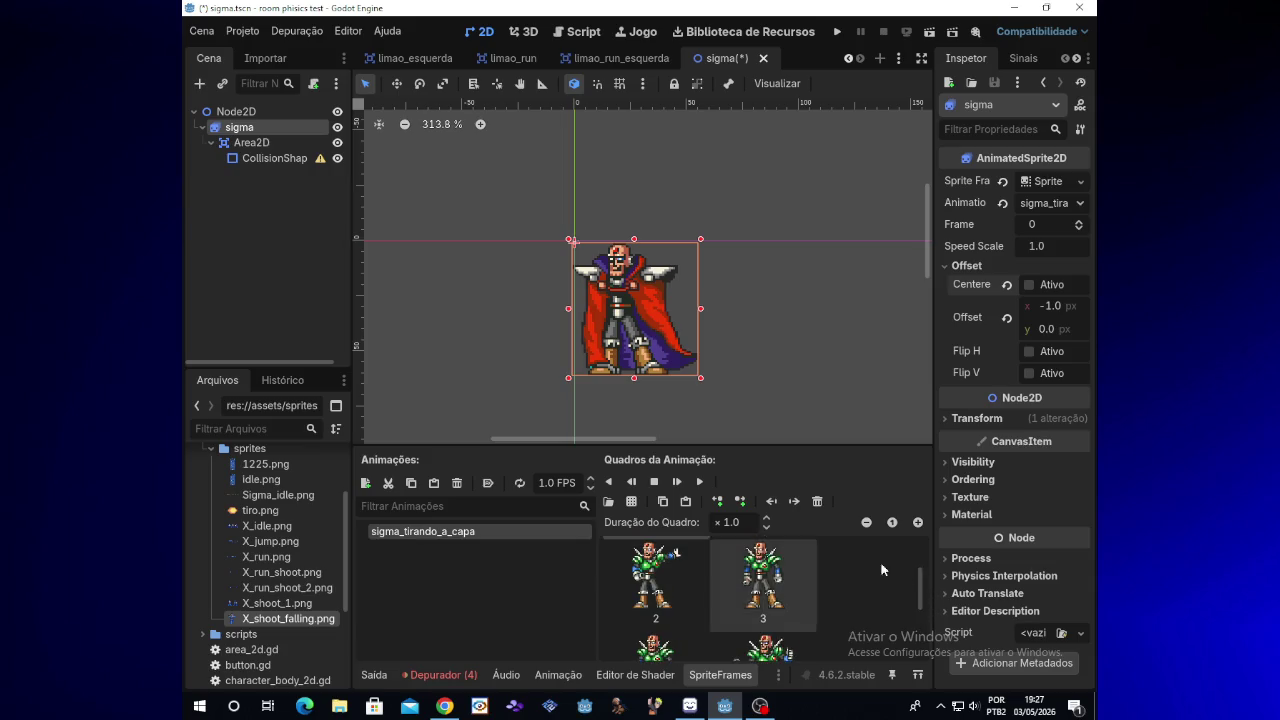
click(699, 483)
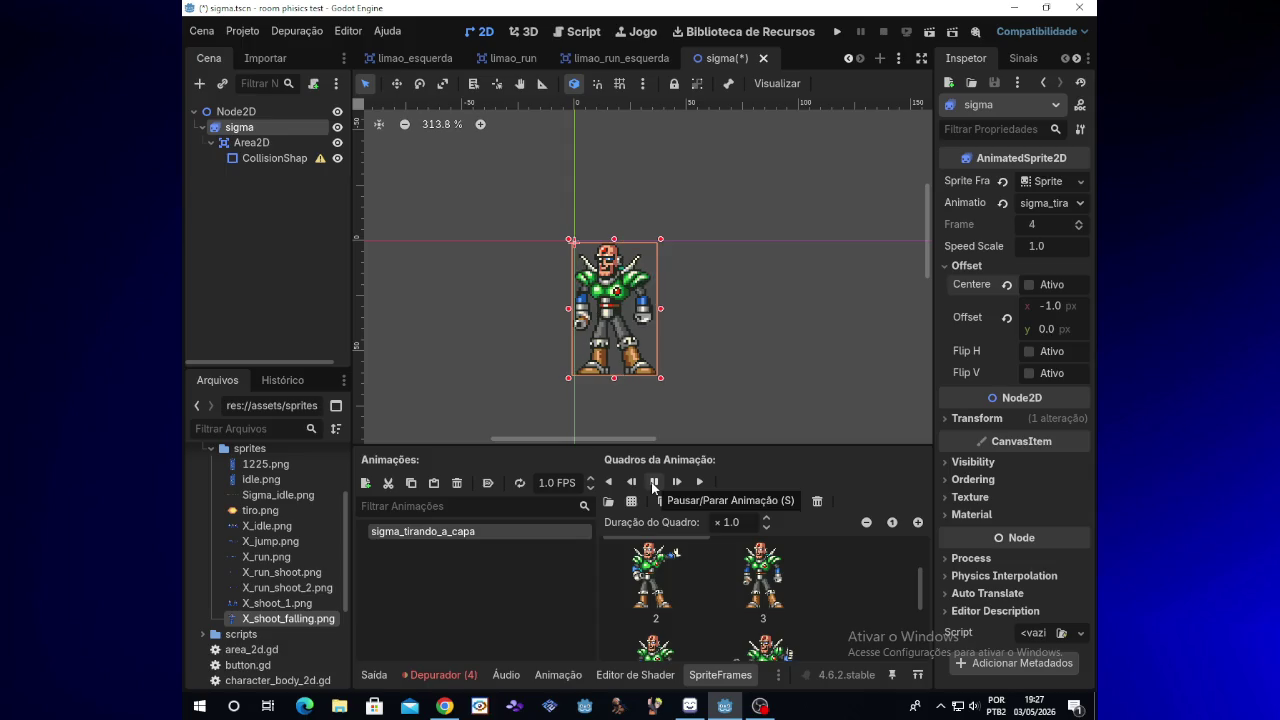
click(654, 483)
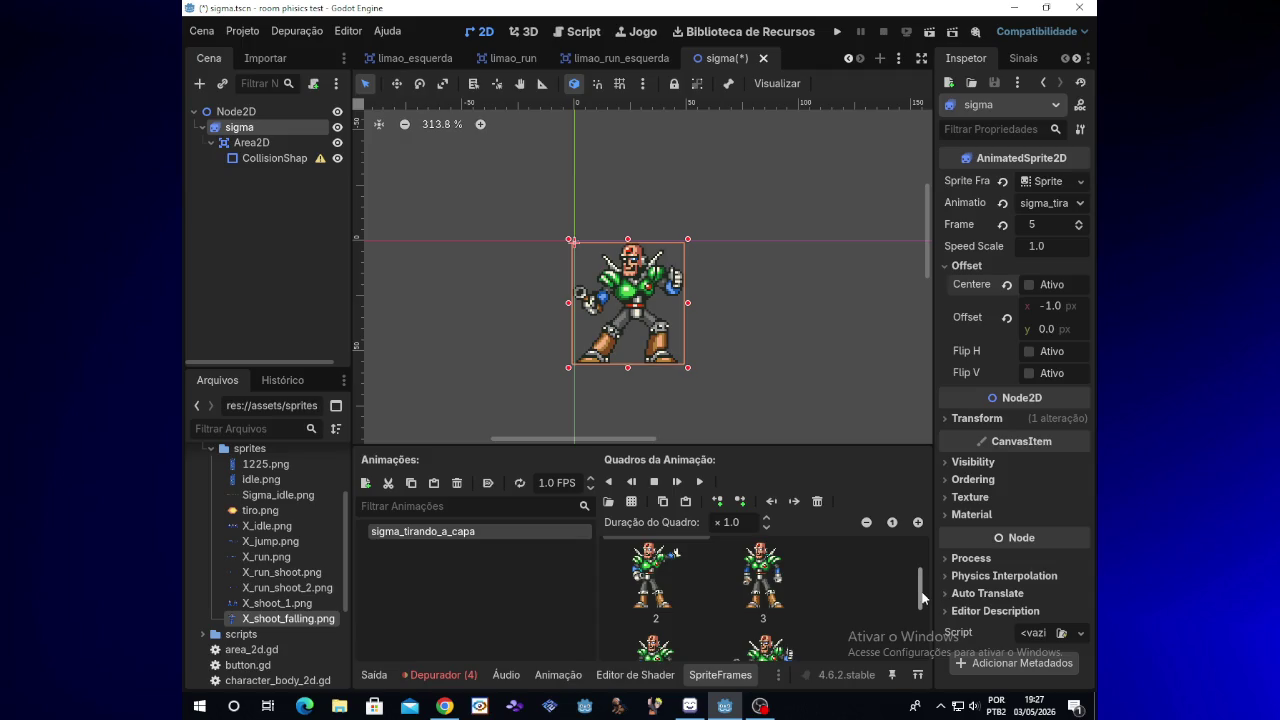
scroll(921, 605, down, 3)
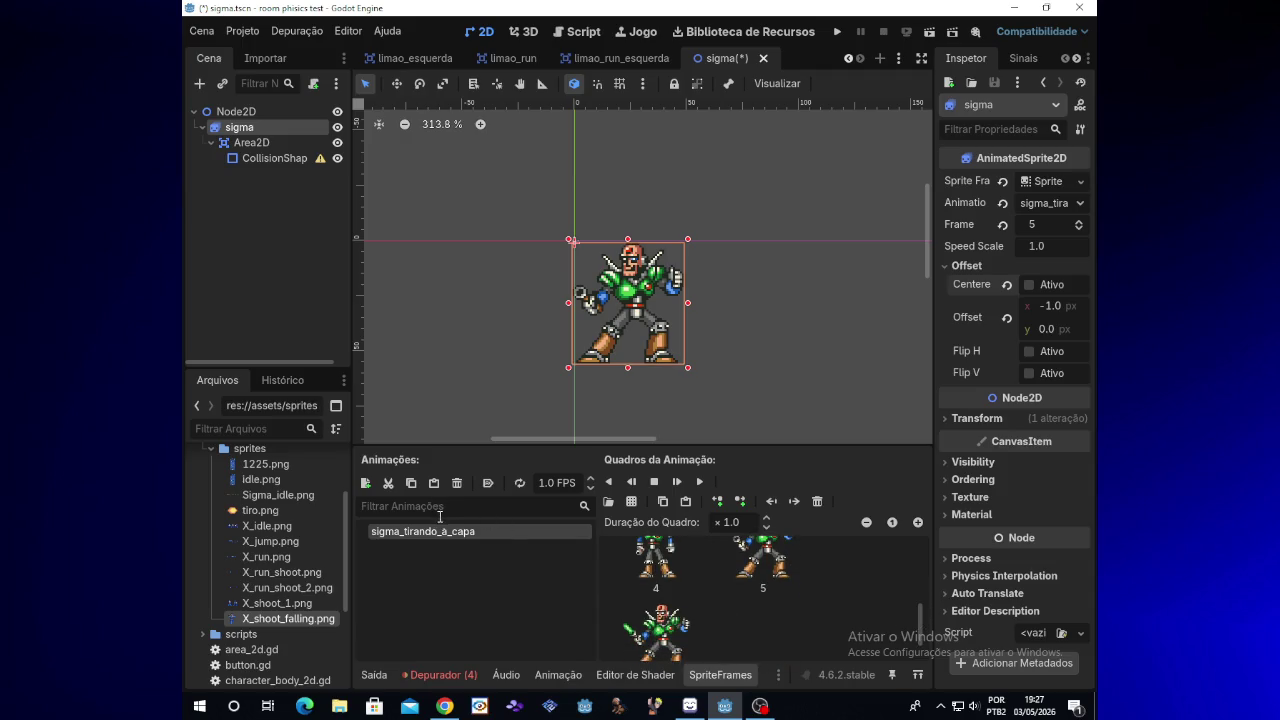
click(772, 572)
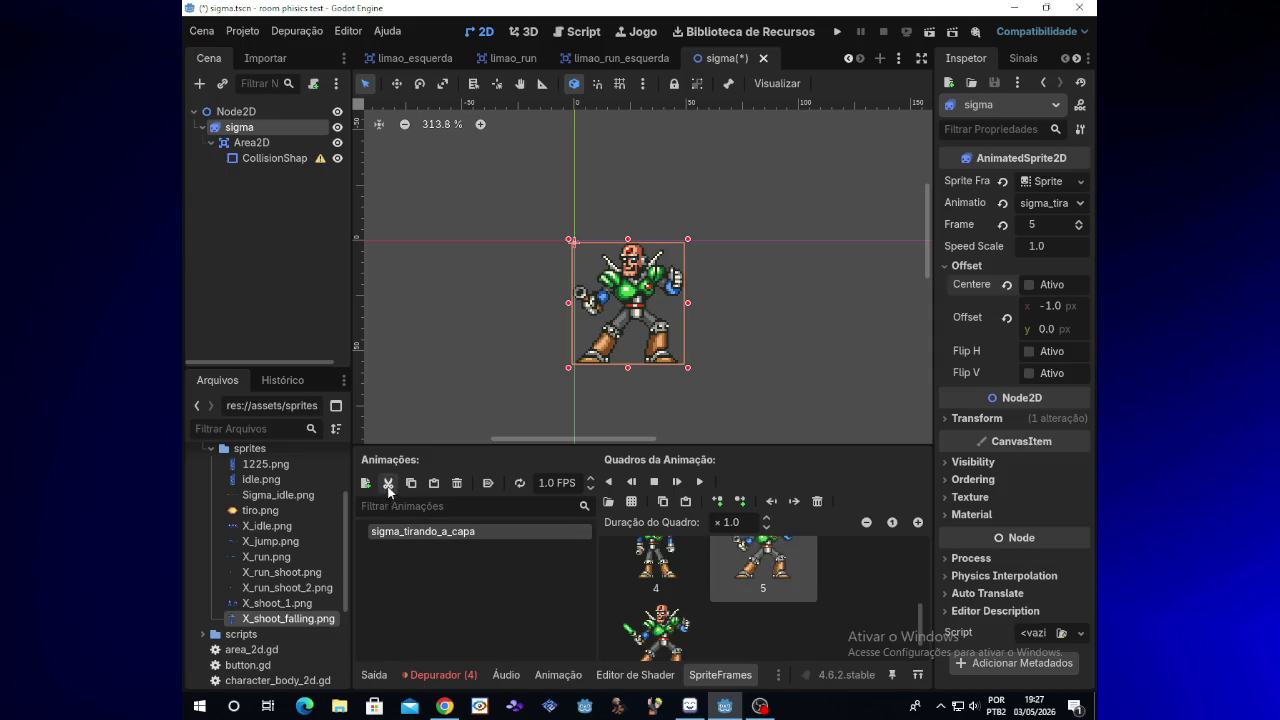
key(ctrl+z)
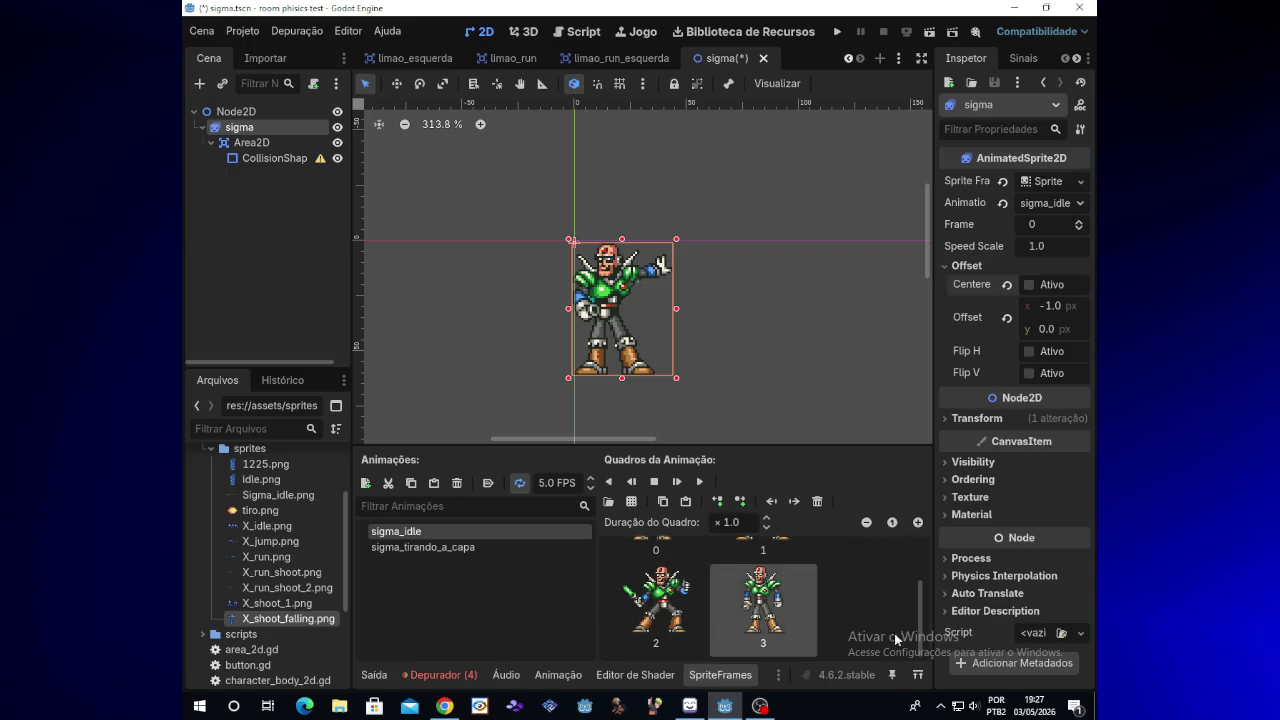
Step: Delete the first and third frames of sigma_idle
click(447, 546)
click(450, 532)
scroll(891, 595, up, 2)
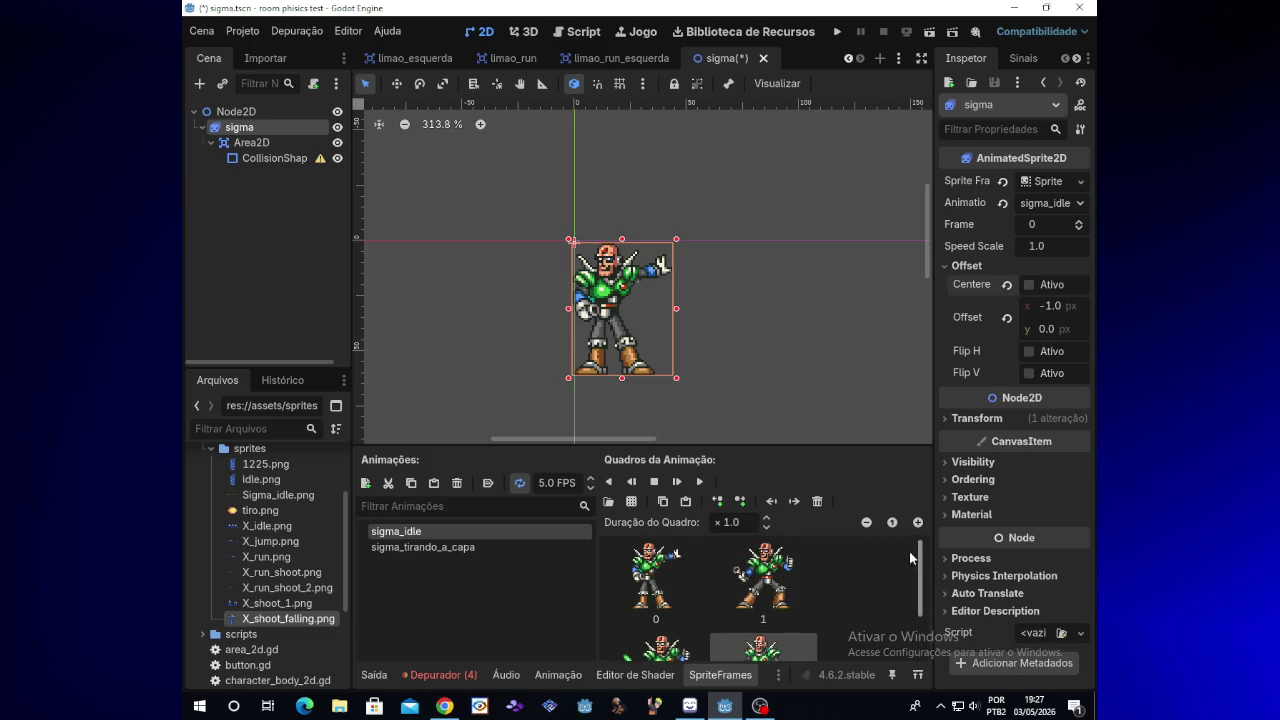
click(651, 587)
key(Delete)
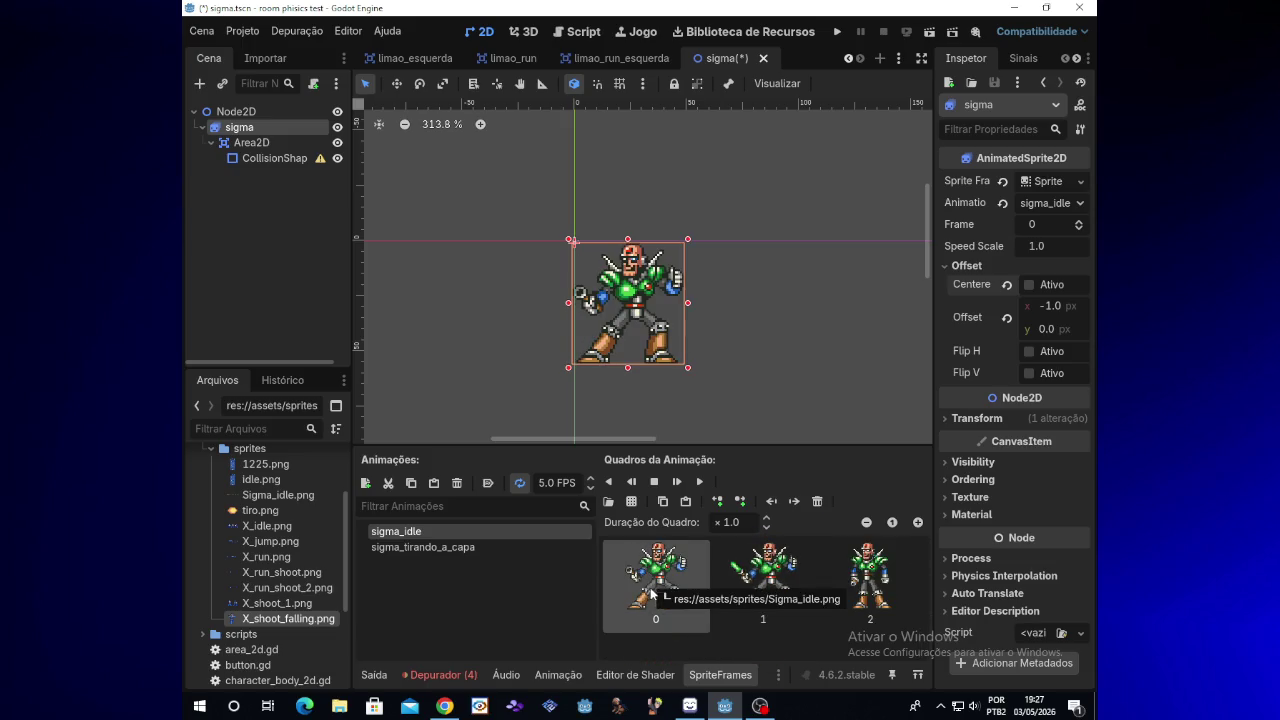
click(860, 600)
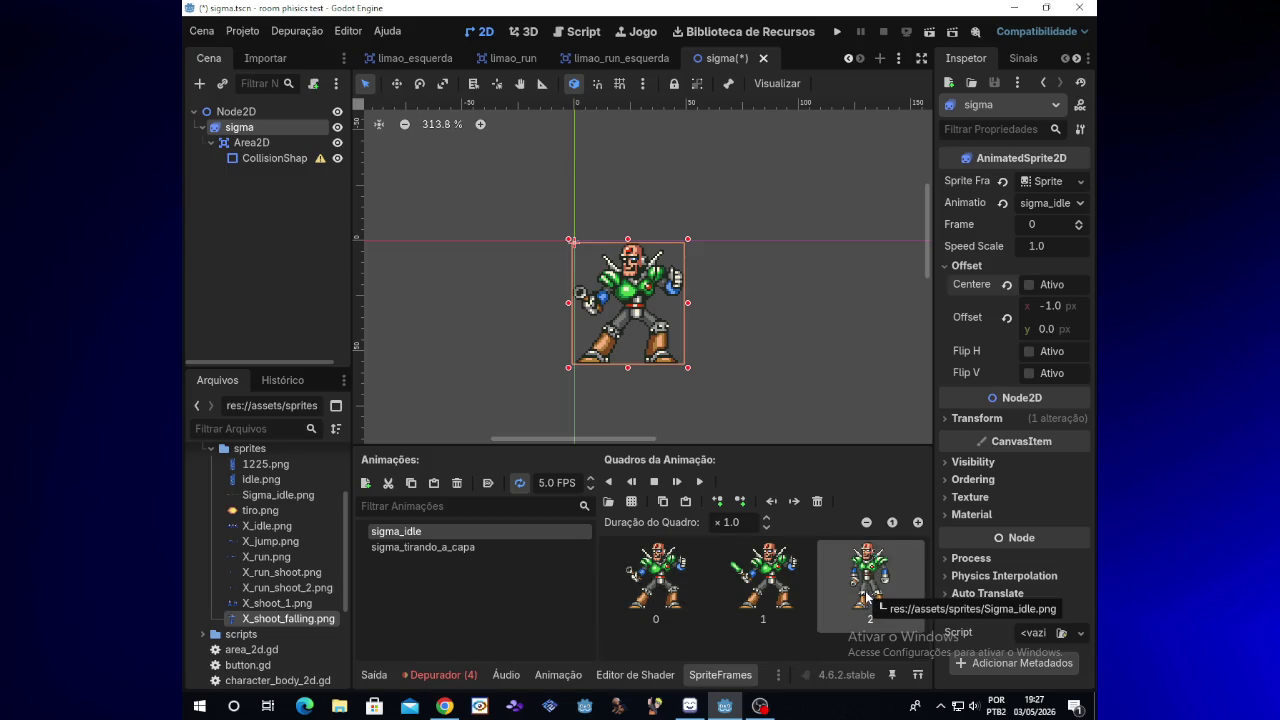
key(Delete)
Step: Preview the remaining sigma_idle frames to check alignment
click(700, 482)
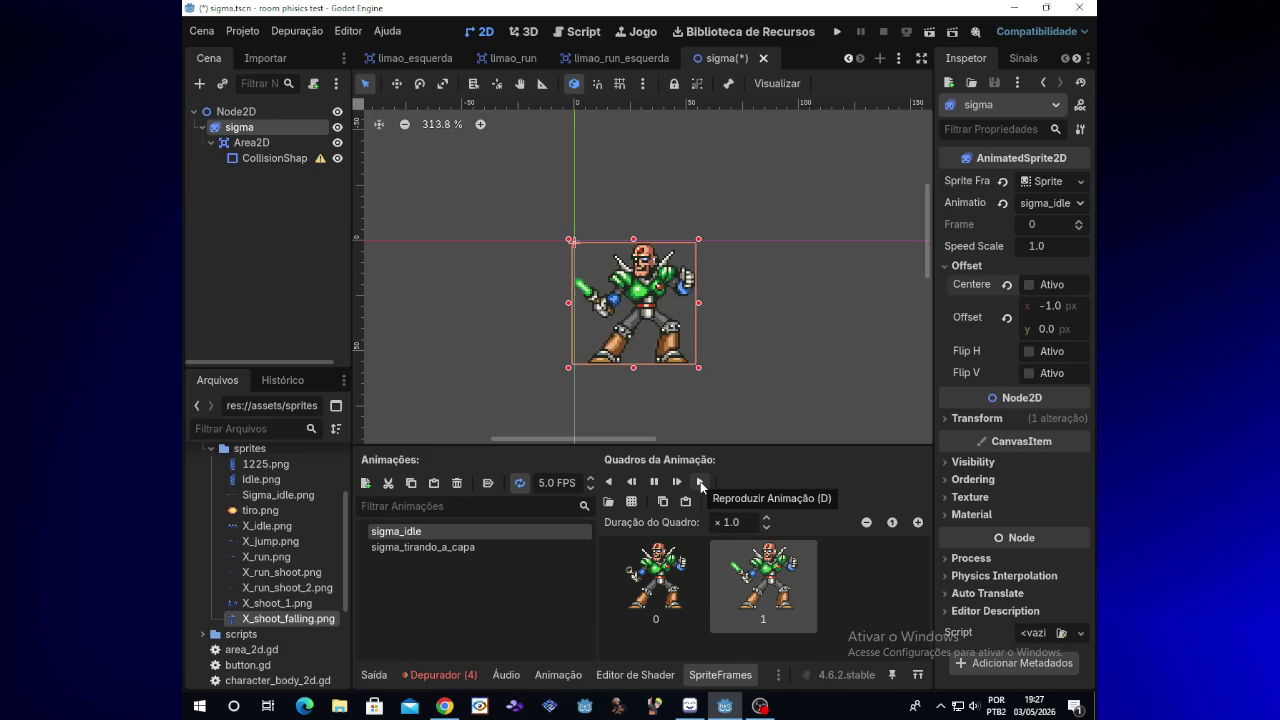
click(654, 481)
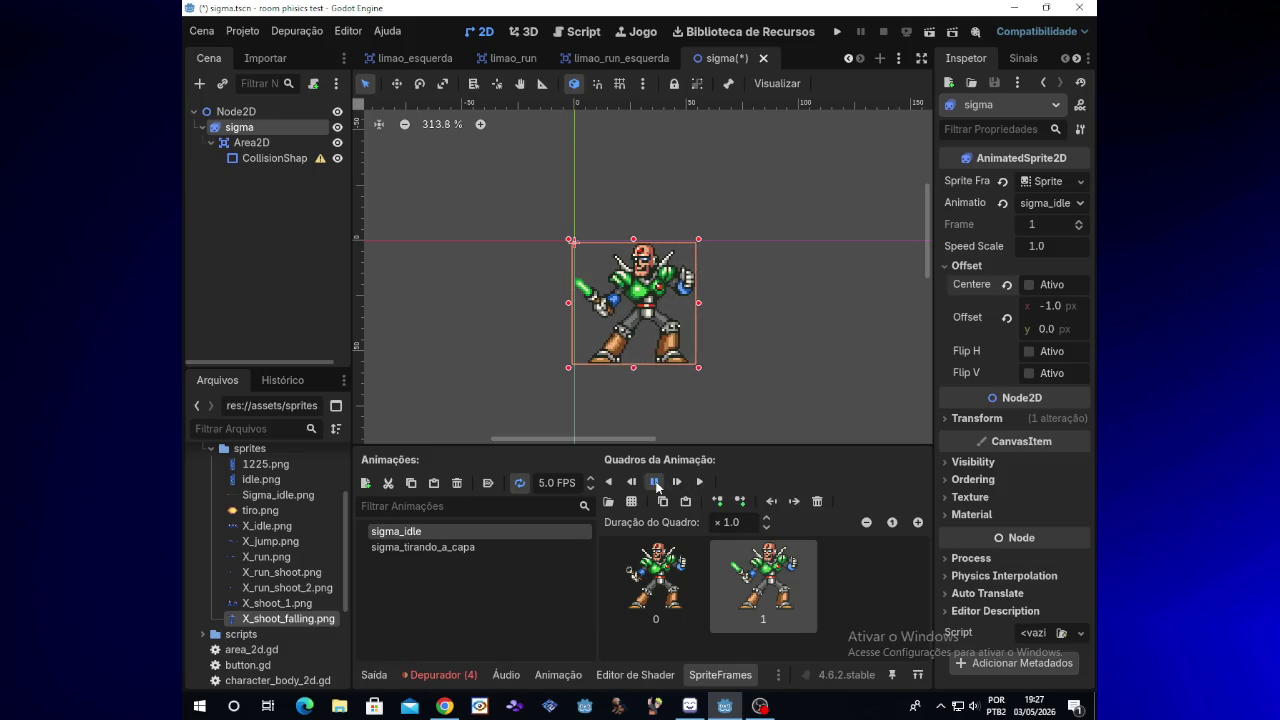
click(762, 706)
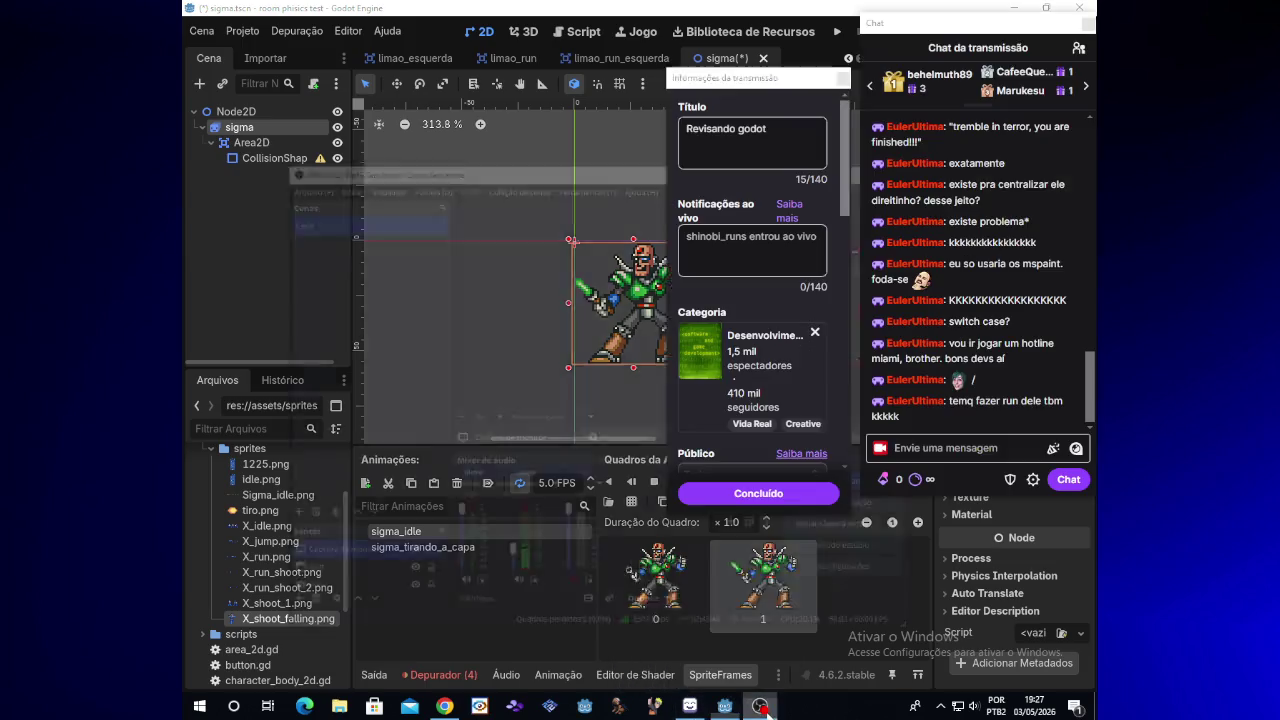
click(762, 706)
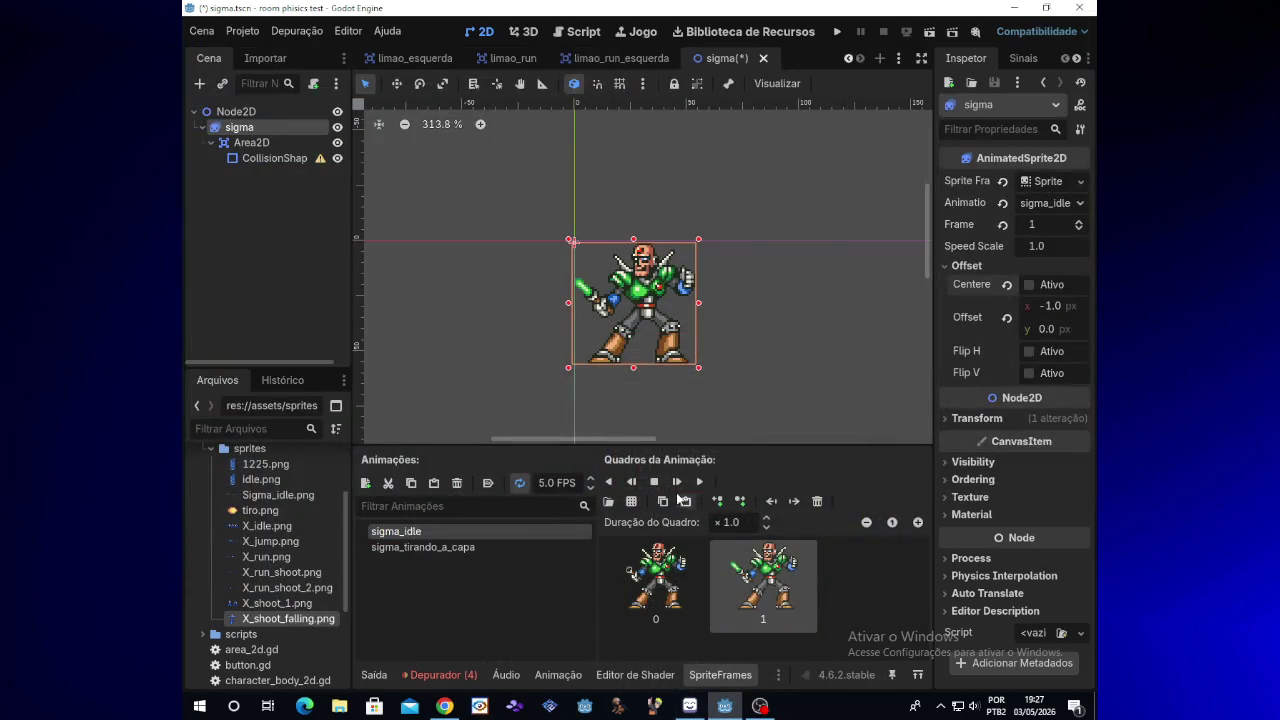
click(699, 484)
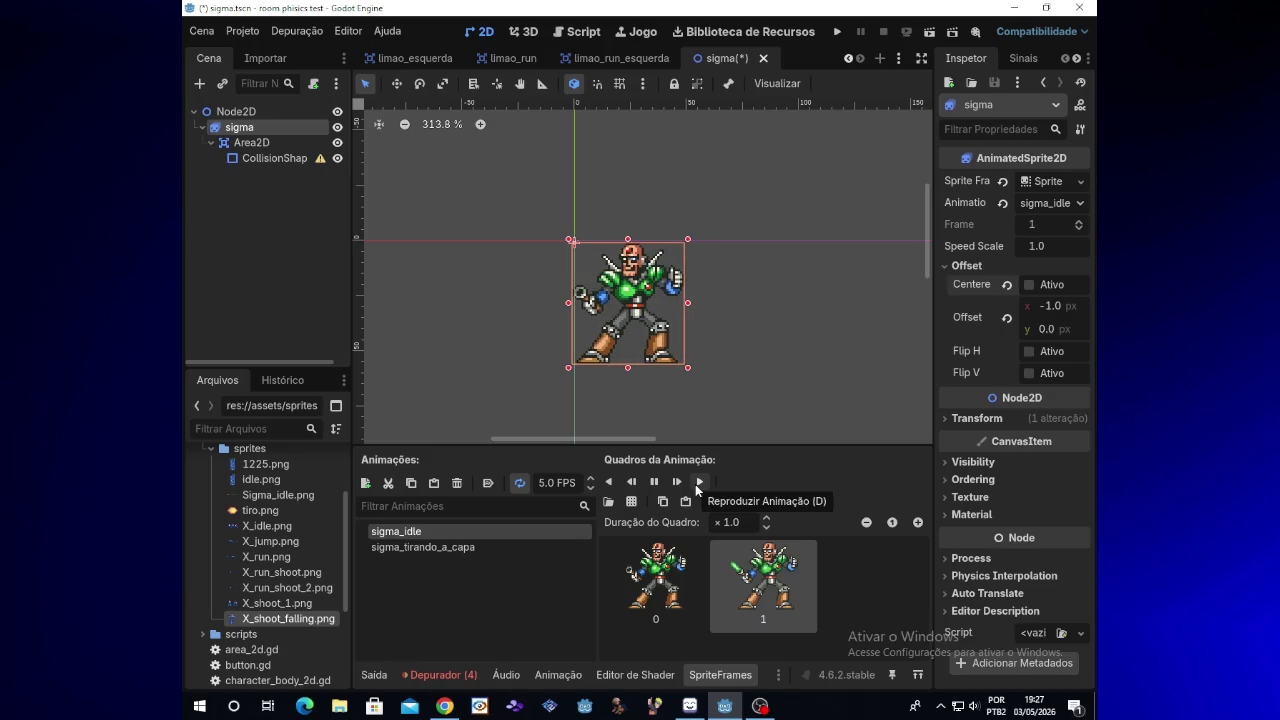
click(652, 483)
click(652, 484)
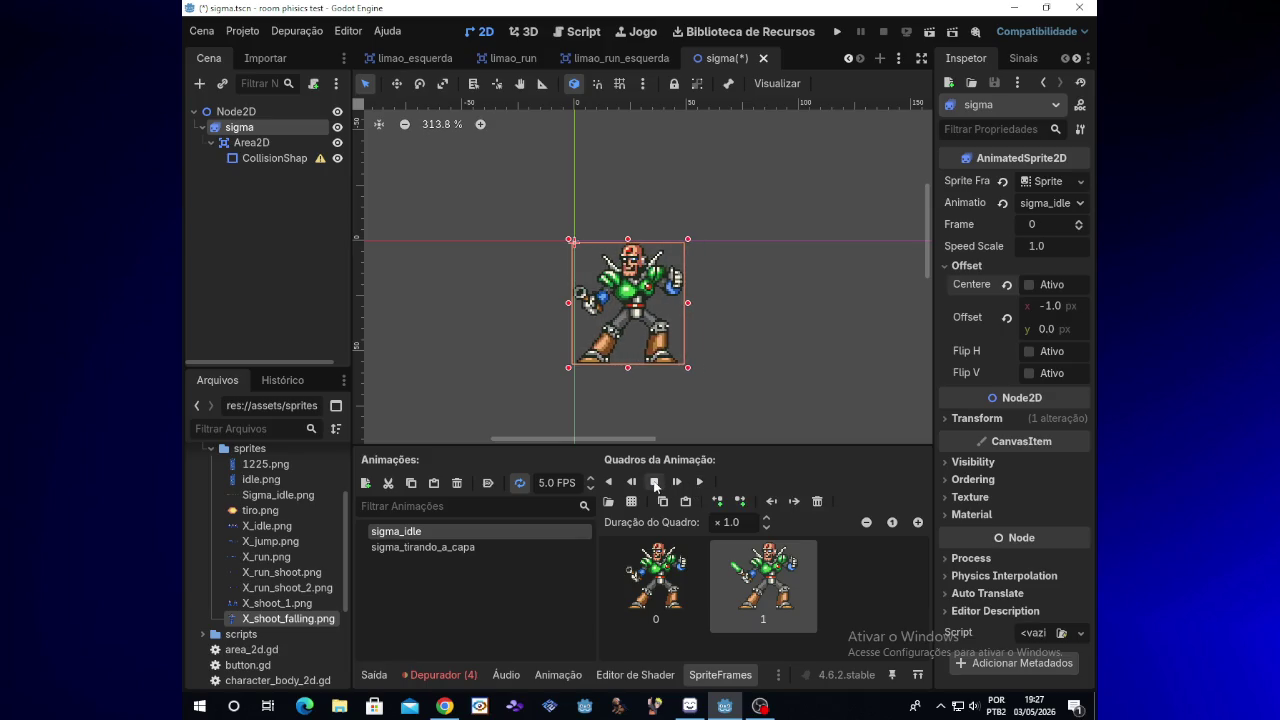
Step: Delete sigma_idle's second frame, leaving only the standing pose
click(684, 580)
click(757, 580)
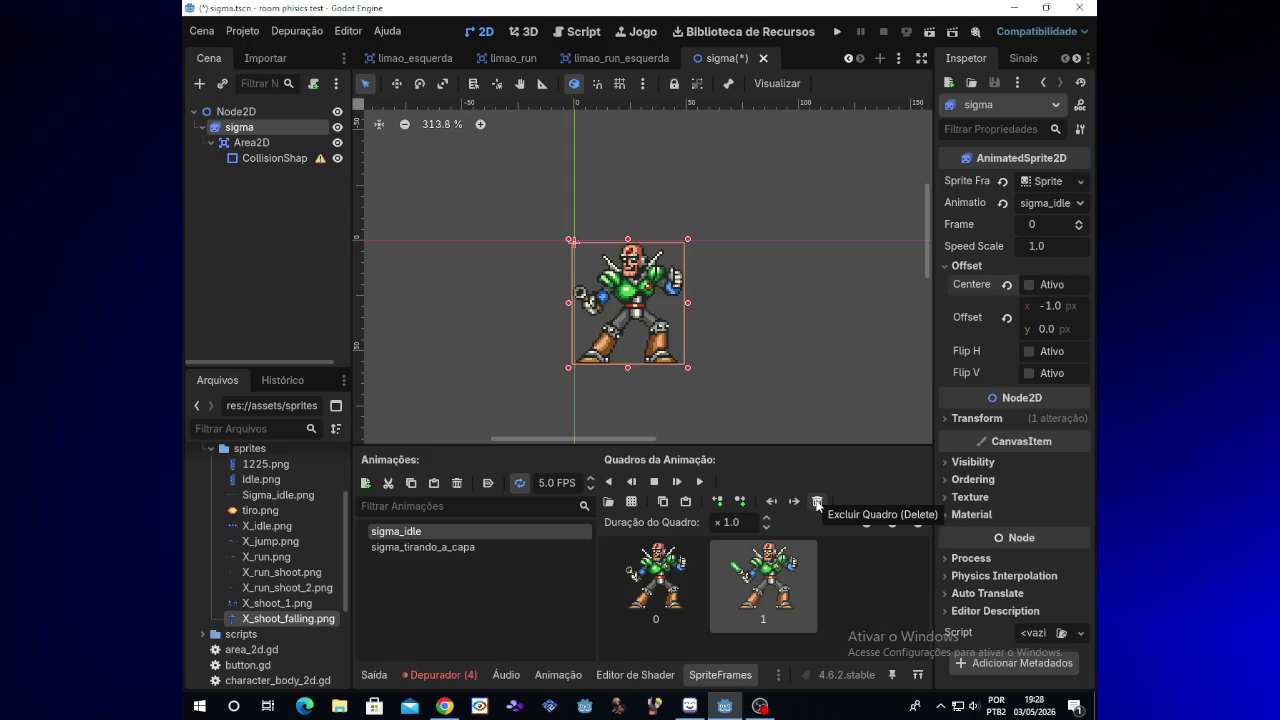
click(817, 503)
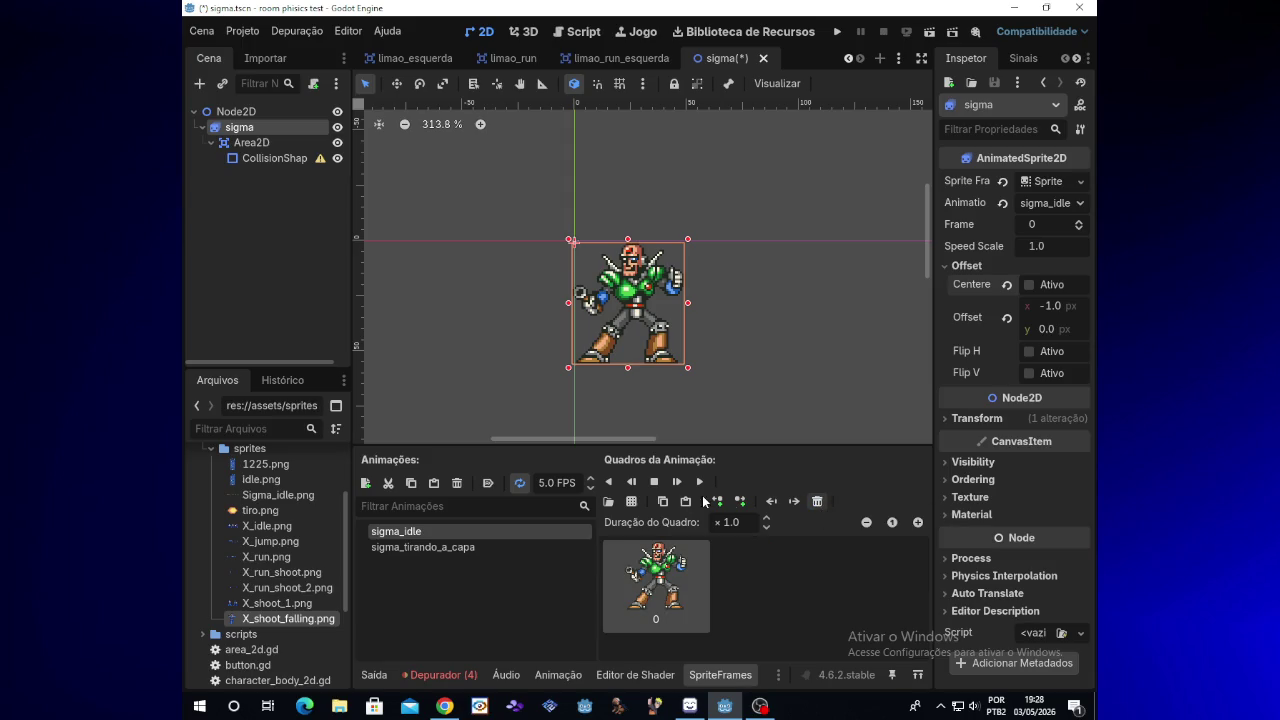
Step: Load Sigma_idle.png into the Add Frames from Sprite Sheet dialog
click(631, 501)
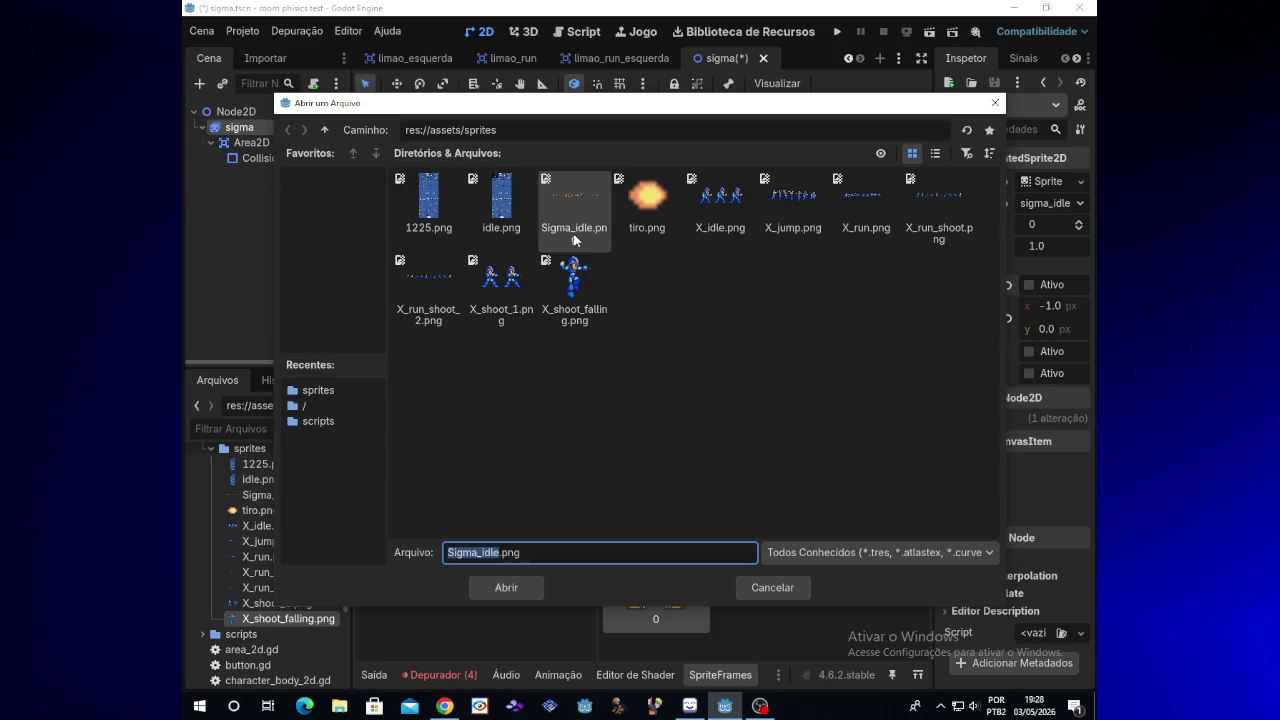
double_click(600, 240)
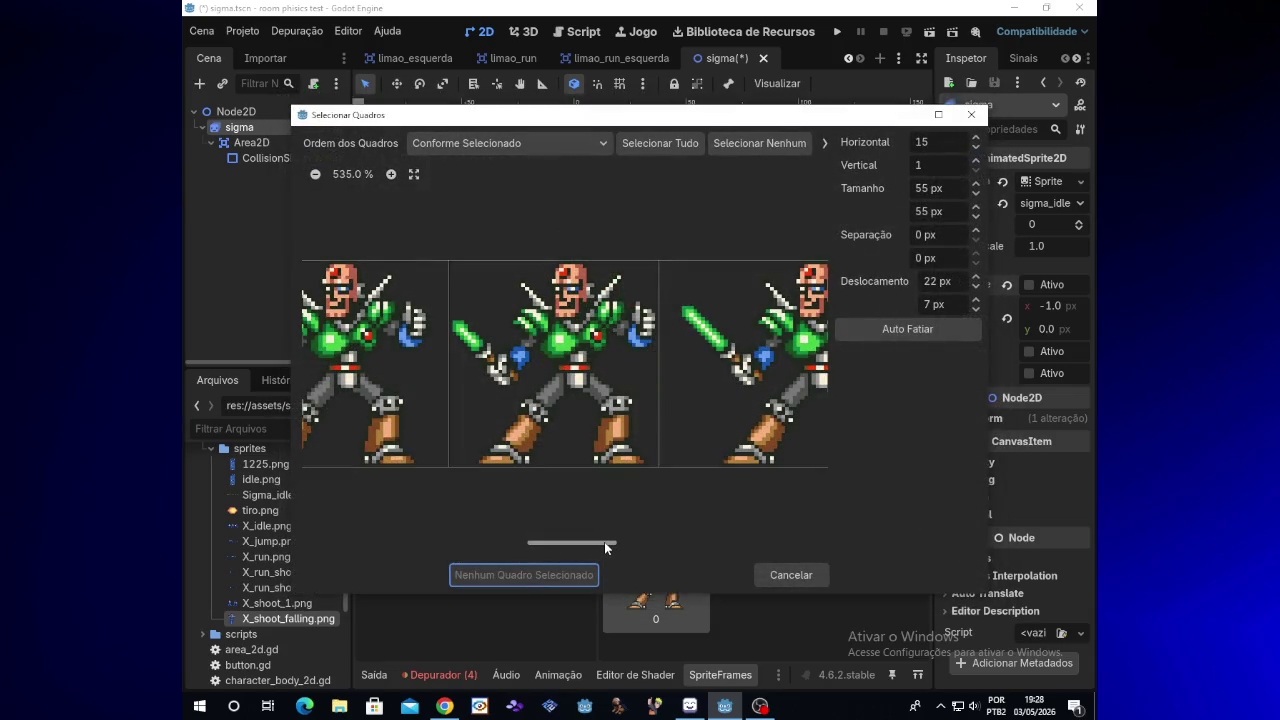
mouse_move(585, 540)
mouse_down()
mouse_move(560, 544)
mouse_move(585, 545)
mouse_up()
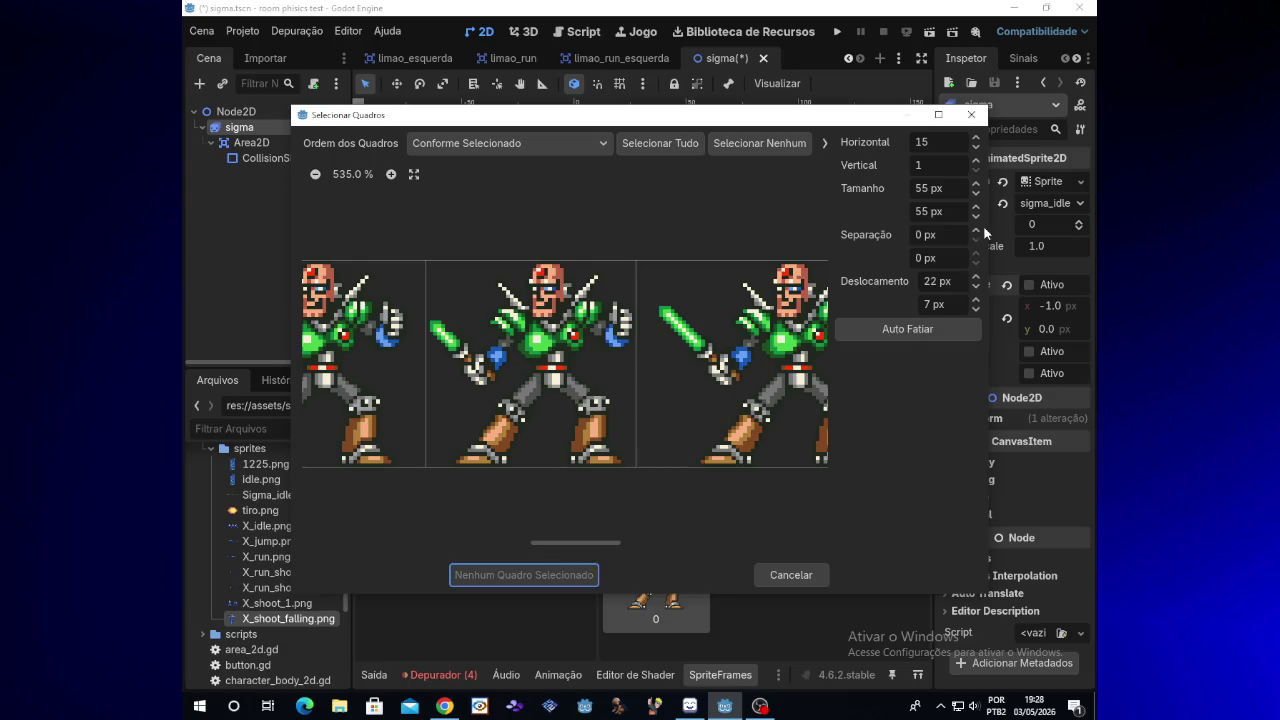
Step: Slice at 58 px width with horizontal offset 1 and add the middle sword pose
click(976, 185)
click(976, 185)
click(976, 185)
click(974, 289)
click(974, 289)
click(974, 289)
click(974, 289)
click(974, 289)
click(974, 289)
click(974, 289)
click(974, 289)
click(974, 289)
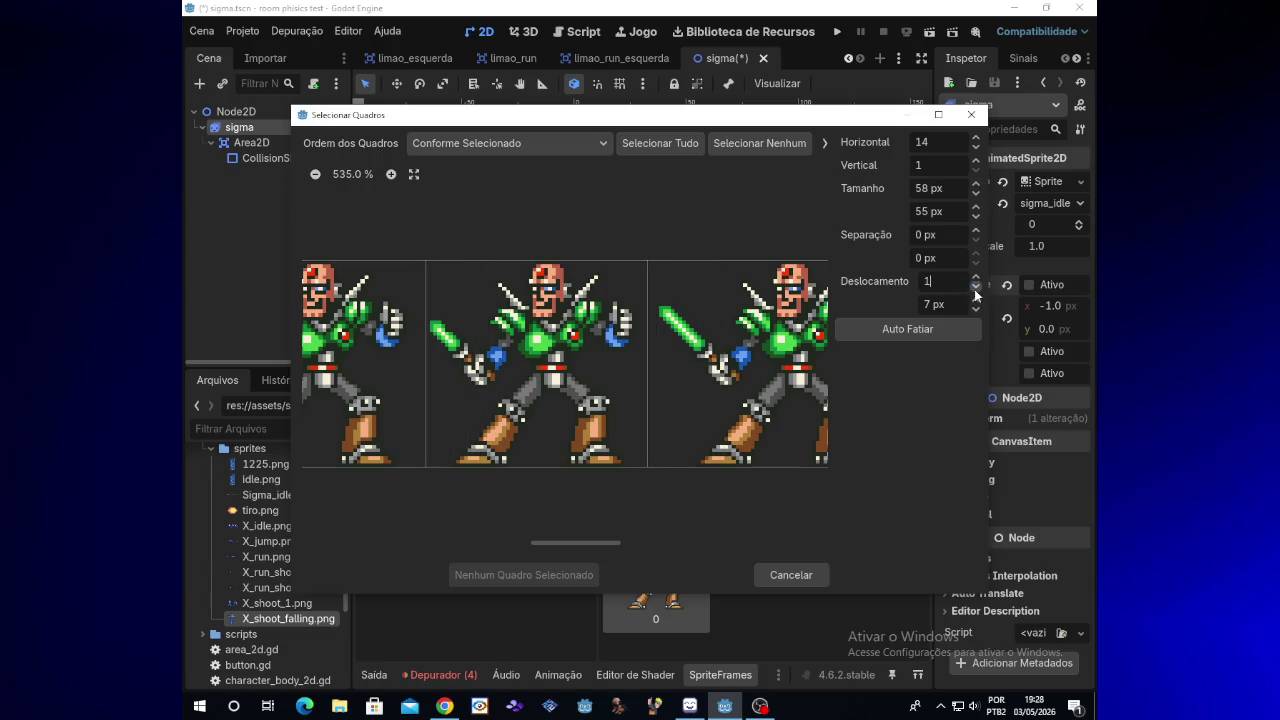
click(553, 402)
click(543, 575)
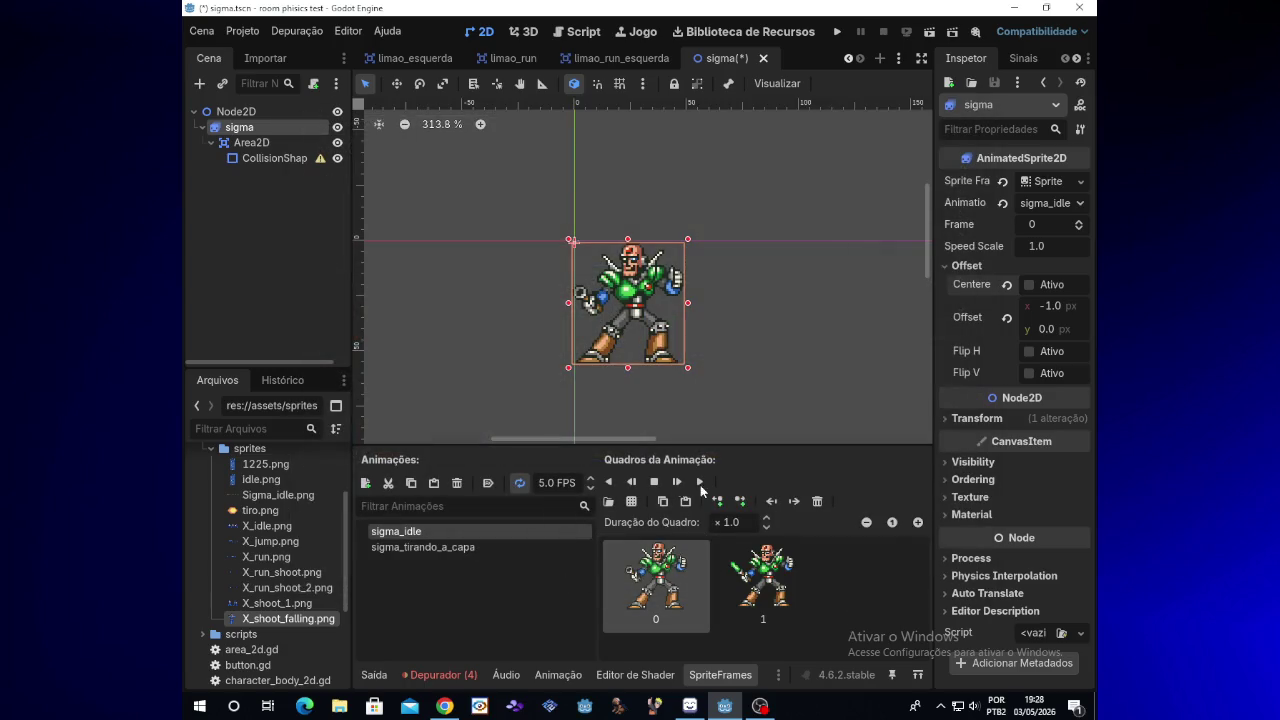
Step: Play the two-frame sigma_idle, re-tick Offset > Centered, and zoom the viewport onto the sprite
click(703, 482)
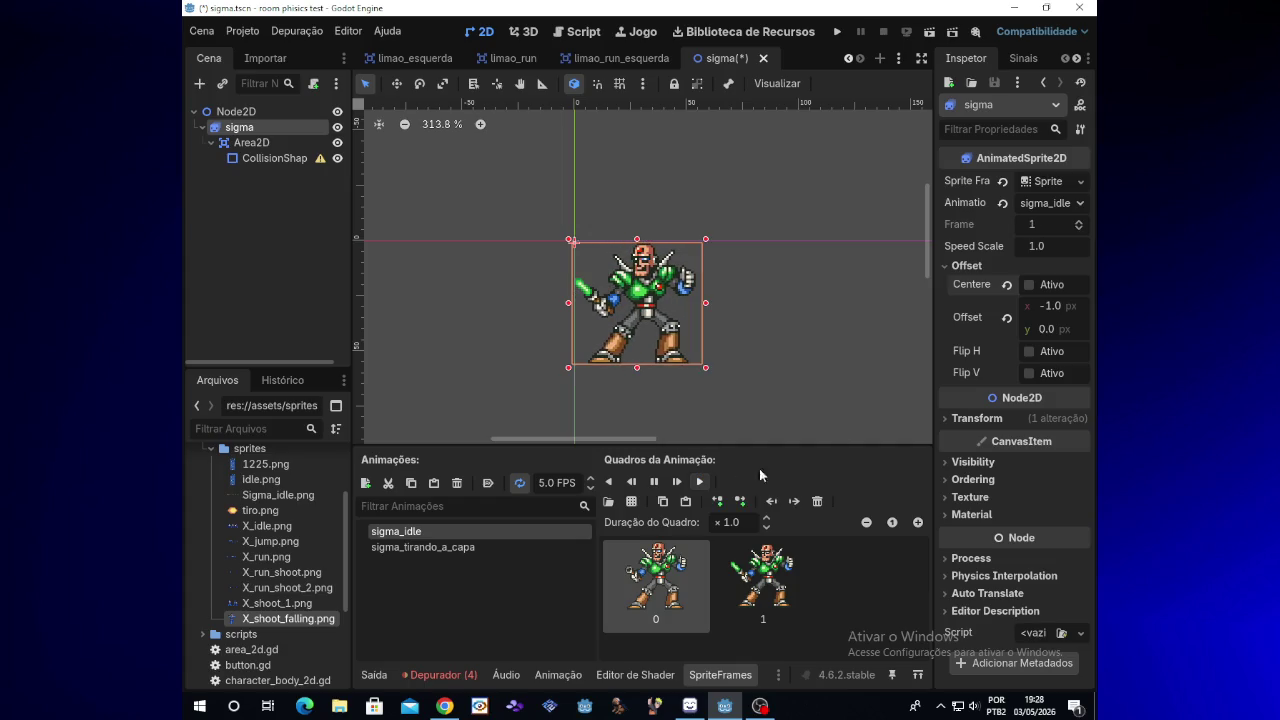
click(1029, 285)
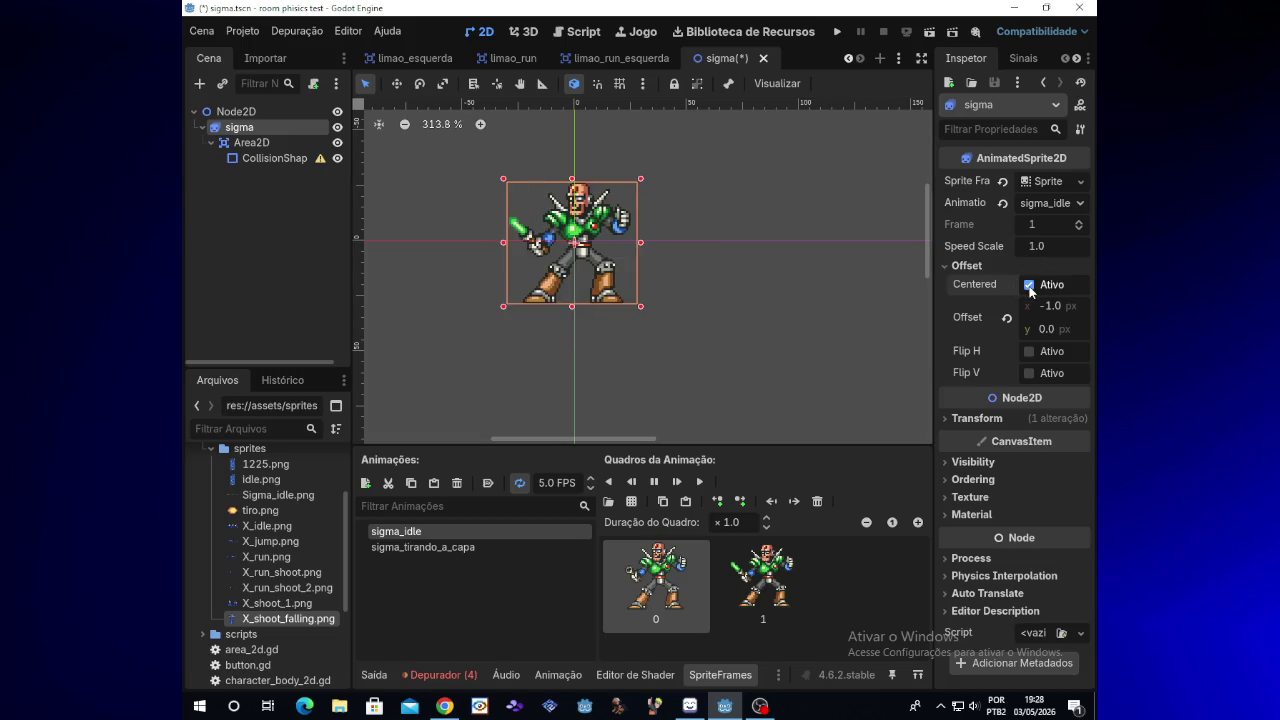
scroll(927, 256, up, 3)
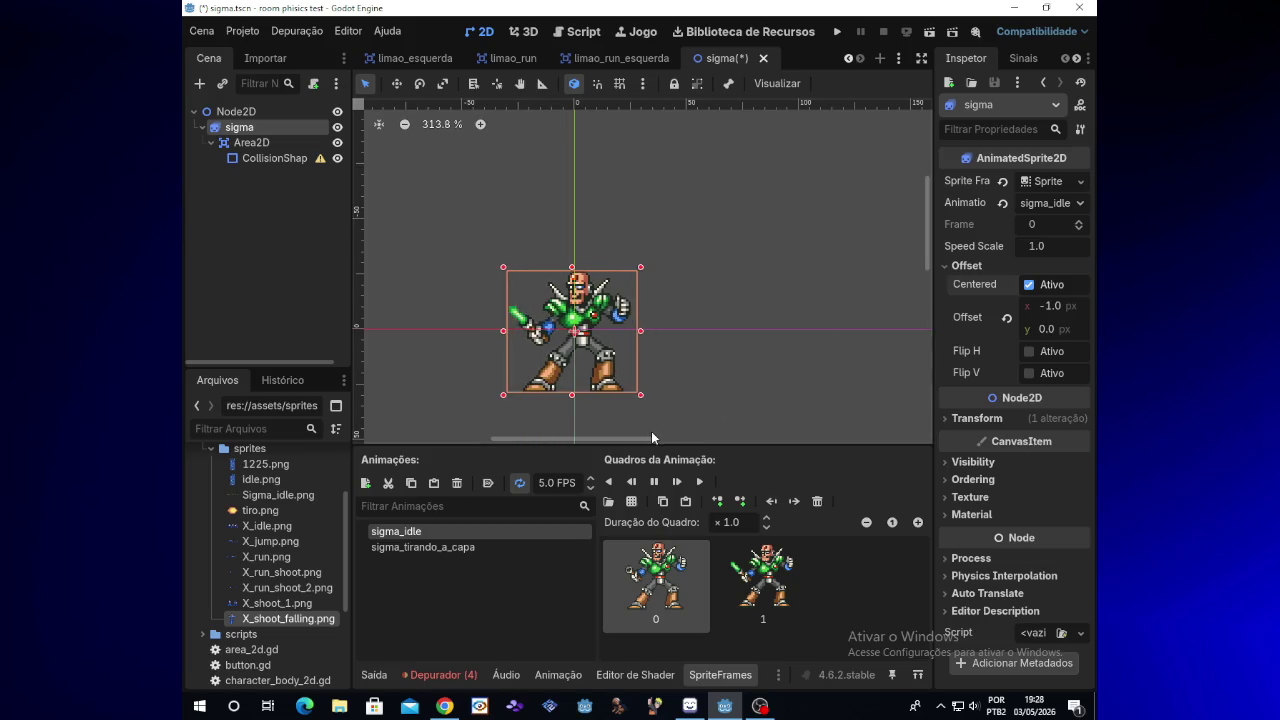
drag(640, 440, 632, 430)
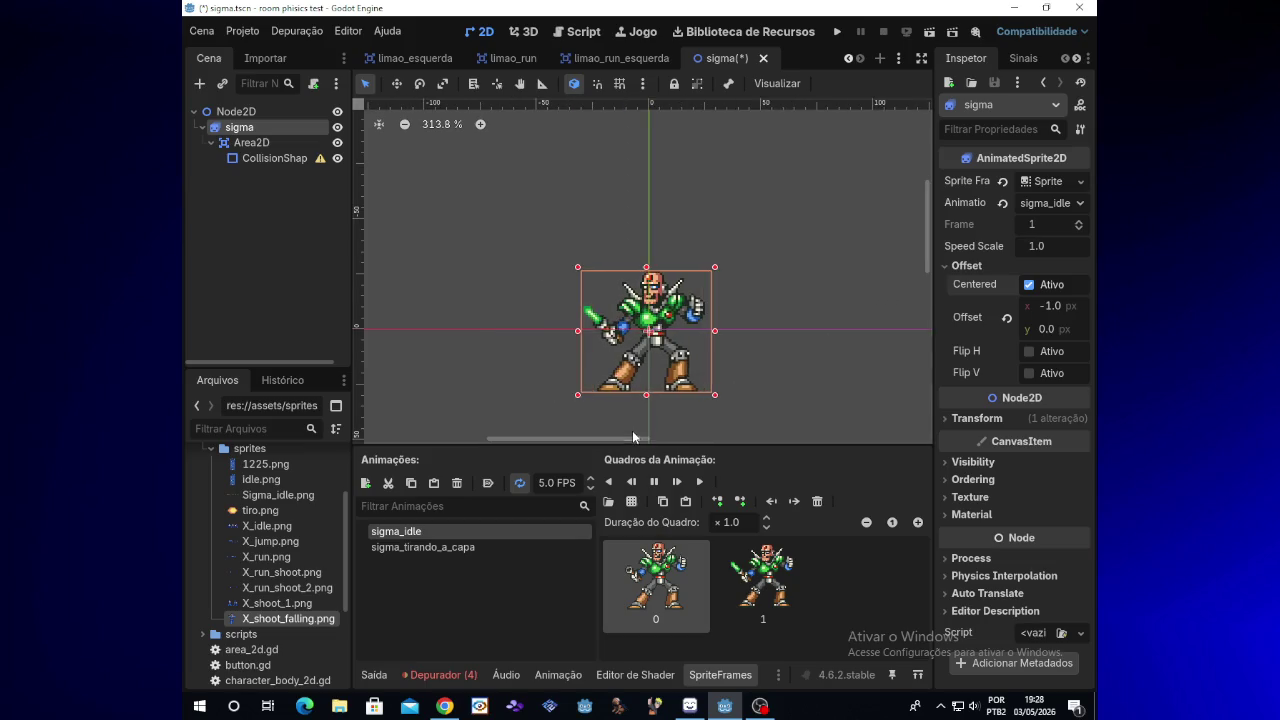
scroll(704, 417, up, 4)
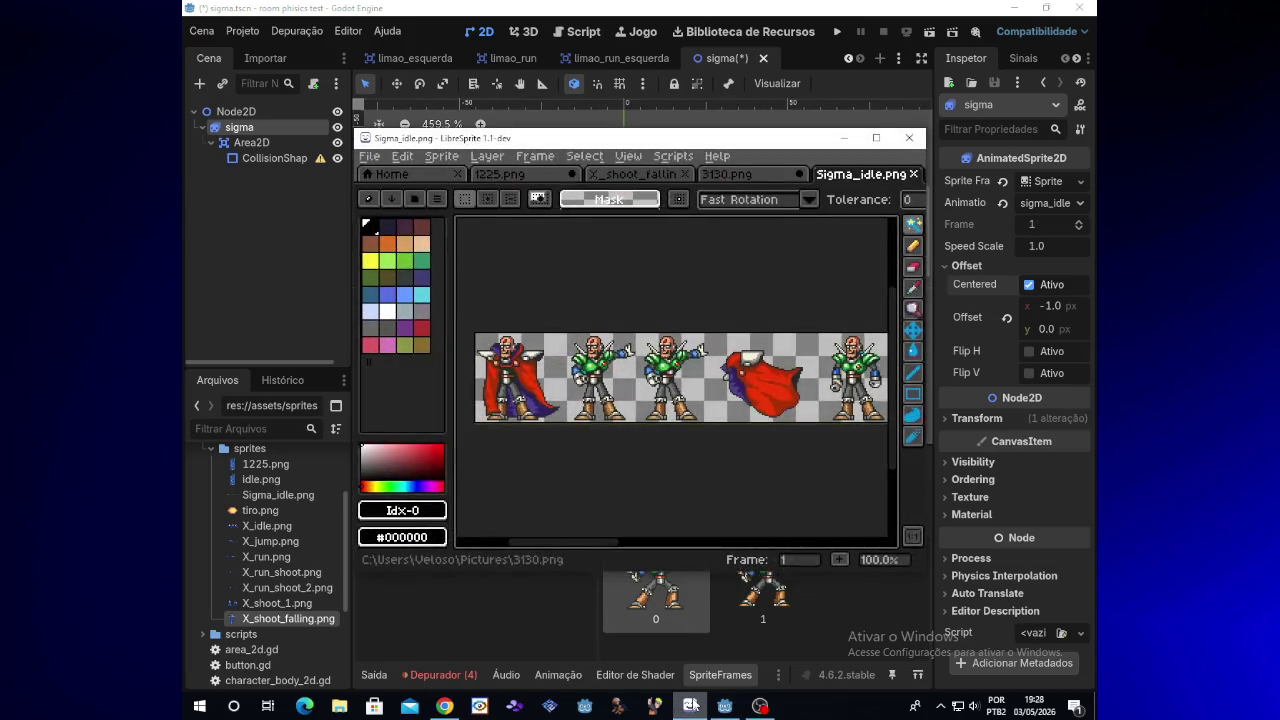
click(760, 706)
click(760, 706)
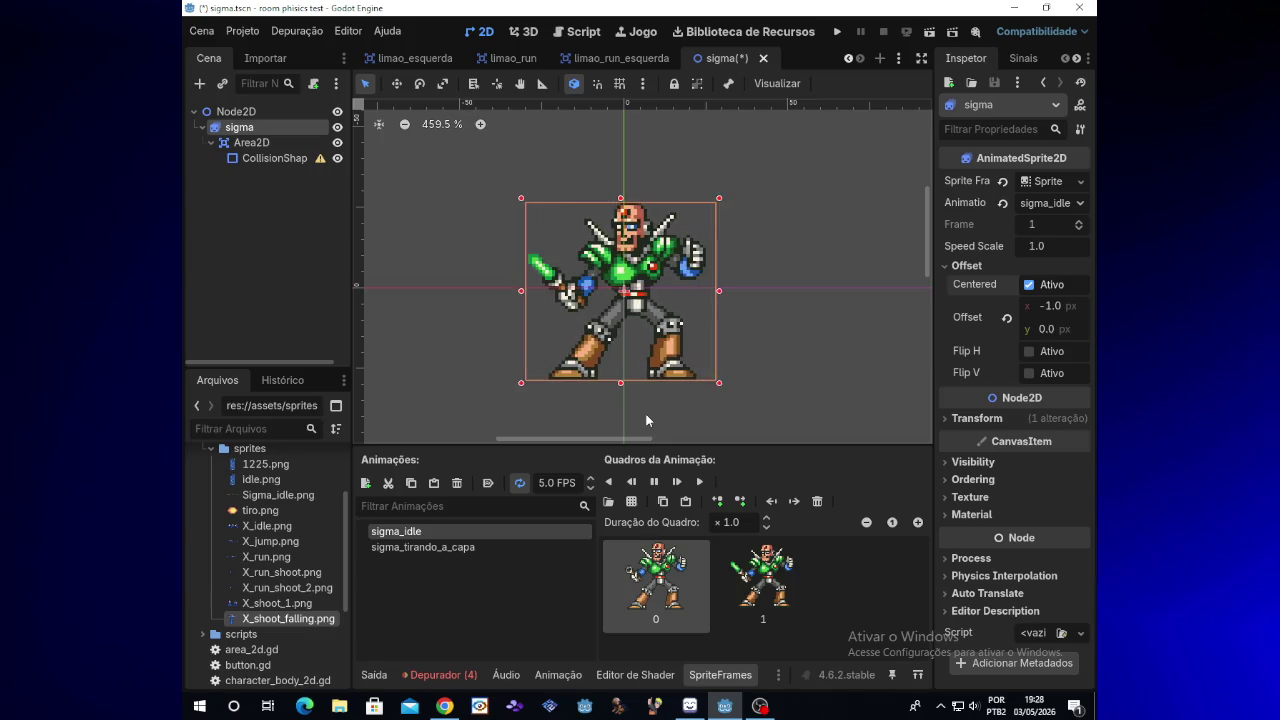
Step: Delete frame 1 and re-add the middle pose from Sigma_idle.png with horizontal offset 0
click(807, 564)
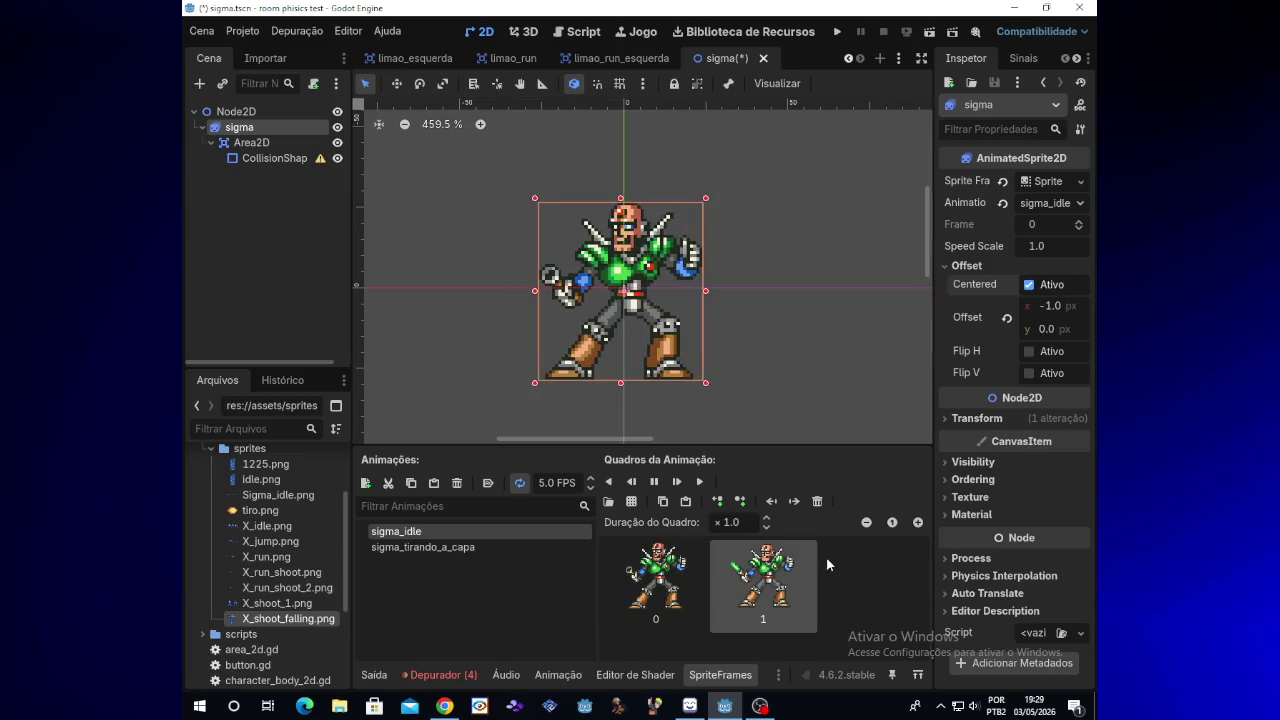
click(819, 503)
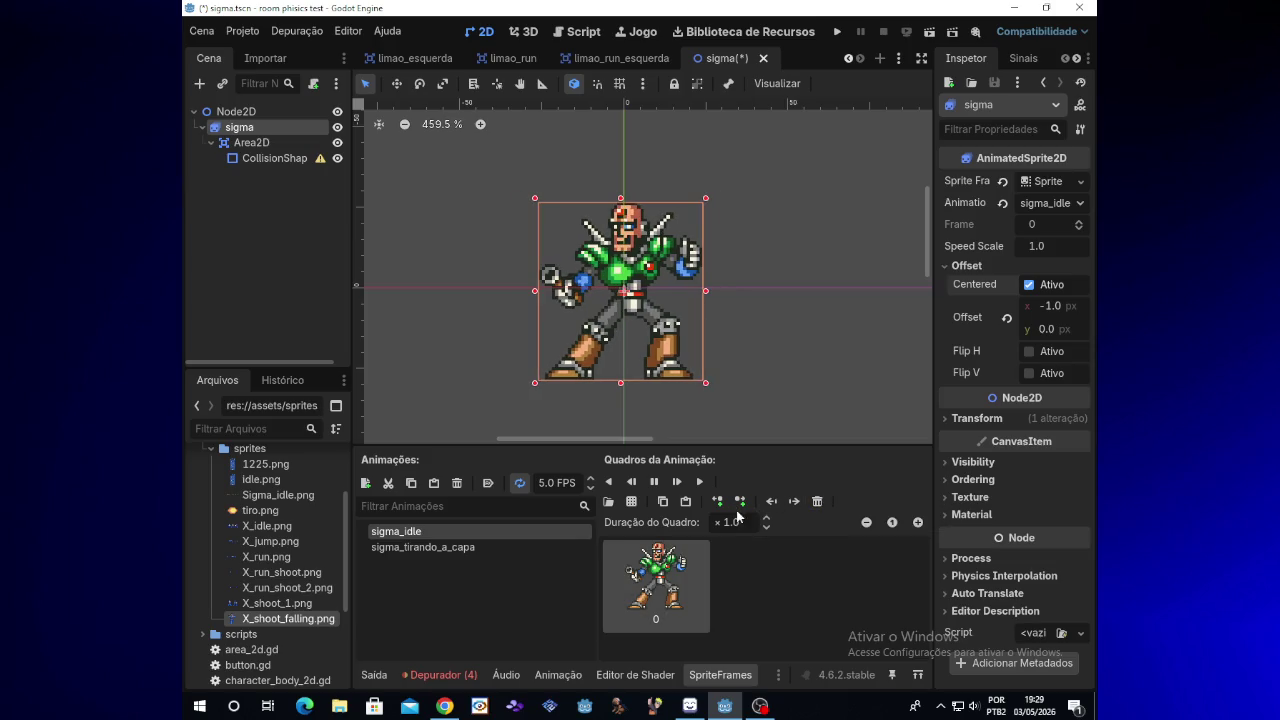
click(629, 503)
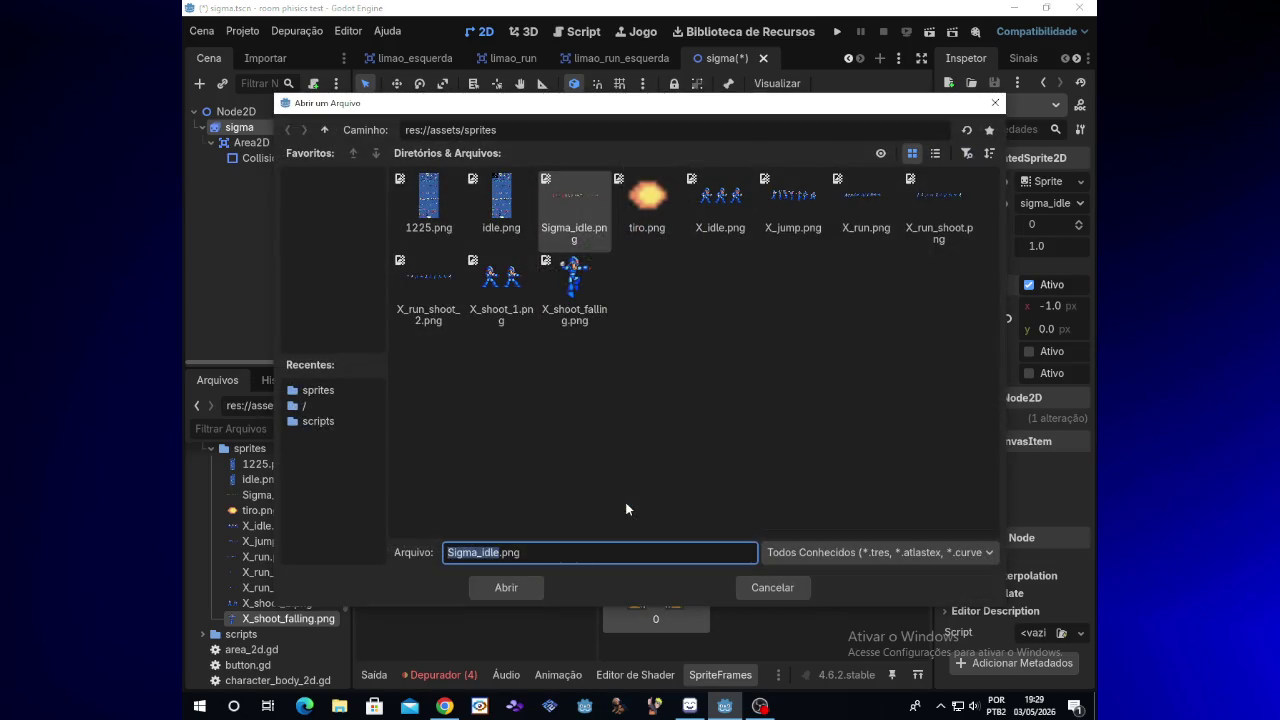
mouse_move(798, 113)
mouse_down()
mouse_move(646, 77)
mouse_move(826, 147)
mouse_up()
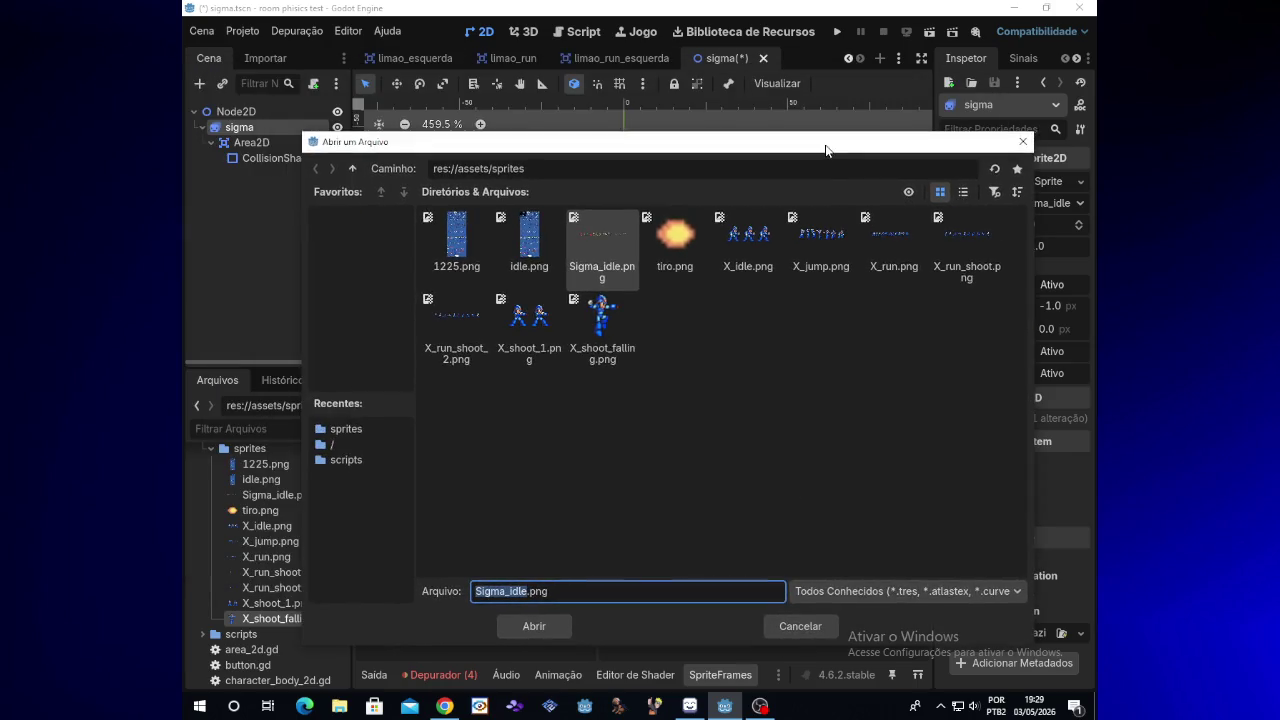
double_click(620, 235)
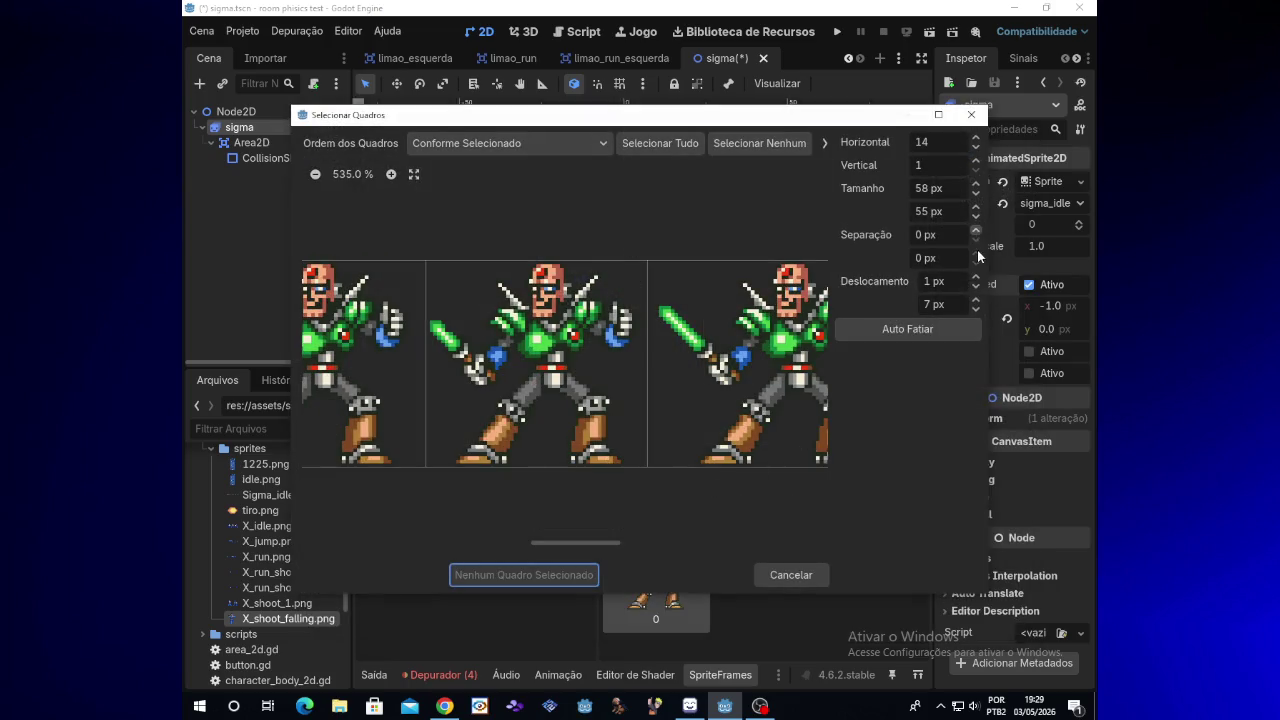
click(977, 219)
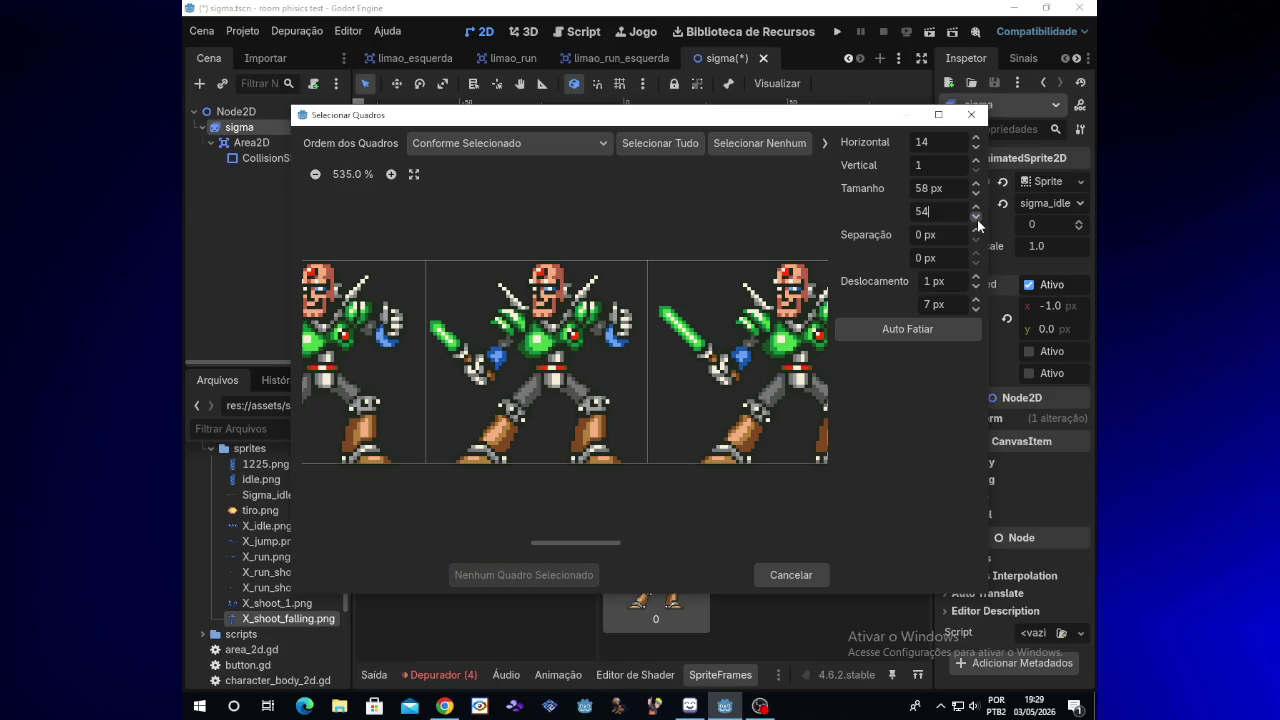
click(977, 288)
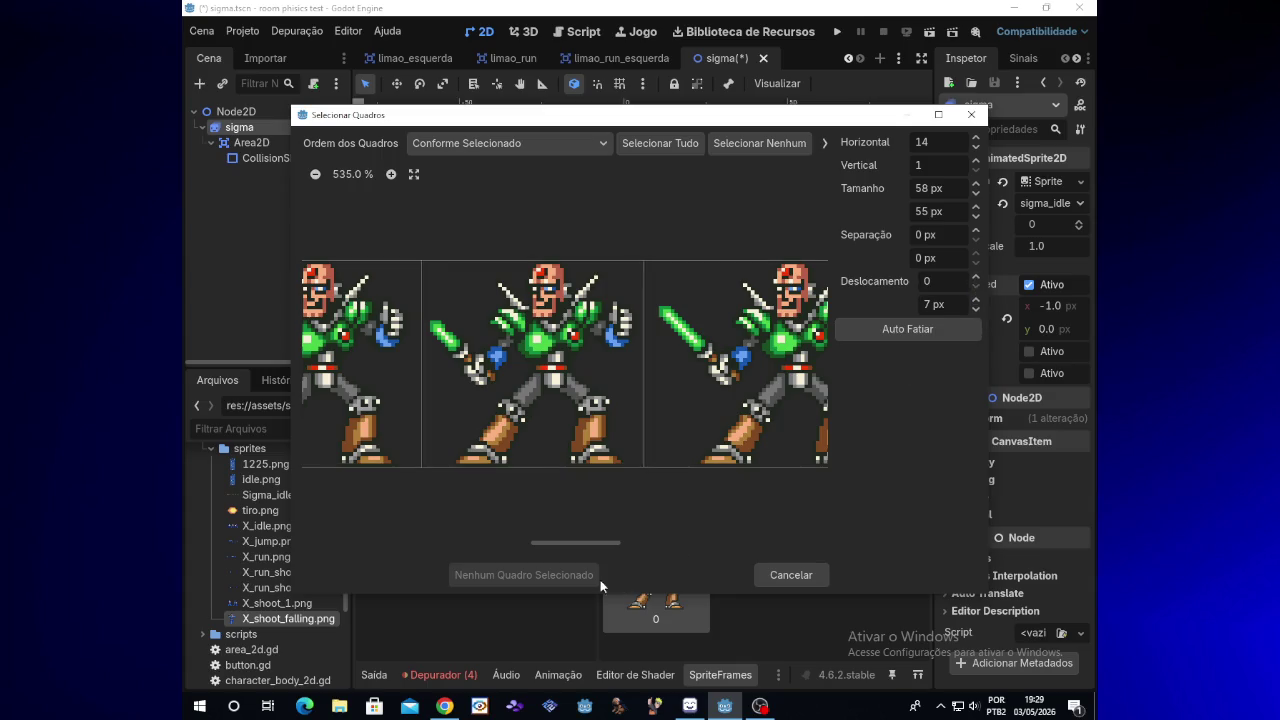
click(535, 455)
click(540, 577)
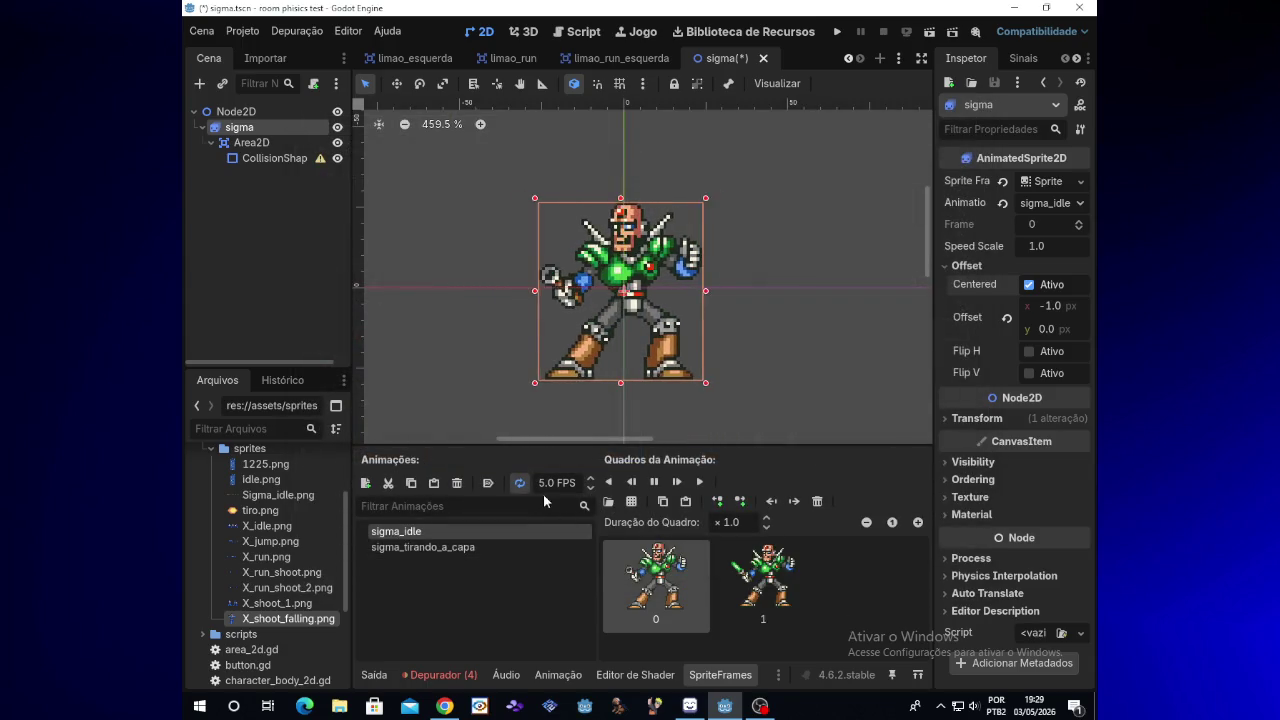
Step: Stop the preview, delete the misaligned second frame, and reopen Sigma_idle.png for slicing
click(652, 484)
click(745, 563)
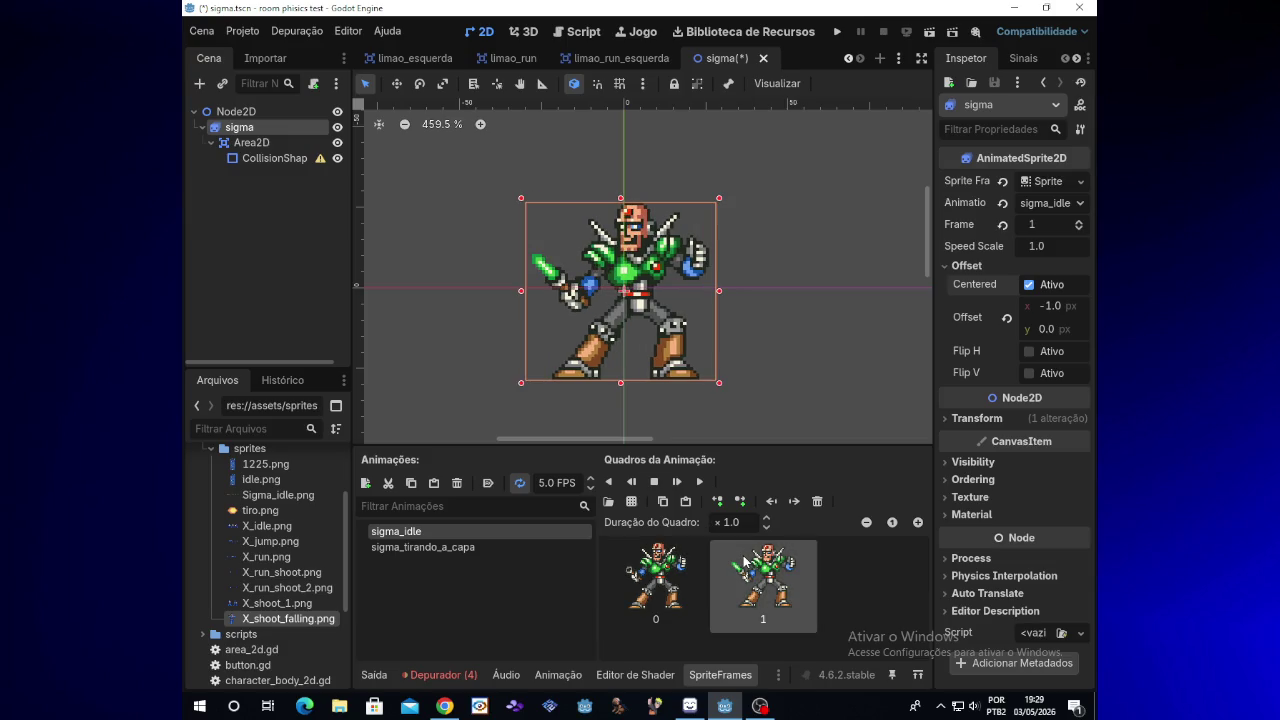
key(Delete)
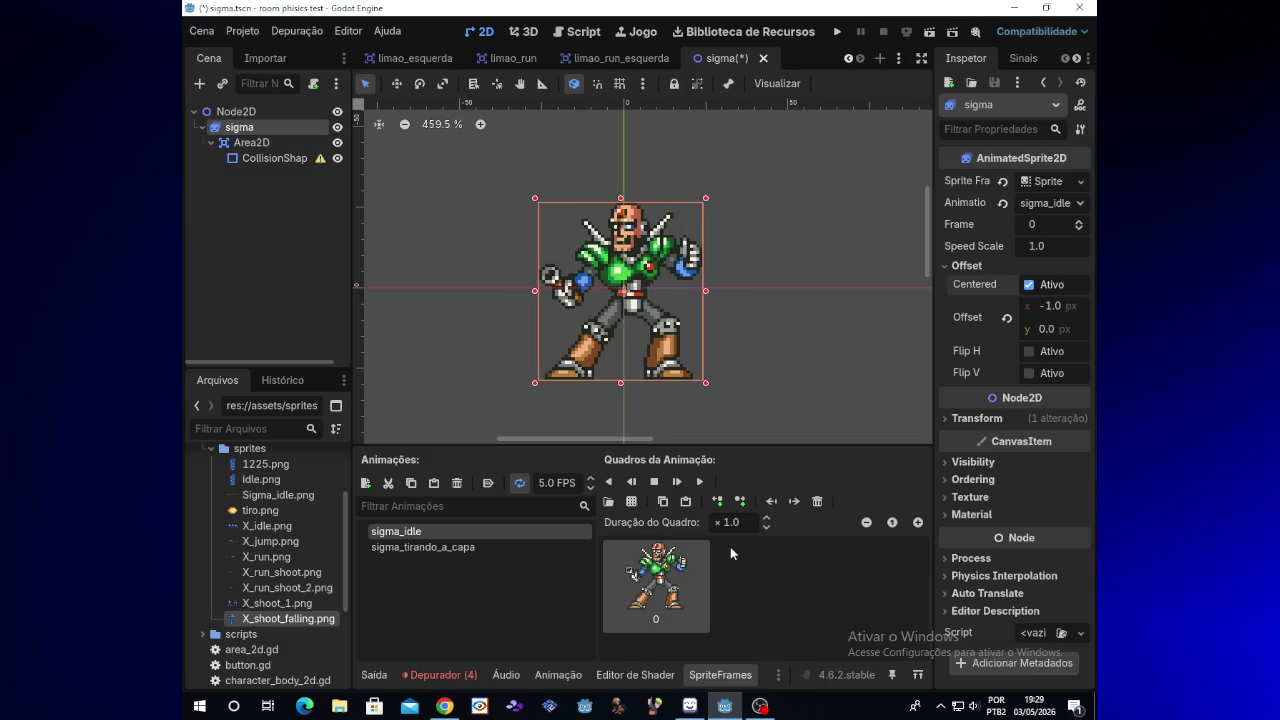
click(631, 501)
key(Return)
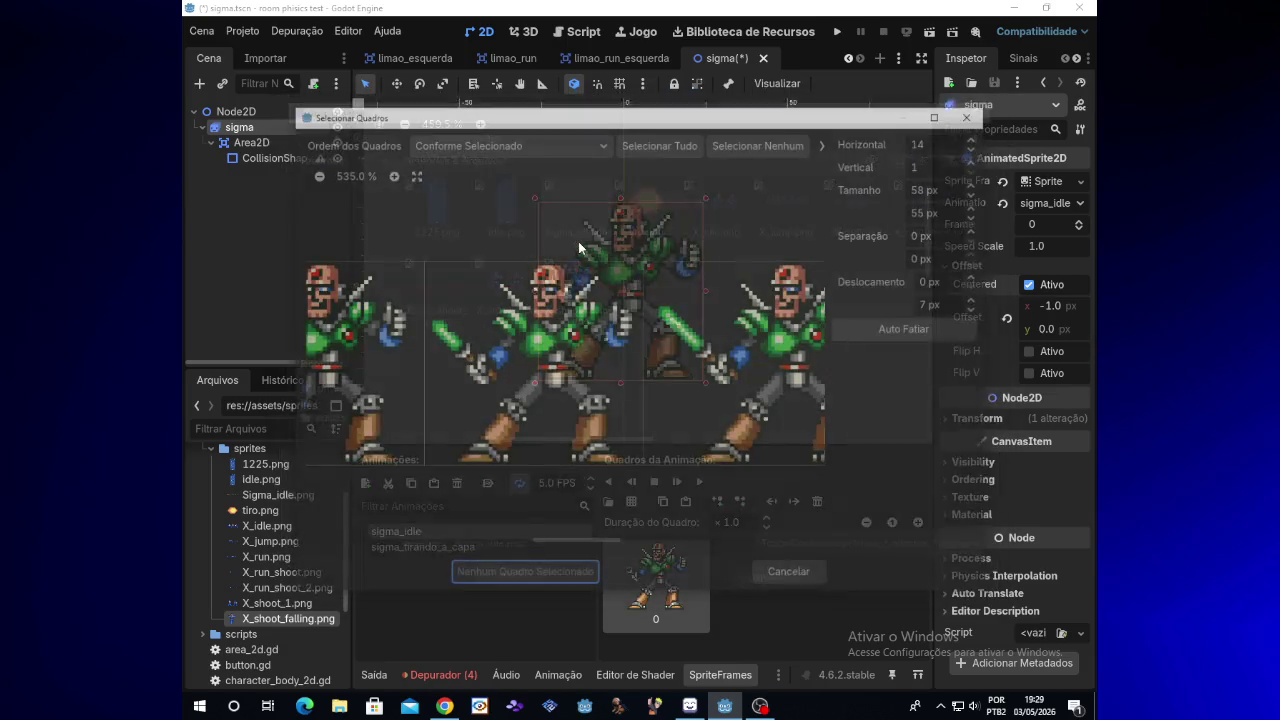
Step: Slice at 59 px width with horizontal offset 53 and add the middle figure to sigma_idle
click(975, 276)
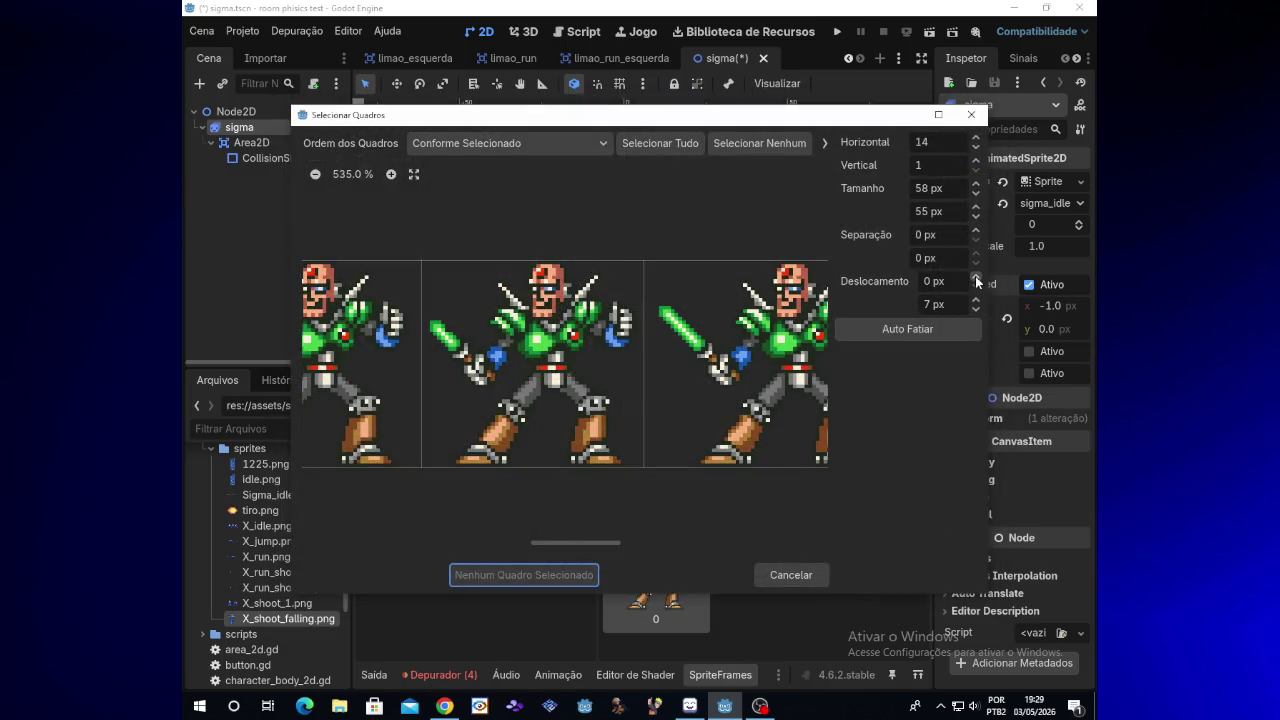
click(975, 184)
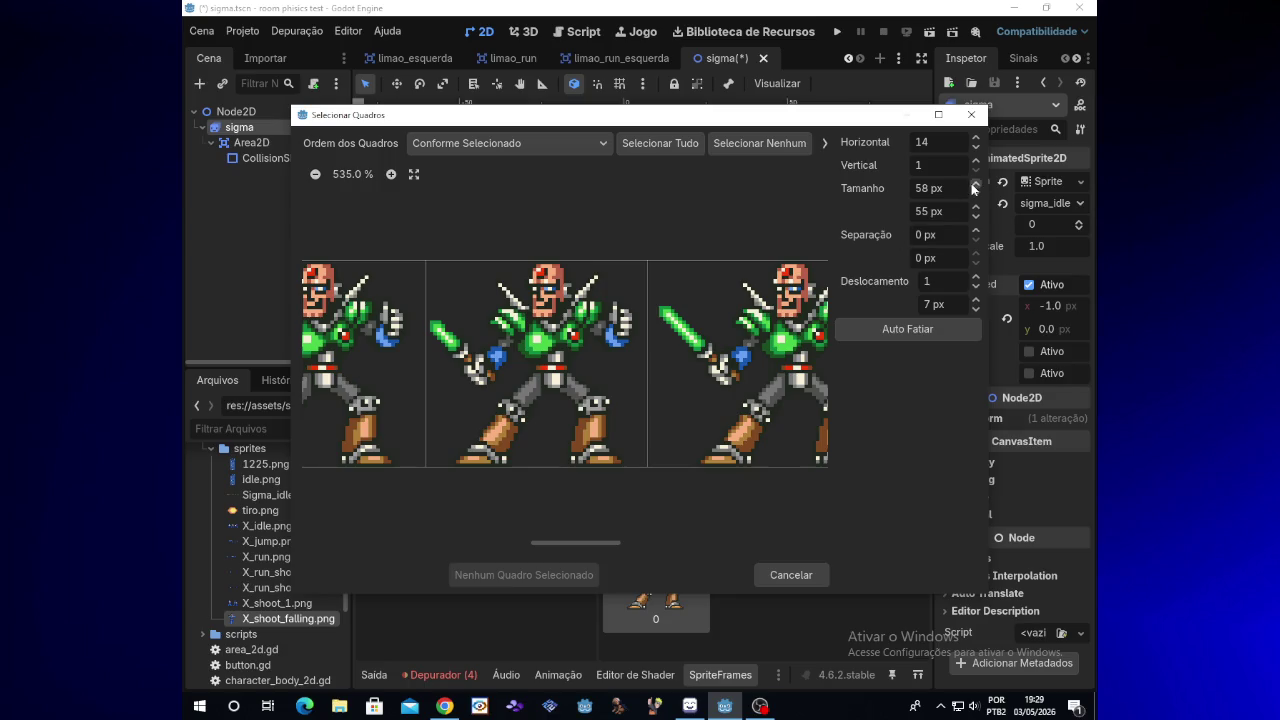
click(978, 285)
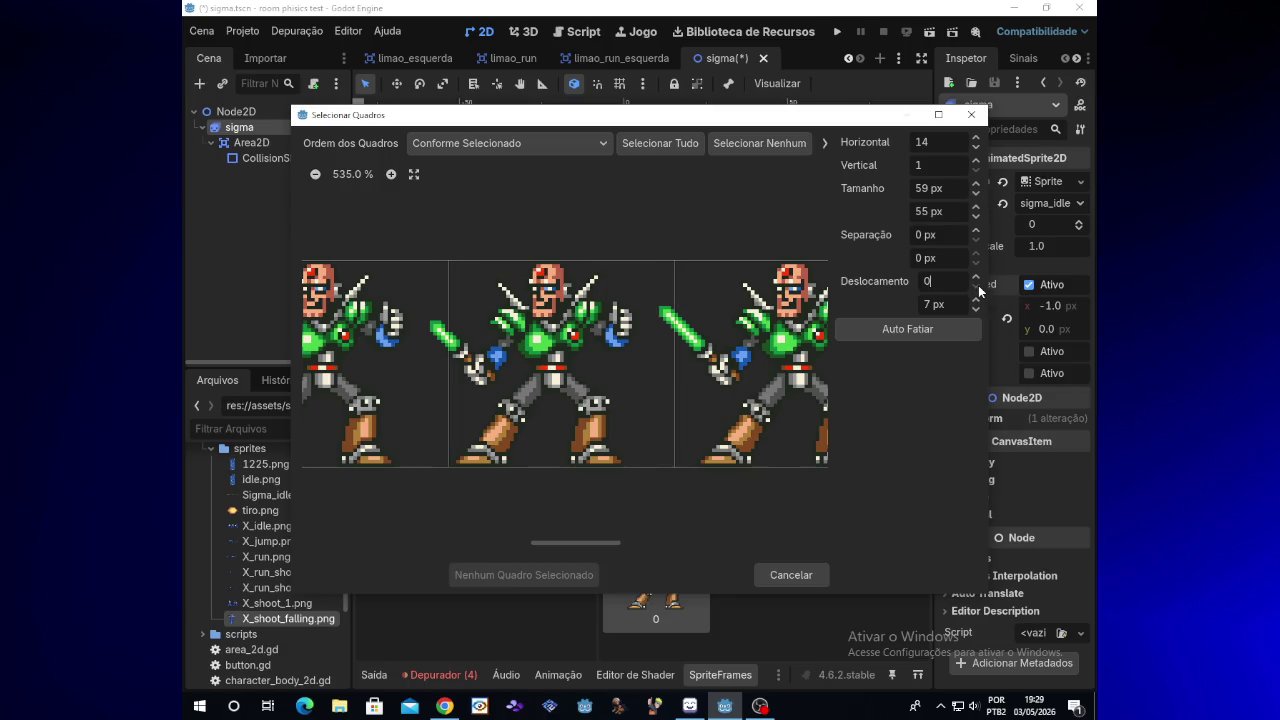
click(978, 276)
drag(978, 280, 978, 280)
click(978, 275)
click(978, 275)
click(978, 275)
click(627, 361)
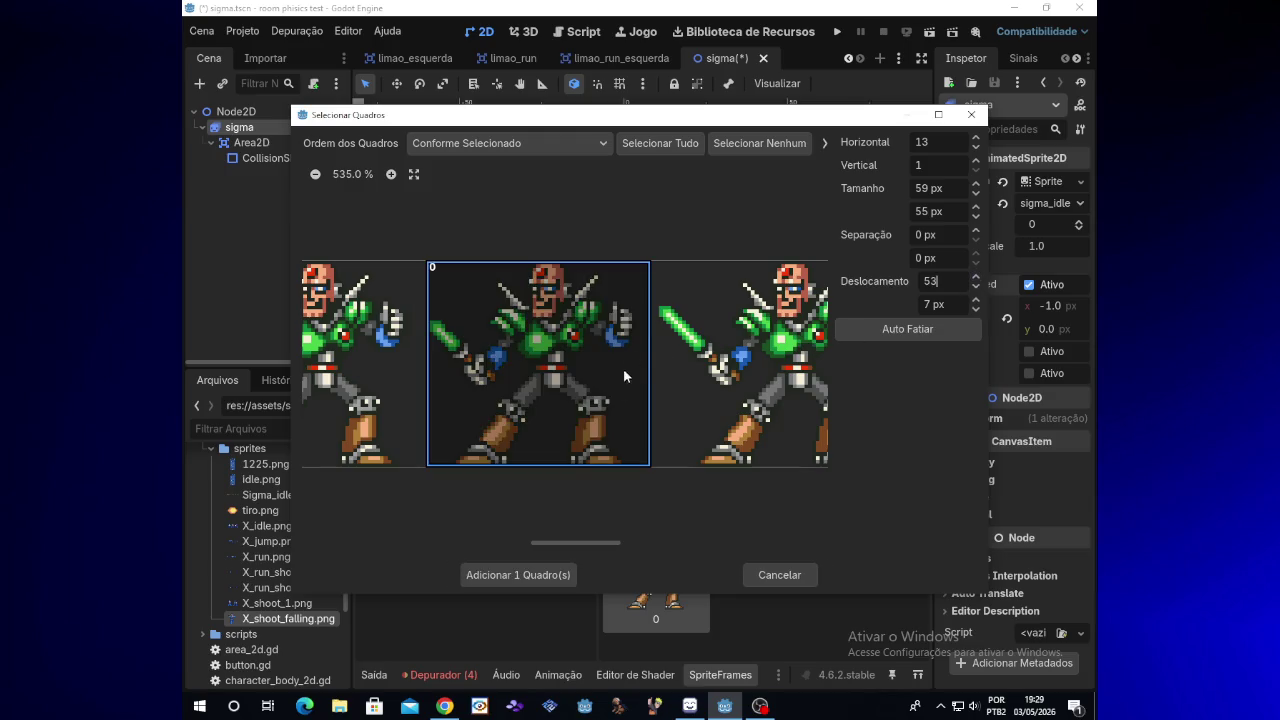
click(553, 572)
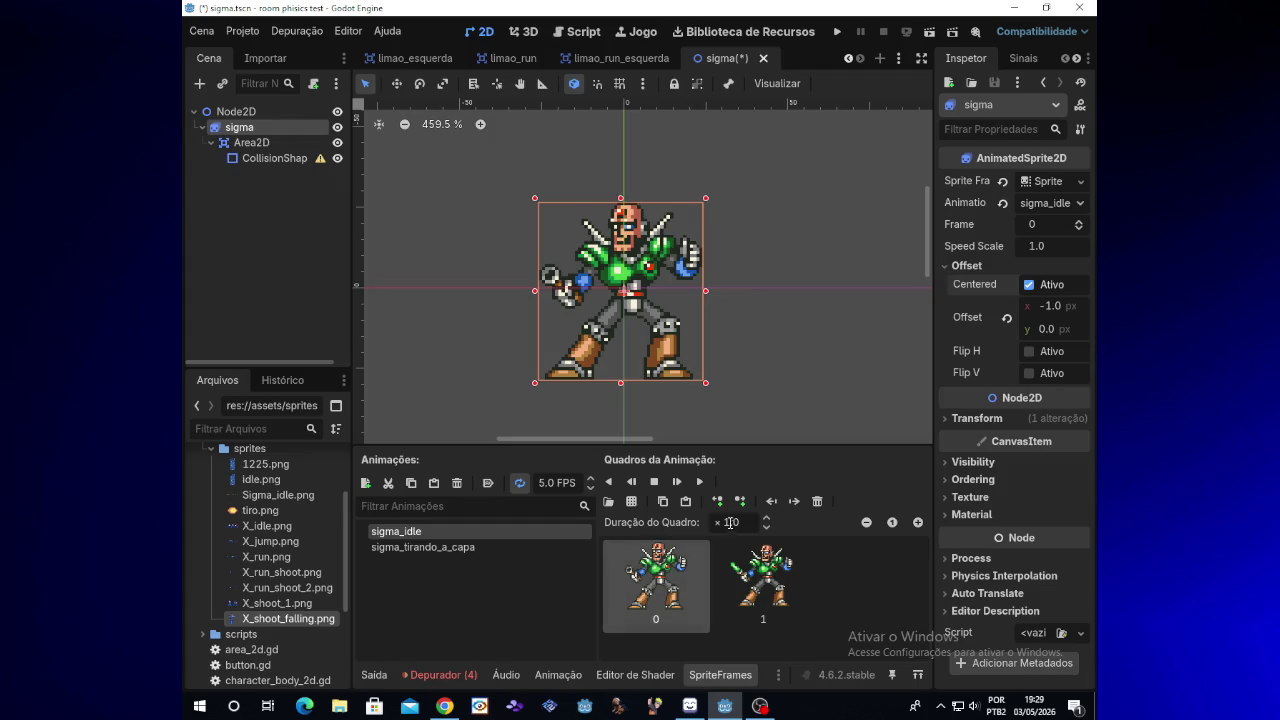
Step: Play, stop and replay the sigma_idle animation, then pause it on frame 1
click(697, 482)
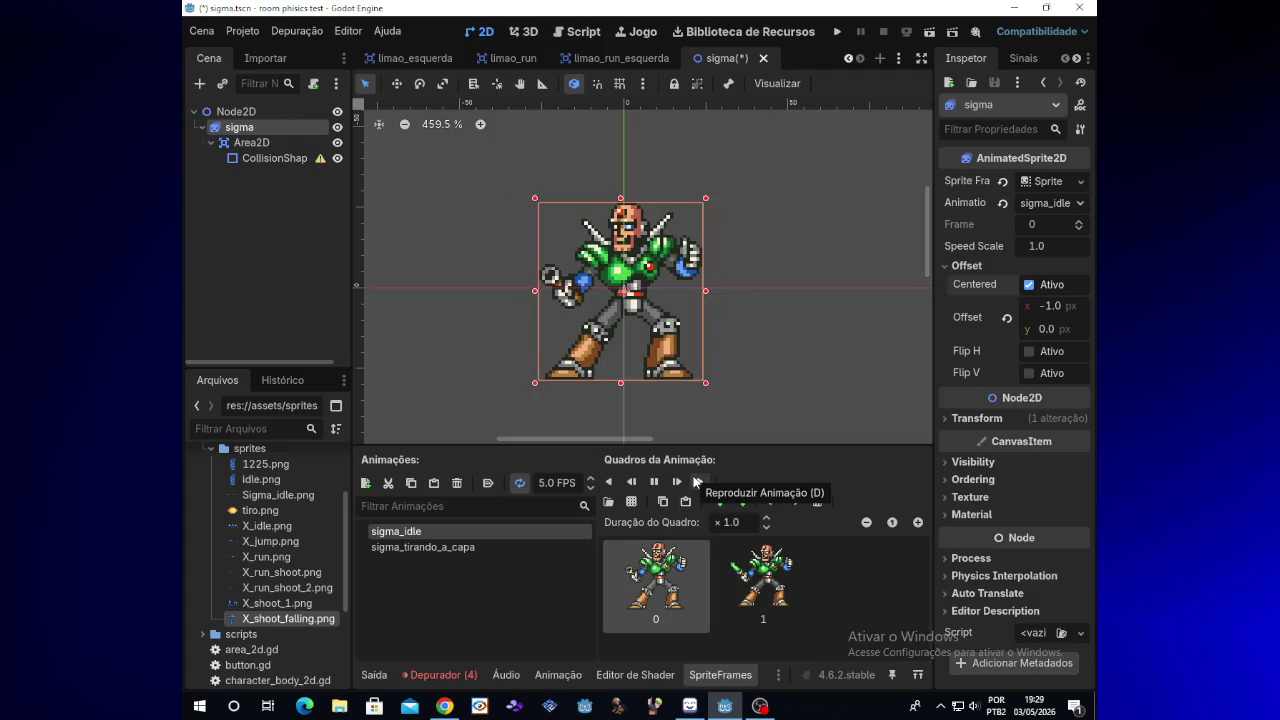
click(698, 483)
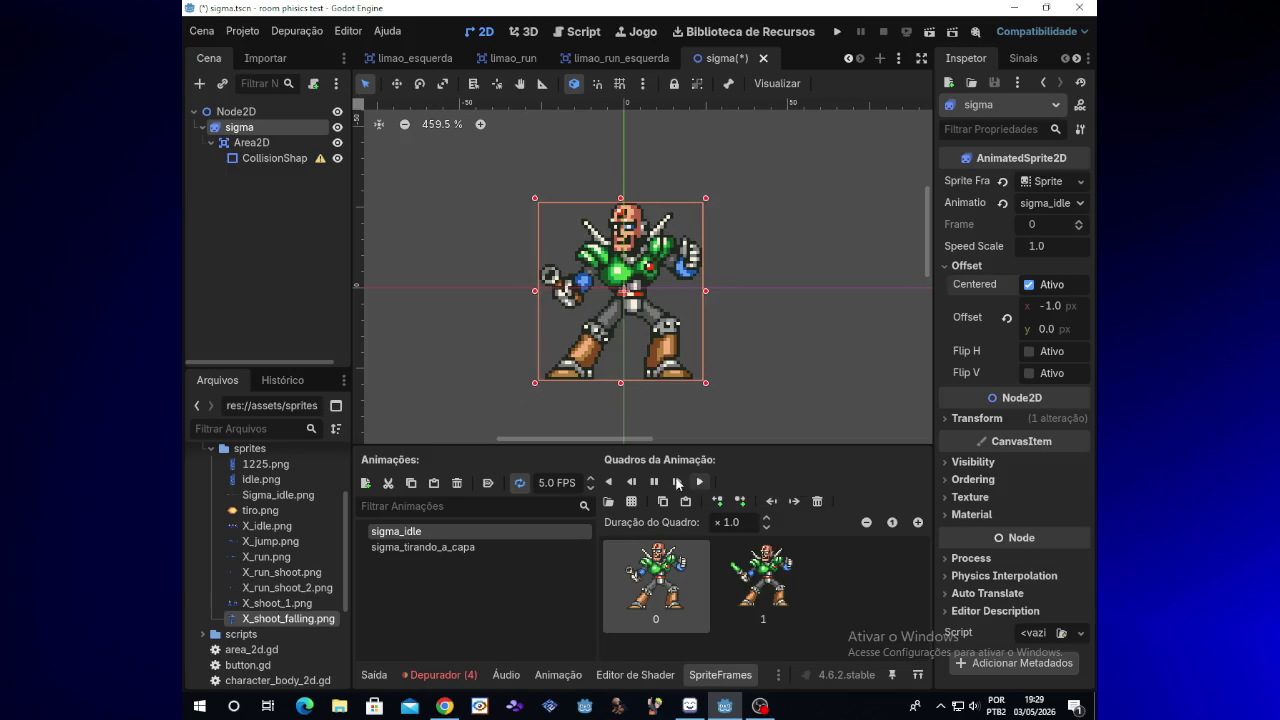
click(699, 484)
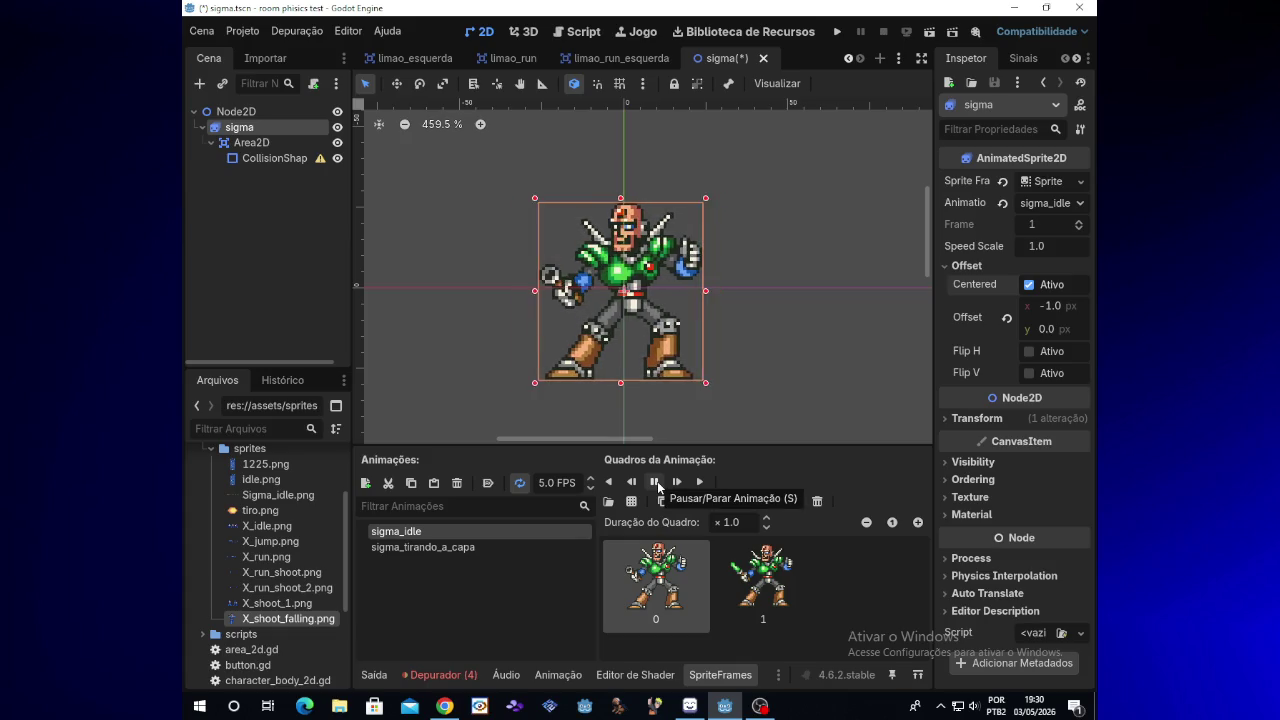
click(656, 483)
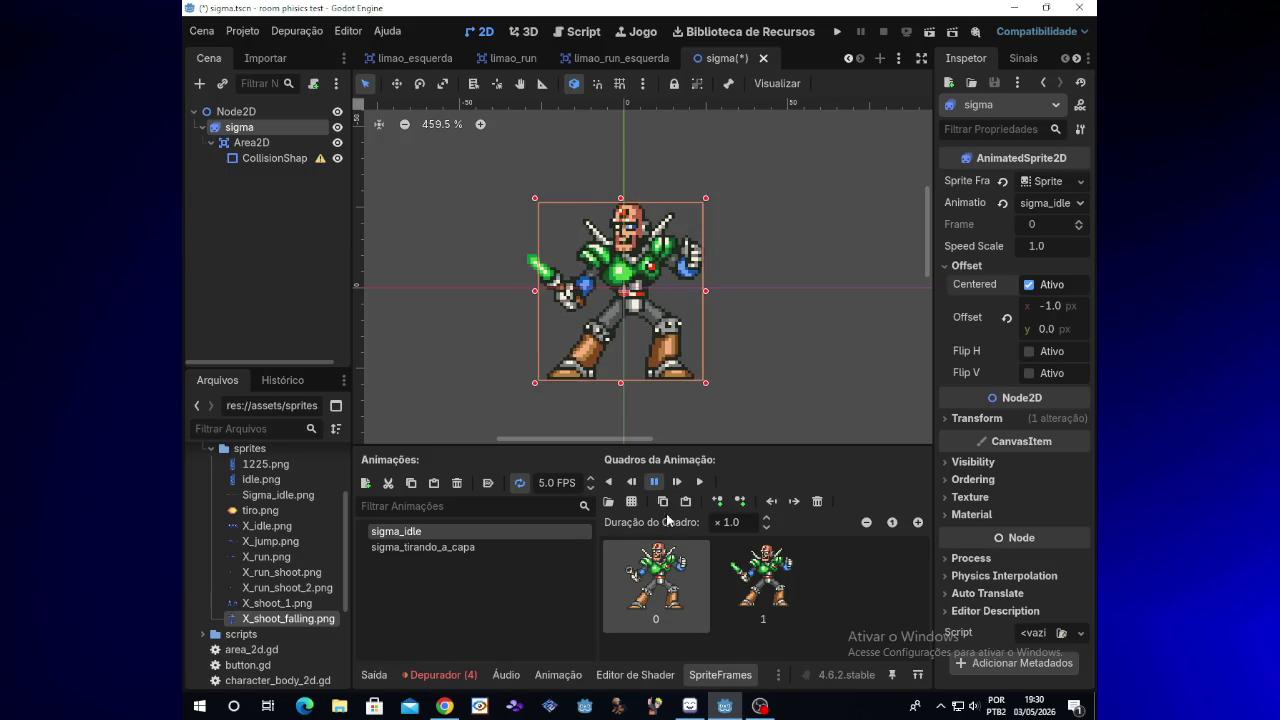
Step: Minimize the OBS window to get back to the Godot editor
click(689, 706)
click(689, 706)
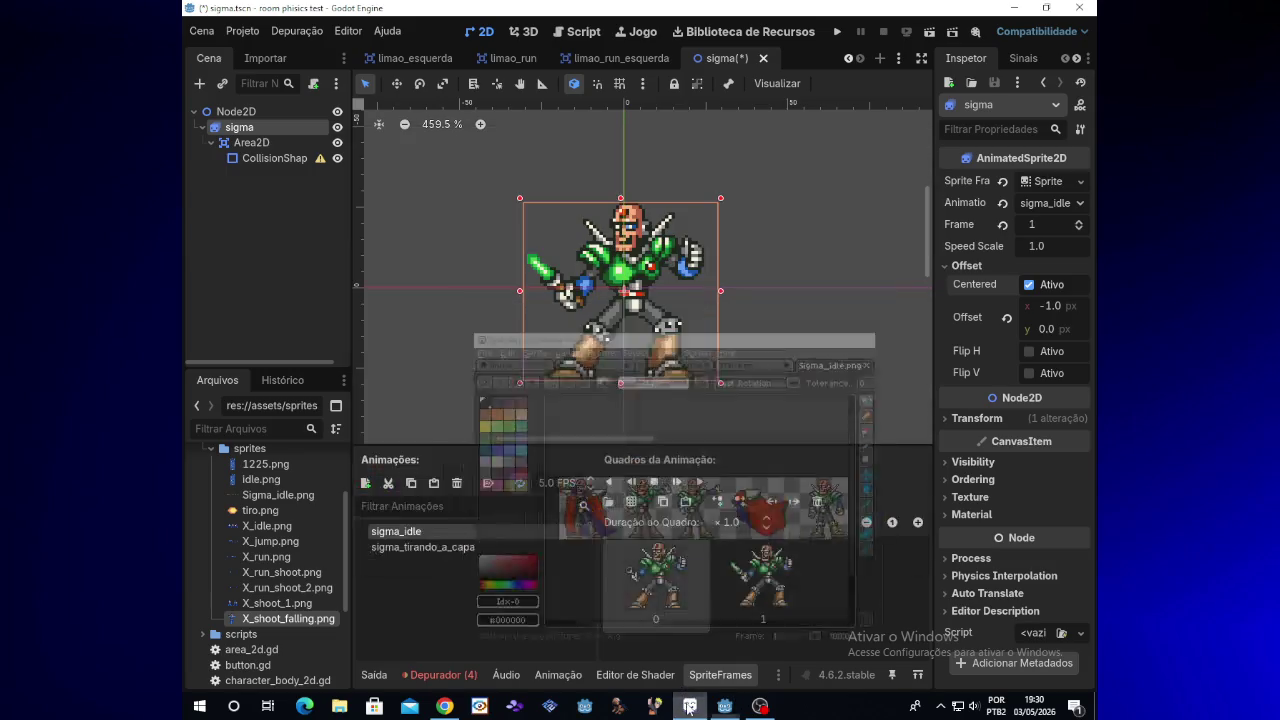
click(760, 706)
click(760, 706)
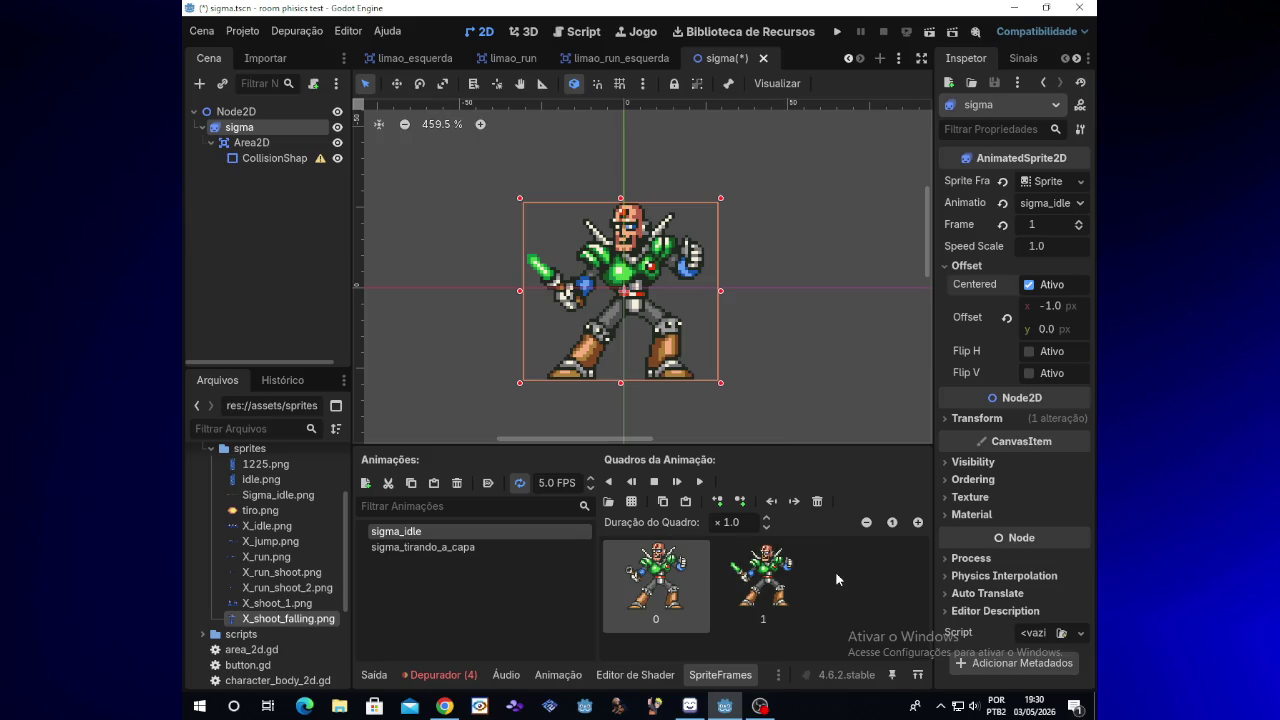
Step: Open Sigma_idle.png for frame slicing and raise the horizontal offset to 54 px
click(631, 501)
click(583, 202)
double_click(584, 203)
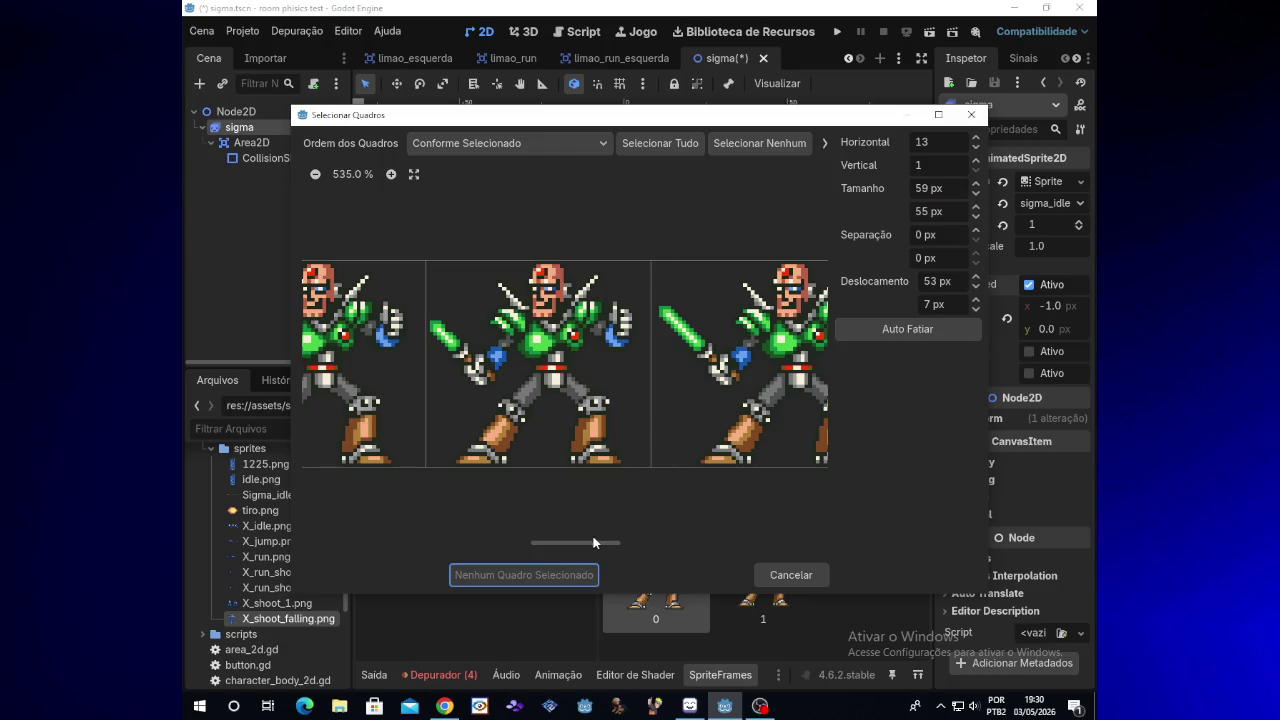
mouse_move(593, 545)
mouse_down()
mouse_move(620, 544)
mouse_move(576, 543)
mouse_up()
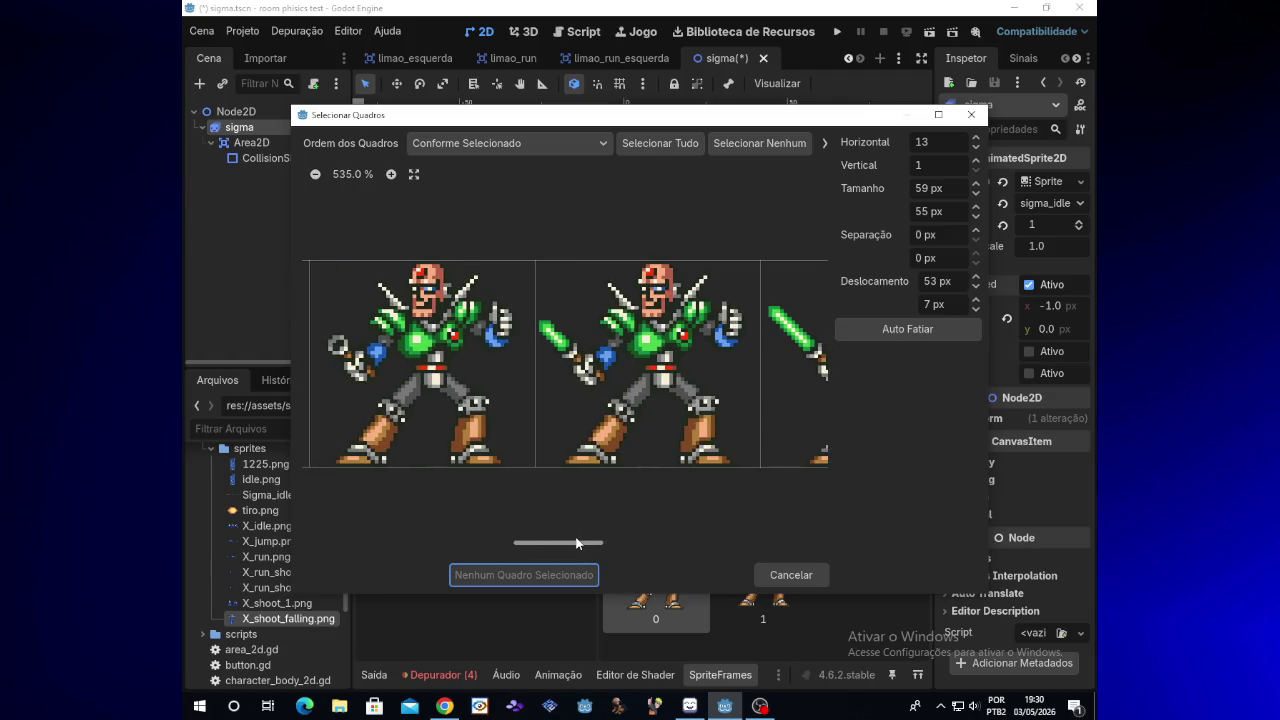
drag(577, 543, 605, 543)
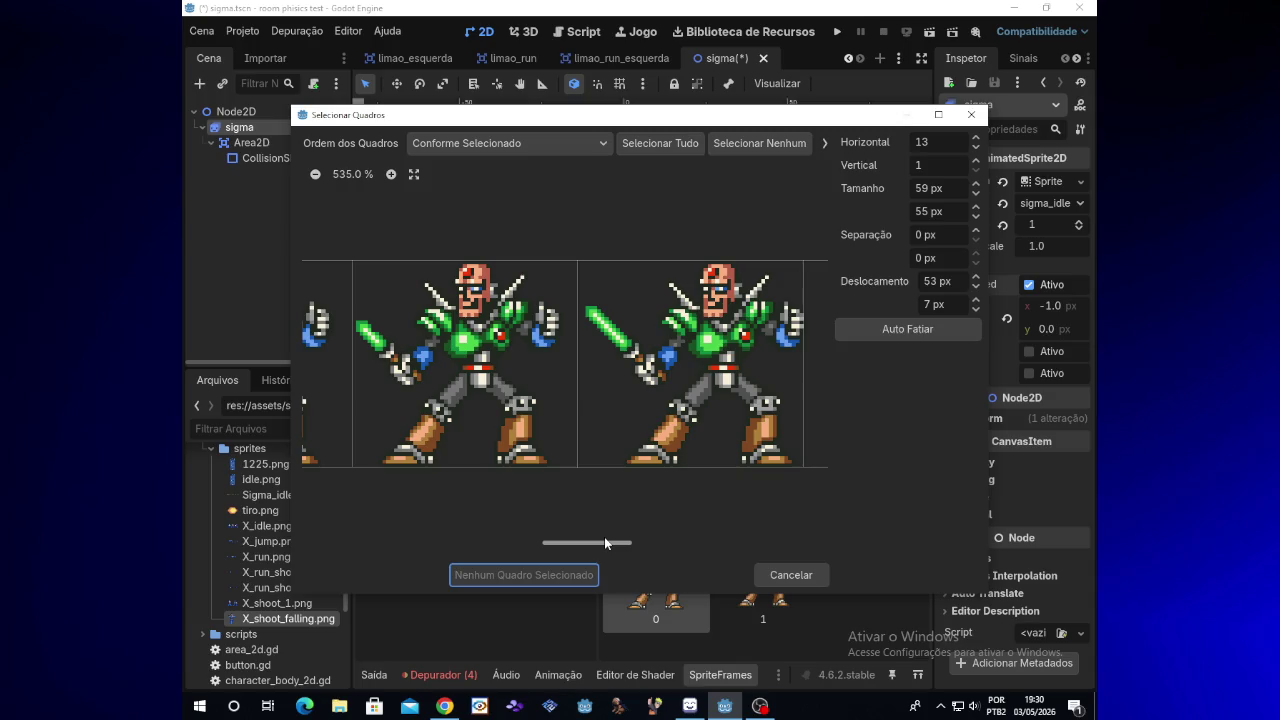
drag(604, 543, 615, 540)
click(975, 277)
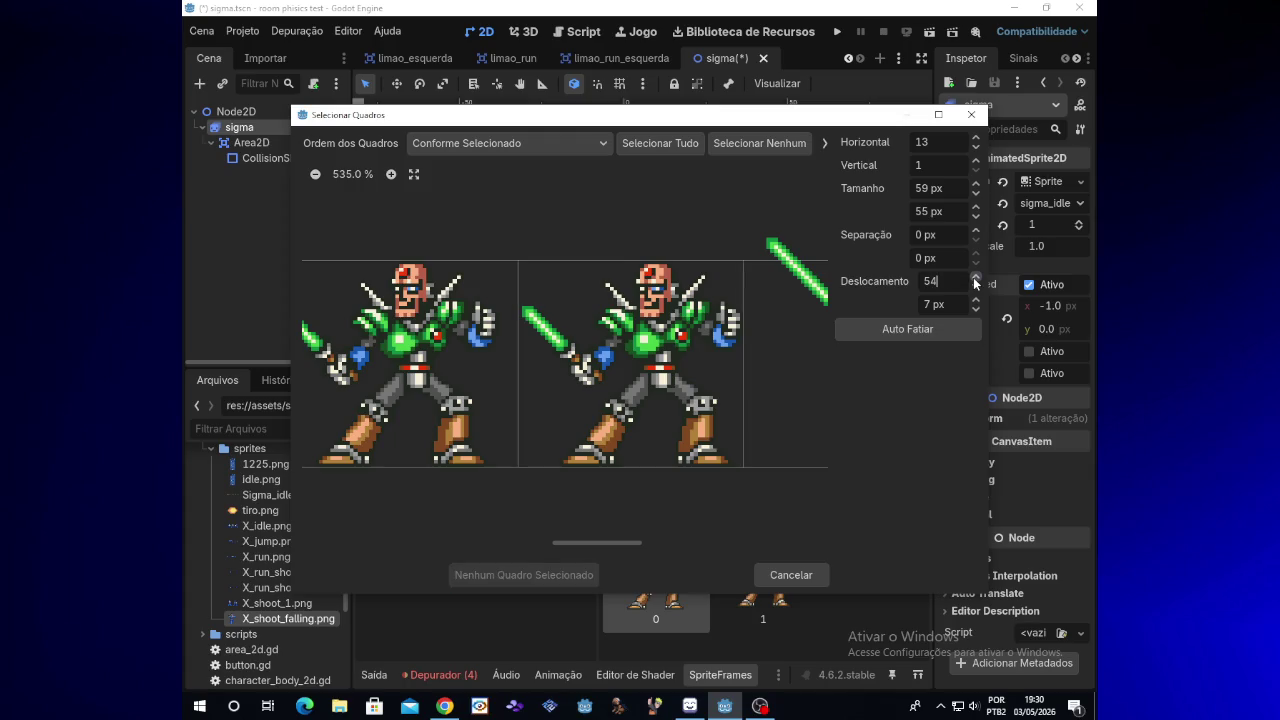
Step: Add the second figure as a new sigma_idle frame and play the preview
click(671, 430)
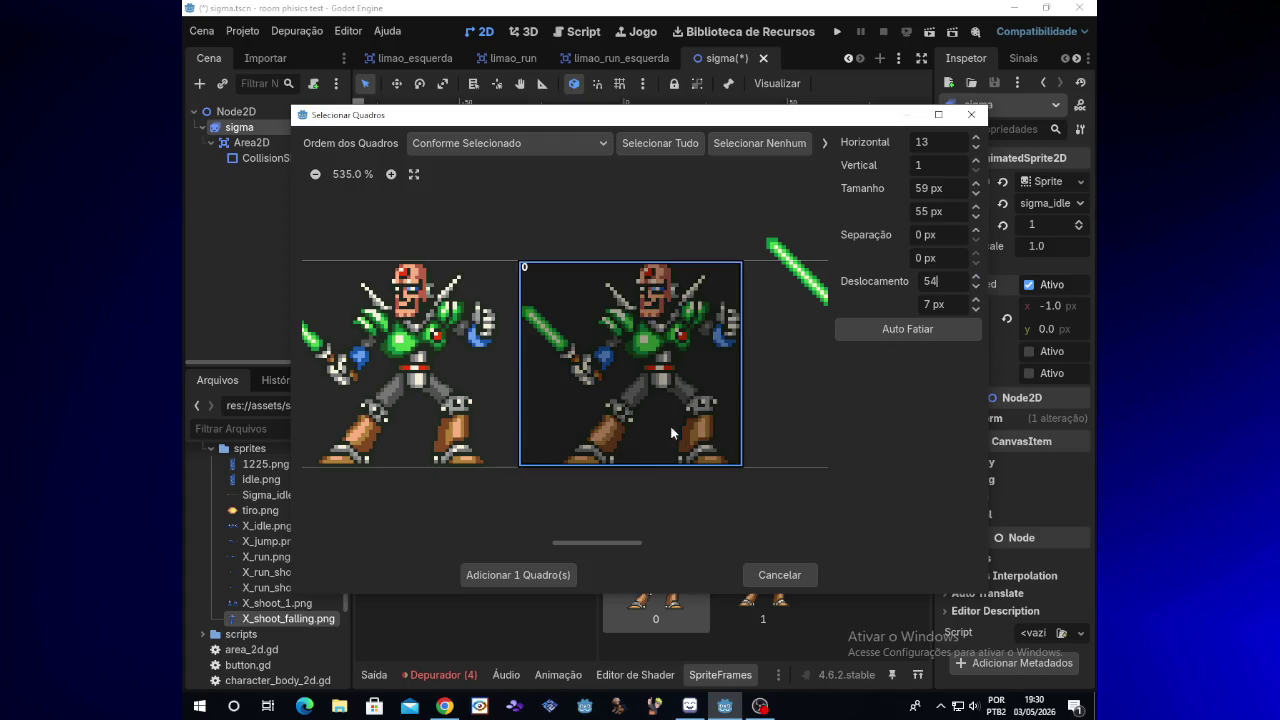
click(566, 570)
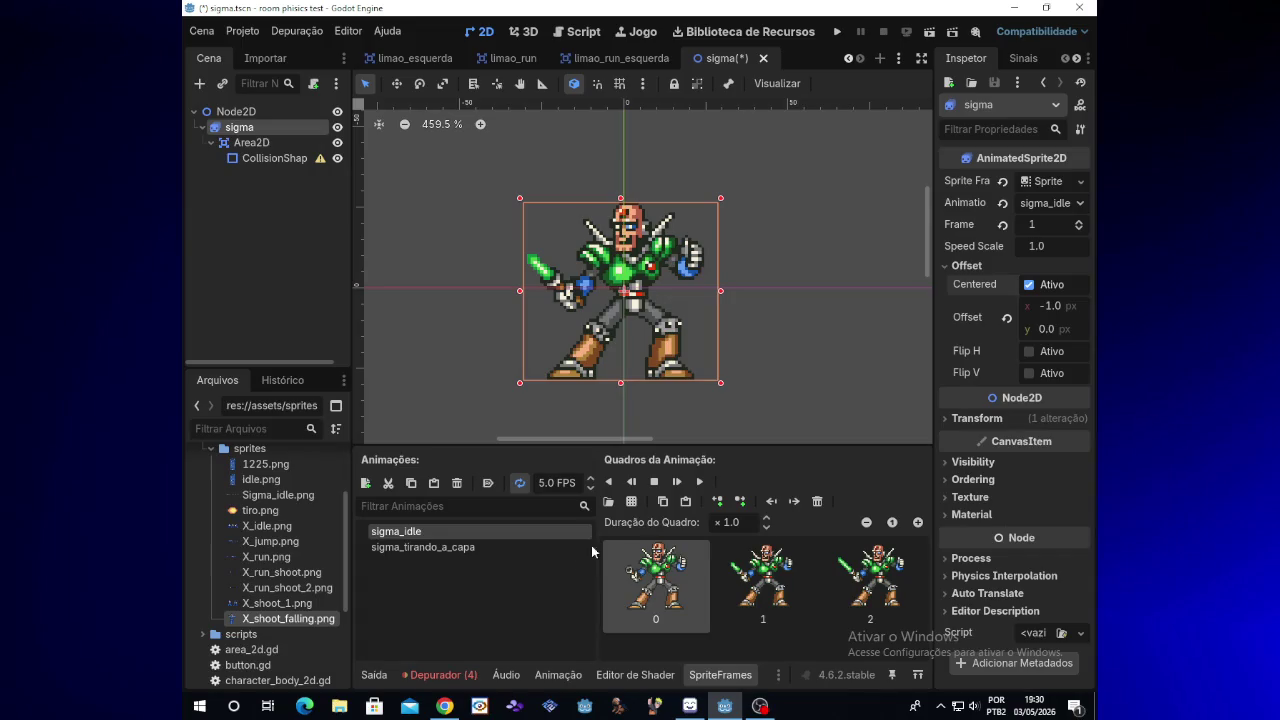
click(701, 485)
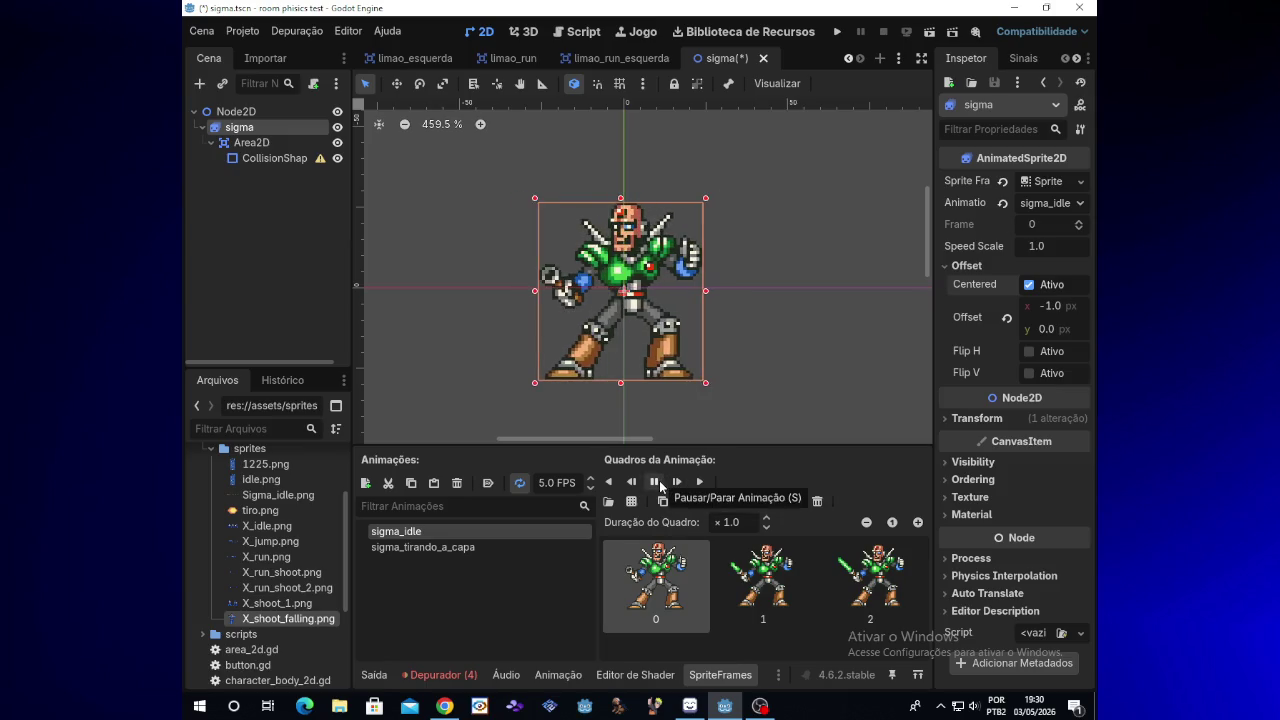
Step: Stop the preview and delete frame 2 from sigma_idle
click(655, 482)
click(763, 568)
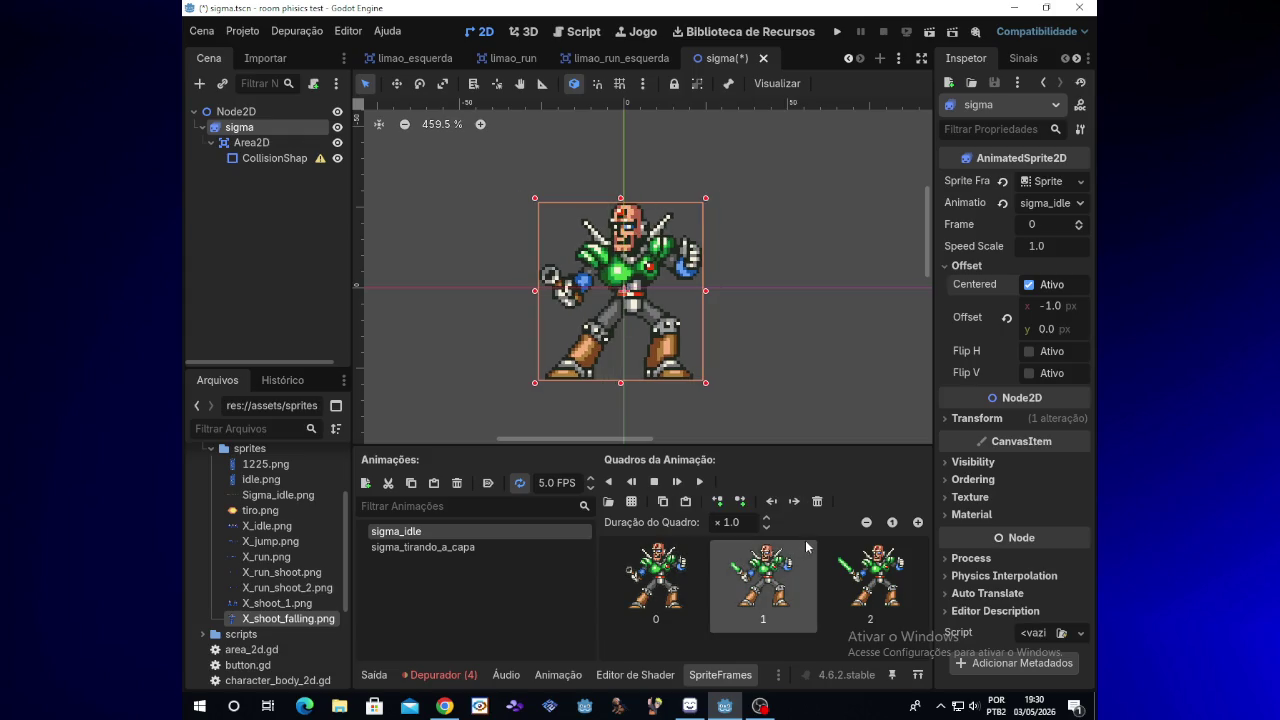
click(842, 574)
key(Delete)
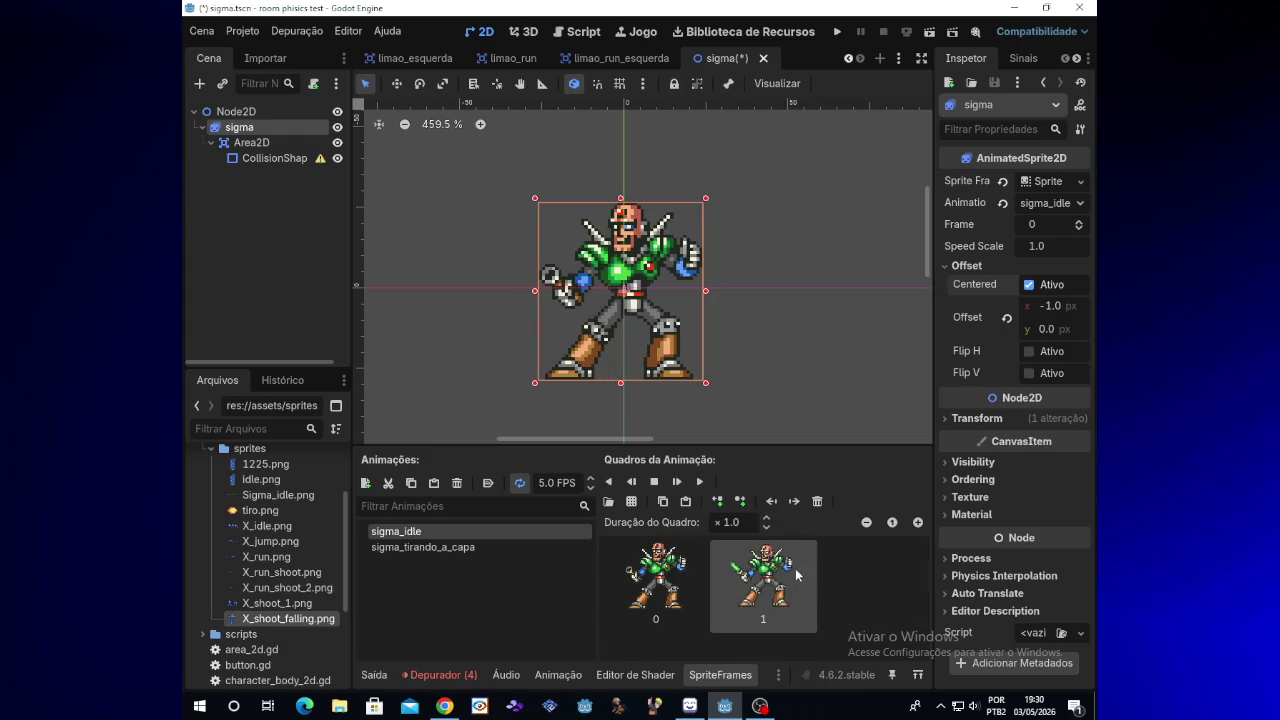
Step: Compare poses by switching between frames 0 and 1, including via the Inspector Frame value
click(662, 570)
click(740, 577)
click(704, 578)
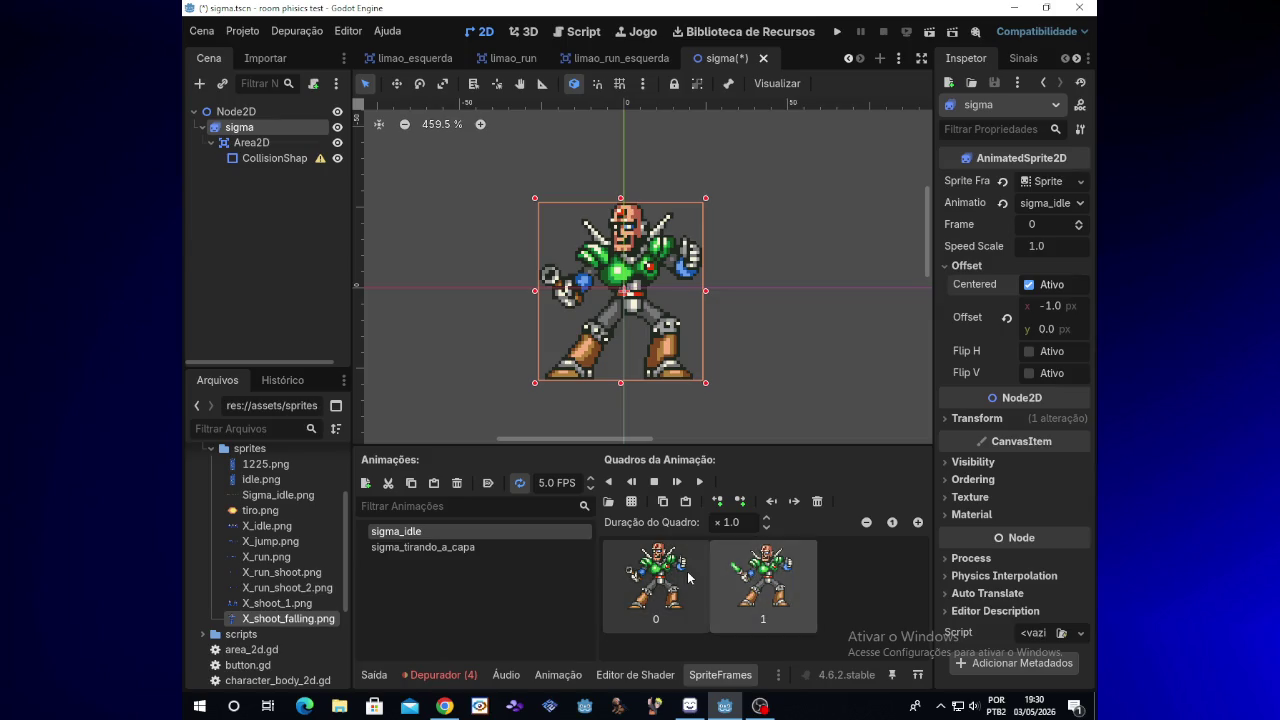
click(1080, 226)
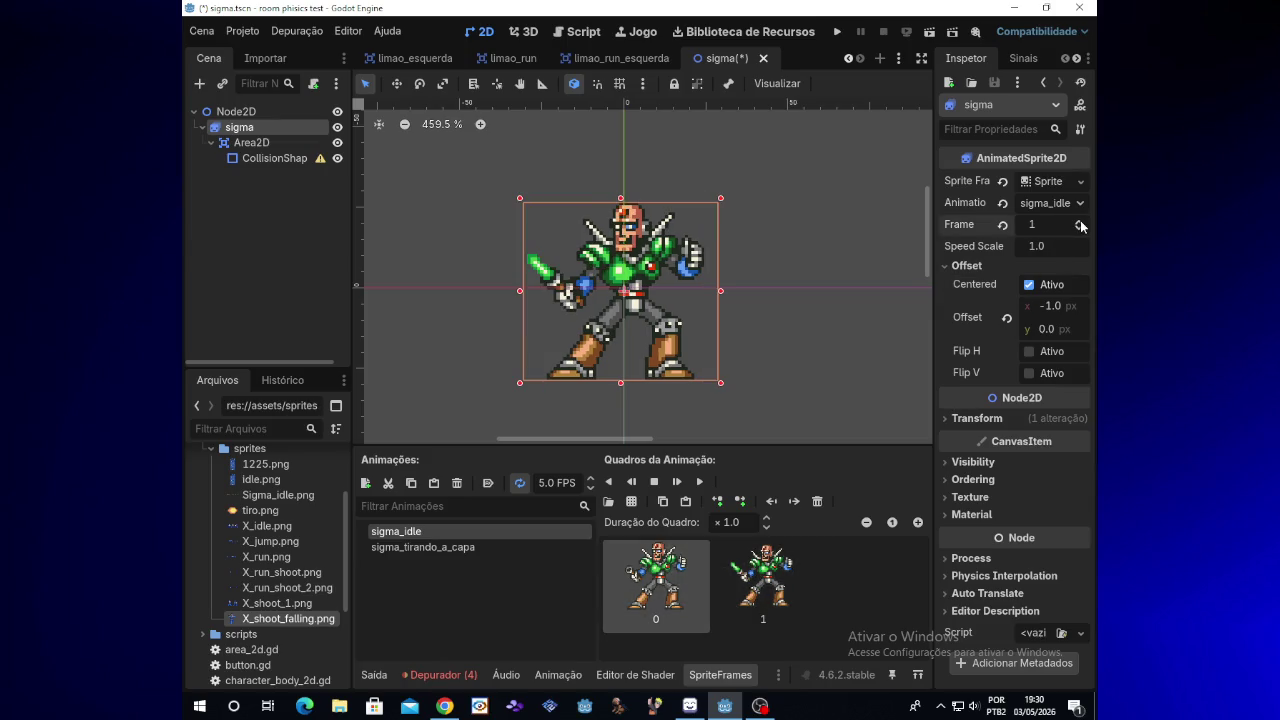
click(1080, 231)
click(1080, 221)
click(1080, 231)
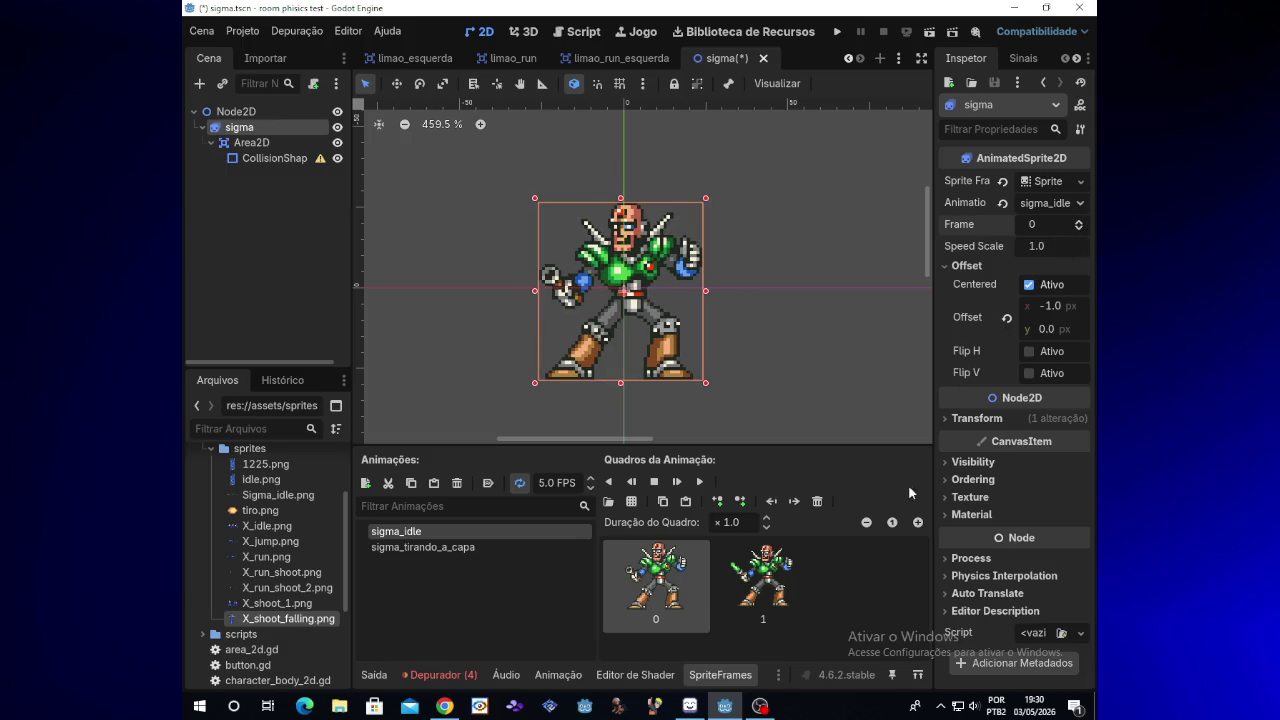
click(753, 598)
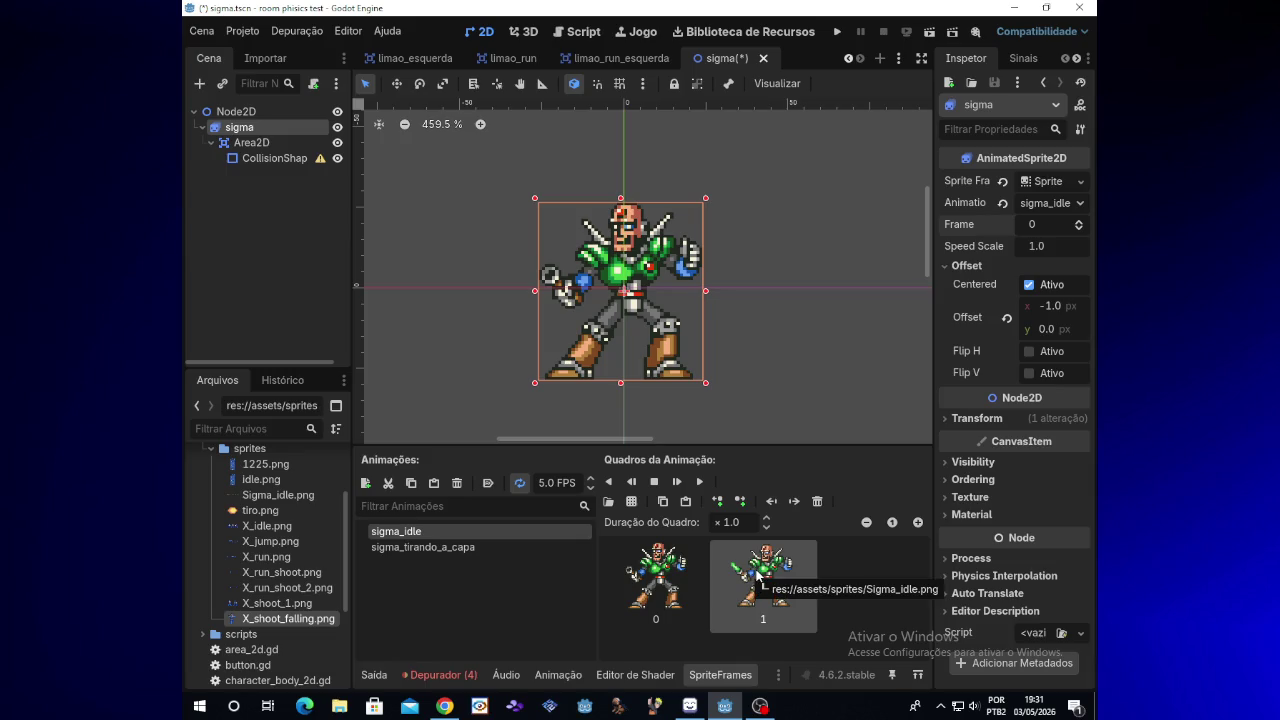
Step: Return to Godot and open the sprite-sheet file dialog with Sigma_idle.png entered
click(760, 706)
click(760, 706)
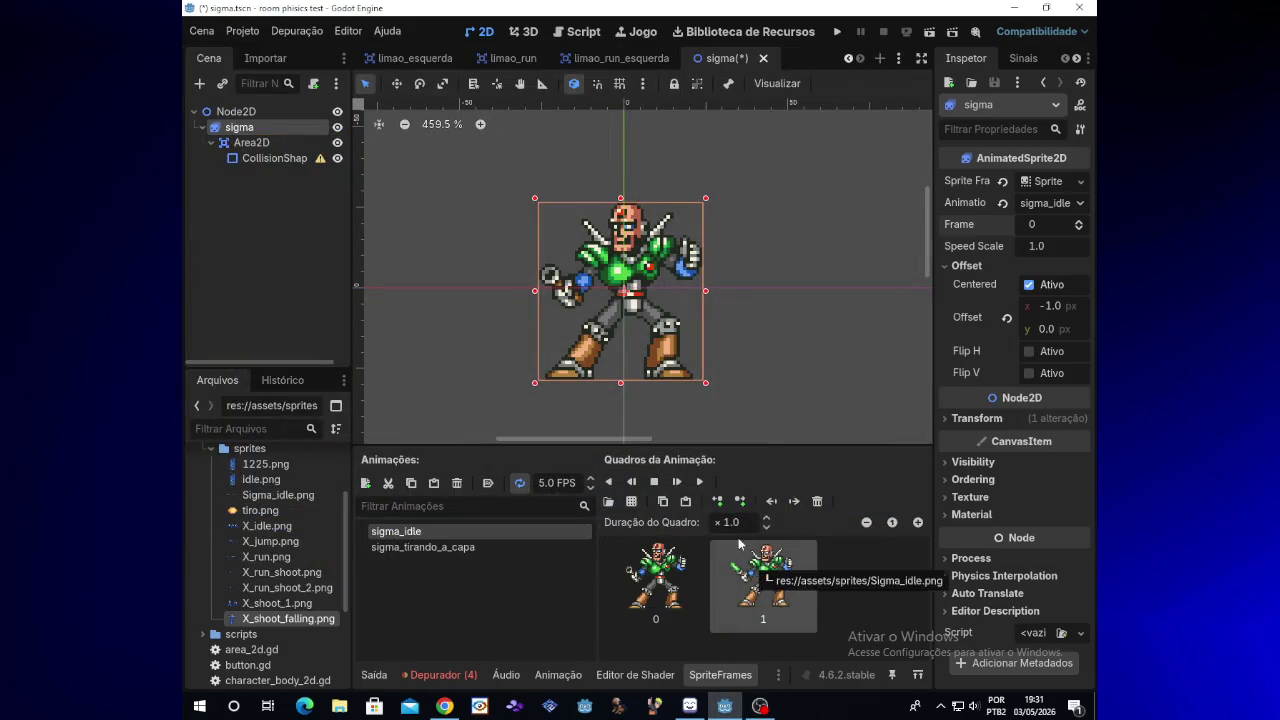
click(637, 503)
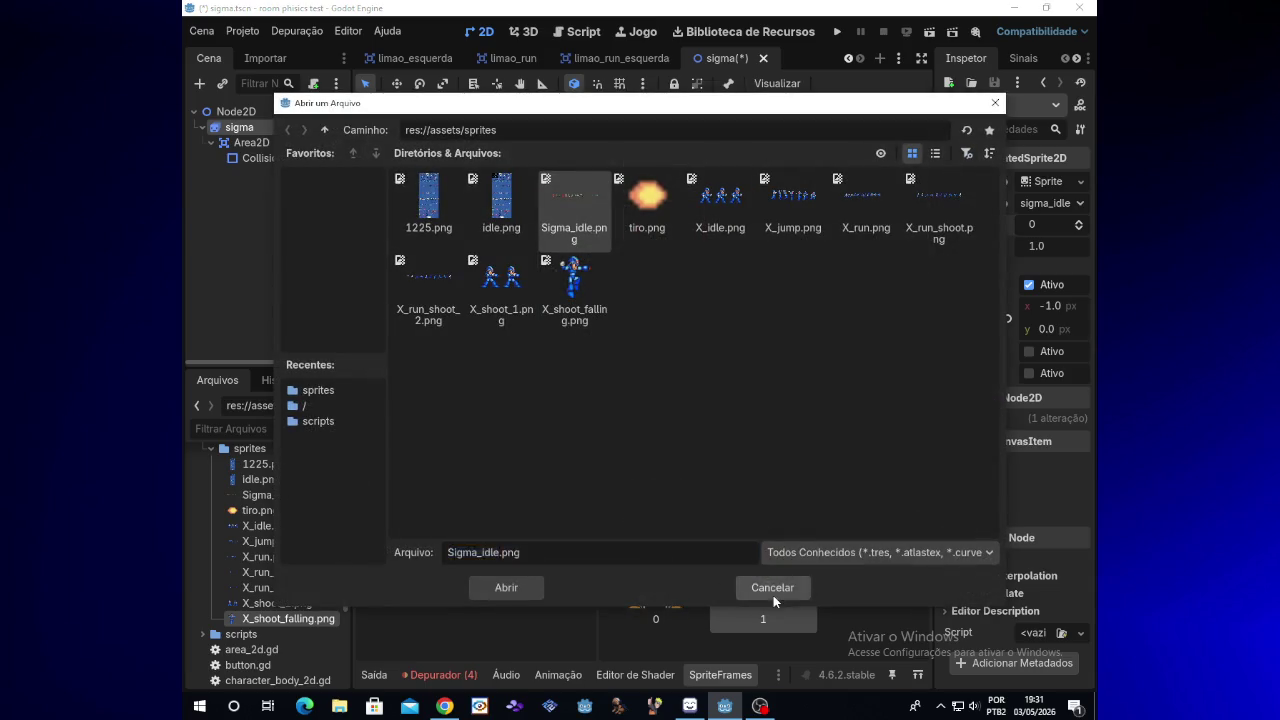
click(773, 595)
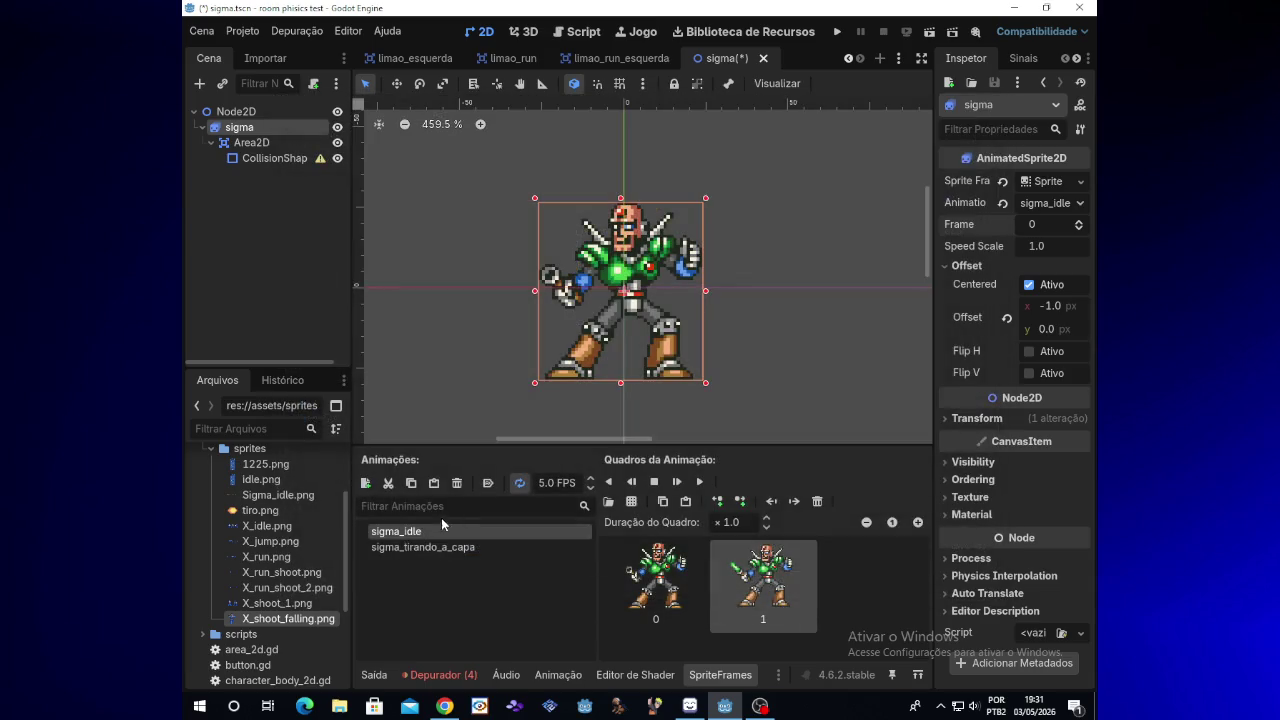
click(388, 483)
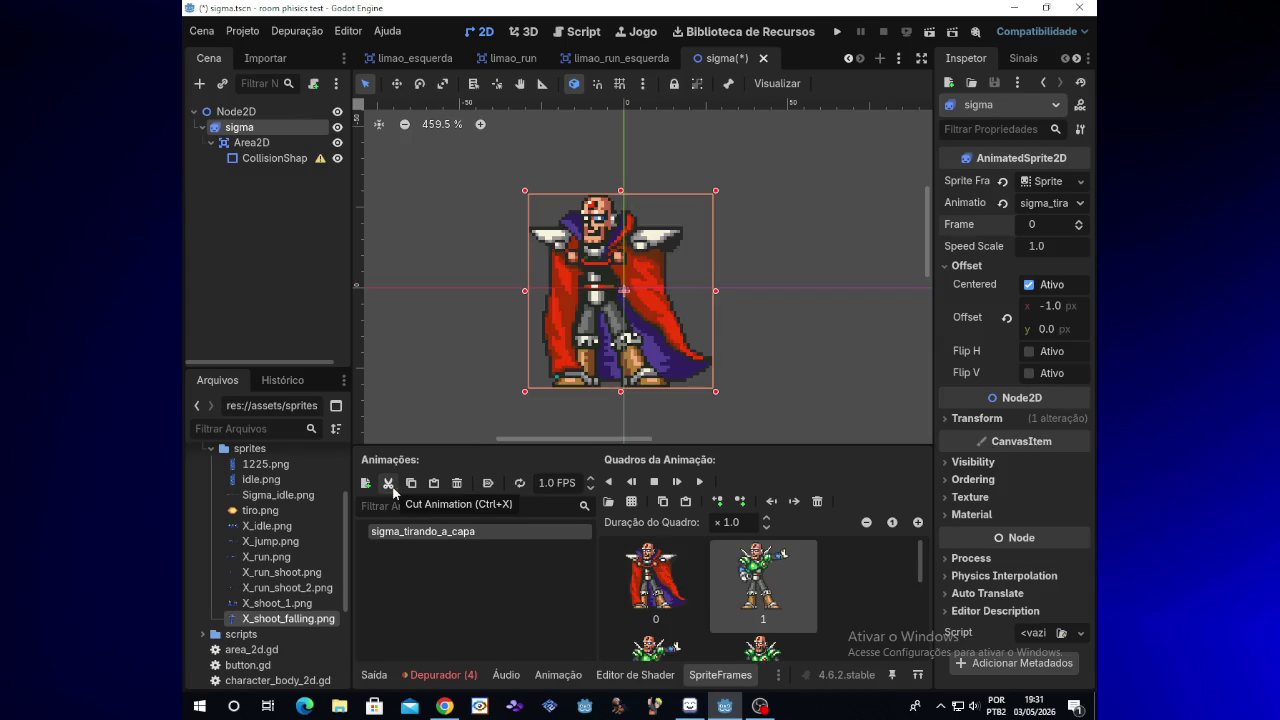
key(ctrl+z)
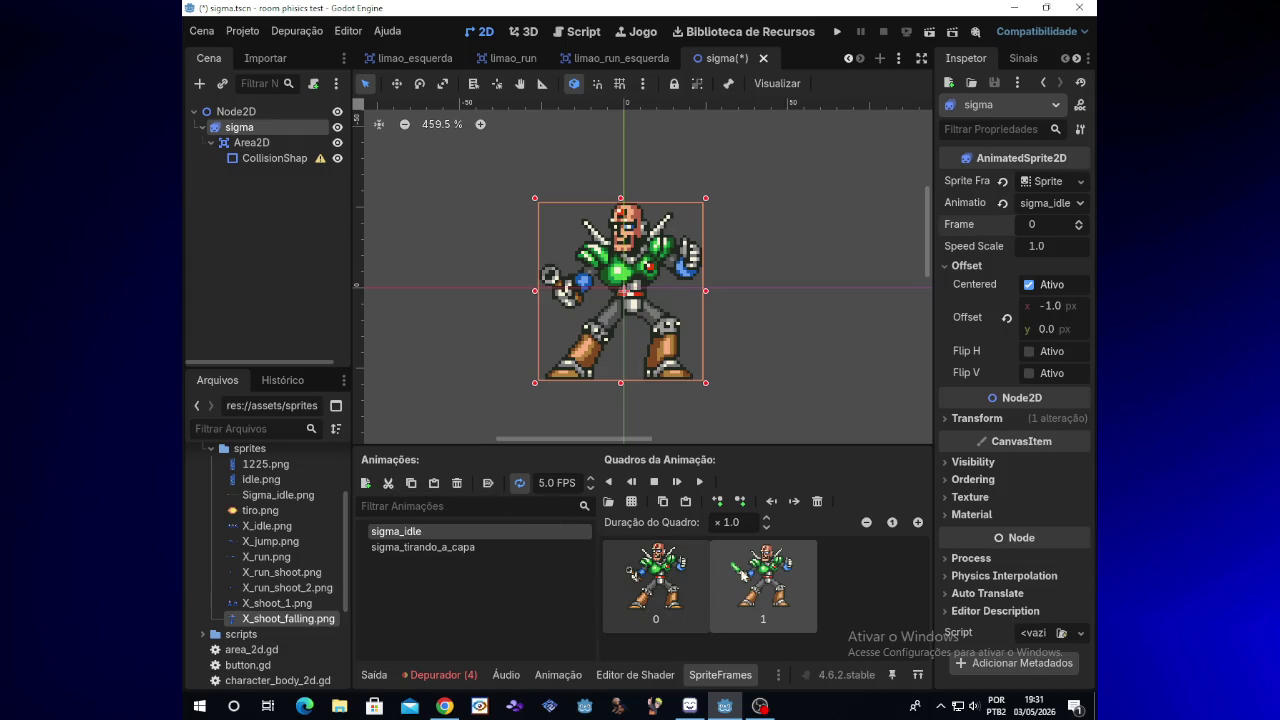
click(817, 501)
click(741, 501)
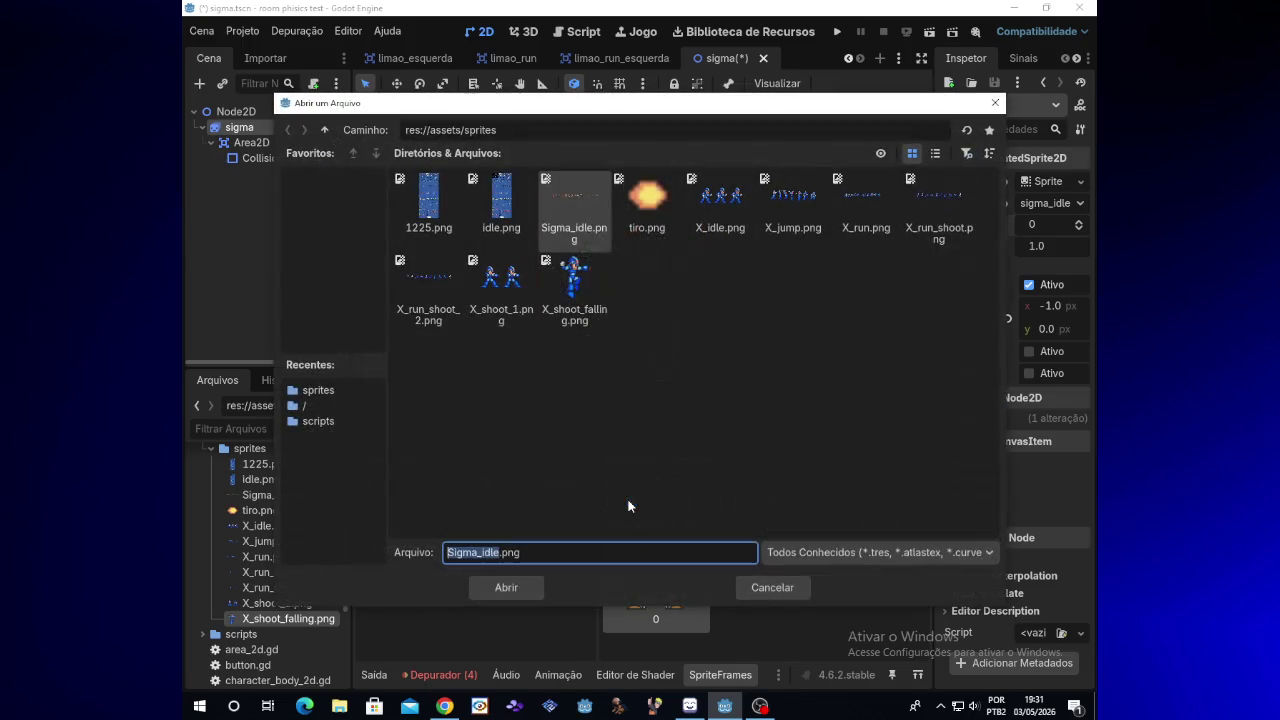
double_click(577, 240)
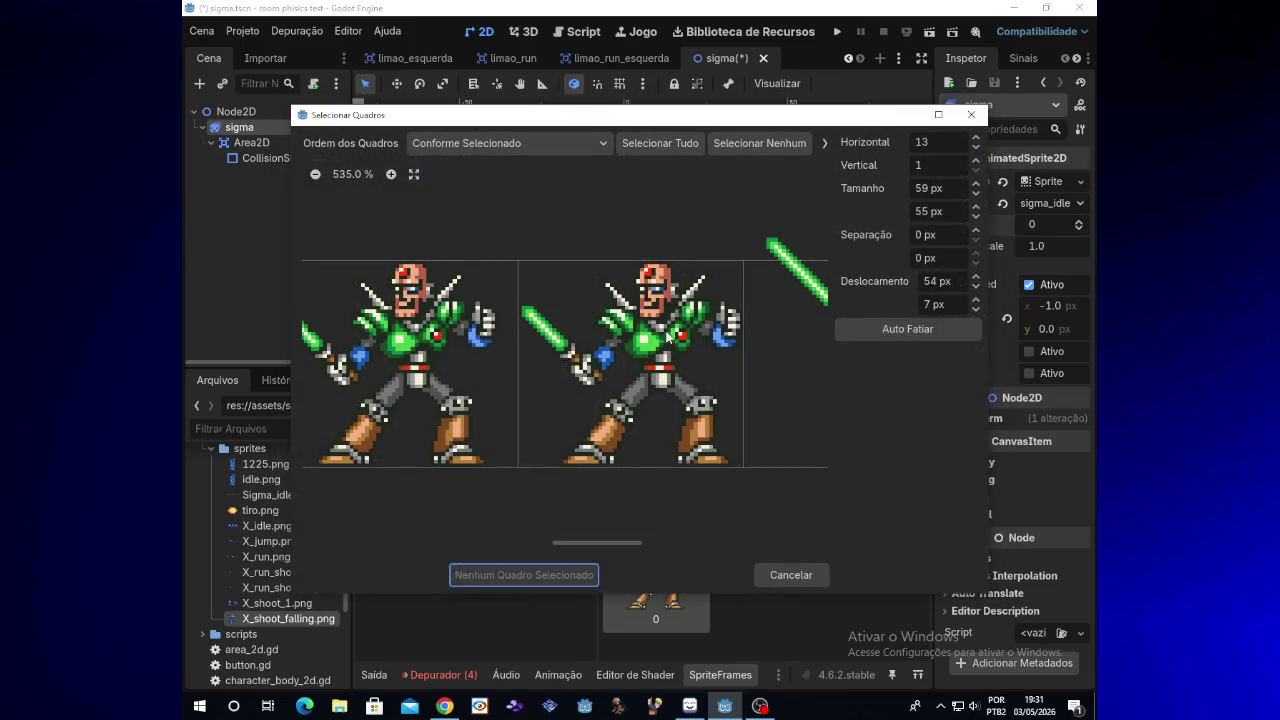
mouse_move(602, 544)
mouse_down()
mouse_move(575, 544)
mouse_move(587, 544)
mouse_up()
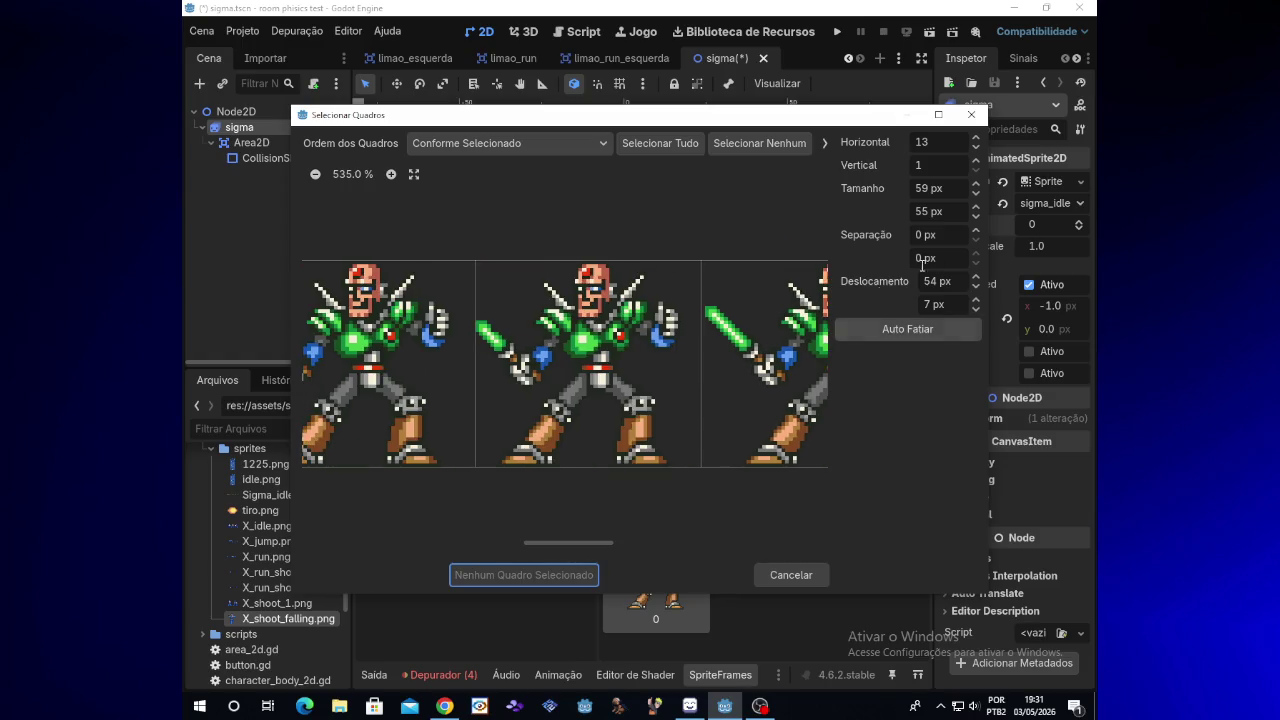
click(649, 386)
click(564, 575)
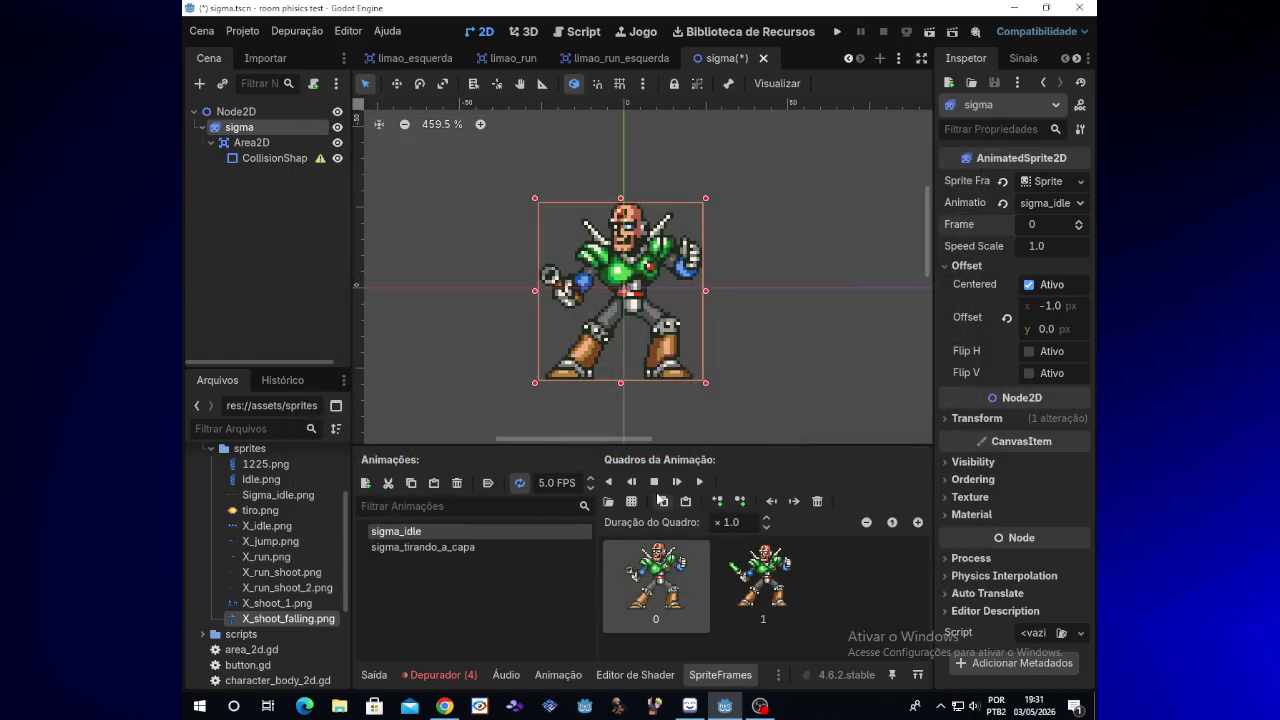
click(698, 482)
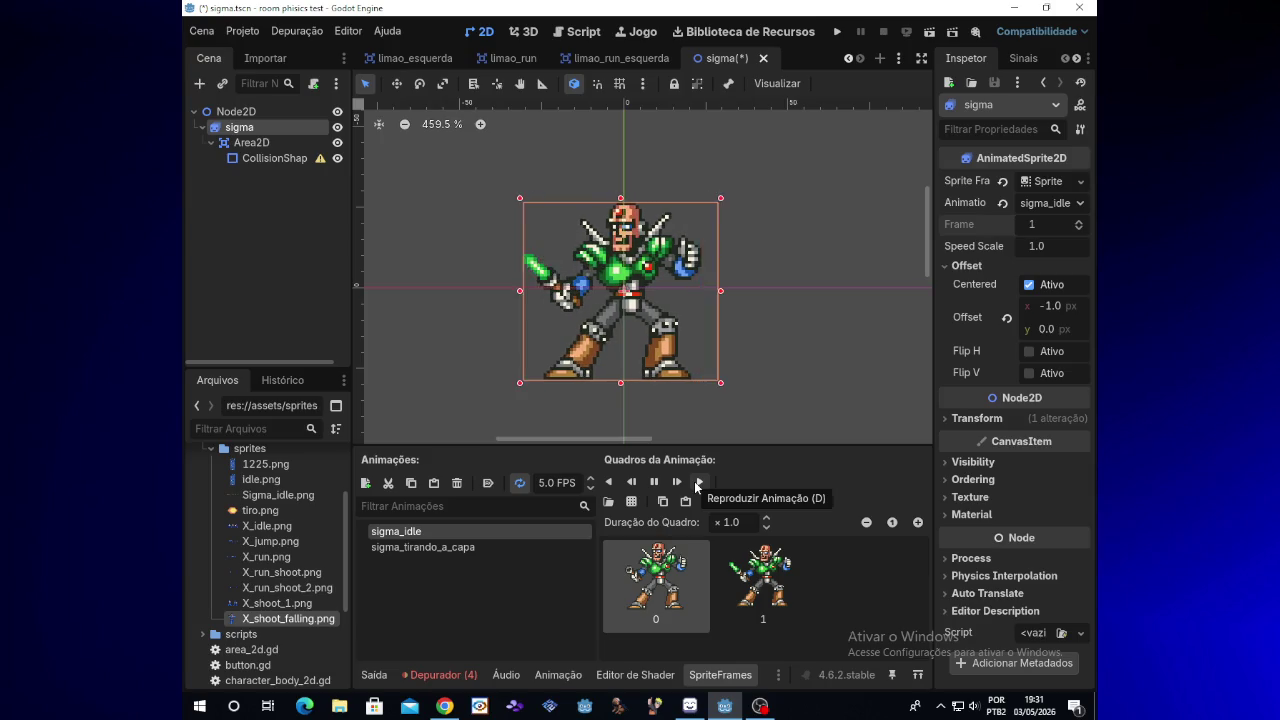
click(735, 565)
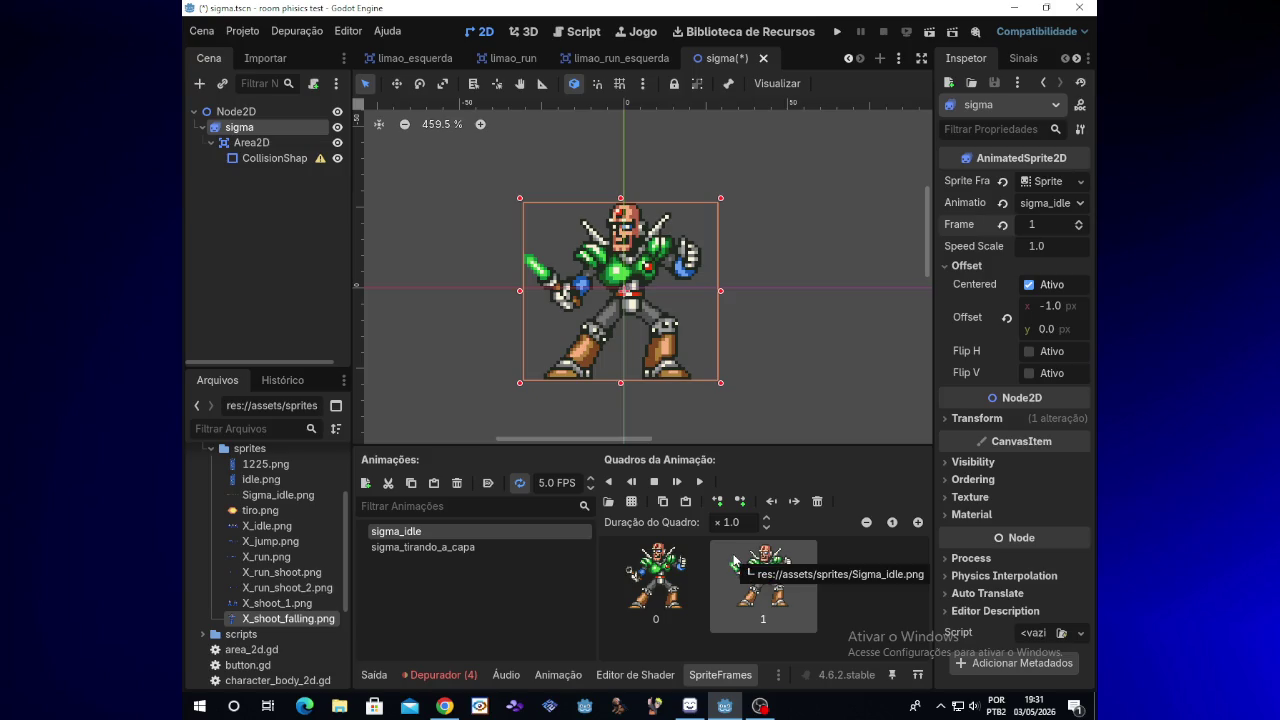
key(Delete)
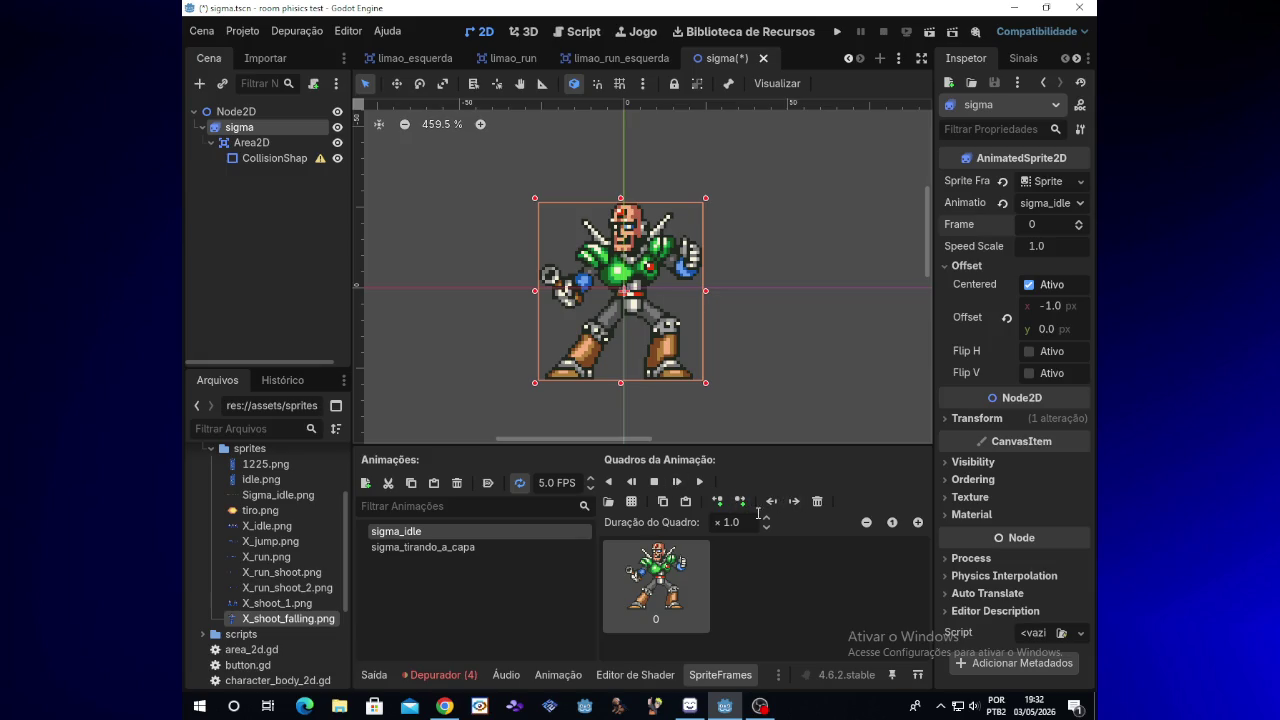
click(632, 503)
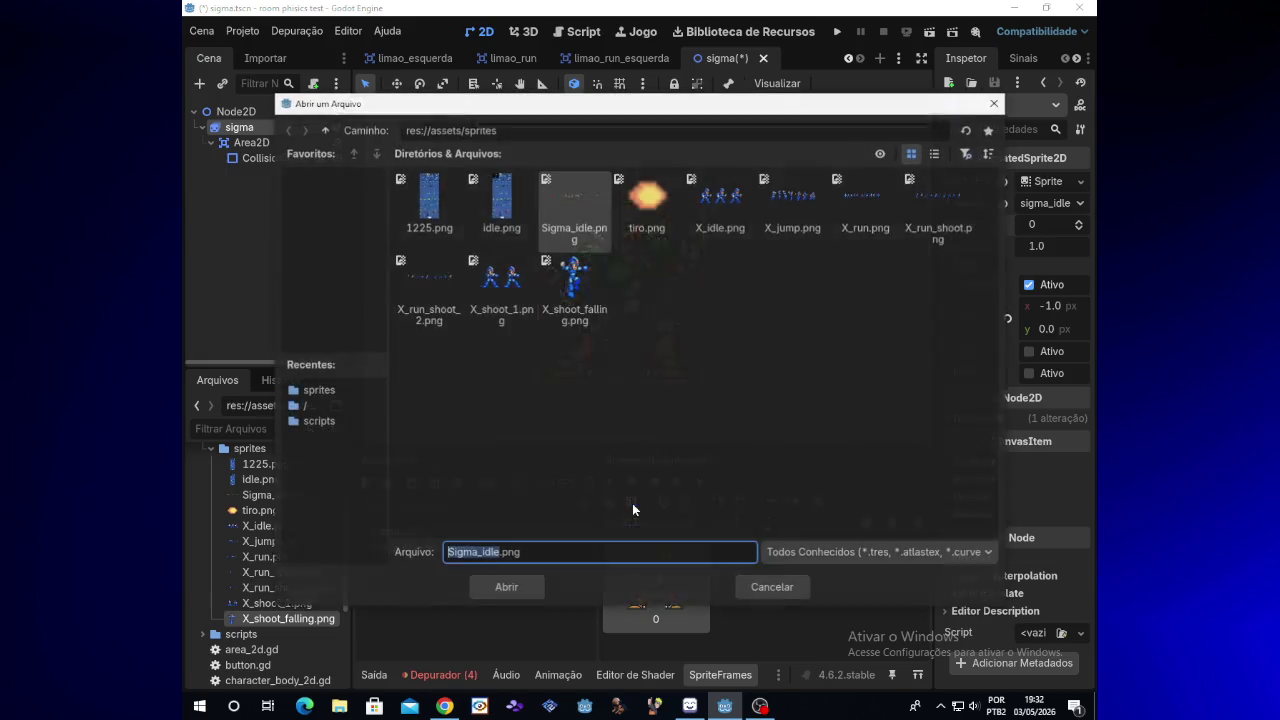
double_click(567, 222)
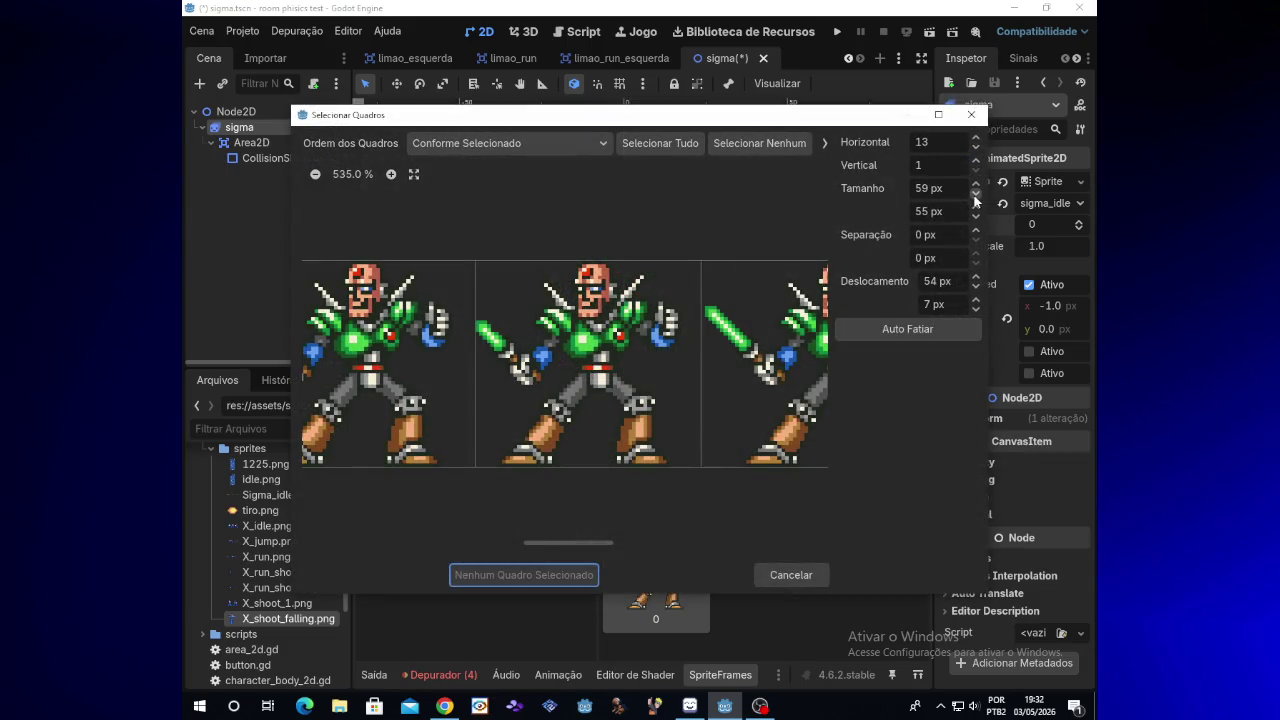
click(975, 195)
click(975, 195)
click(975, 195)
click(975, 195)
click(975, 278)
click(975, 278)
click(975, 278)
click(975, 278)
click(975, 279)
click(975, 279)
click(975, 193)
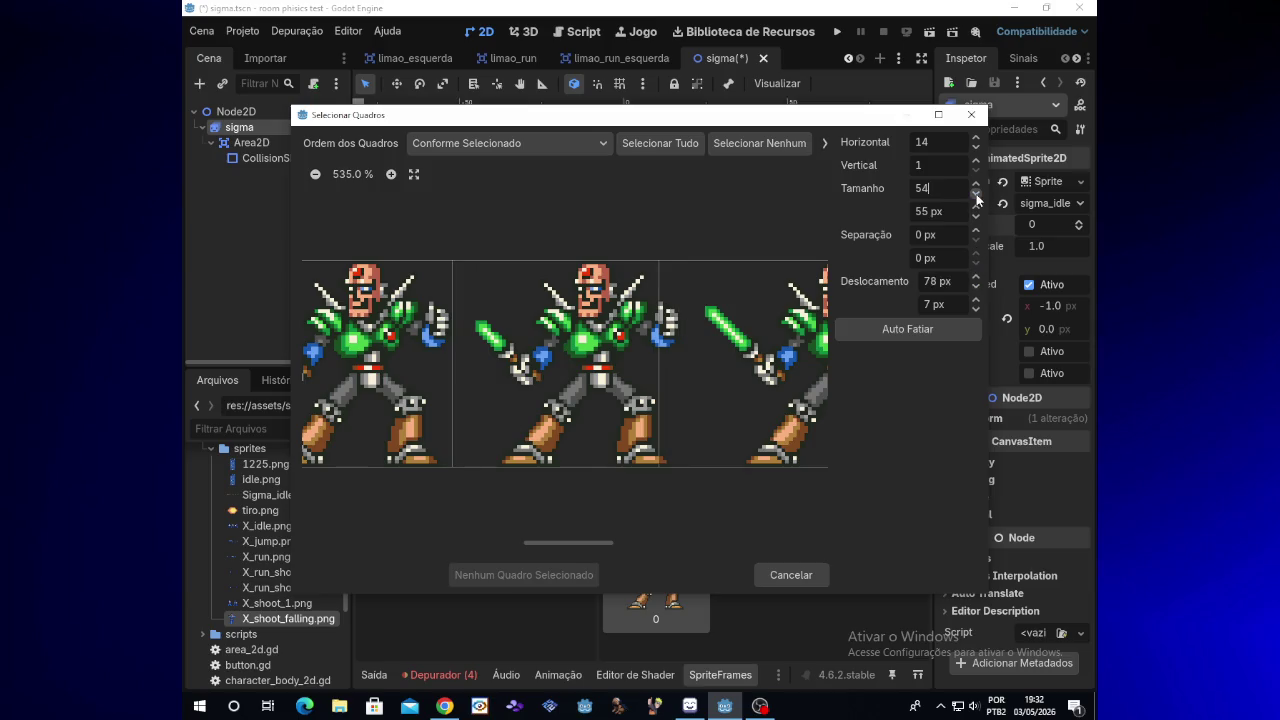
click(977, 277)
click(977, 277)
click(977, 277)
click(977, 277)
click(977, 277)
click(977, 277)
click(663, 414)
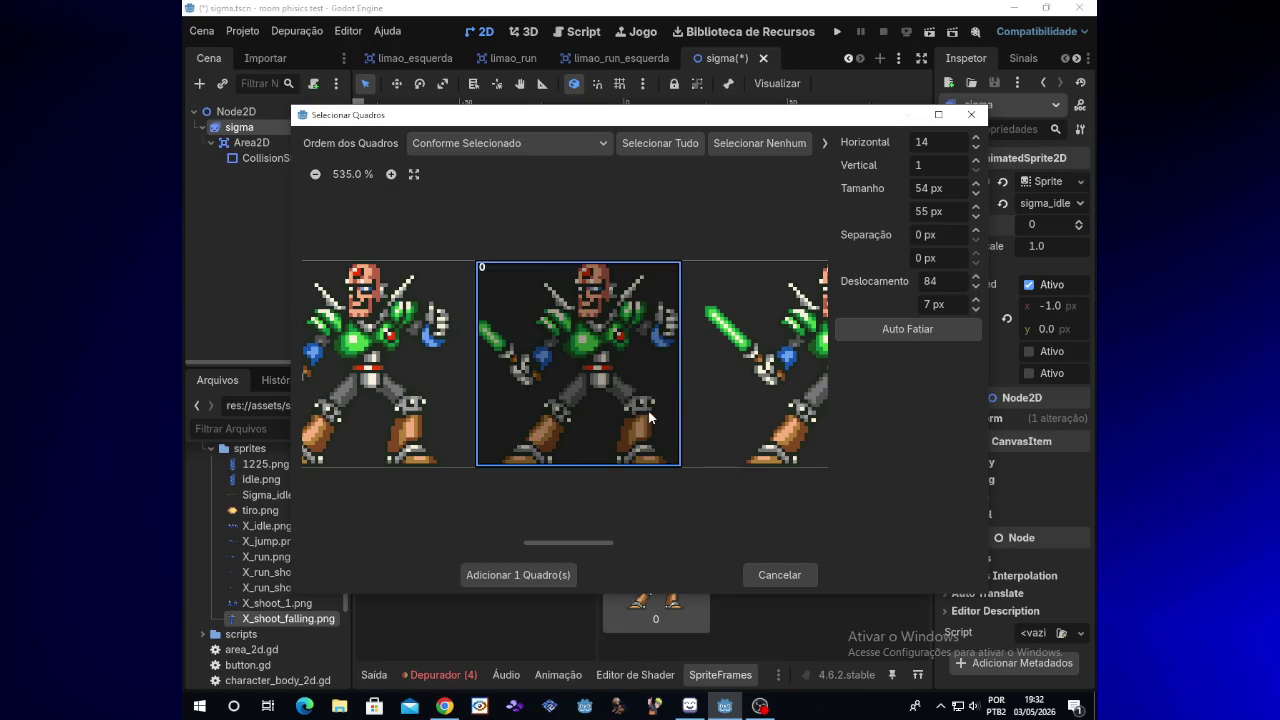
click(540, 574)
click(700, 482)
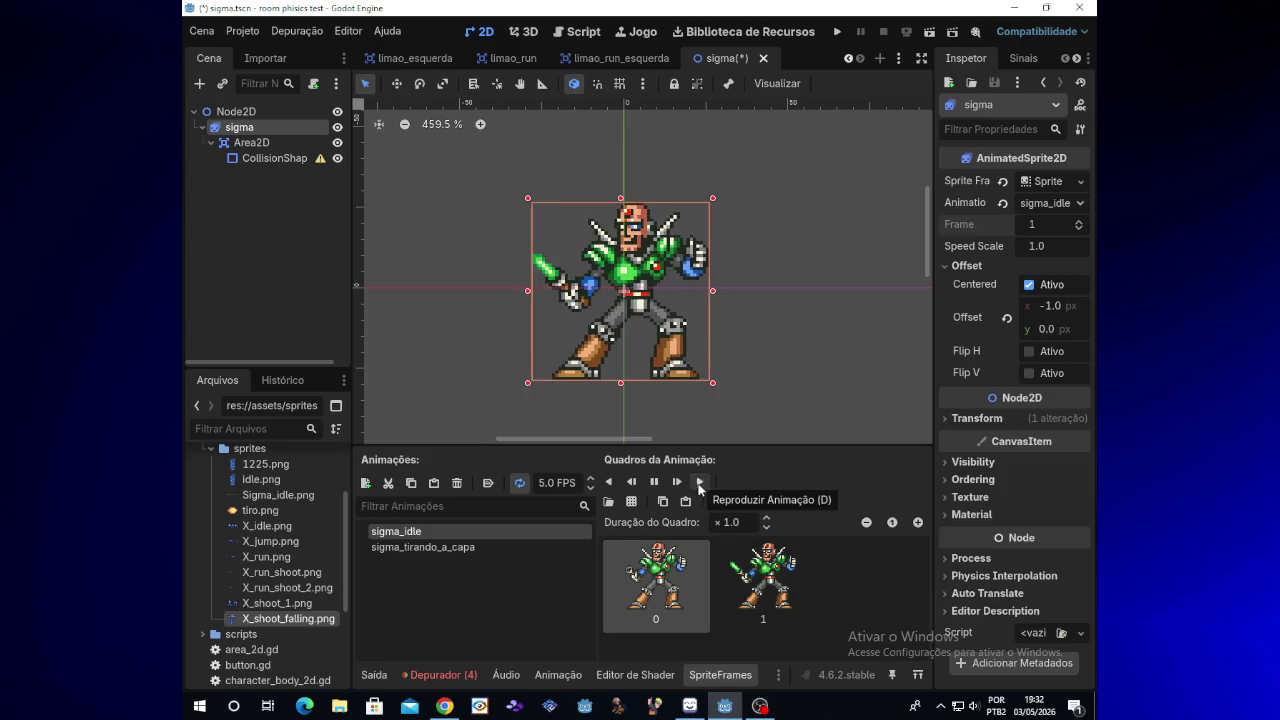
click(658, 484)
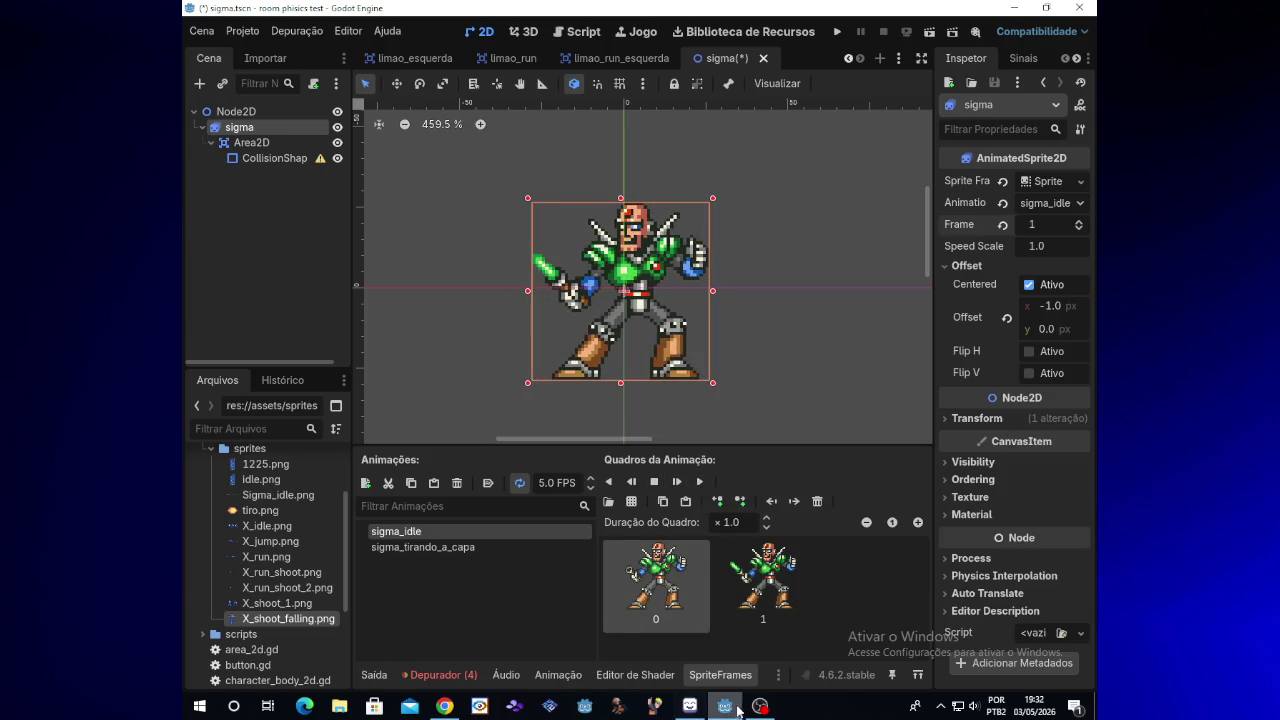
click(759, 706)
click(759, 706)
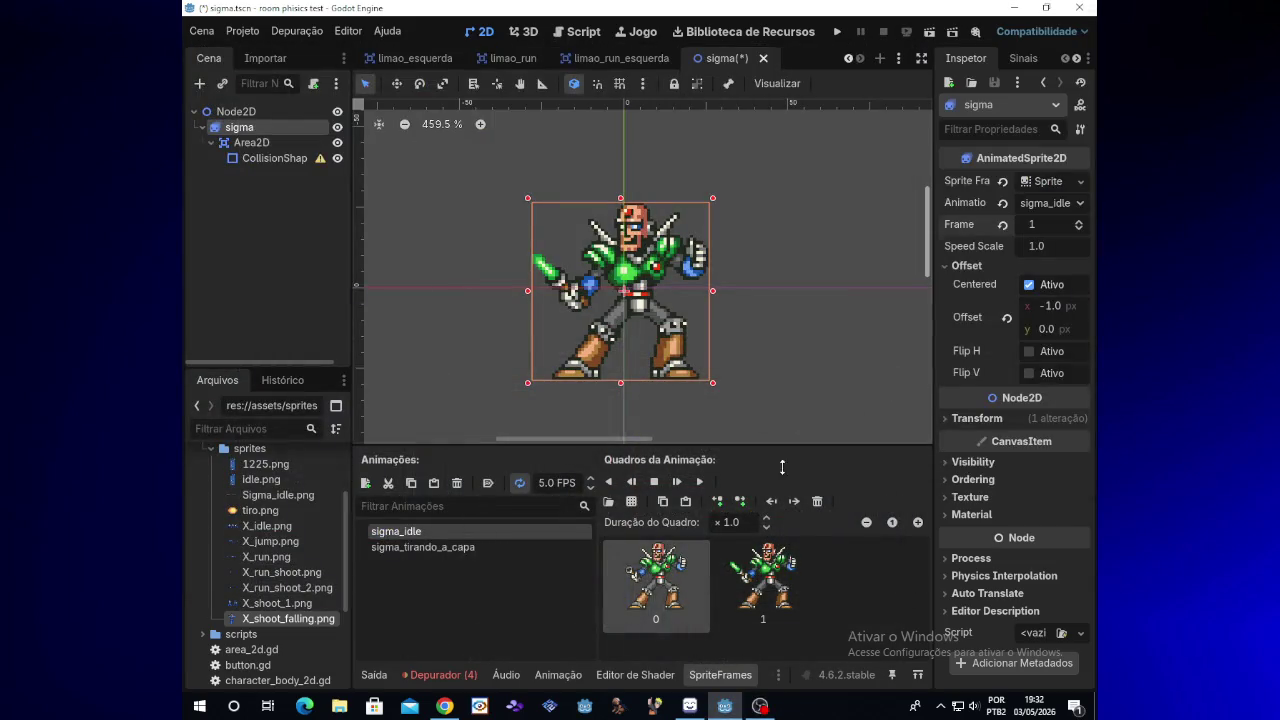
click(765, 575)
key(Delete)
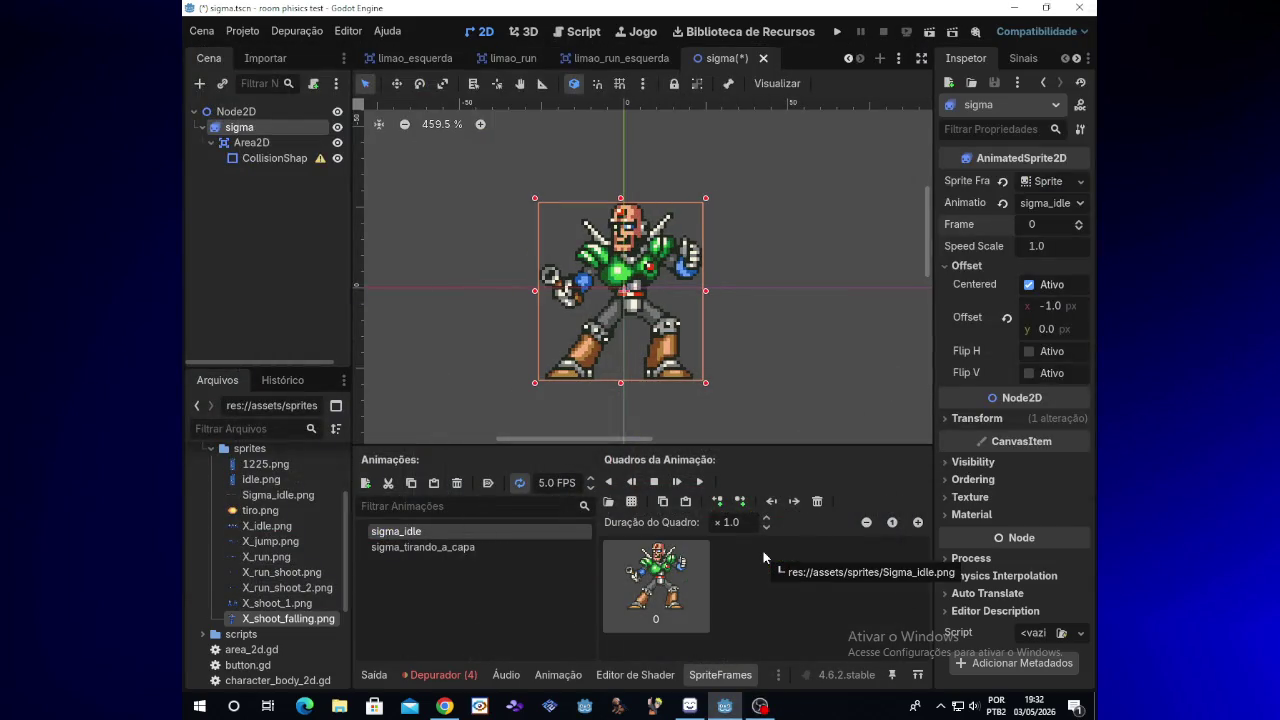
click(631, 502)
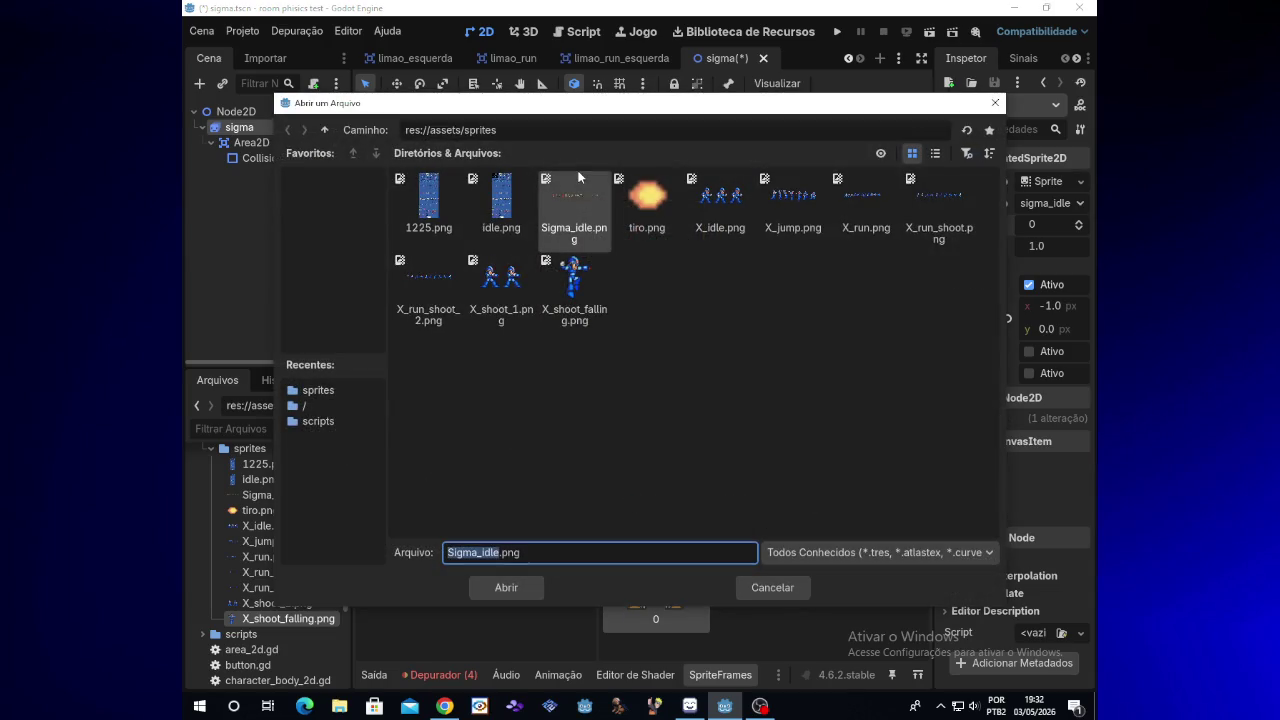
double_click(578, 196)
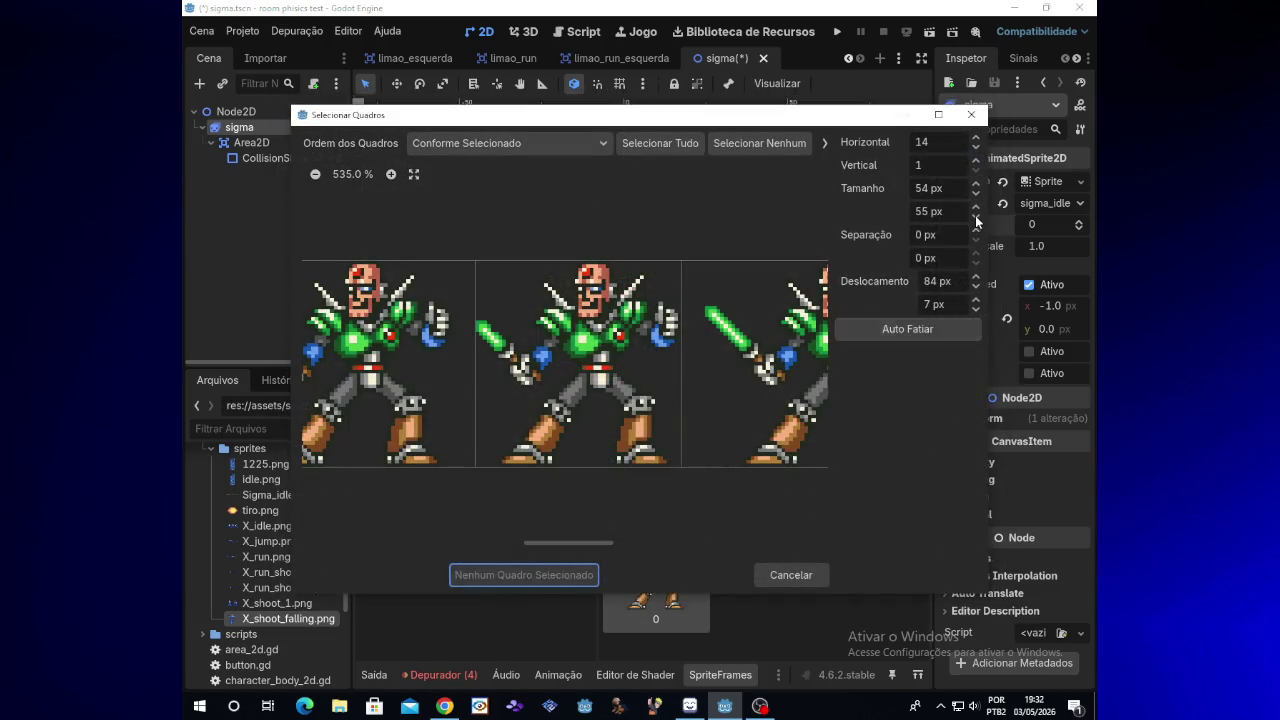
click(975, 184)
click(975, 184)
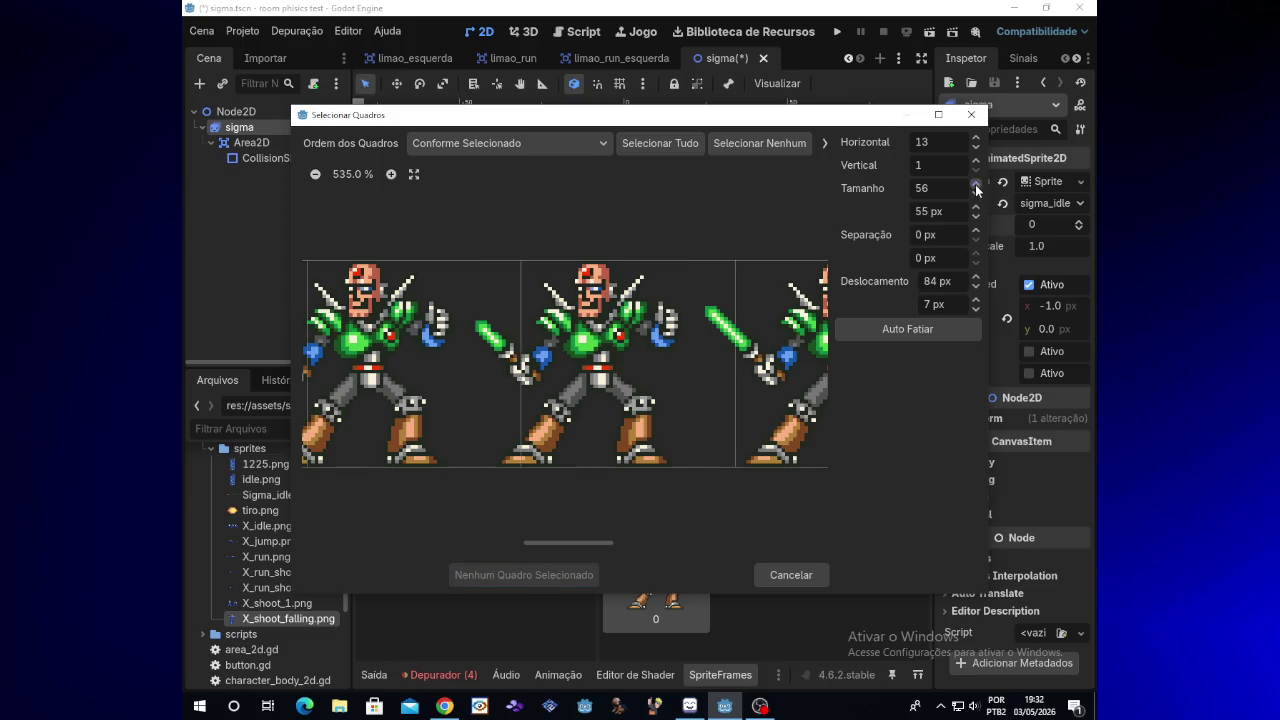
click(978, 288)
key(BackSpace)
key(BackSpace)
text(0)
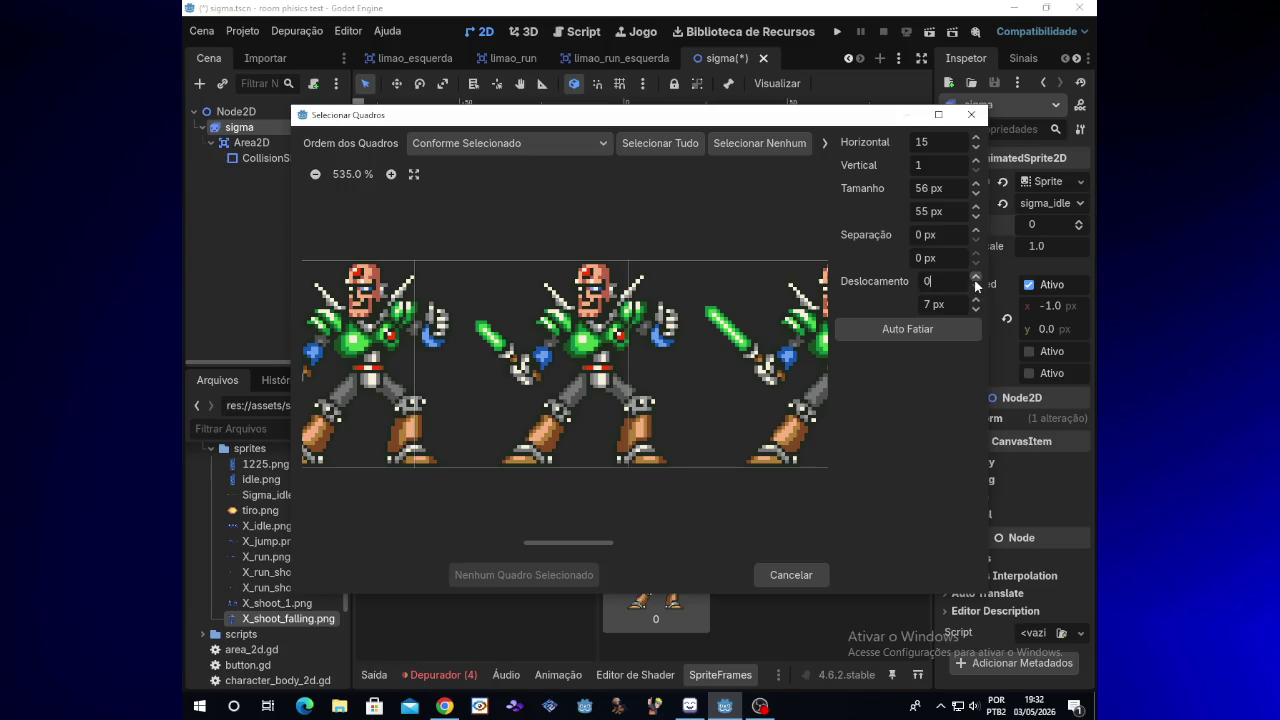
click(975, 279)
drag(975, 279, 975, 279)
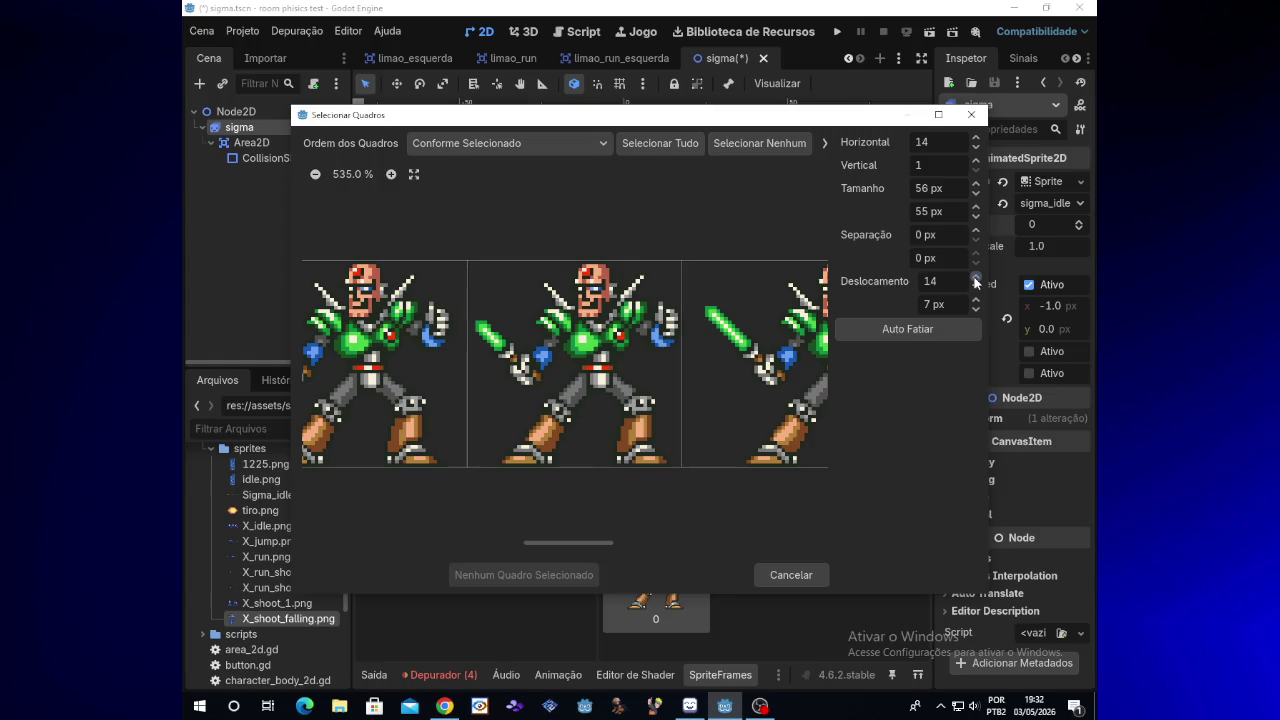
click(614, 421)
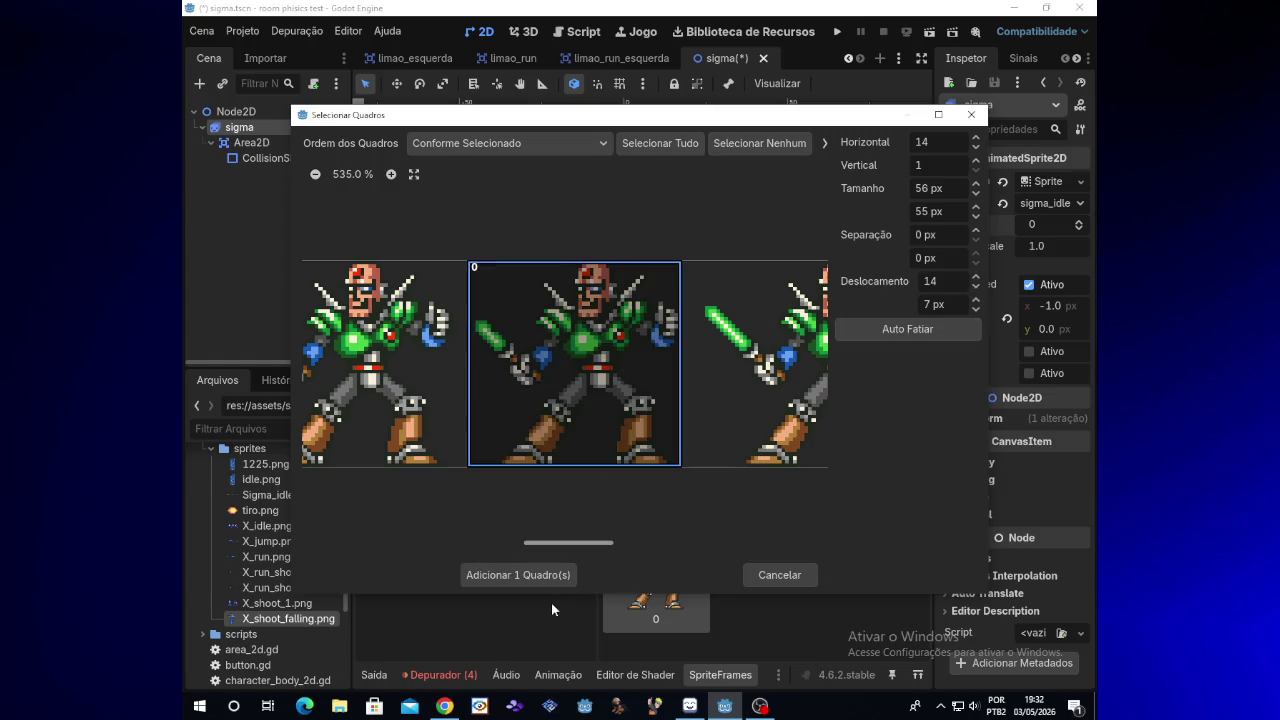
click(551, 577)
click(702, 482)
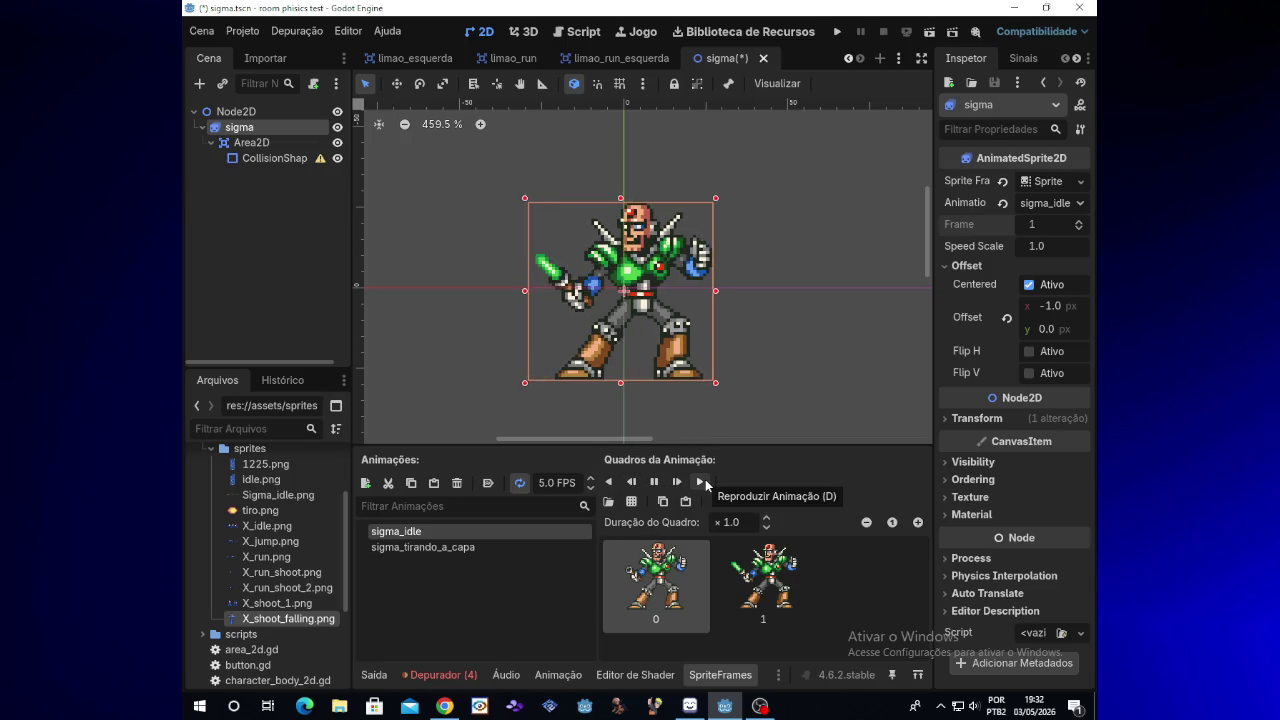
click(520, 483)
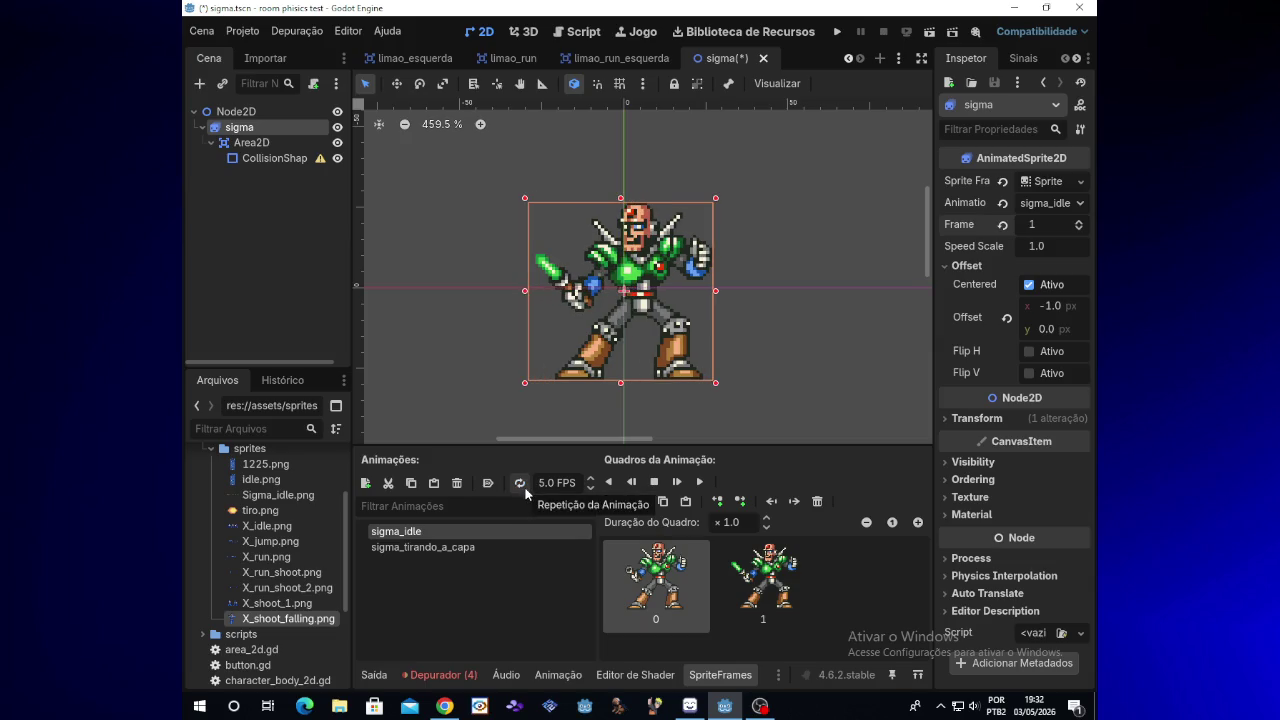
click(700, 482)
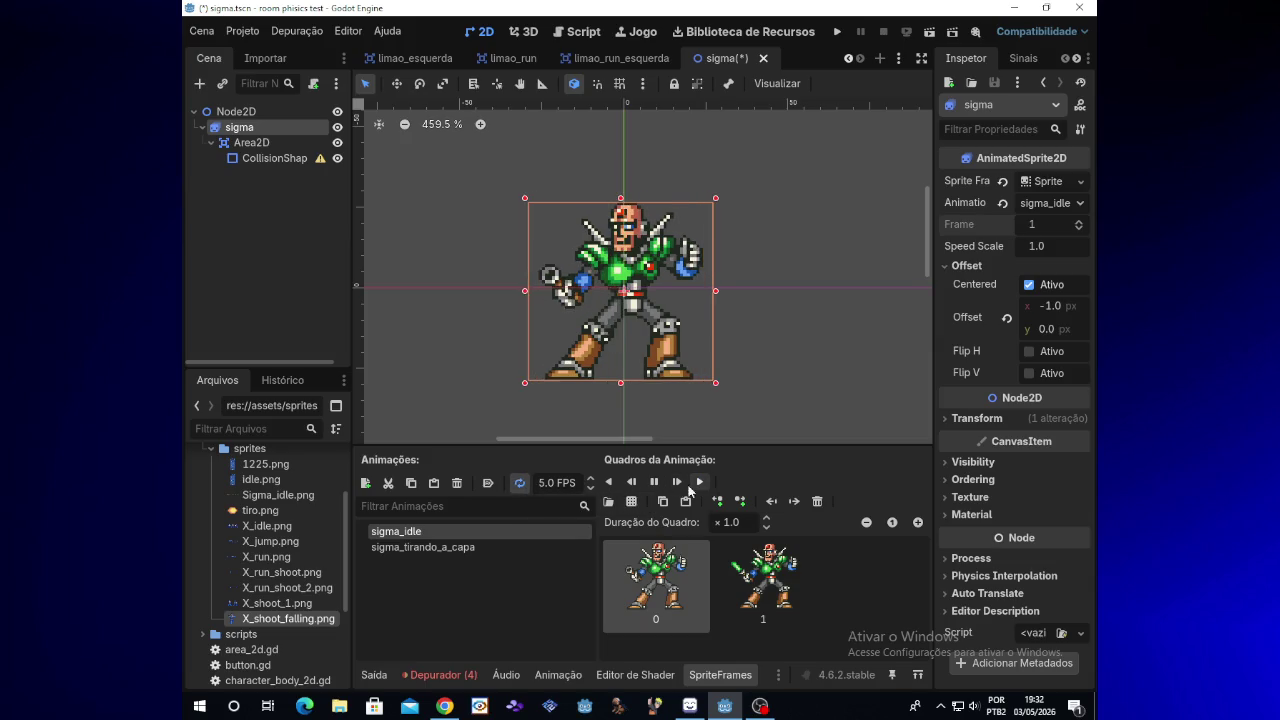
click(762, 578)
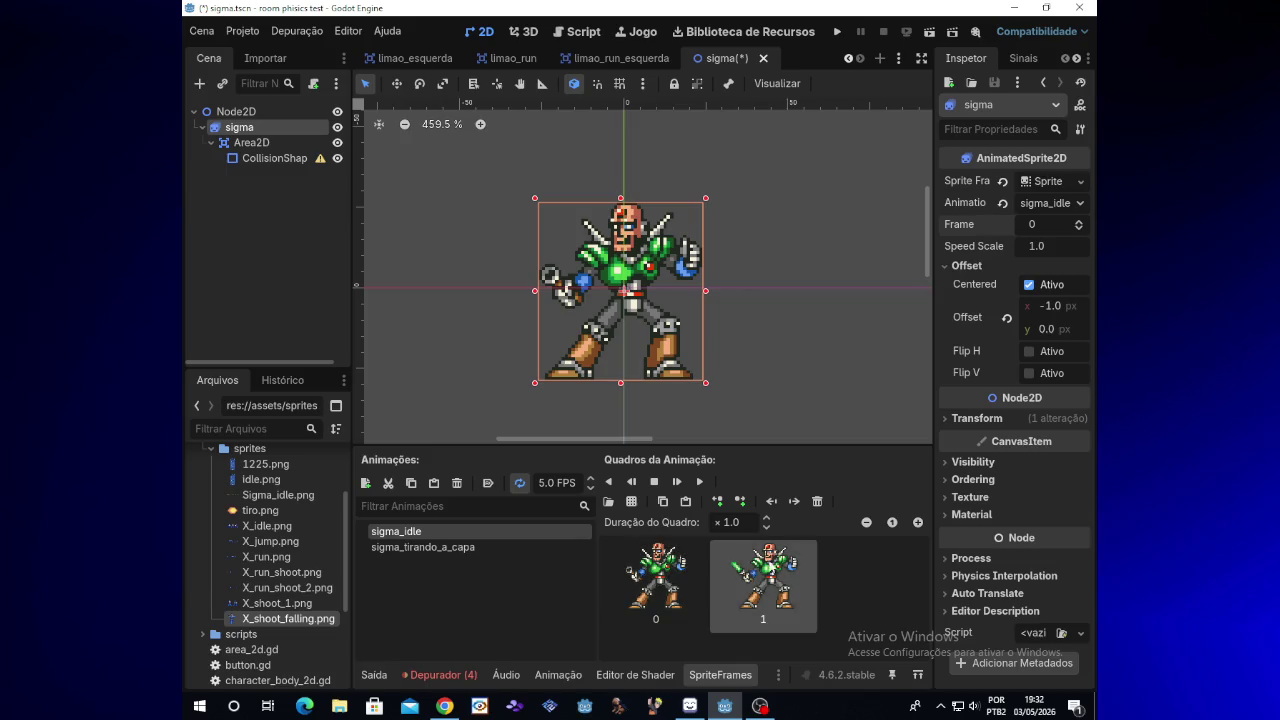
click(817, 502)
Step: Open Sigma_idle.png in the frame-slicing dialog and narrow the cell width to 55 px
click(608, 501)
double_click(583, 240)
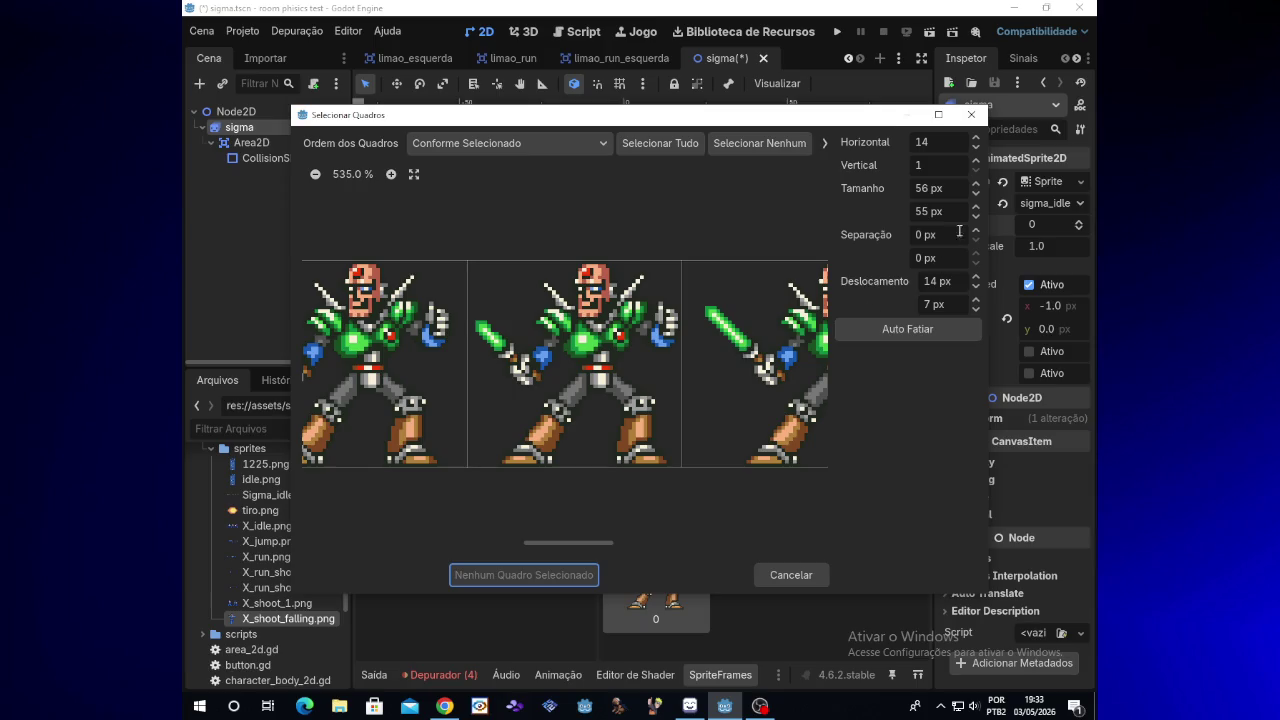
click(975, 193)
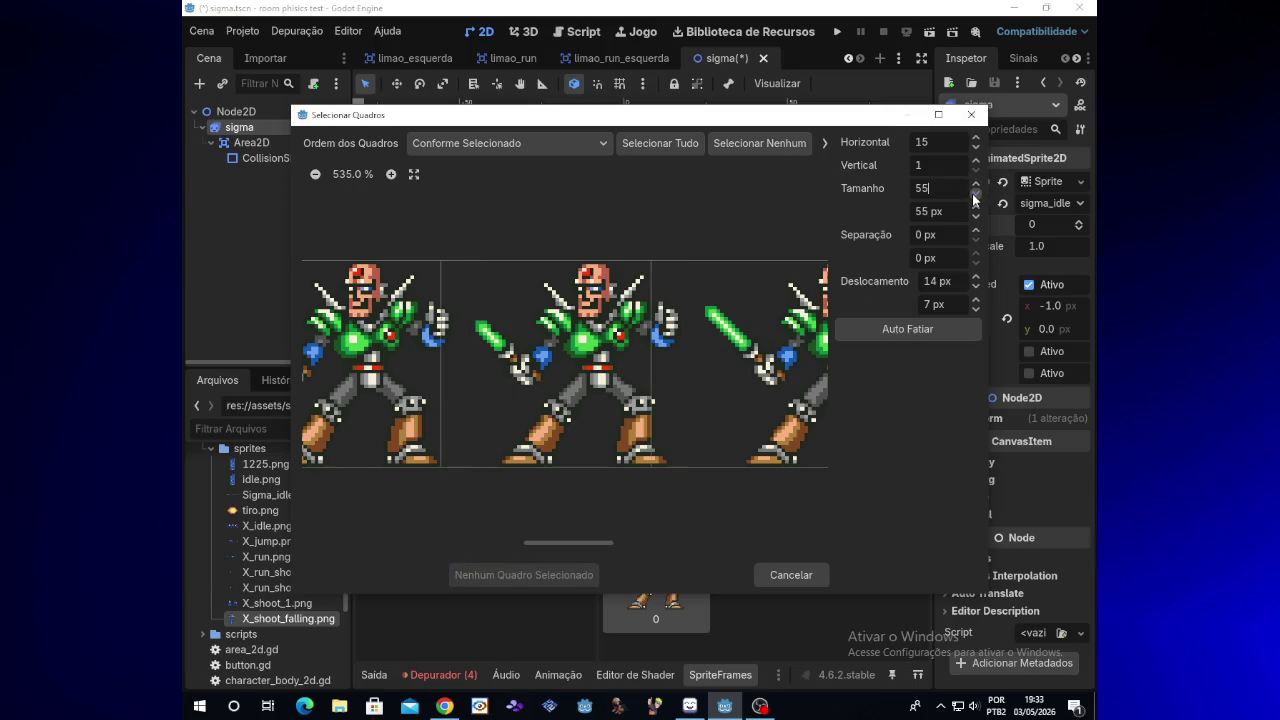
Step: Shift the slicing grid, ending with 22 px horizontal and 7 px vertical offset
click(977, 295)
click(978, 302)
click(977, 280)
click(977, 280)
click(977, 280)
click(977, 281)
click(977, 281)
click(977, 281)
click(977, 281)
click(977, 309)
click(977, 301)
click(977, 279)
click(976, 309)
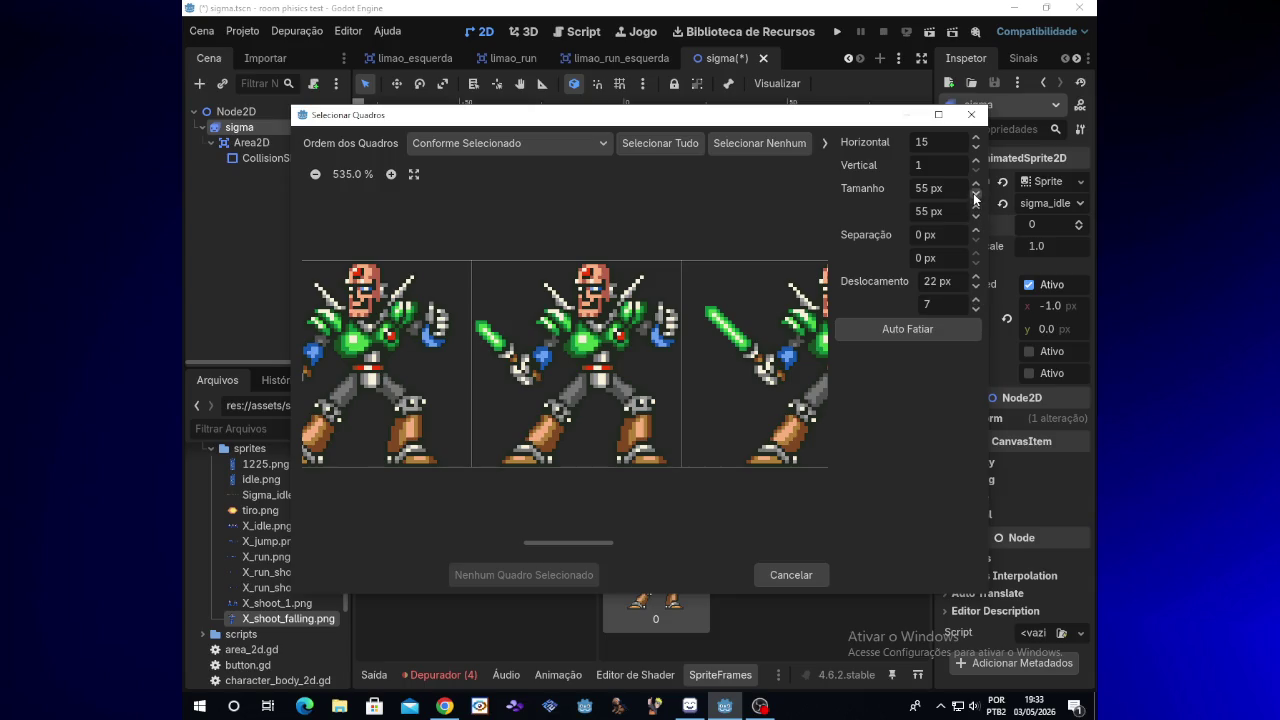
Step: Widen the cells to 57 px and lower the horizontal offset to 11 px
click(976, 184)
click(976, 184)
click(976, 287)
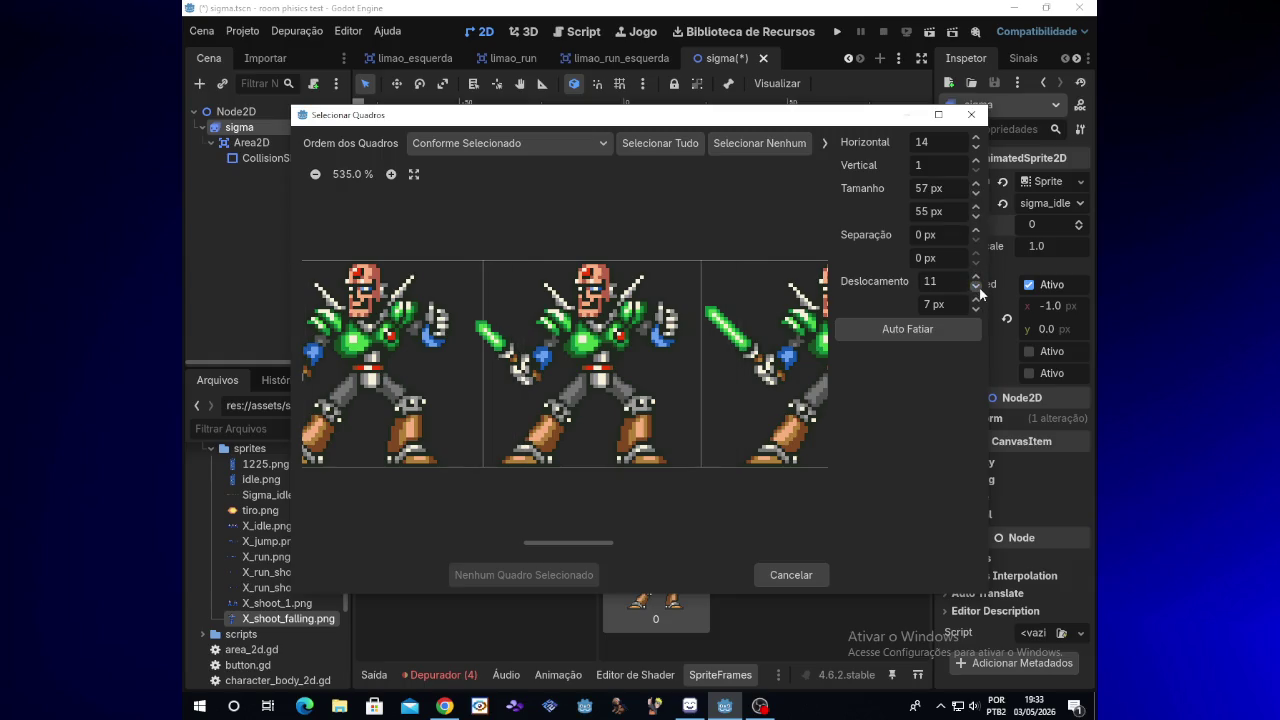